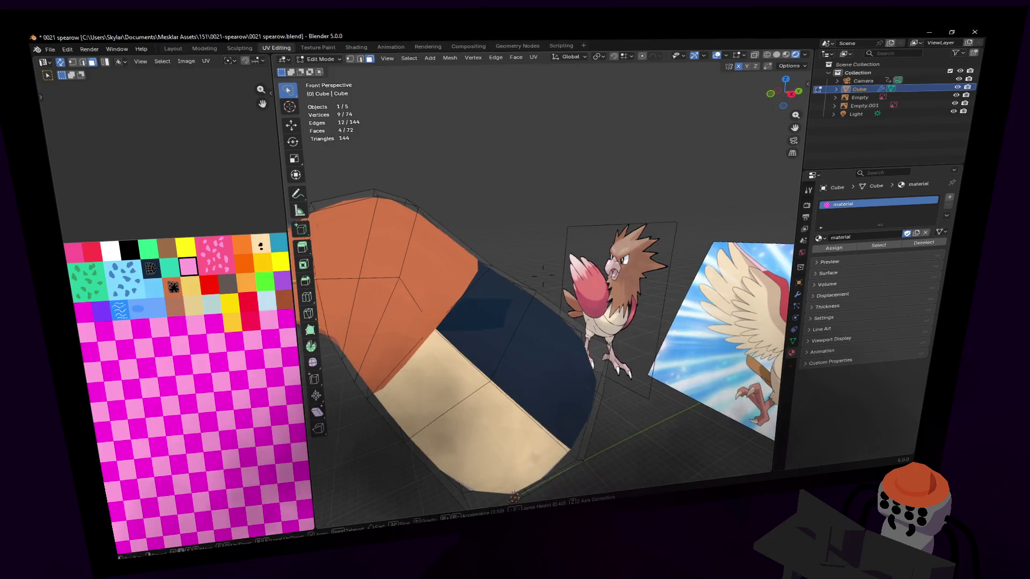
# Extrude a short stub from the head's front vertices, constrained along the Y axis.
pyautogui.press('e')
pyautogui.press('Escape')
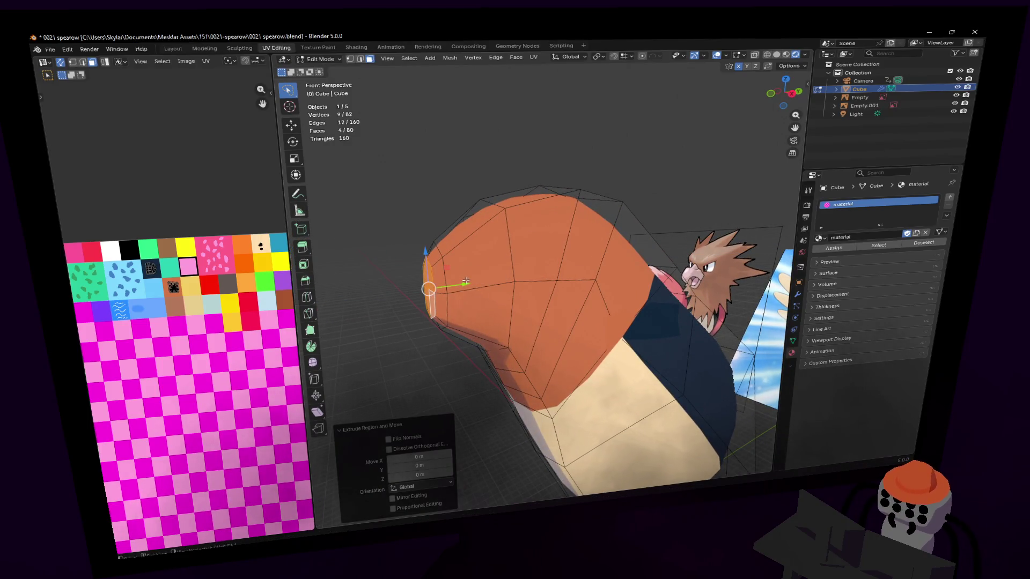
pyautogui.press('g')
pyautogui.press('y')
pyautogui.click(433, 280)
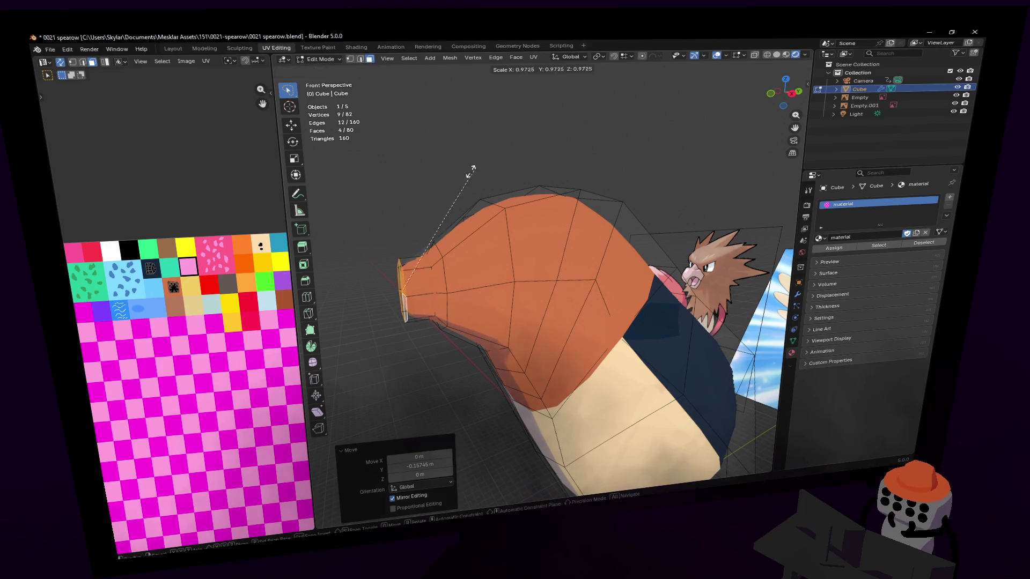
# Lower the stub vertices along Z in two small moves and inspect the body's underside.
pyautogui.press('g')
pyautogui.press('z')
pyautogui.click(432, 225)
pyautogui.moveTo(432, 225); pyautogui.dragTo(543, 275, button='middle')
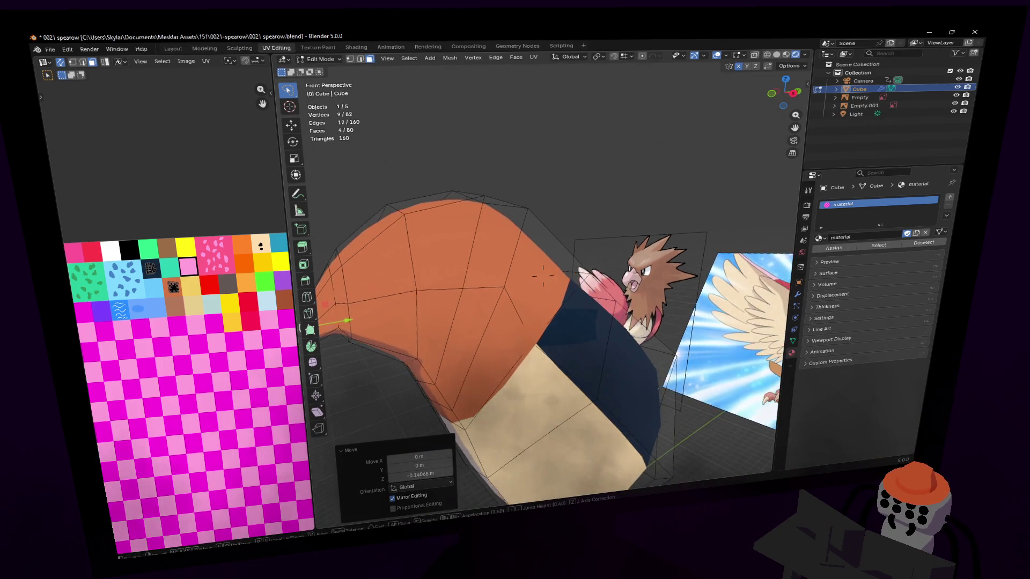
pyautogui.press('g')
pyautogui.press('z')
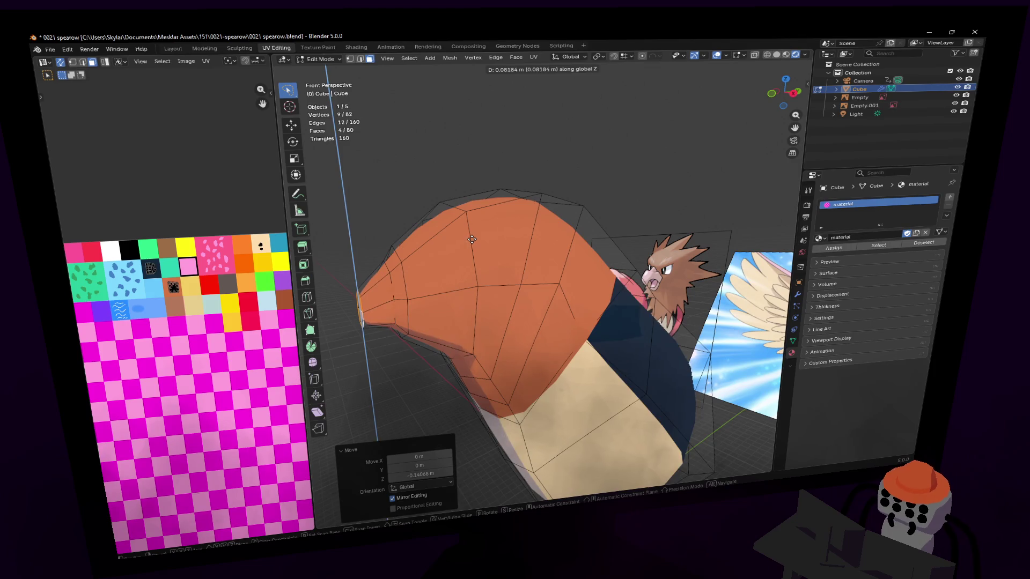
pyautogui.click(471, 239)
pyautogui.moveTo(471, 239)
pyautogui.mouseDown(button='middle')
pyautogui.moveTo(504, 482)
pyautogui.moveTo(459, 472)
pyautogui.mouseUp(button='middle')
pyautogui.moveTo(515, 338)
pyautogui.mouseDown(button='middle')
pyautogui.moveTo(569, 232)
pyautogui.moveTo(479, 194)
pyautogui.moveTo(489, 169)
pyautogui.moveTo(533, 169)
pyautogui.moveTo(509, 207)
pyautogui.moveTo(540, 240)
pyautogui.moveTo(543, 277)
pyautogui.moveTo(579, 233)
pyautogui.moveTo(555, 250)
pyautogui.moveTo(519, 235)
pyautogui.mouseUp(button='middle')
pyautogui.press('g')
# Extrude the underside face outward and shrink it into a tapered stump.
pyautogui.click(539, 220)
pyautogui.press('g')
pyautogui.hotkey('shift', 'x')
pyautogui.click(601, 268)
pyautogui.click(523, 236)
pyautogui.scroll(-3, 520, 236)
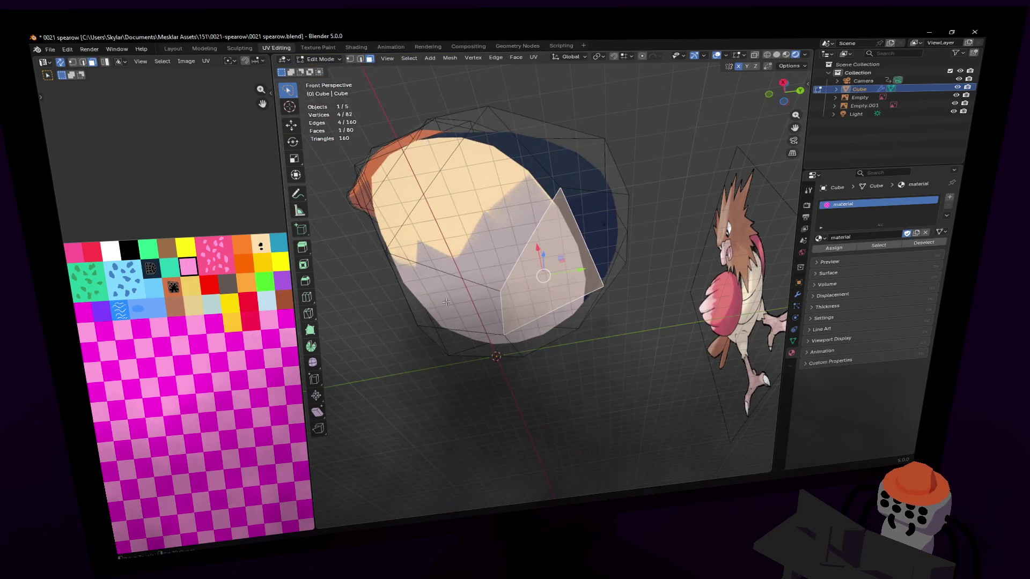
pyautogui.moveTo(447, 302); pyautogui.dragTo(531, 227, button='middle')
pyautogui.press('e')
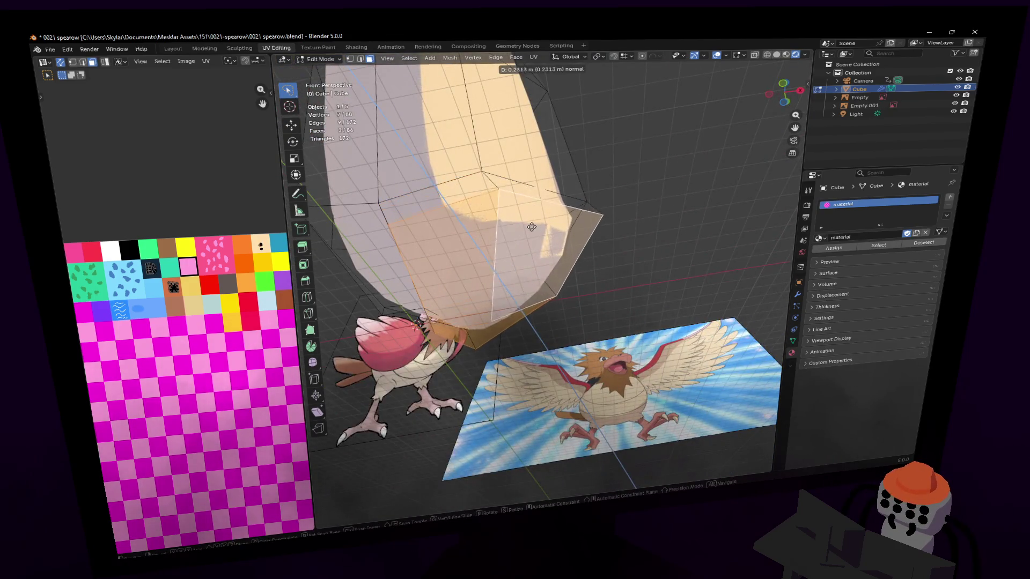
pyautogui.click(536, 234)
pyautogui.press('s')
pyautogui.click(573, 243)
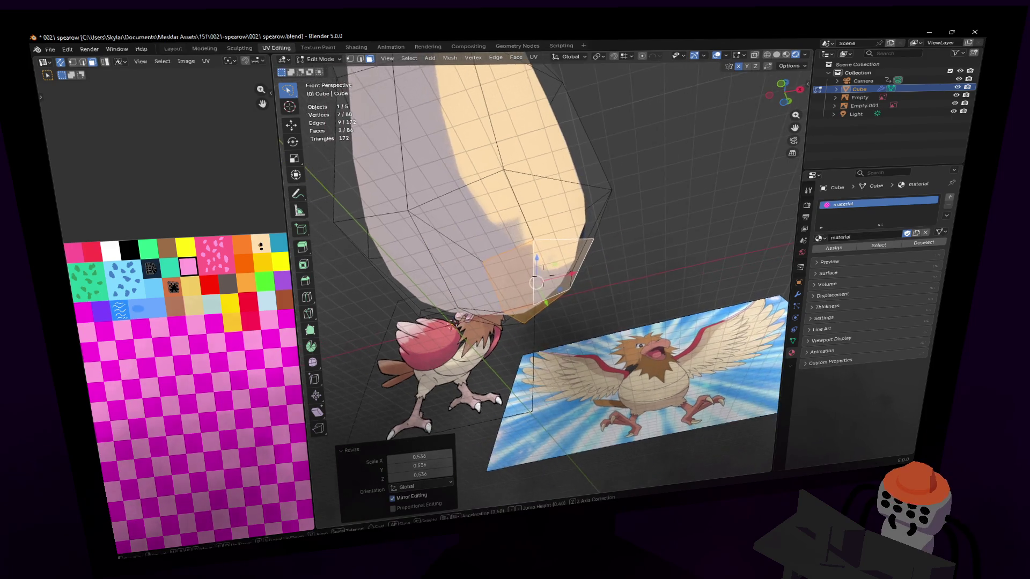
# Extrude the shrunken face again along its normal, nudging and rotating it into place.
pyautogui.moveTo(574, 243); pyautogui.dragTo(650, 255, button='middle')
pyautogui.press('g')
pyautogui.click(650, 256)
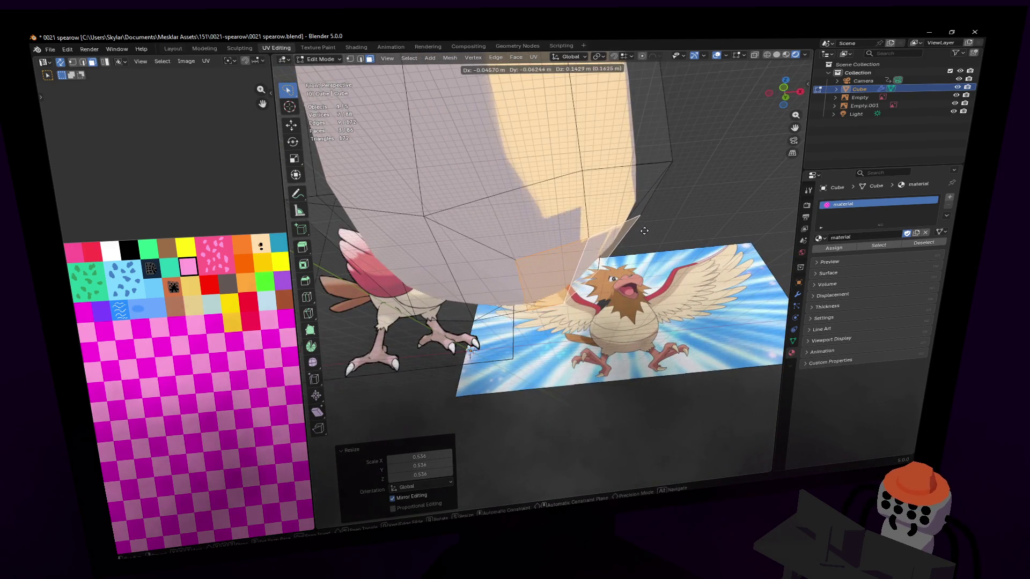
pyautogui.press('e')
pyautogui.click(661, 260)
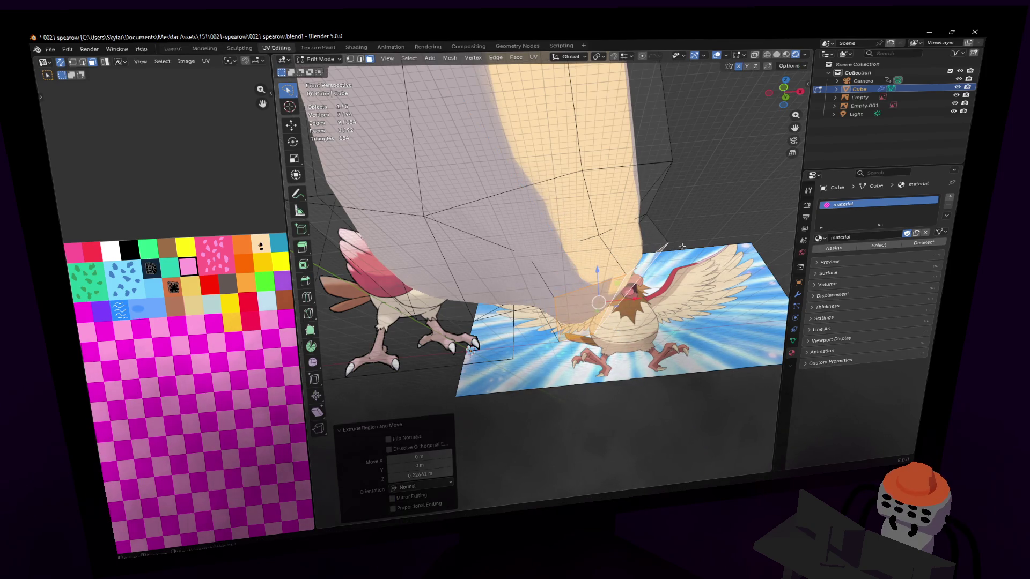
pyautogui.press('g')
pyautogui.click(662, 252)
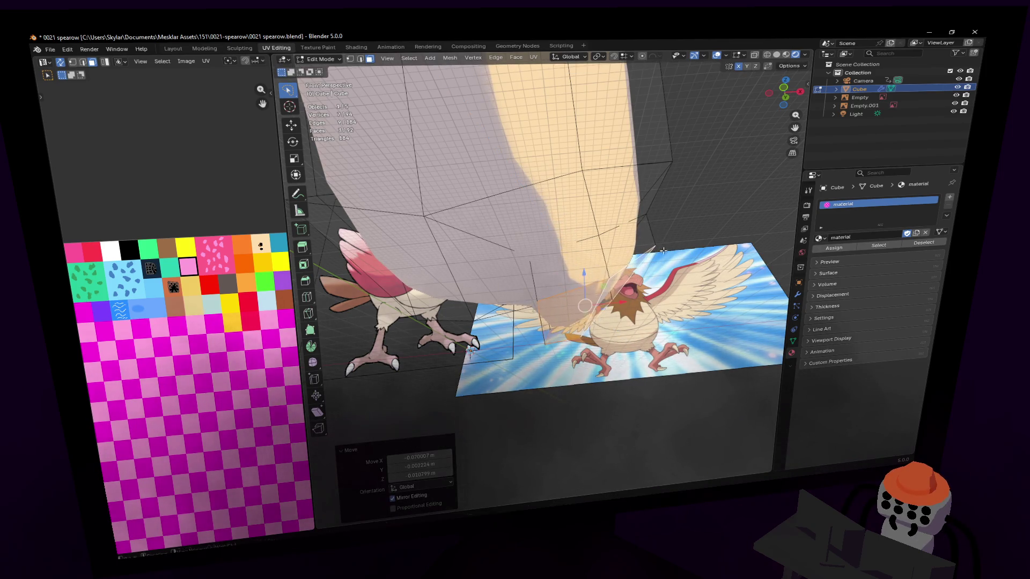
pyautogui.click(696, 248)
pyautogui.rightClick(700, 252)
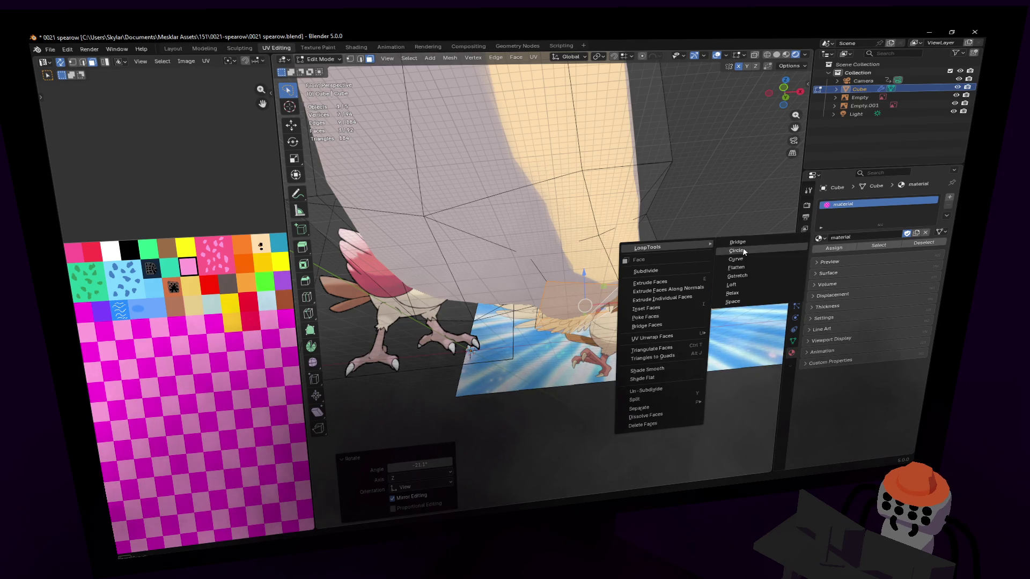
pyautogui.click(743, 251)
# Round the stump's end face into a circle with LoopTools and rotate it about Z.
pyautogui.moveTo(744, 251); pyautogui.dragTo(561, 189, button='middle')
pyautogui.click(561, 188)
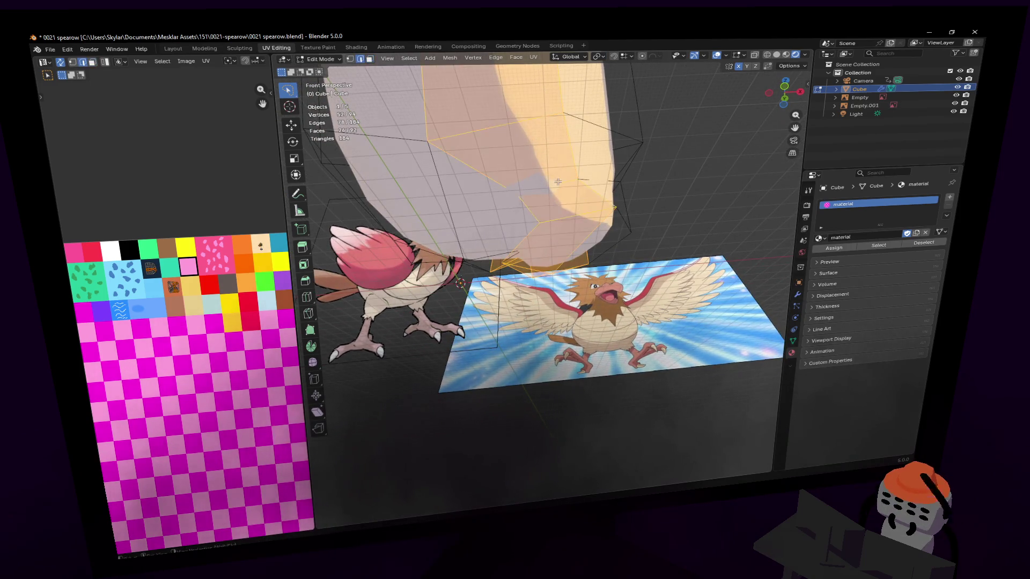
pyautogui.rightClick(592, 178)
pyautogui.click(656, 194)
pyautogui.press('z')
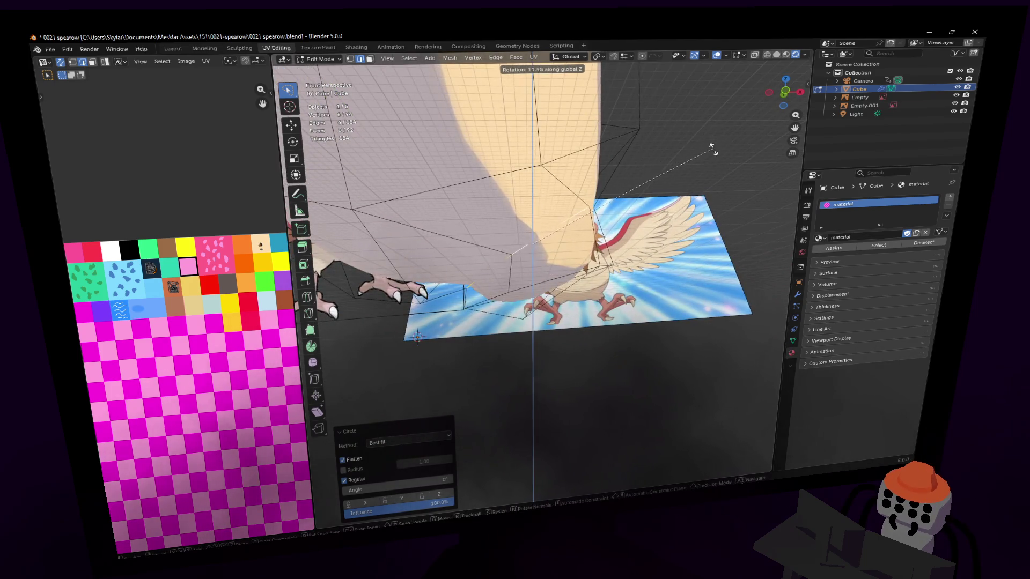
pyautogui.click(591, 170)
pyautogui.moveTo(591, 169)
pyautogui.mouseDown(button='middle')
pyautogui.moveTo(543, 276)
pyautogui.moveTo(661, 201)
pyautogui.moveTo(625, 219)
pyautogui.mouseUp(button='middle')
pyautogui.hotkey('alt', 'a')
pyautogui.click(661, 201)
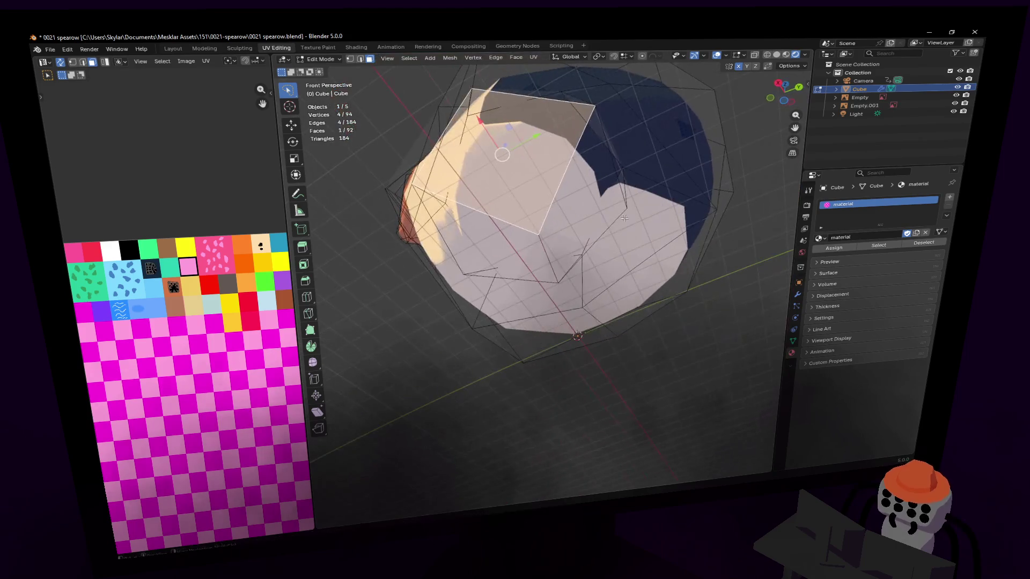
# Select the stump's bottom face and scale it down slightly.
pyautogui.moveTo(546, 237); pyautogui.dragTo(564, 290, button='middle')
pyautogui.press('1')
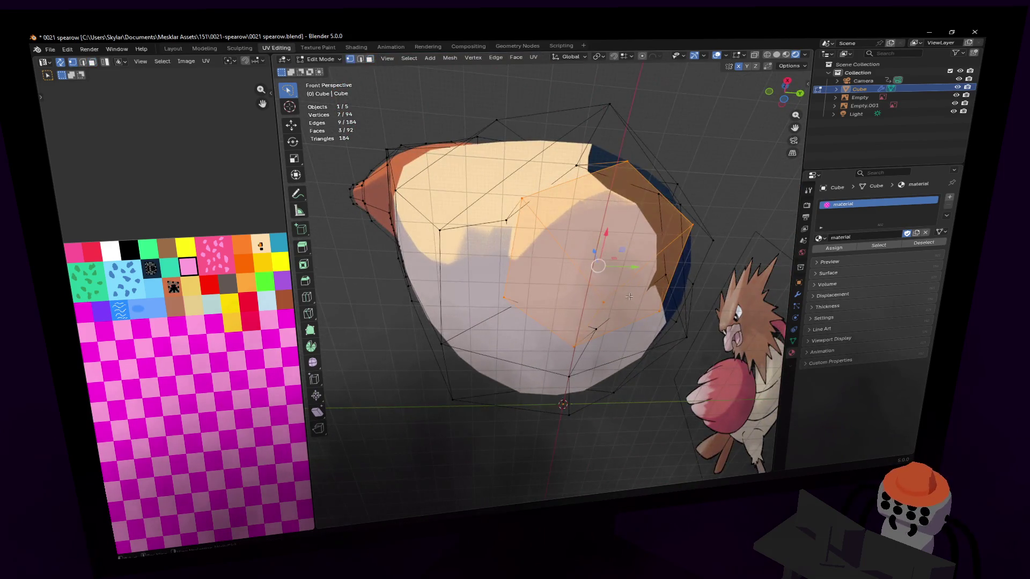
pyautogui.click(579, 312)
pyautogui.press('3')
pyautogui.click(620, 304)
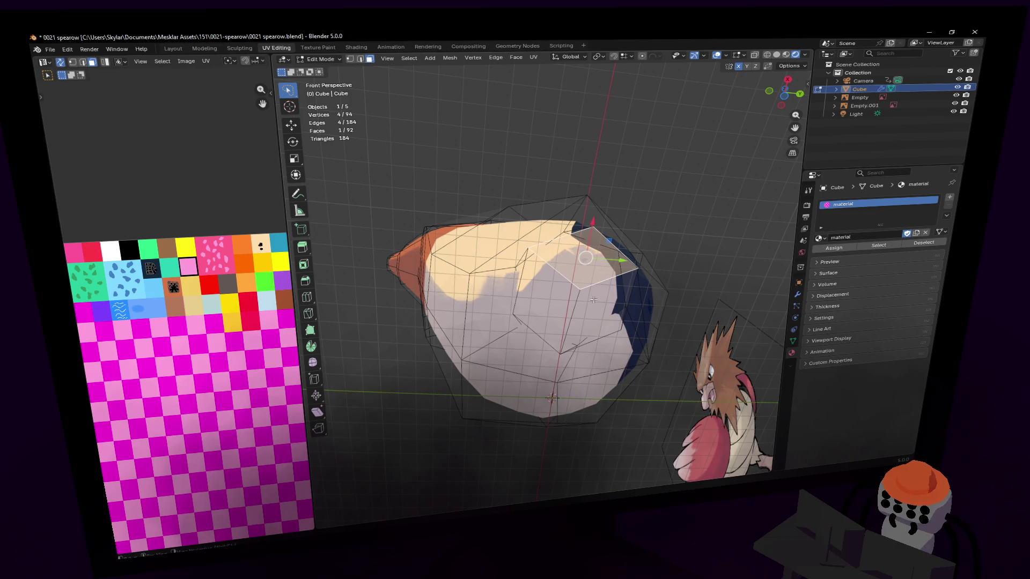
pyautogui.moveTo(589, 310); pyautogui.dragTo(564, 290, button='middle')
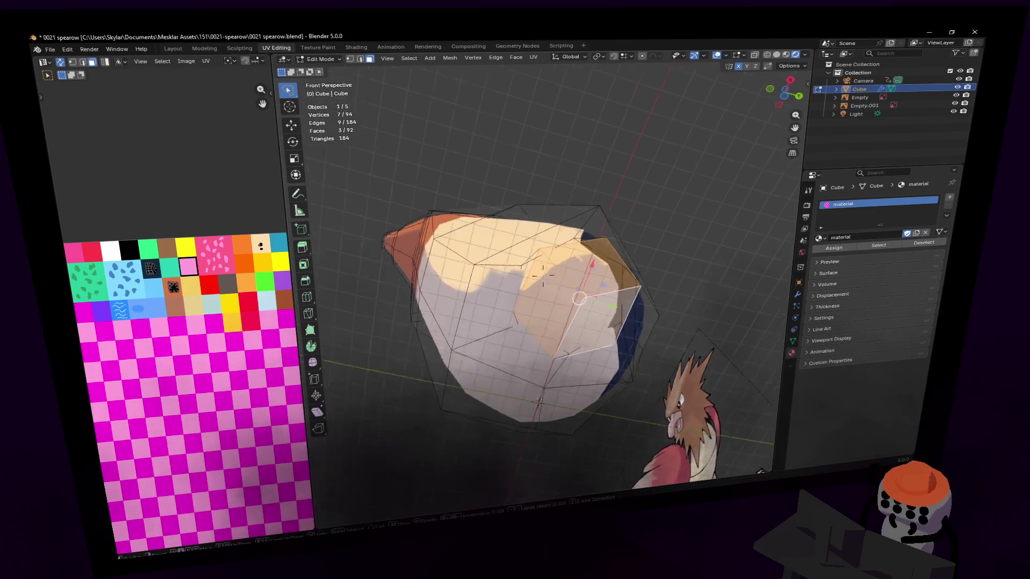
pyautogui.scroll(3, 563, 290)
pyautogui.scroll(2, 543, 276)
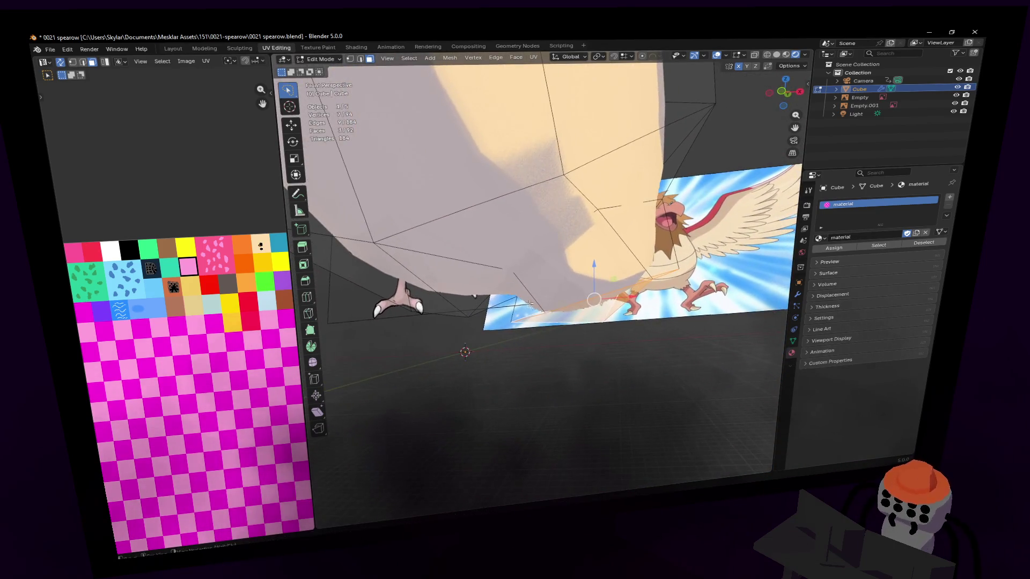
pyautogui.scroll(-3, 543, 276)
pyautogui.press('s')
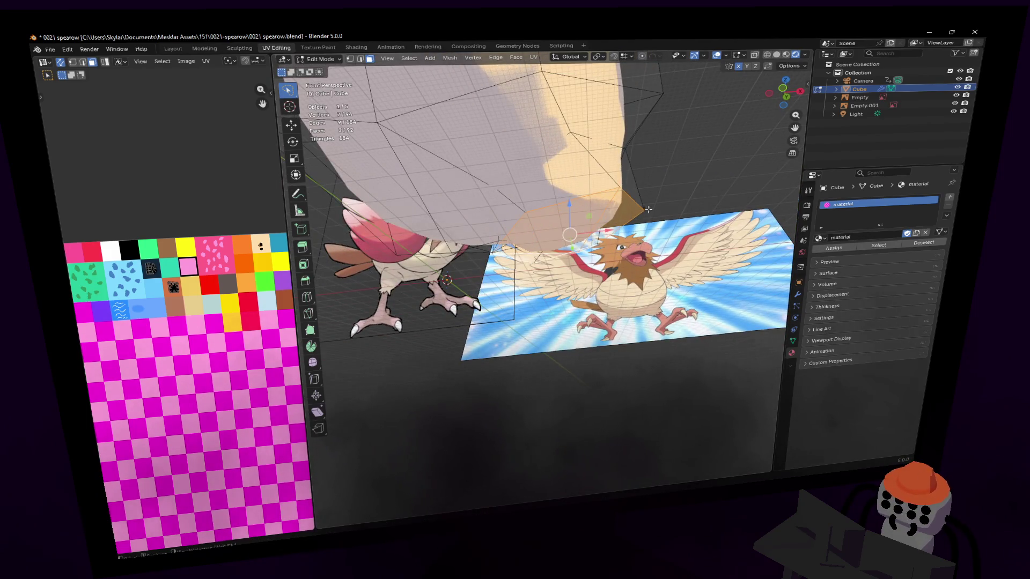
pyautogui.click(648, 204)
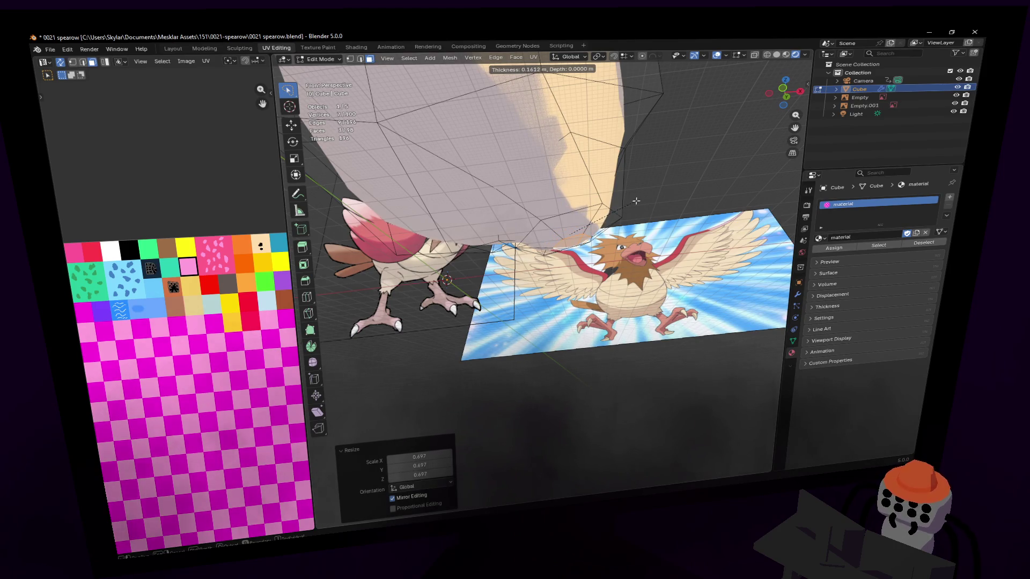
# Inset the stump's bottom face and flatten it by scaling to zero on Z.
pyautogui.click(636, 201)
pyautogui.moveTo(636, 201)
pyautogui.mouseDown(button='middle')
pyautogui.moveTo(542, 273)
pyautogui.moveTo(636, 217)
pyautogui.mouseUp(button='middle')
pyautogui.press('s')
pyautogui.press('z')
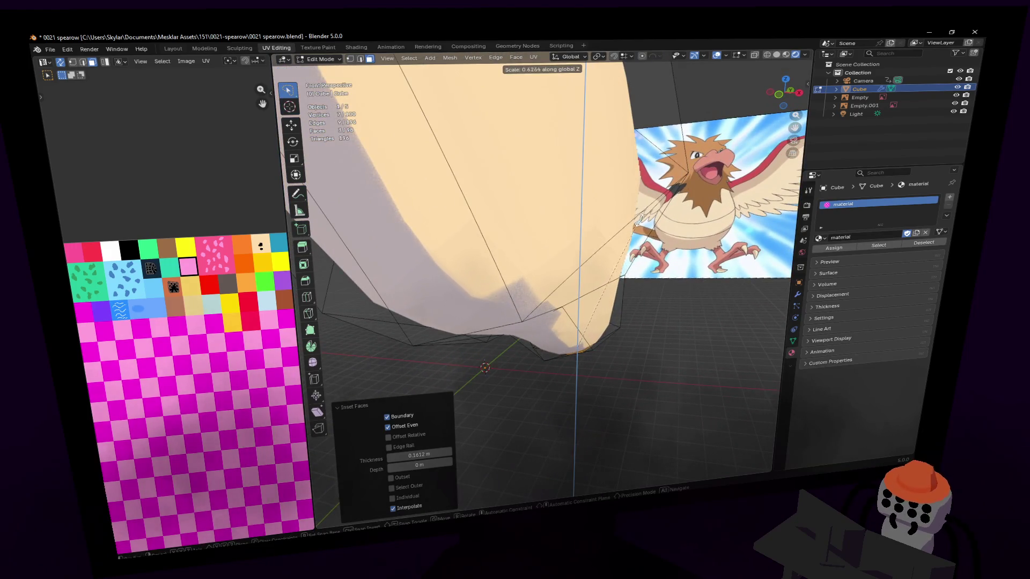
pyautogui.click(595, 275)
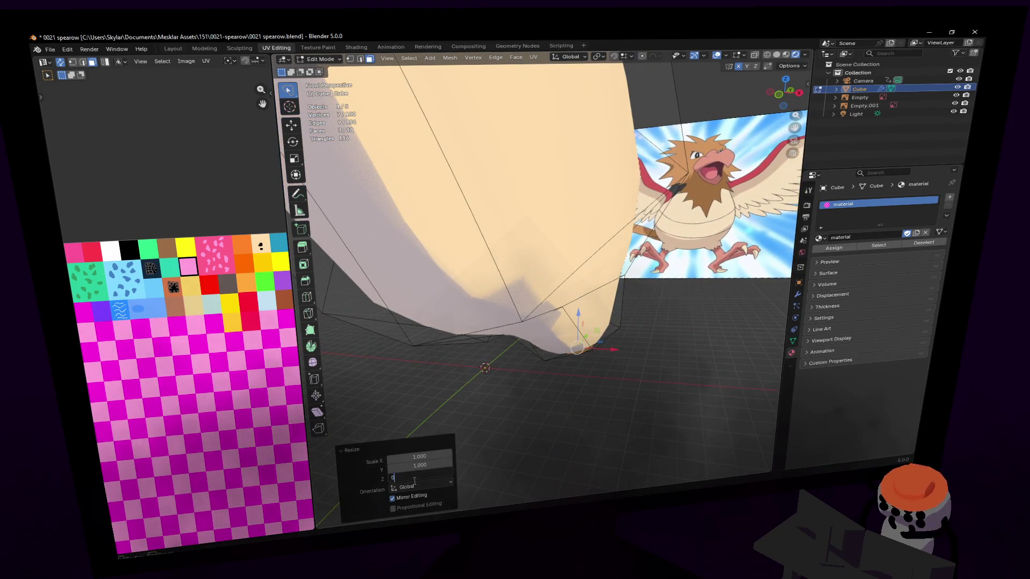
# Extrude the flattened face downward into a thin leg and inspect it.
pyautogui.moveTo(582, 287); pyautogui.dragTo(595, 189, button='middle')
pyautogui.press('e')
pyautogui.click(601, 281)
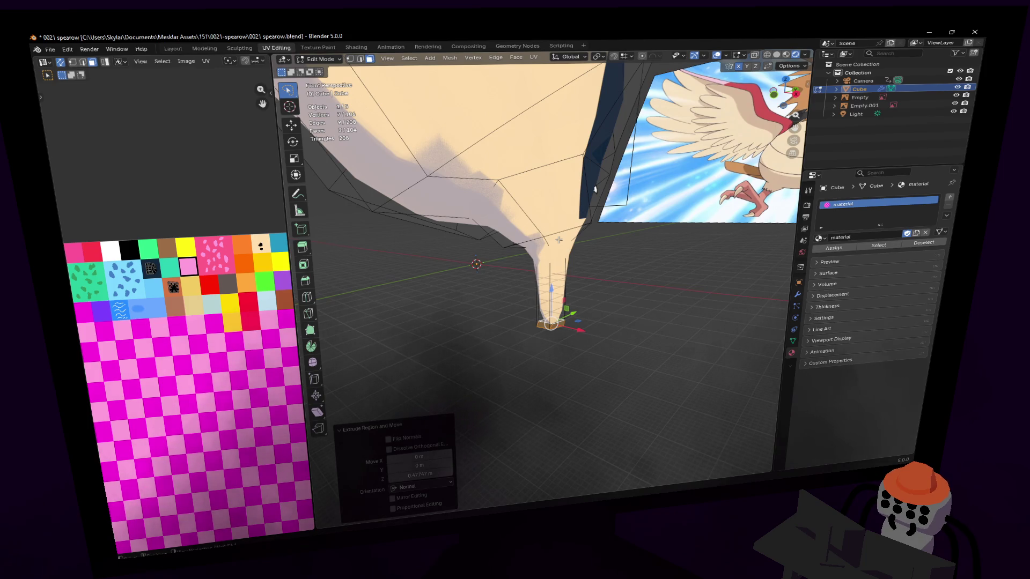
pyautogui.moveTo(595, 189); pyautogui.dragTo(611, 176, button='middle')
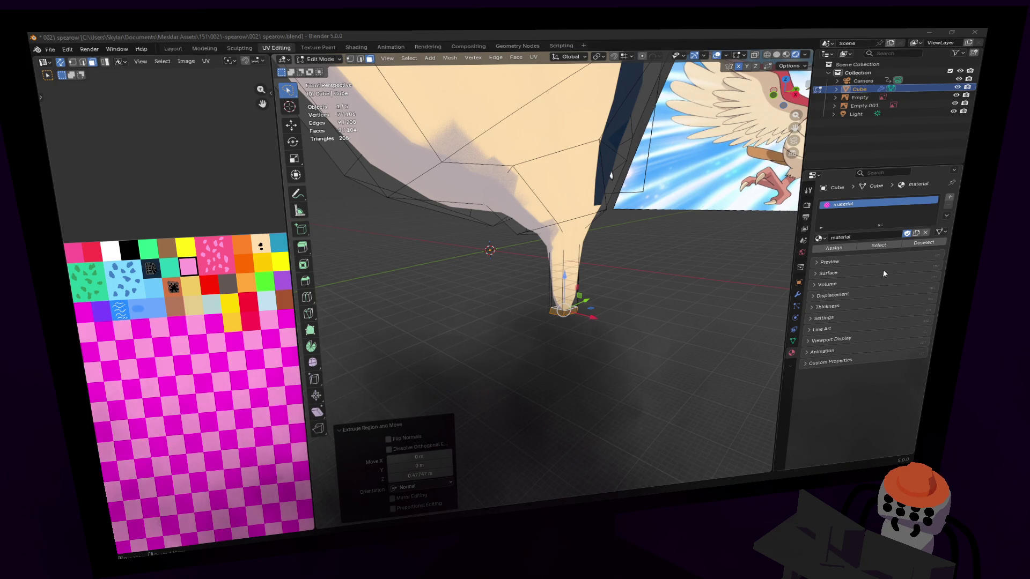
pyautogui.moveTo(696, 275); pyautogui.dragTo(543, 275, button='middle')
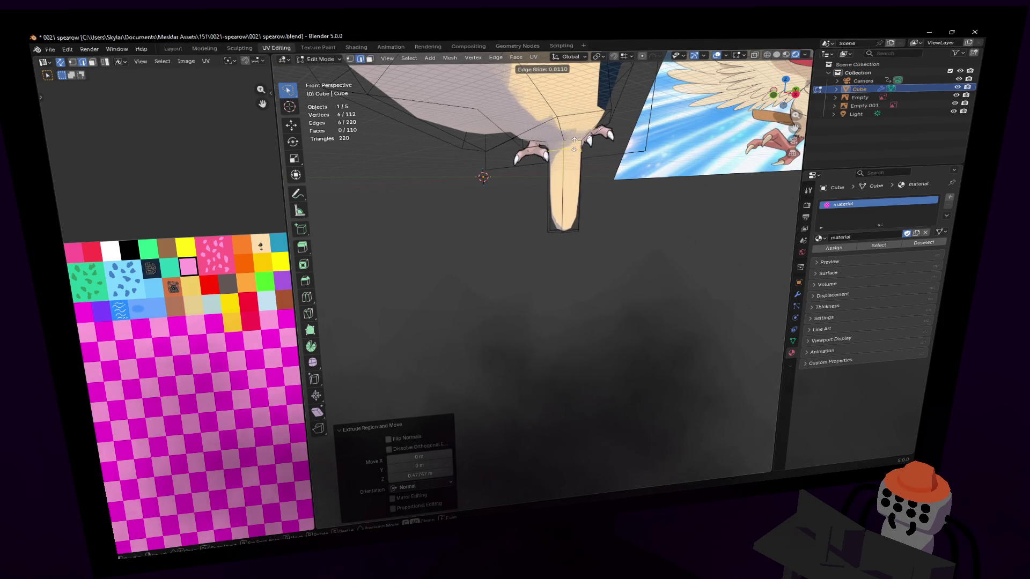
# Place a new edge loop along the leg and check it against the references from several angles.
pyautogui.click(576, 142)
pyautogui.click(562, 222)
pyautogui.moveTo(563, 222)
pyautogui.mouseDown(button='middle')
pyautogui.moveTo(543, 275)
pyautogui.moveTo(538, 254)
pyautogui.mouseUp(button='middle')
pyautogui.scroll(2, 536, 254)
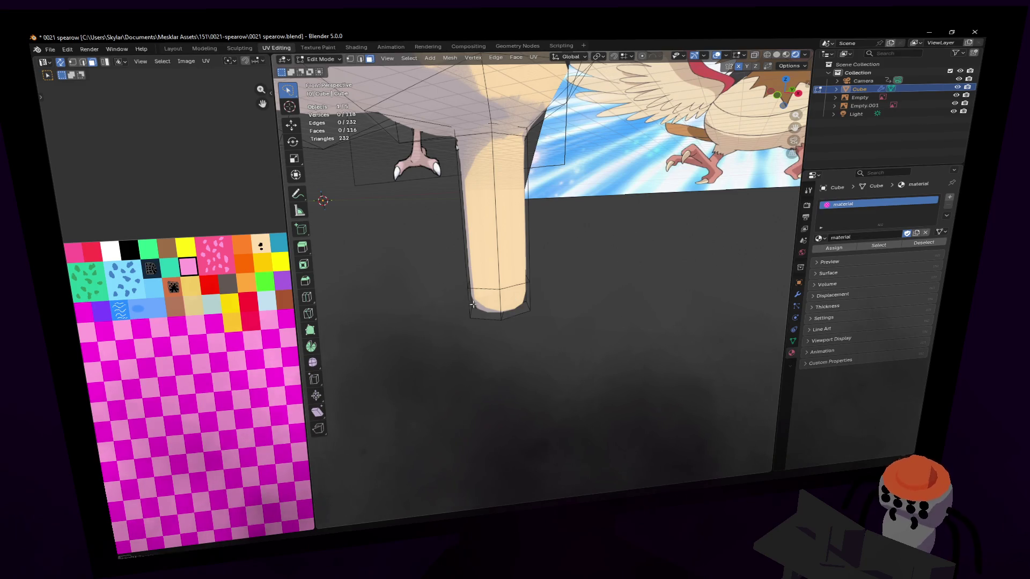
pyautogui.moveTo(488, 305); pyautogui.dragTo(544, 271, button='middle')
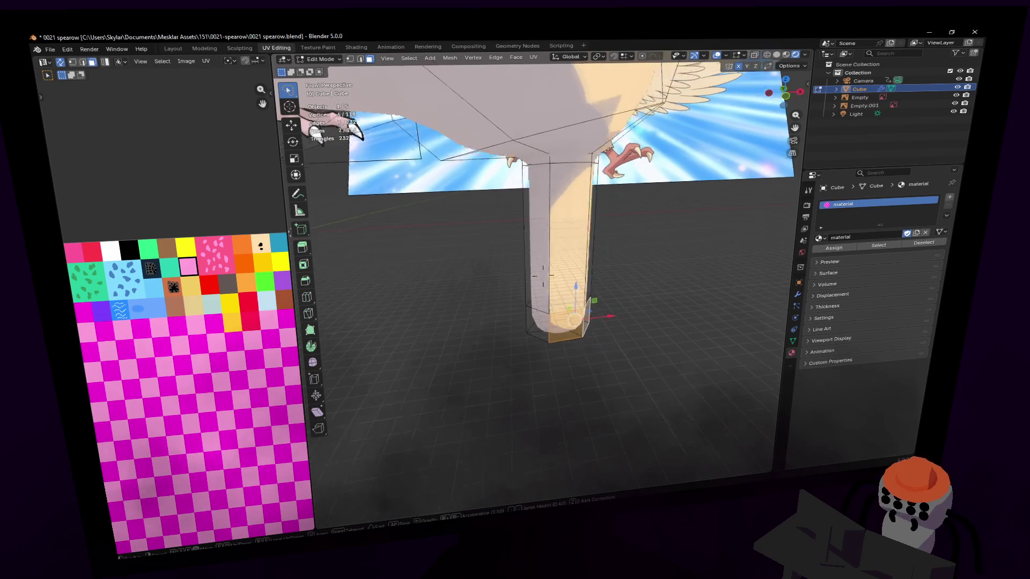
pyautogui.moveTo(544, 271)
pyautogui.mouseDown(button='middle')
pyautogui.moveTo(524, 289)
pyautogui.moveTo(531, 274)
pyautogui.mouseUp(button='middle')
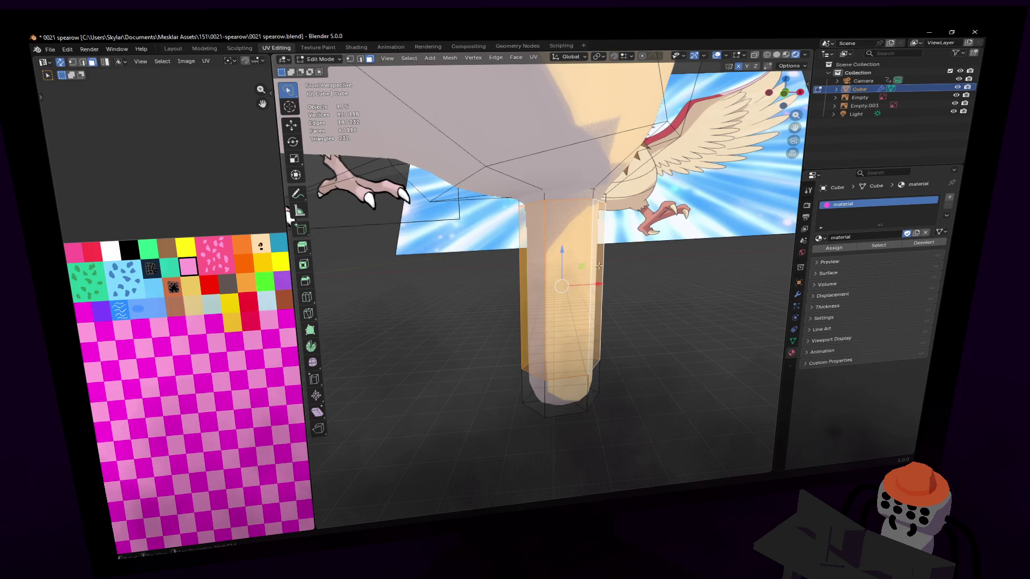
pyautogui.moveTo(598, 266); pyautogui.dragTo(631, 274, button='middle')
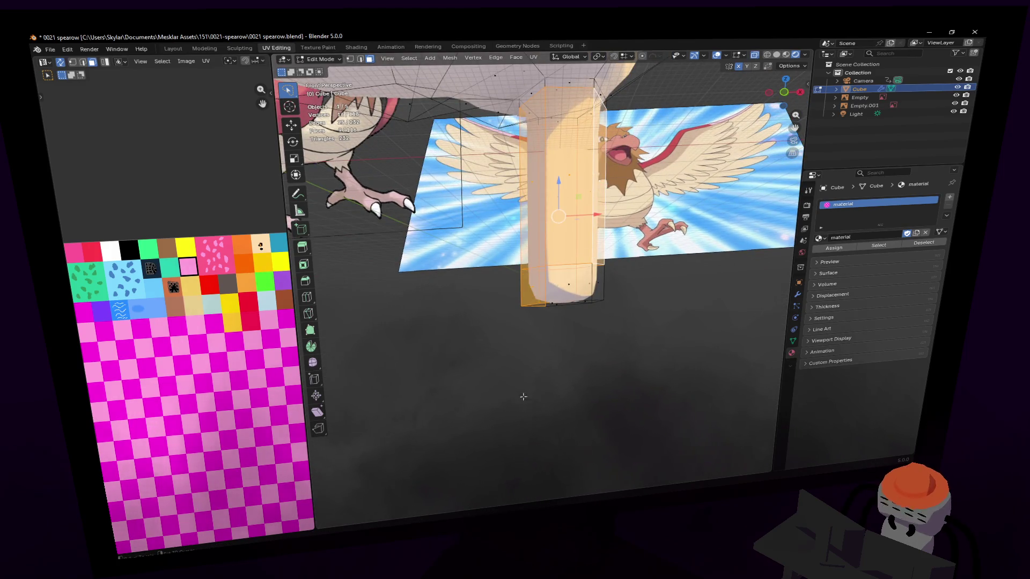
pyautogui.moveTo(657, 240)
pyautogui.mouseDown(button='middle')
pyautogui.moveTo(543, 274)
pyautogui.moveTo(598, 174)
pyautogui.mouseUp(button='middle')
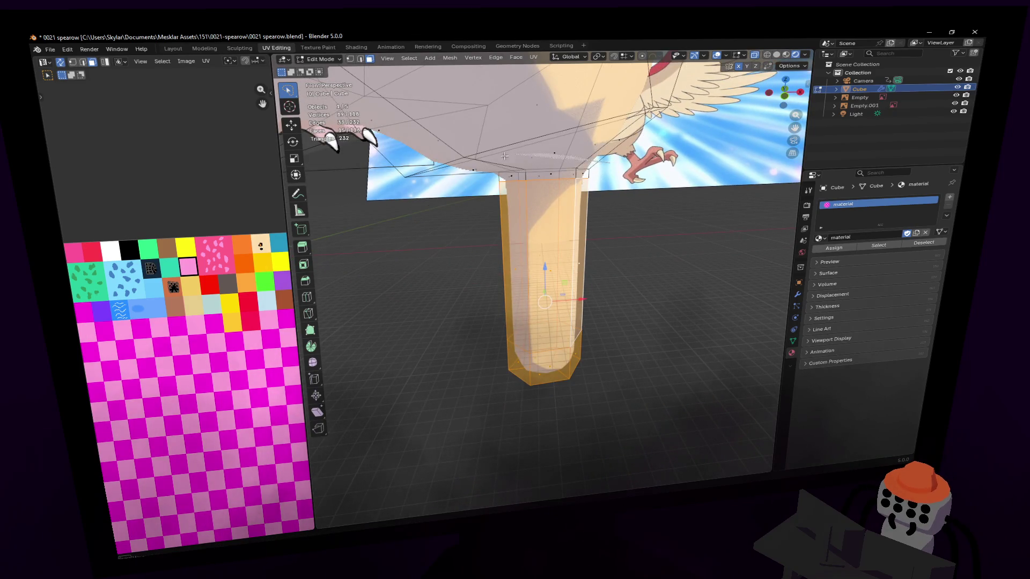
# Twist the leg's top faces about 27° around Z so the leg angles toward the body.
pyautogui.moveTo(531, 217); pyautogui.dragTo(610, 183)
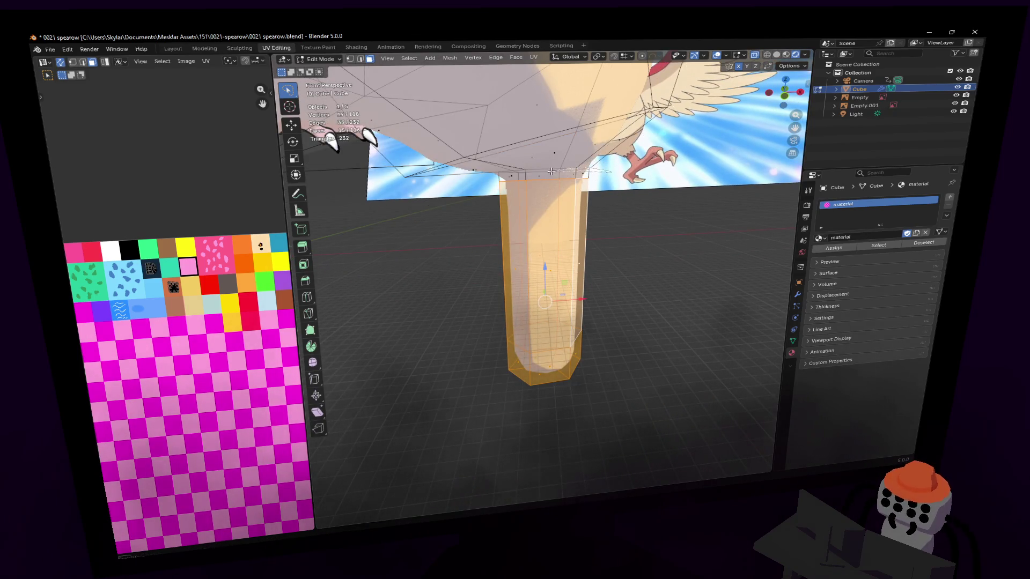
pyautogui.press('r')
pyautogui.press('z')
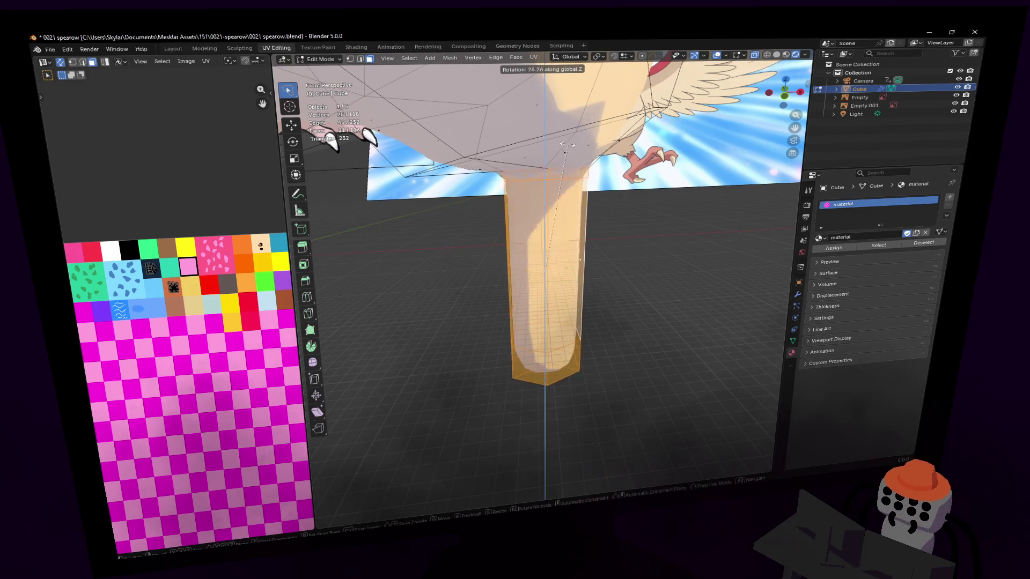
pyautogui.click(564, 148)
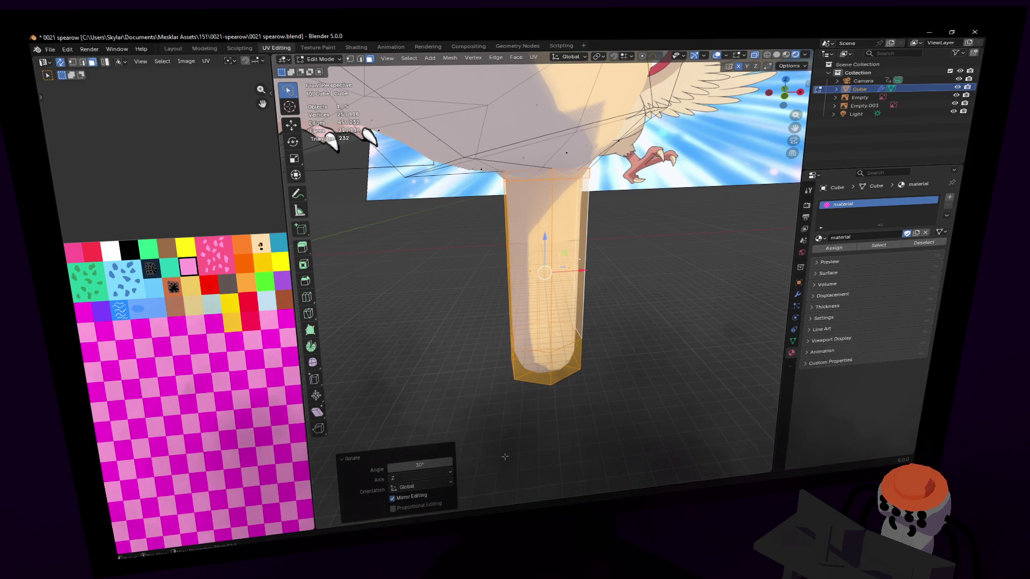
pyautogui.moveTo(524, 289); pyautogui.dragTo(581, 192, button='middle')
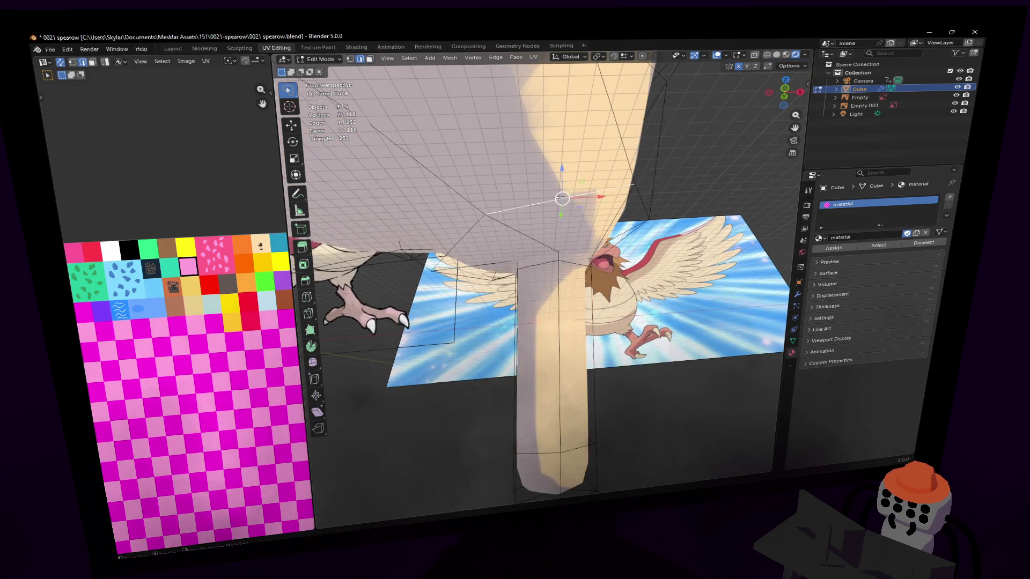
# Rotate the joint vertices about X and Z and move a vertex to reshape the leg-body junction.
pyautogui.hotkey('shift', '`')
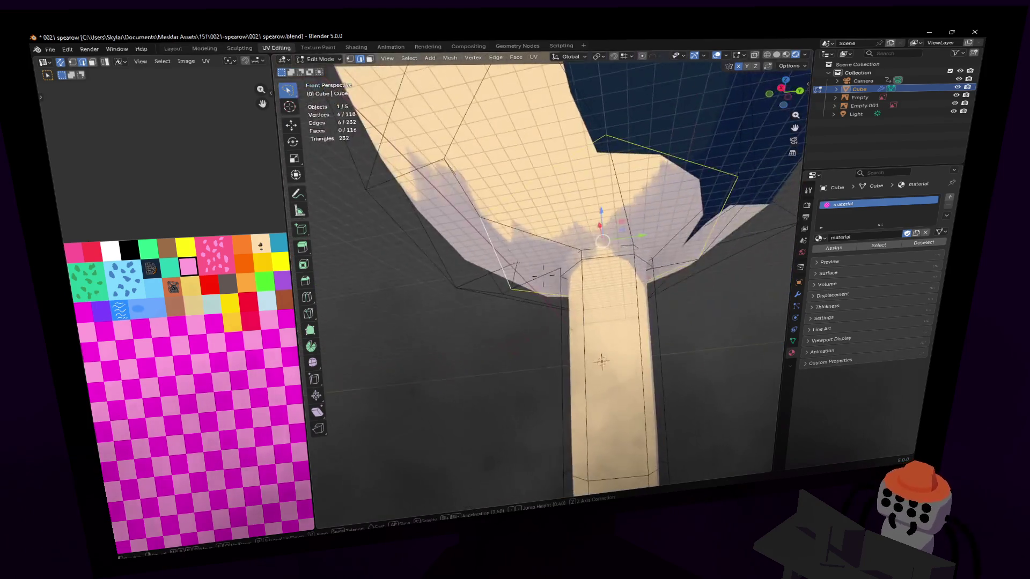
pyautogui.press('Return')
pyautogui.press('r')
pyautogui.press('x')
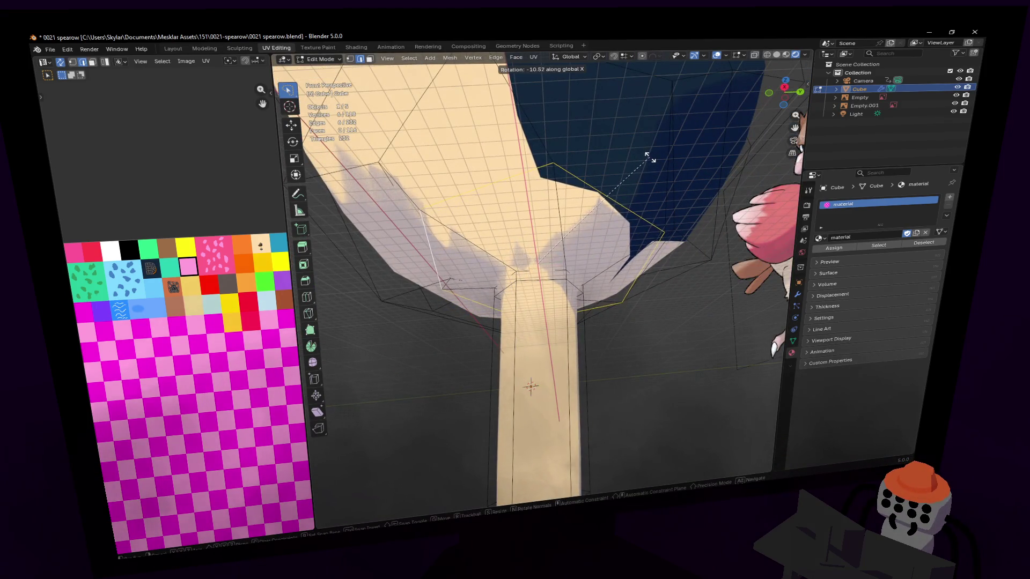
pyautogui.press('z')
pyautogui.press('Return')
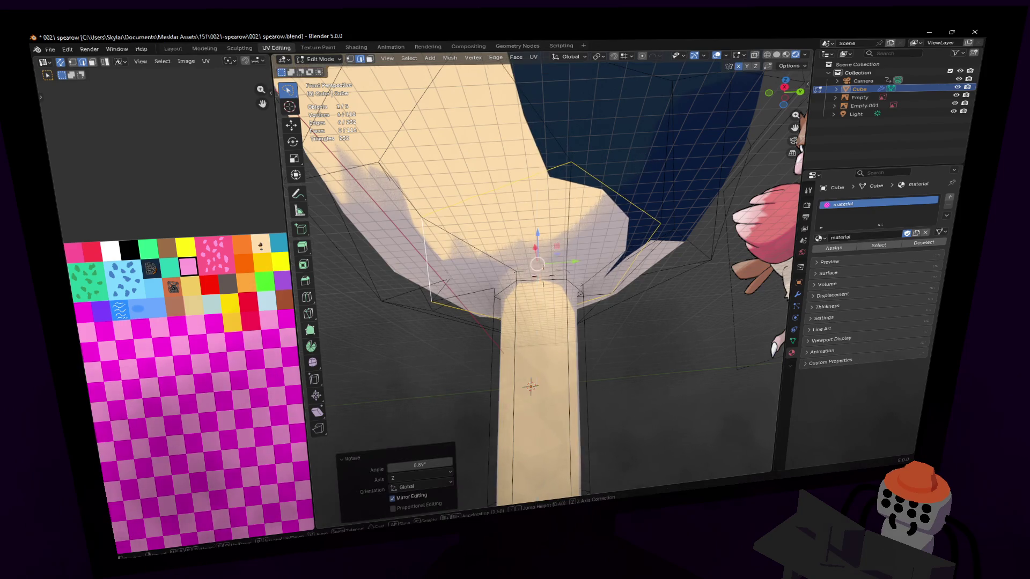
pyautogui.hotkey('shift', '`')
pyautogui.press('Return')
pyautogui.moveTo(637, 163)
pyautogui.mouseDown(button='middle')
pyautogui.moveTo(610, 252)
pyautogui.moveTo(564, 313)
pyautogui.moveTo(582, 301)
pyautogui.mouseUp(button='middle')
pyautogui.press('g')
pyautogui.click(610, 252)
pyautogui.scroll(3, 556, 318)
# Unwrap the ring of joint faces and shrink their UVs onto a single cream palette swatch.
pyautogui.press('3')
pyautogui.keyDown('alt'); pyautogui.click(556, 309); pyautogui.keyUp('alt')
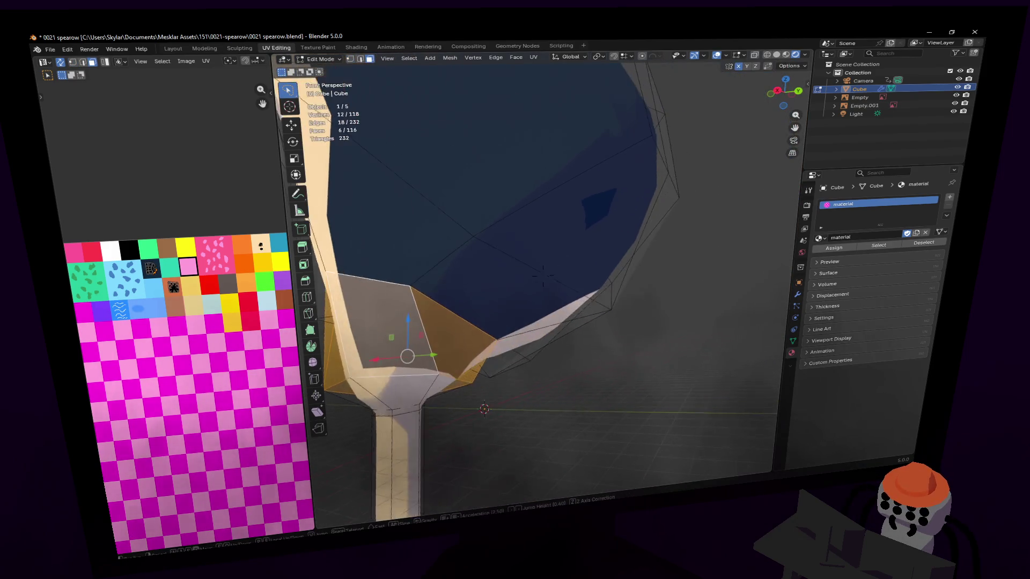
pyautogui.press('u')
pyautogui.click(581, 300)
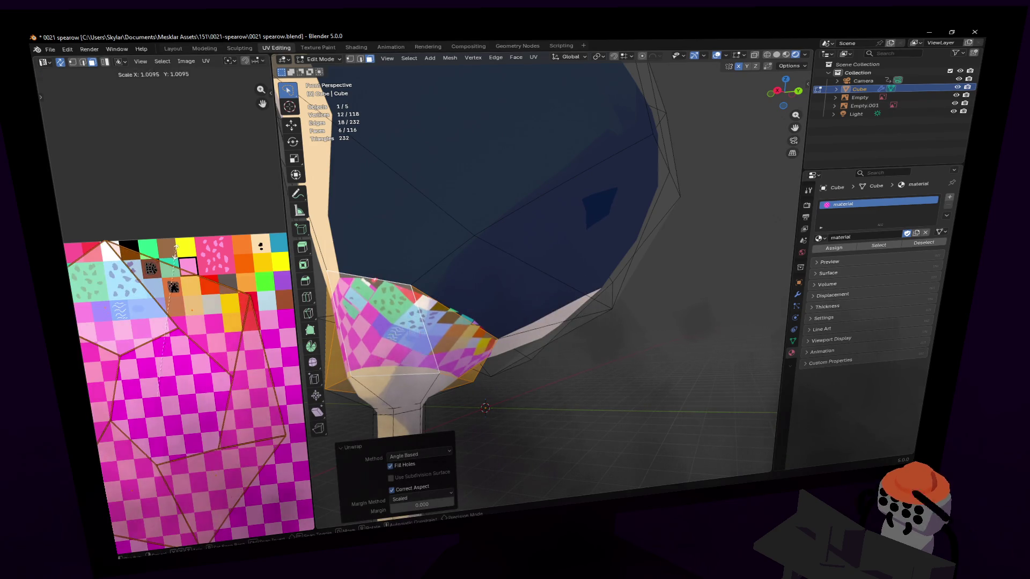
pyautogui.press('s')
pyautogui.click(158, 398)
pyautogui.press('g')
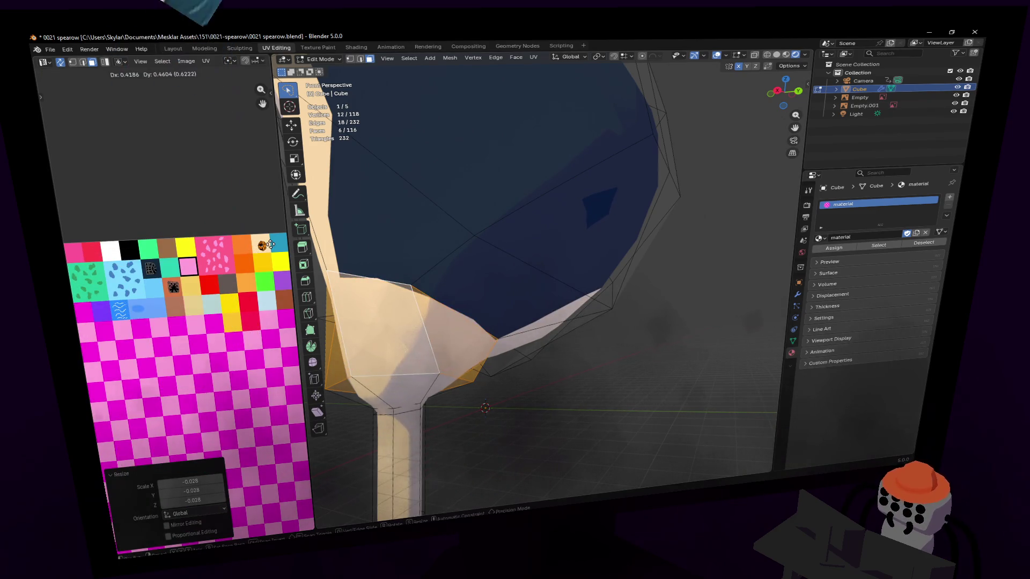
pyautogui.moveTo(457, 310); pyautogui.dragTo(519, 303, button='middle')
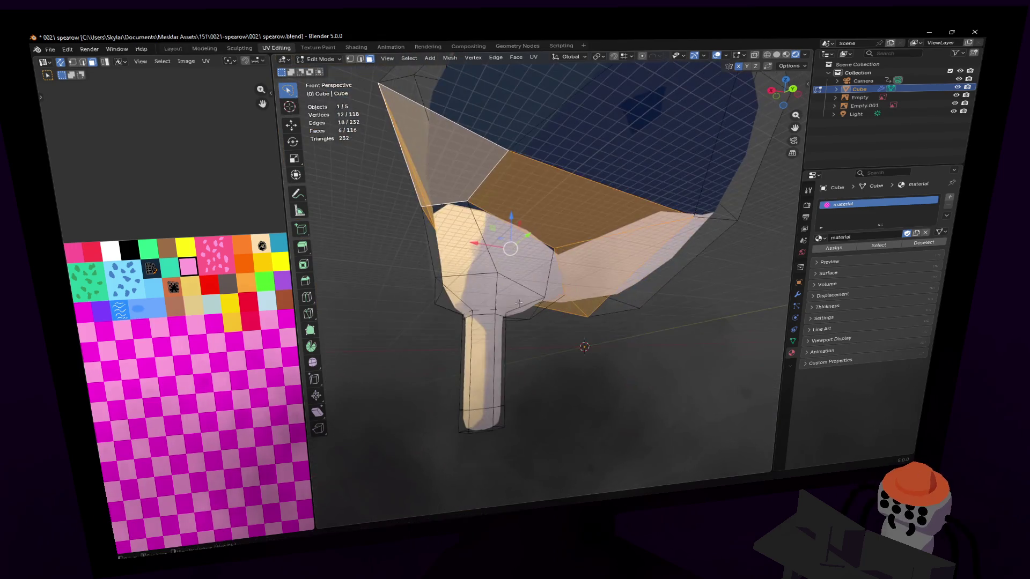
# Select two faces beside the leg joint and unwrap them.
pyautogui.click(427, 141)
pyautogui.keyDown('shift'); pyautogui.click(524, 190); pyautogui.keyUp('shift')
pyautogui.moveTo(523, 190)
pyautogui.mouseDown(button='middle')
pyautogui.moveTo(544, 276)
pyautogui.moveTo(522, 203)
pyautogui.mouseUp(button='middle')
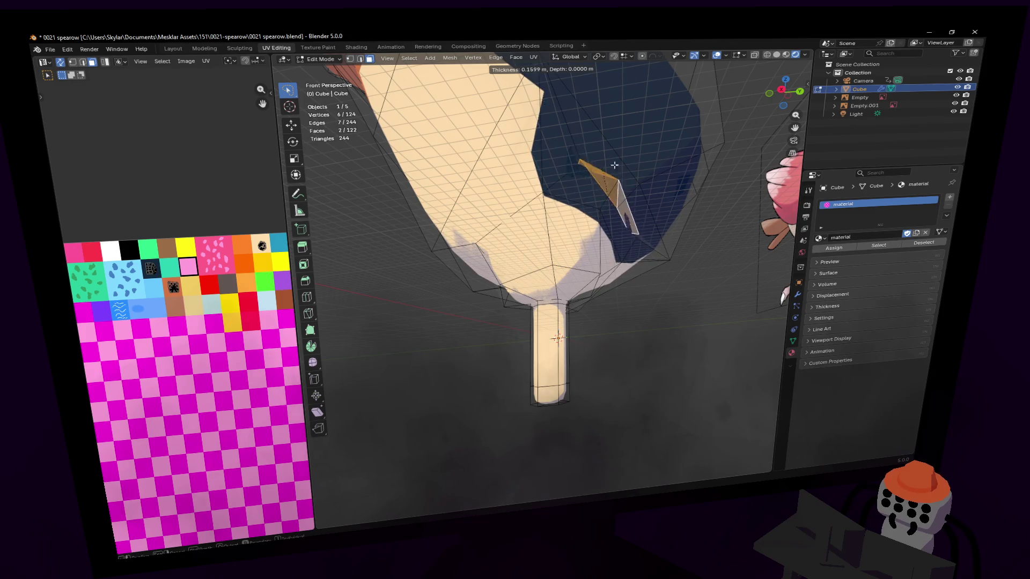
pyautogui.click(663, 166)
pyautogui.keyDown('shift'); pyautogui.click(618, 215); pyautogui.keyUp('shift')
pyautogui.press('u')
pyautogui.click(615, 128)
# Shrink the two faces' UVs onto the cream swatch, then select an edge loop near the joint.
pyautogui.press('s')
pyautogui.click(115, 407)
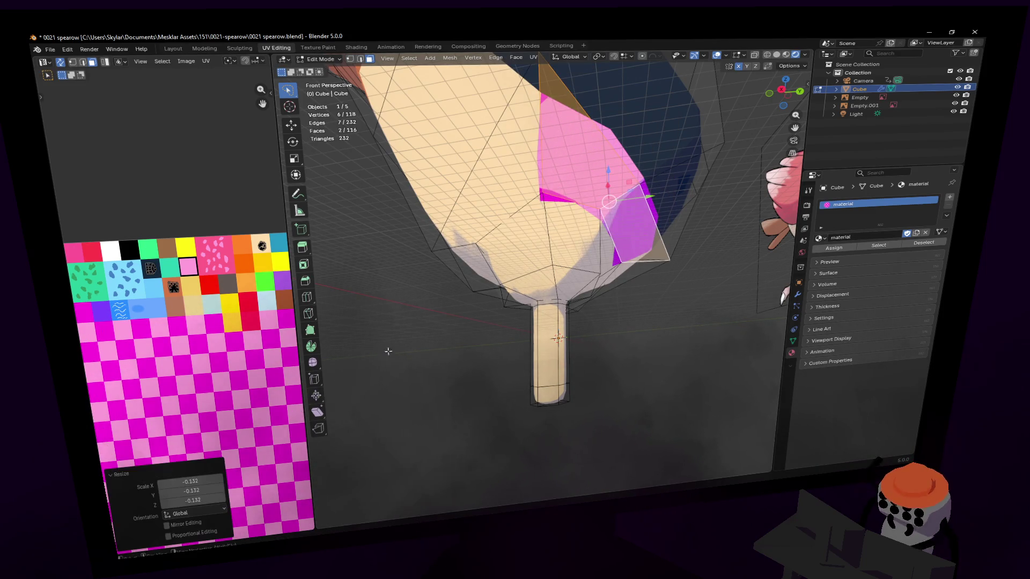
pyautogui.click(198, 277)
pyautogui.press('s')
pyautogui.click(199, 275)
pyautogui.press('g')
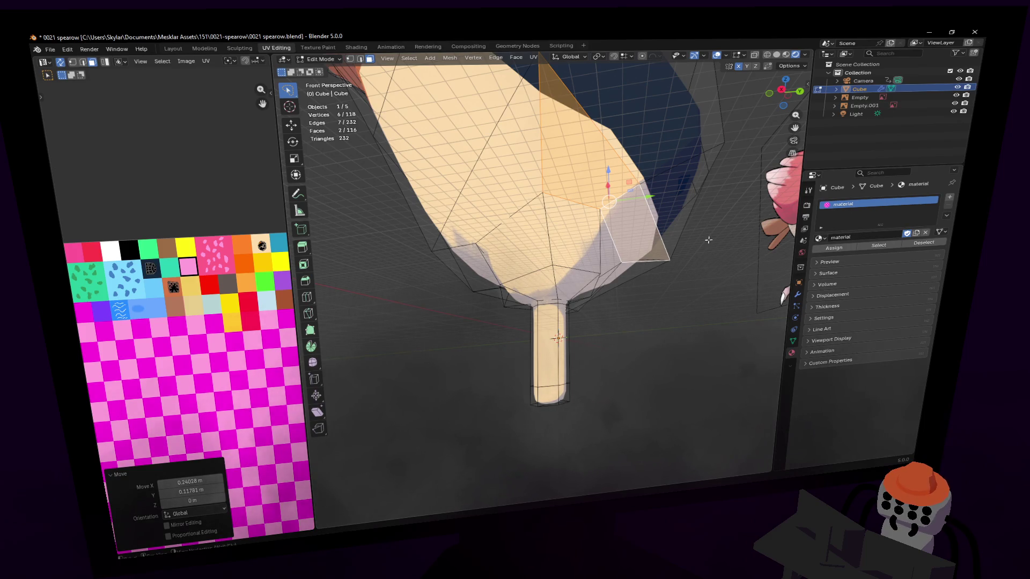
pyautogui.moveTo(555, 242)
pyautogui.mouseDown(button='middle')
pyautogui.moveTo(541, 284)
pyautogui.moveTo(819, 220)
pyautogui.mouseUp(button='middle')
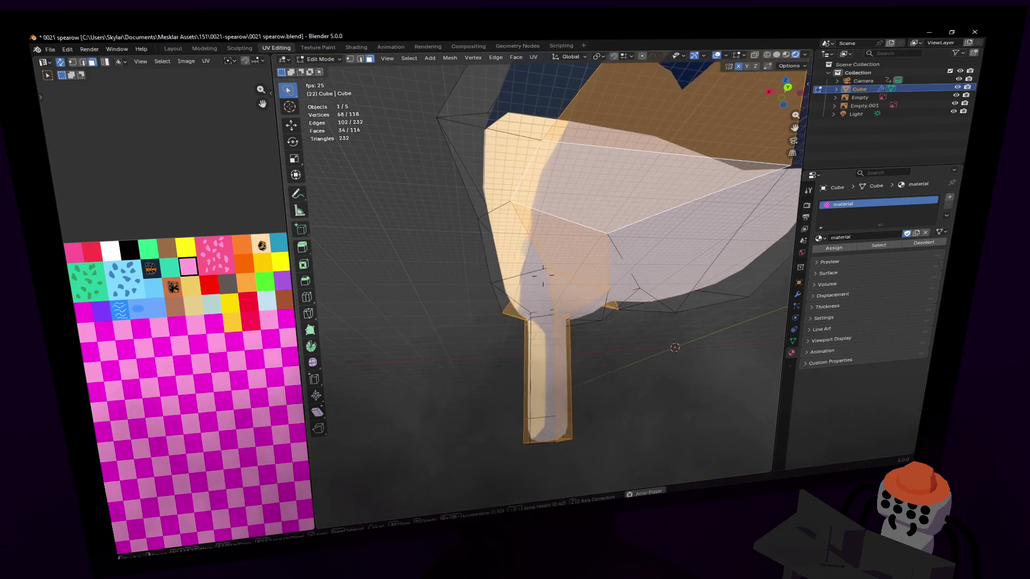
pyautogui.moveTo(590, 223); pyautogui.dragTo(556, 213, button='middle')
pyautogui.rightClick(556, 214)
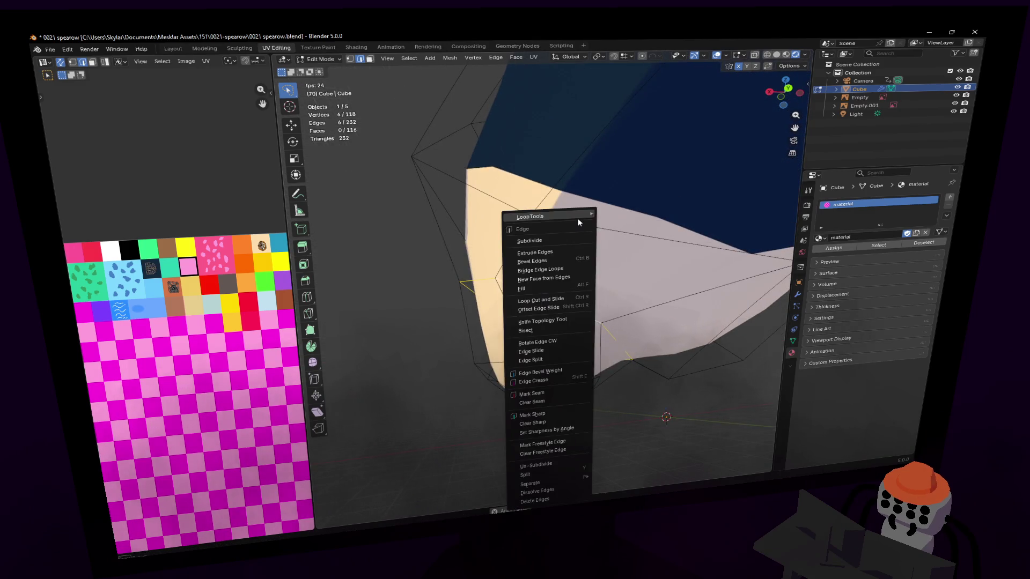
# Fly under the leg and extrude its bottom face forward into a toe.
pyautogui.hotkey('shift', '`')
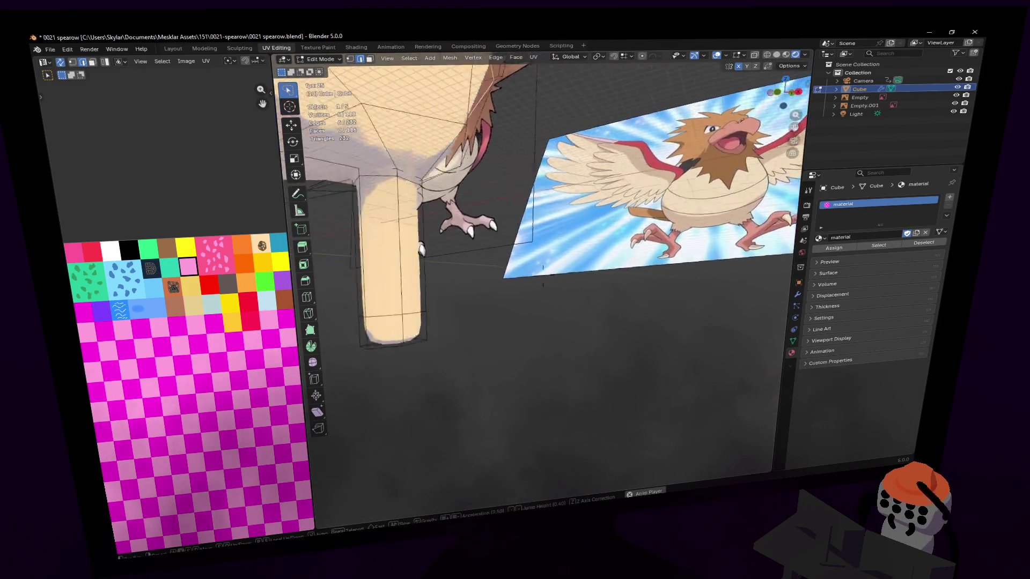
pyautogui.click(542, 276)
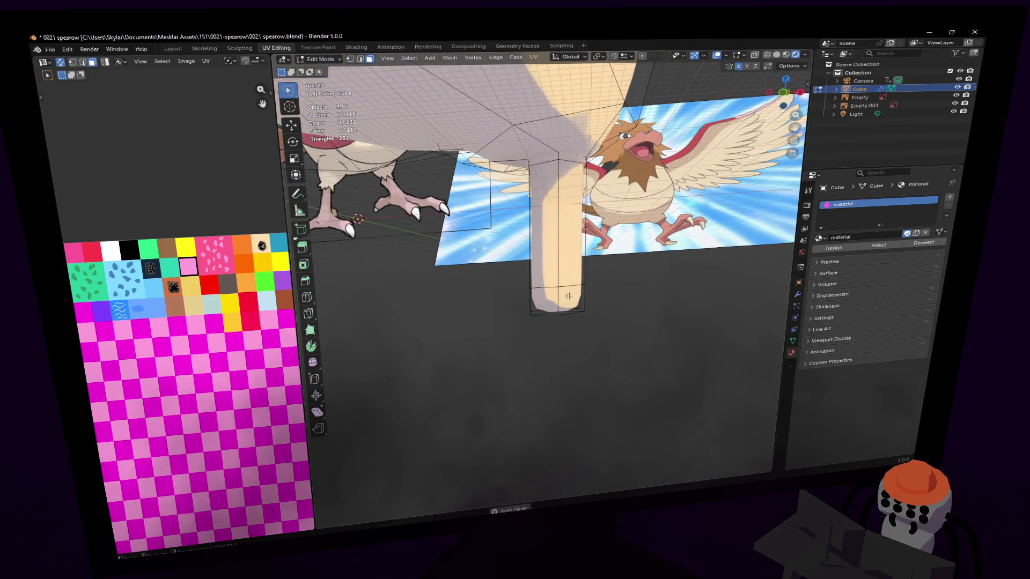
pyautogui.hotkey('shift', '`')
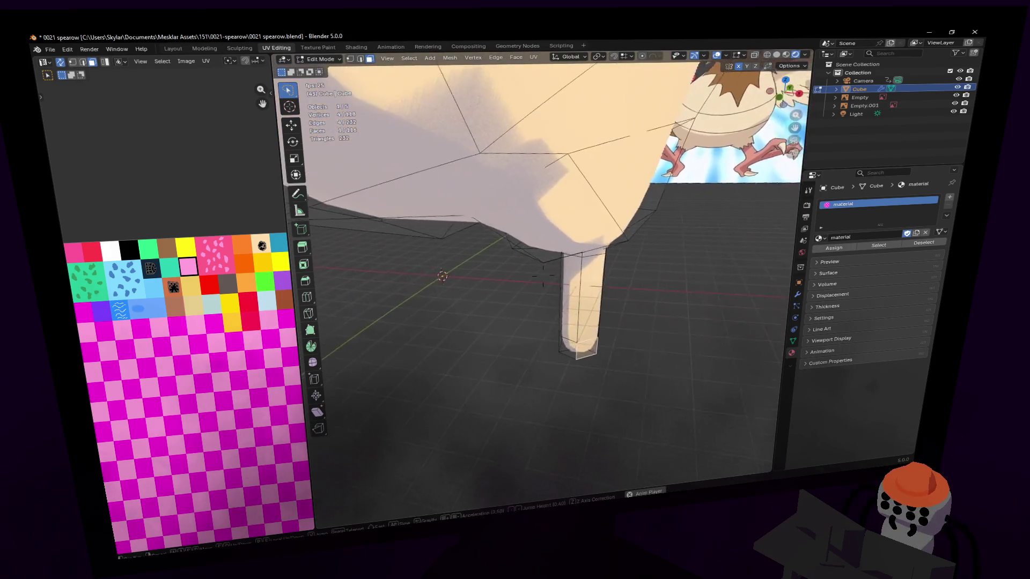
pyautogui.click(541, 276)
pyautogui.press('e')
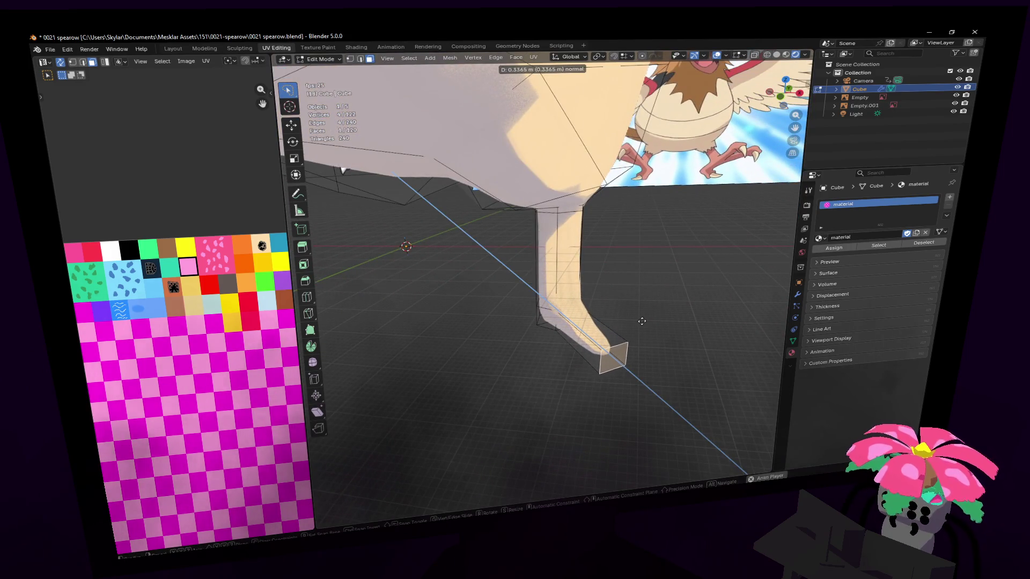
pyautogui.click(649, 324)
# Extrude the heel face backward to complete the basic foot.
pyautogui.hotkey('shift', '`')
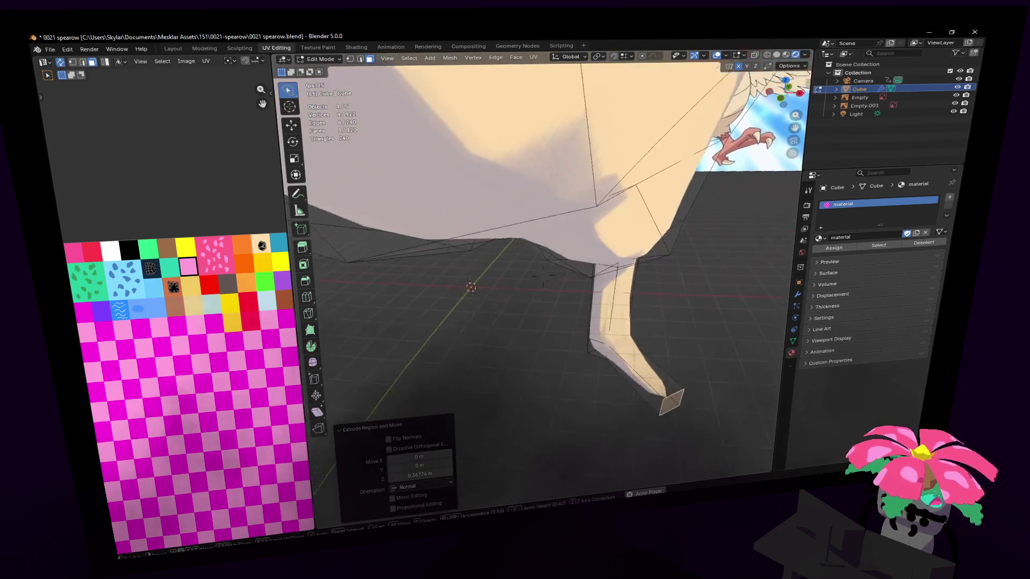
pyautogui.click(542, 276)
pyautogui.click(576, 268)
pyautogui.press('e')
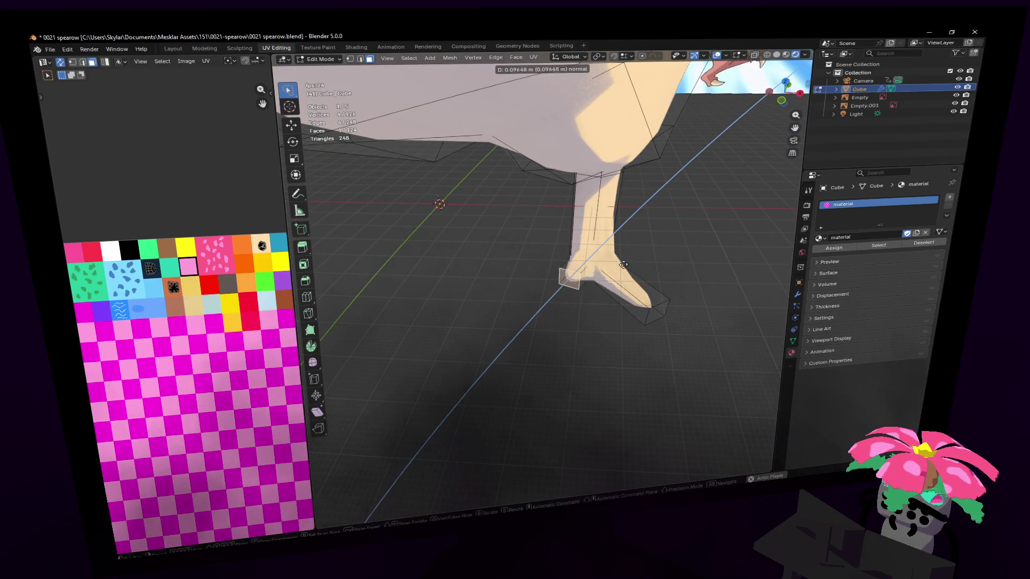
pyautogui.click(577, 298)
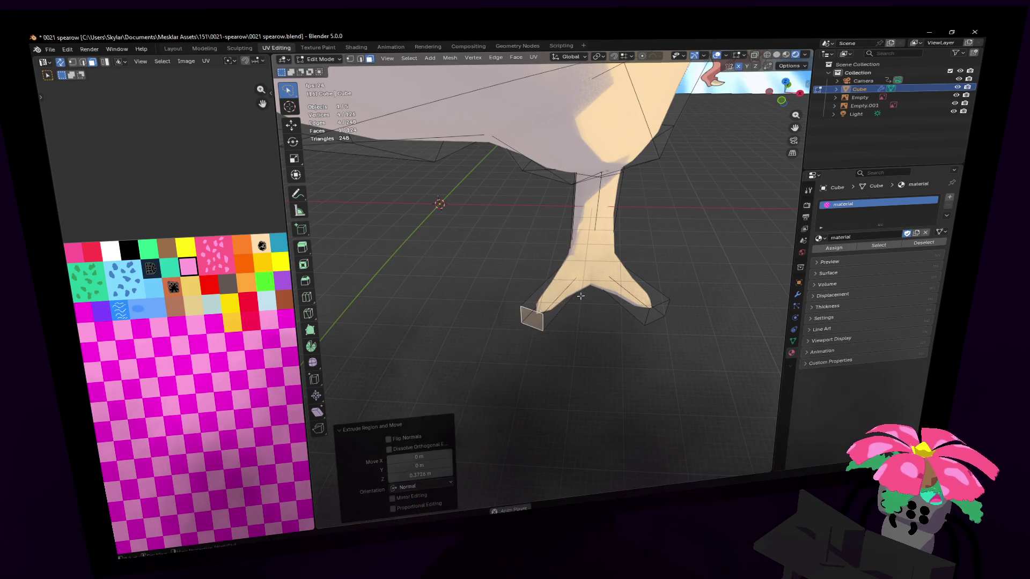
pyautogui.hotkey('shift', '`')
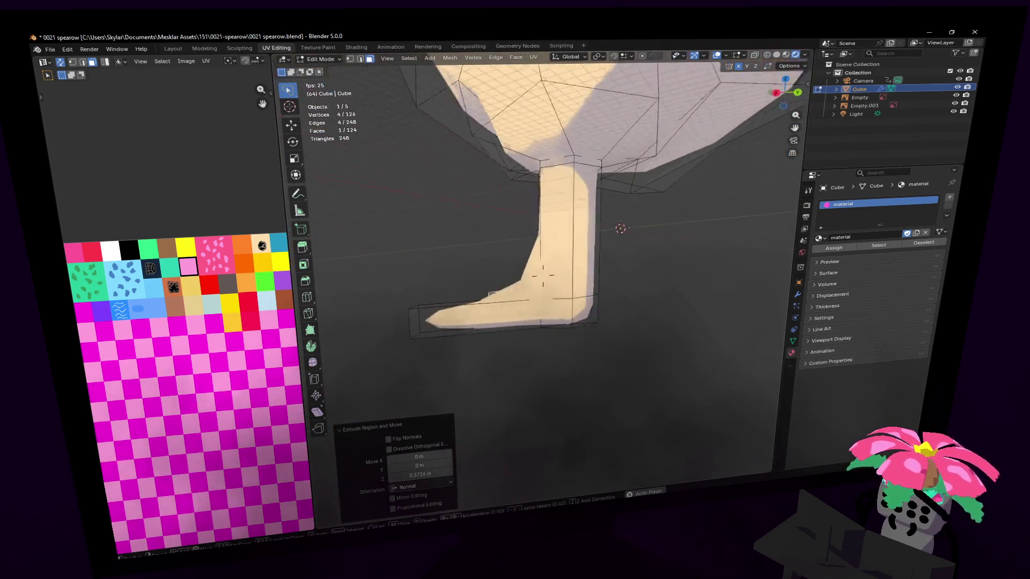
pyautogui.click(542, 276)
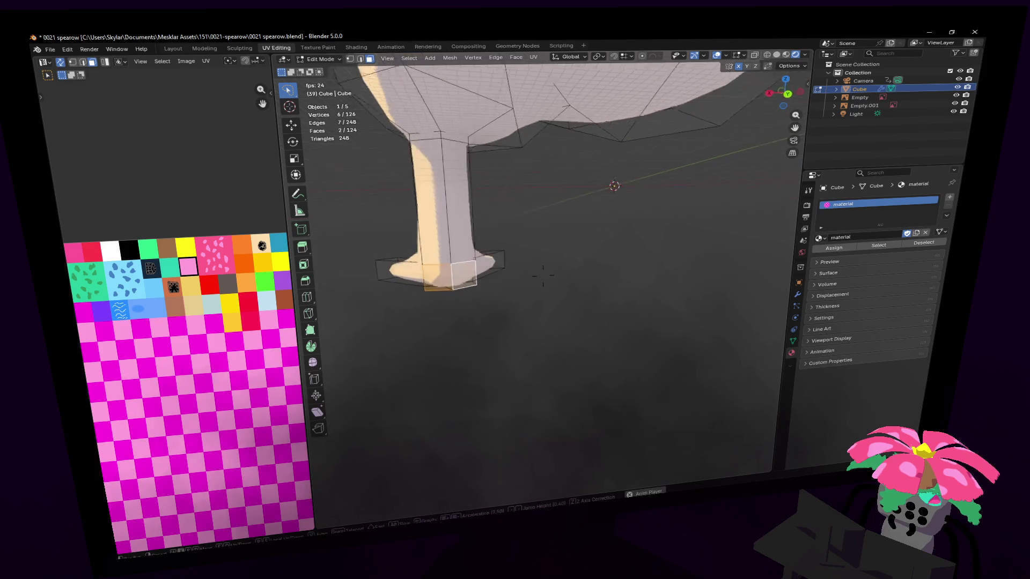
# Try extruding the selected foot faces, then undo the extra extrusion.
pyautogui.moveTo(497, 297); pyautogui.dragTo(725, 241, button='middle')
pyautogui.press('e')
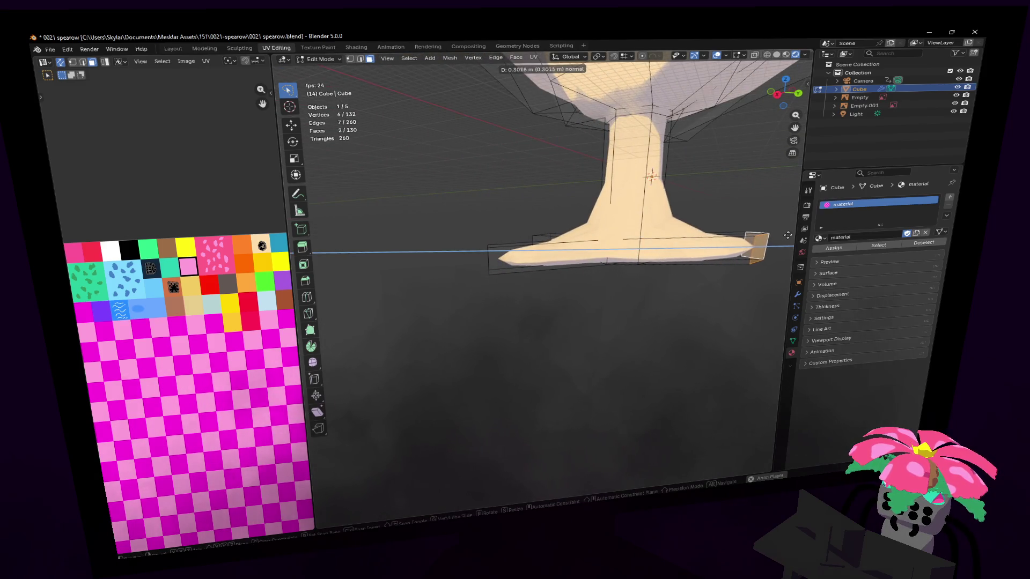
pyautogui.click(786, 235)
pyautogui.rightClick(161, 274)
pyautogui.press('e')
pyautogui.rightClick(425, 259)
pyautogui.moveTo(437, 218); pyautogui.dragTo(487, 221, button='middle')
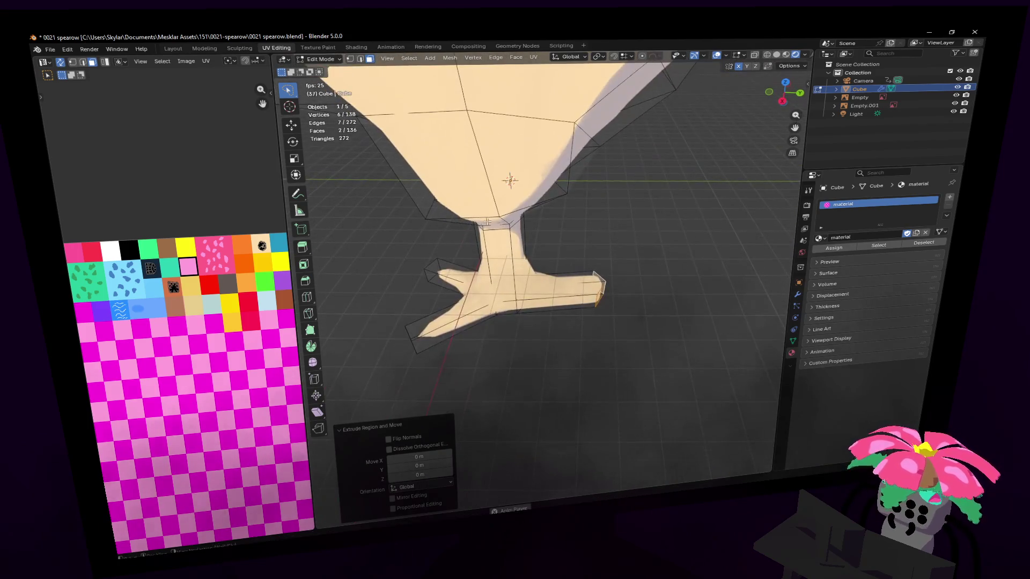
pyautogui.moveTo(594, 253); pyautogui.dragTo(598, 235, button='middle')
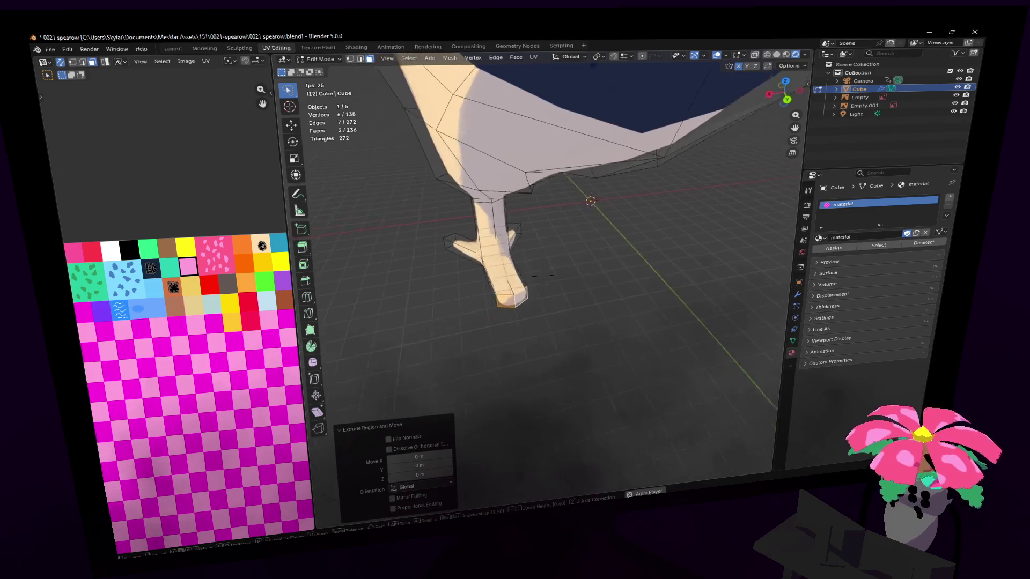
pyautogui.hotkey('ctrl', 'z')
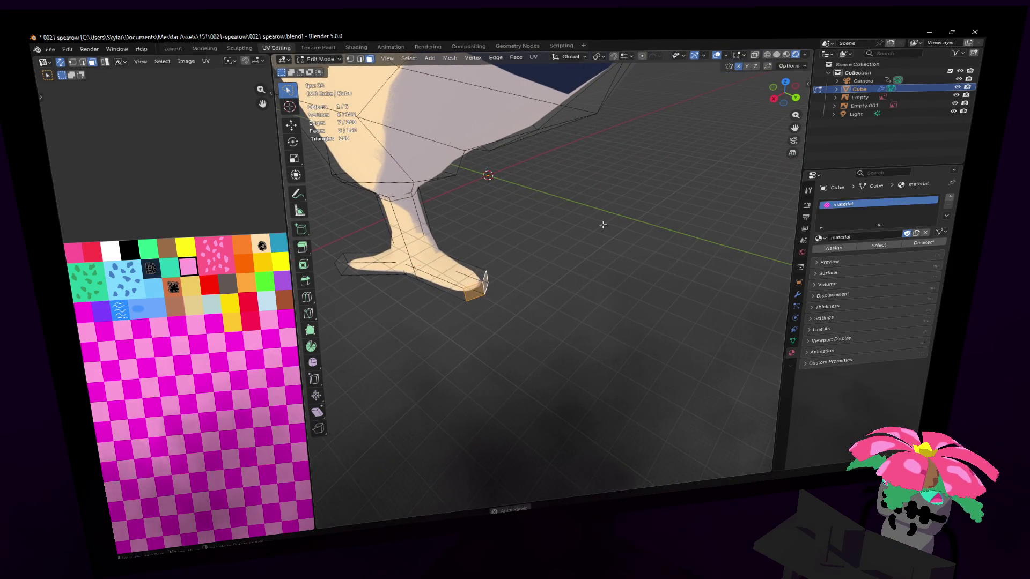
pyautogui.hotkey('ctrl', 'z')
# Extrude the toe face forward along the Y axis to form a third toe.
pyautogui.moveTo(602, 227); pyautogui.dragTo(459, 265, button='middle')
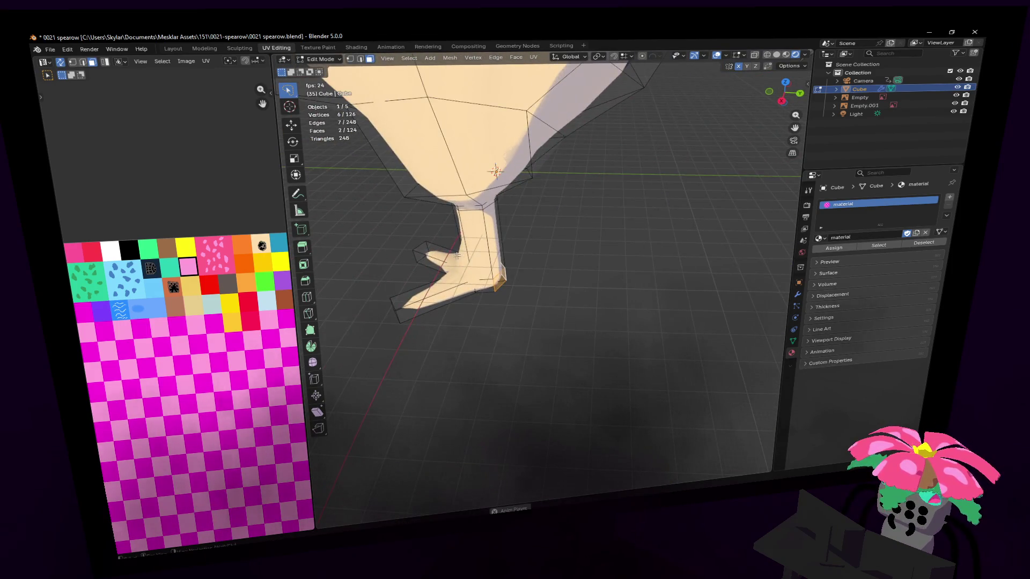
pyautogui.press('e')
pyautogui.press('y')
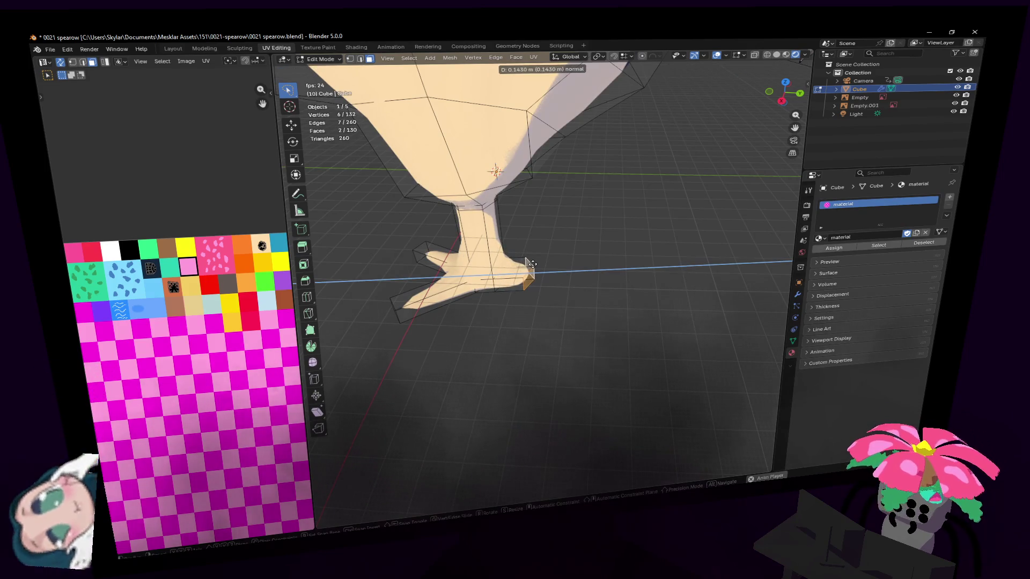
pyautogui.click(569, 275)
# Cut several new edge loops across the foot and toes with Ctrl+R loop cuts.
pyautogui.hotkey('ctrl', 'r')
pyautogui.click(531, 265)
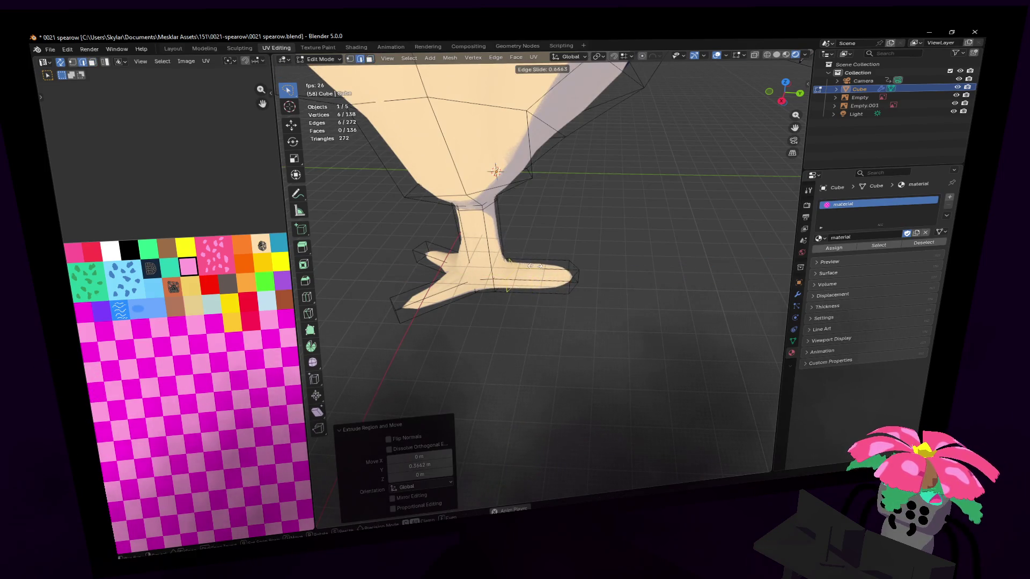
pyautogui.click(523, 265)
pyautogui.moveTo(524, 266); pyautogui.dragTo(528, 266, button='middle')
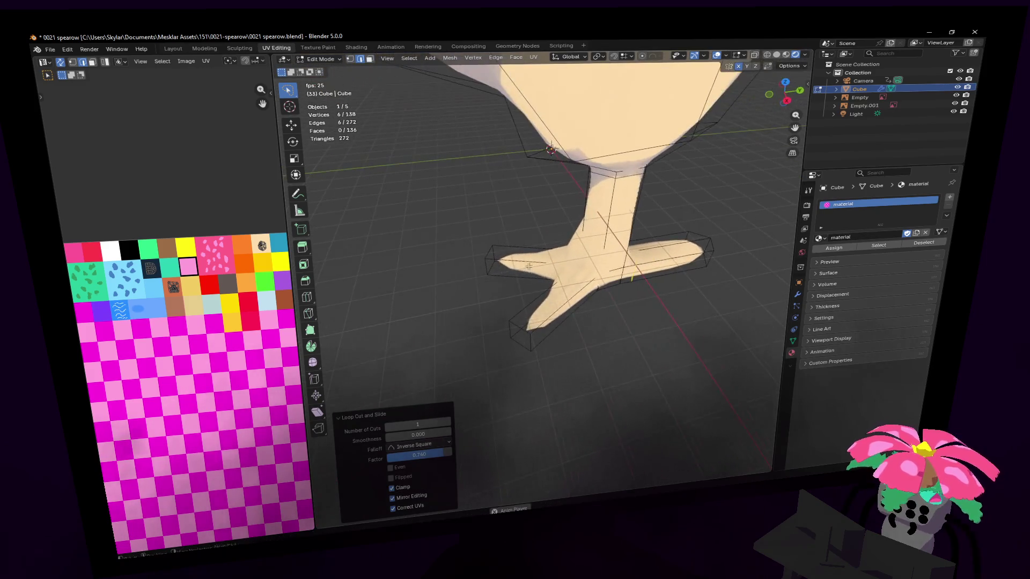
pyautogui.hotkey('ctrl', 'r')
pyautogui.click(509, 257)
pyautogui.click(528, 256)
pyautogui.hotkey('ctrl', 'r')
pyautogui.click(586, 274)
pyautogui.click(599, 268)
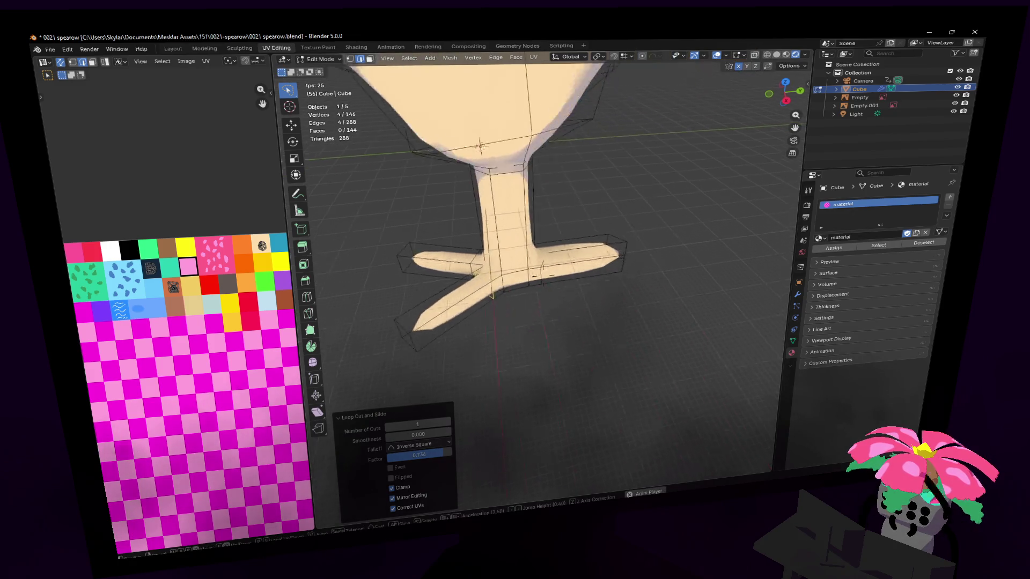
pyautogui.moveTo(600, 268); pyautogui.dragTo(606, 246, button='middle')
pyautogui.keyDown('alt'); pyautogui.click(574, 210); pyautogui.keyUp('alt')
pyautogui.moveTo(574, 210)
pyautogui.mouseDown(button='middle')
pyautogui.moveTo(654, 105)
pyautogui.moveTo(566, 173)
pyautogui.mouseUp(button='middle')
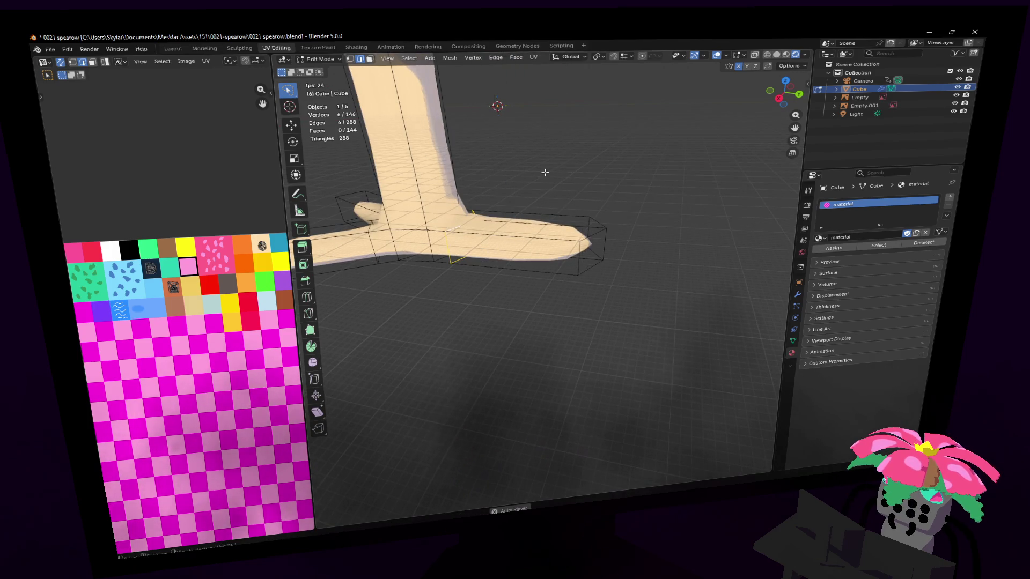
# Round the toe-tip loop into a circle with LoopTools Circle and fill it with a face.
pyautogui.hotkey('ctrl', 'Tab')
pyautogui.hotkey('ctrl', 'e')
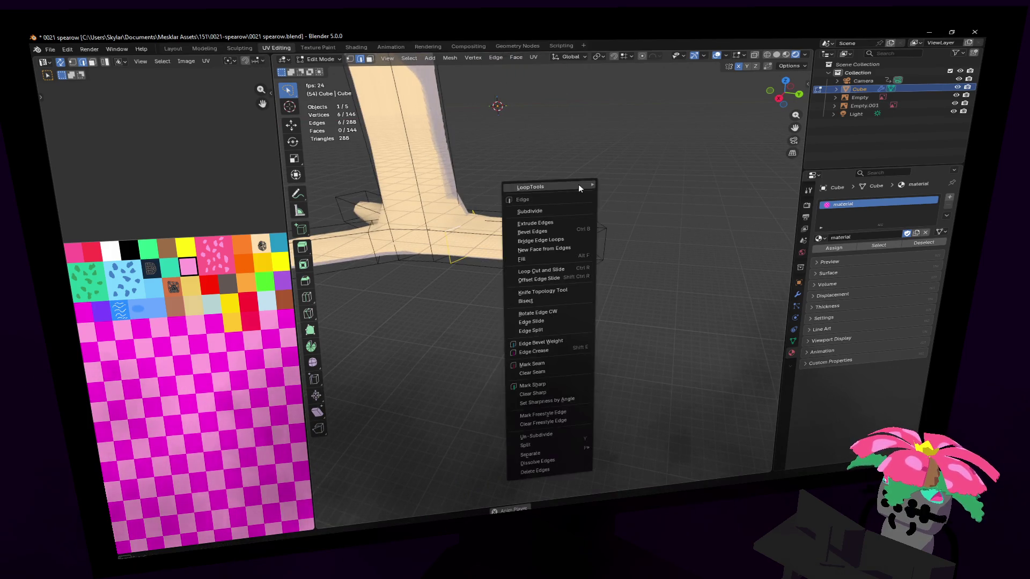
pyautogui.moveTo(535, 186)
pyautogui.click(627, 192)
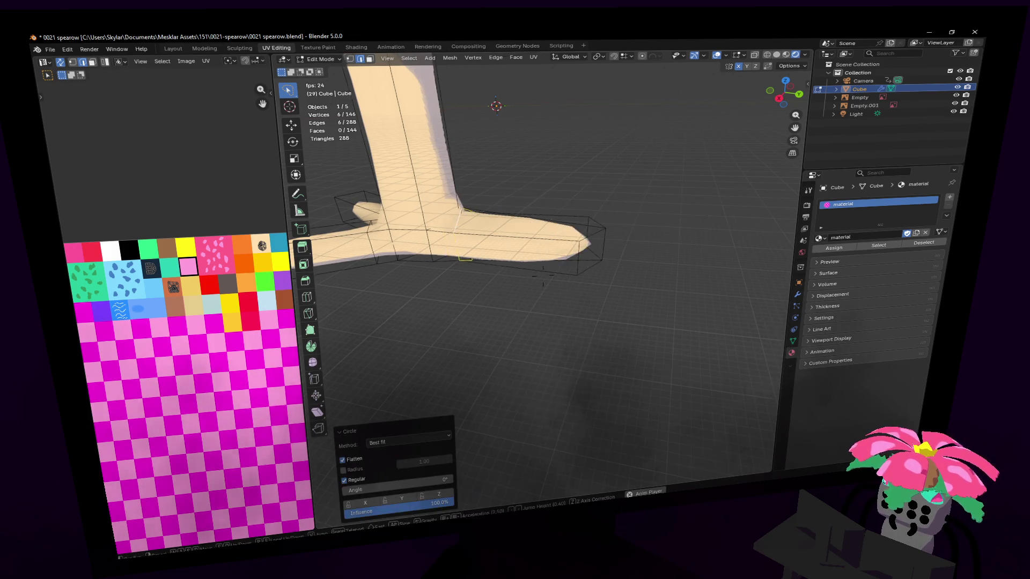
pyautogui.press('KP_Decimal')
pyautogui.press('f')
# Move the toe-tip face along Y and scale it down to 0.640 to taper the claw.
pyautogui.moveTo(542, 278)
pyautogui.mouseDown(button='middle')
pyautogui.moveTo(714, 213)
pyautogui.moveTo(543, 278)
pyautogui.moveTo(582, 168)
pyautogui.mouseUp(button='middle')
pyautogui.press('g')
pyautogui.press('y')
pyautogui.click(672, 213)
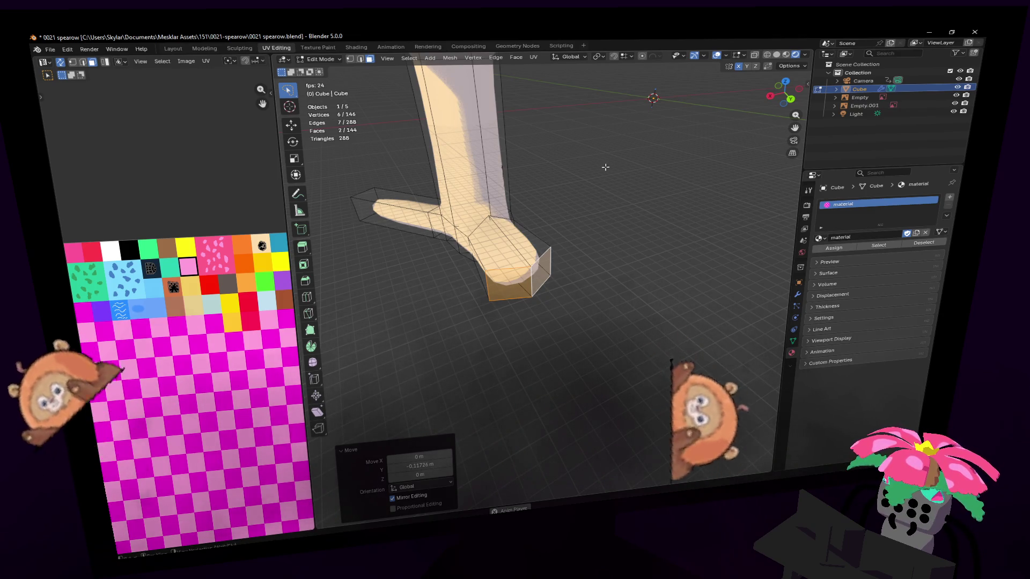
pyautogui.rightClick(585, 213)
pyautogui.press('s')
pyautogui.click(601, 211)
# Apply LoopTools Circle to the tip again and inspect the foot from above and below.
pyautogui.rightClick(606, 208)
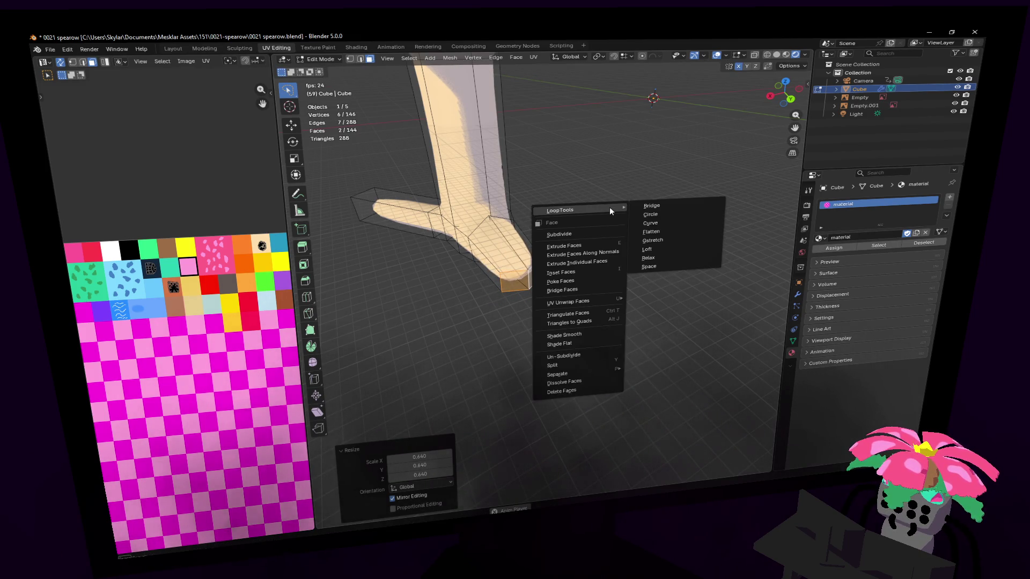
pyautogui.click(656, 213)
pyautogui.moveTo(656, 213); pyautogui.dragTo(544, 275, button='middle')
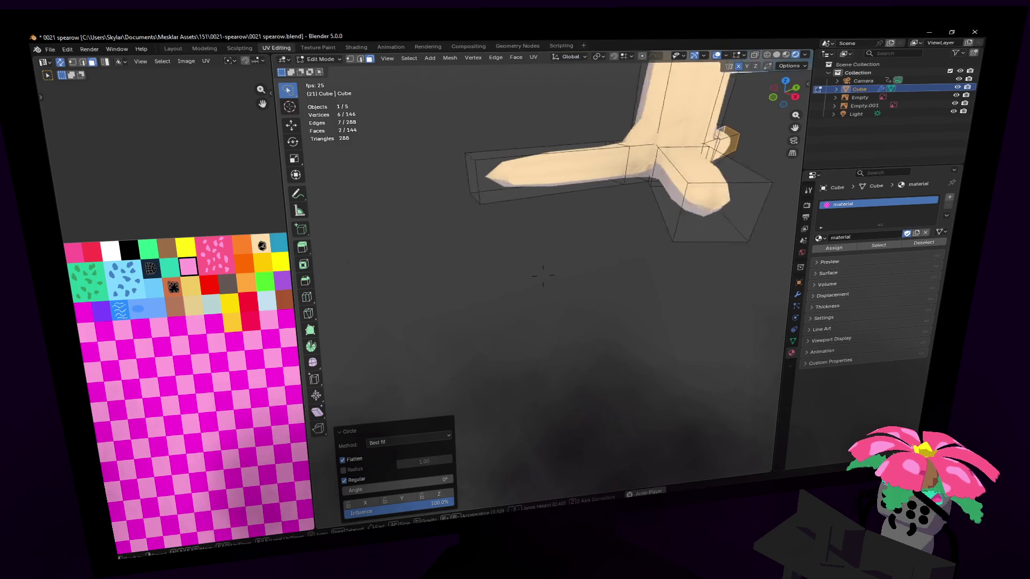
pyautogui.moveTo(544, 274); pyautogui.dragTo(586, 296, button='middle')
pyautogui.hotkey('ctrl', 'r')
pyautogui.press('Escape')
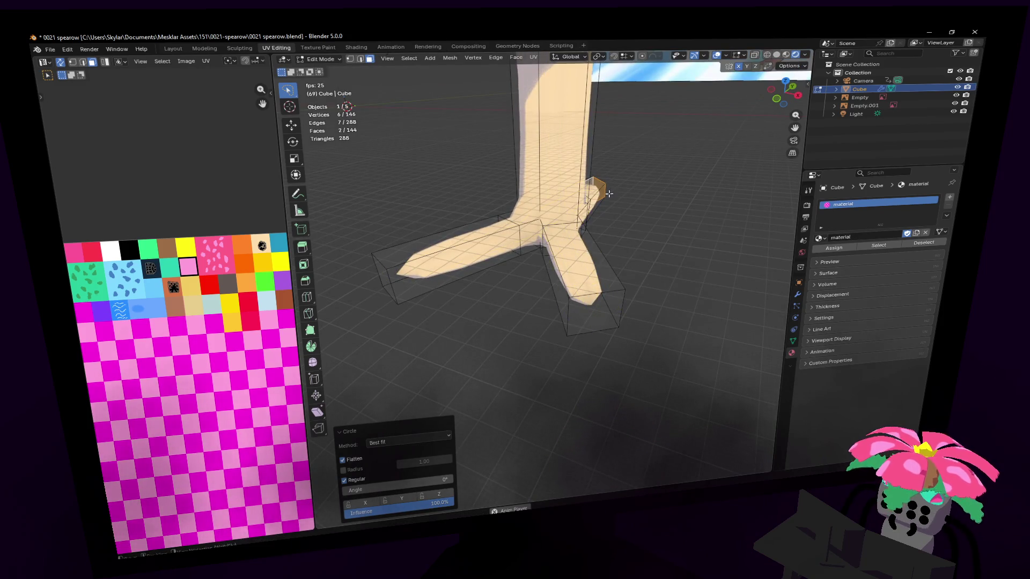
pyautogui.hotkey('shift', '`')
pyautogui.click(575, 263)
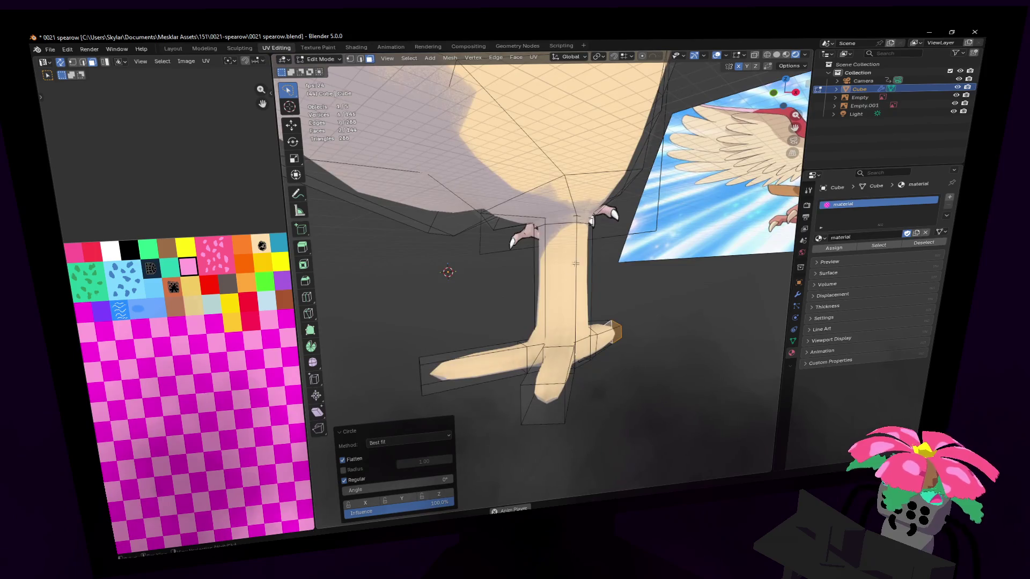
# Rip the leg-top edge from the mesh with V and lower it along Z.
pyautogui.press('2')
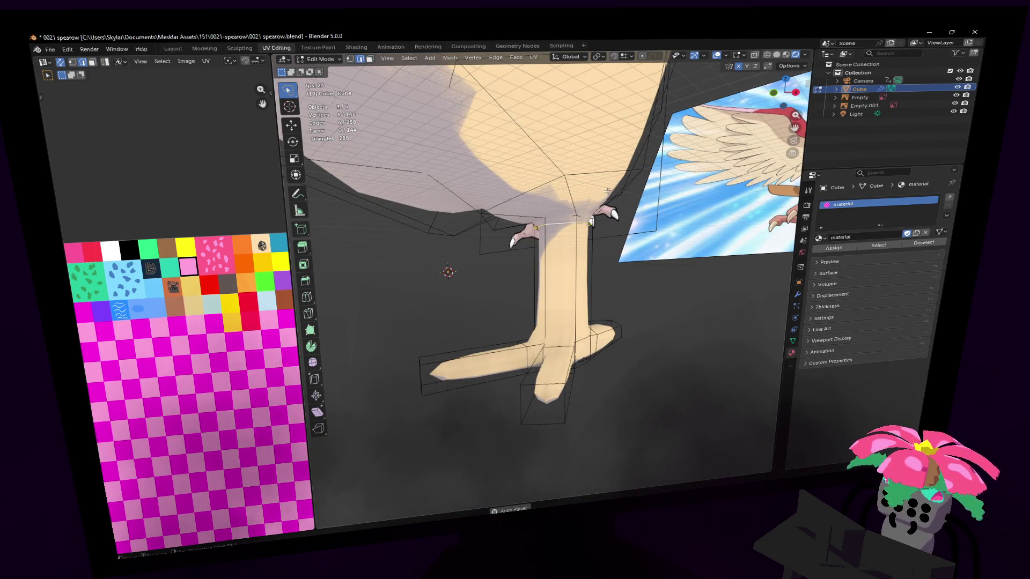
pyautogui.click(605, 189)
pyautogui.press('v')
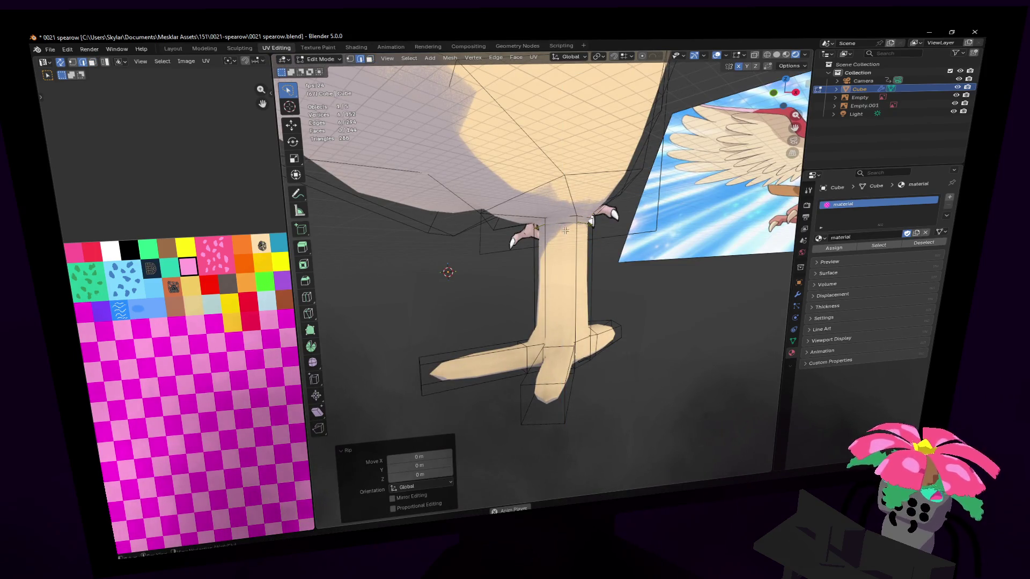
pyautogui.hotkey('ctrl', 'z')
pyautogui.press('g')
pyautogui.press('z')
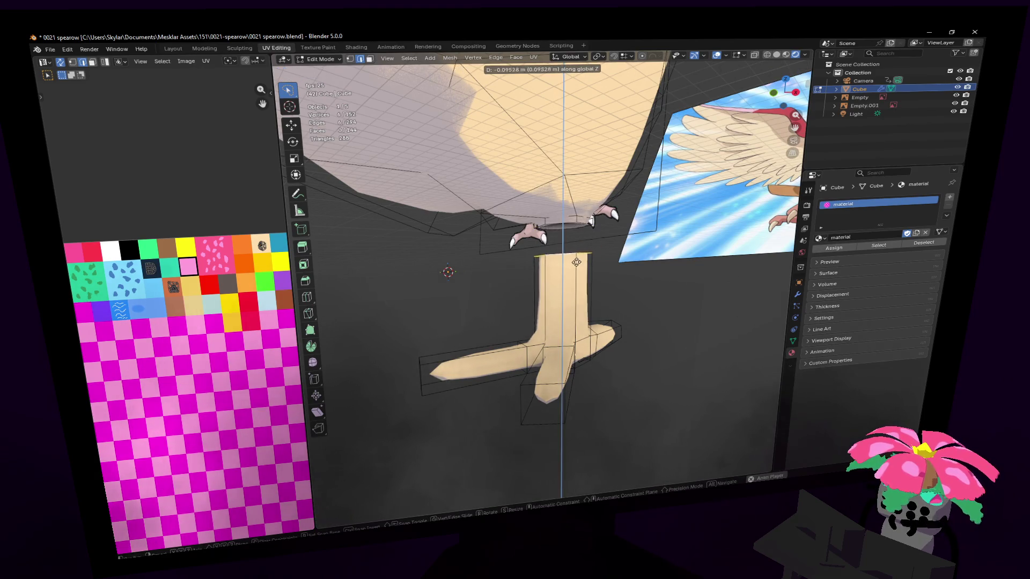
pyautogui.click(576, 250)
# Inspect the leg from low and high side views while starting a loop cut.
pyautogui.moveTo(576, 250)
pyautogui.mouseDown(button='middle')
pyautogui.moveTo(665, 165)
pyautogui.moveTo(676, 72)
pyautogui.mouseUp(button='middle')
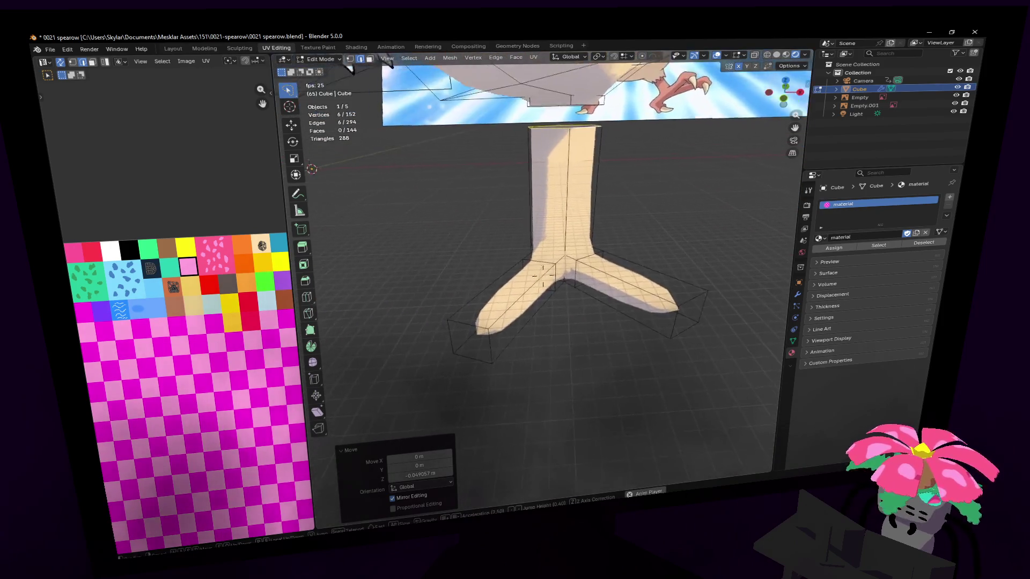
pyautogui.moveTo(543, 275); pyautogui.dragTo(480, 330, button='middle')
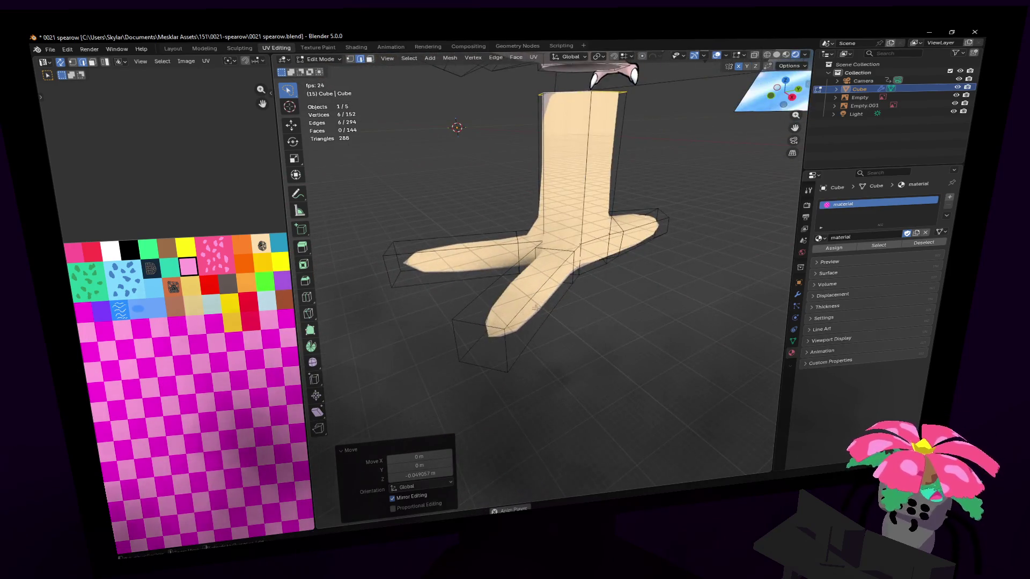
pyautogui.hotkey('ctrl', 'r')
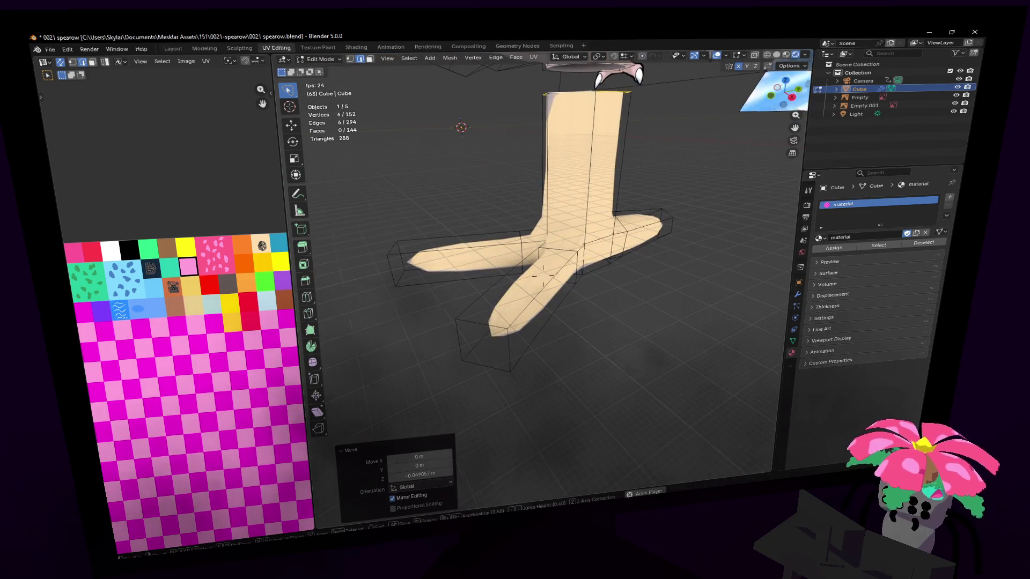
pyautogui.moveTo(588, 252)
pyautogui.mouseDown(button='middle')
pyautogui.moveTo(542, 278)
pyautogui.moveTo(631, 244)
pyautogui.mouseUp(button='middle')
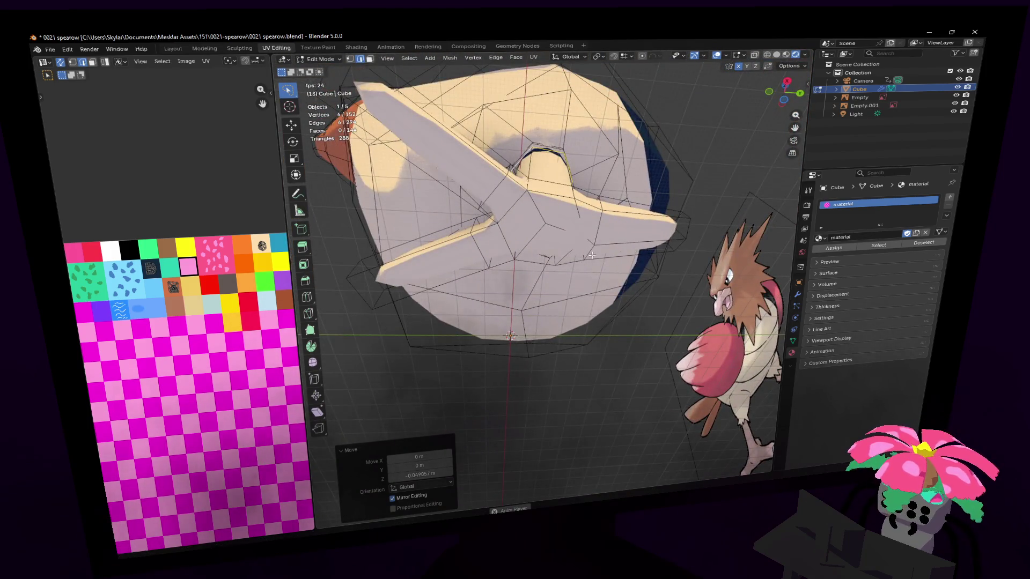
# Abandon a body loop cut and confirm a knife cut on the body instead.
pyautogui.moveTo(592, 255); pyautogui.dragTo(476, 243, button='middle')
pyautogui.hotkey('ctrl', 'r')
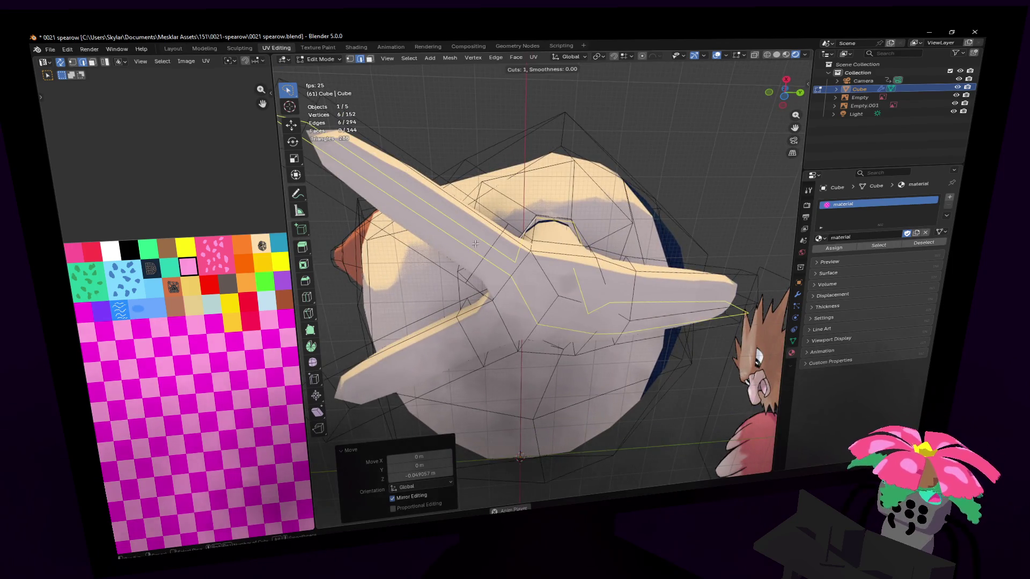
pyautogui.press('Escape')
pyautogui.scroll(3, 483, 249)
pyautogui.moveTo(483, 249)
pyautogui.mouseDown(button='middle')
pyautogui.moveTo(543, 276)
pyautogui.moveTo(539, 228)
pyautogui.mouseUp(button='middle')
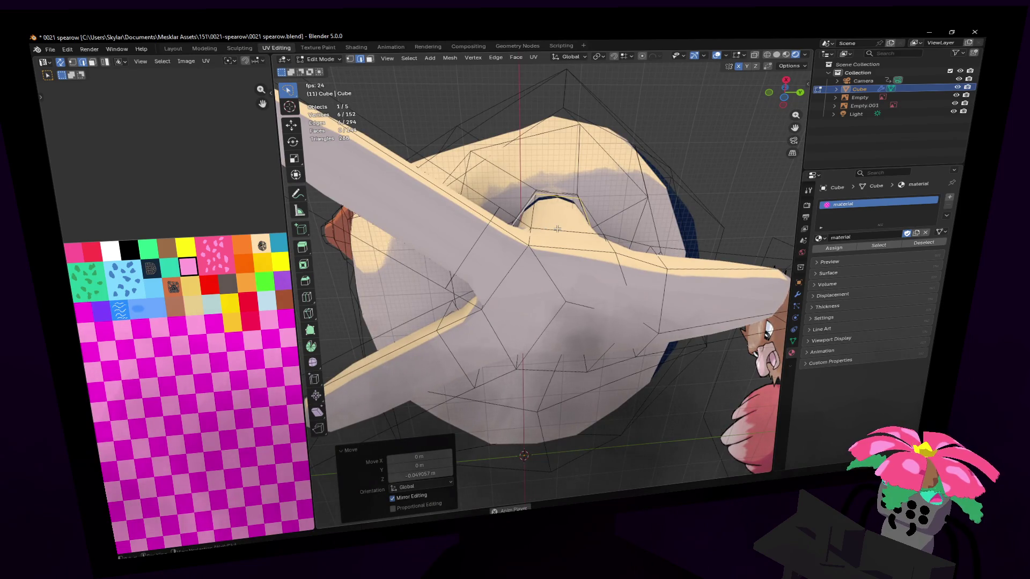
pyautogui.scroll(-1, 558, 229)
pyautogui.scroll(-2, 557, 230)
pyautogui.scroll(-1, 555, 232)
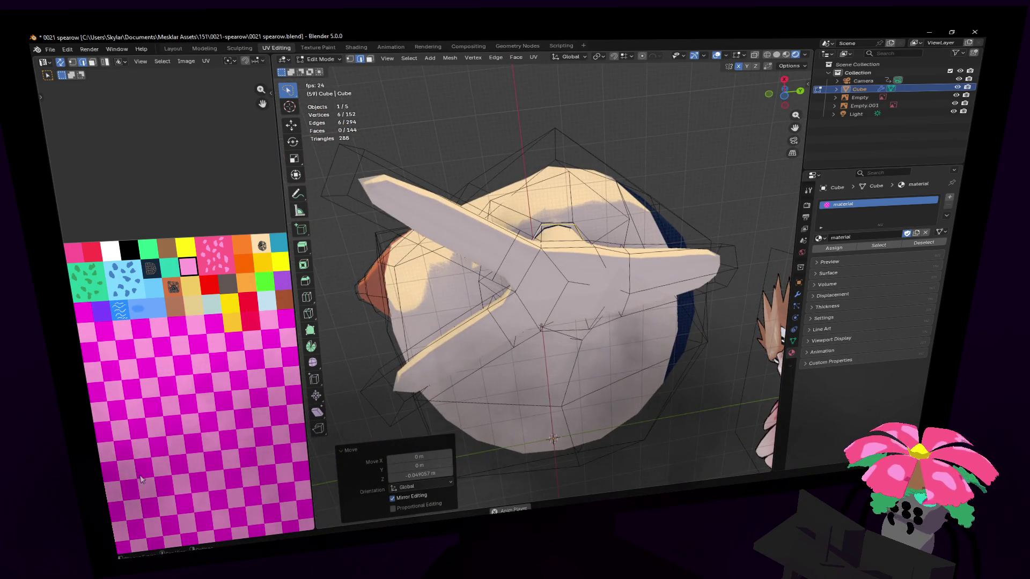
pyautogui.click(308, 317)
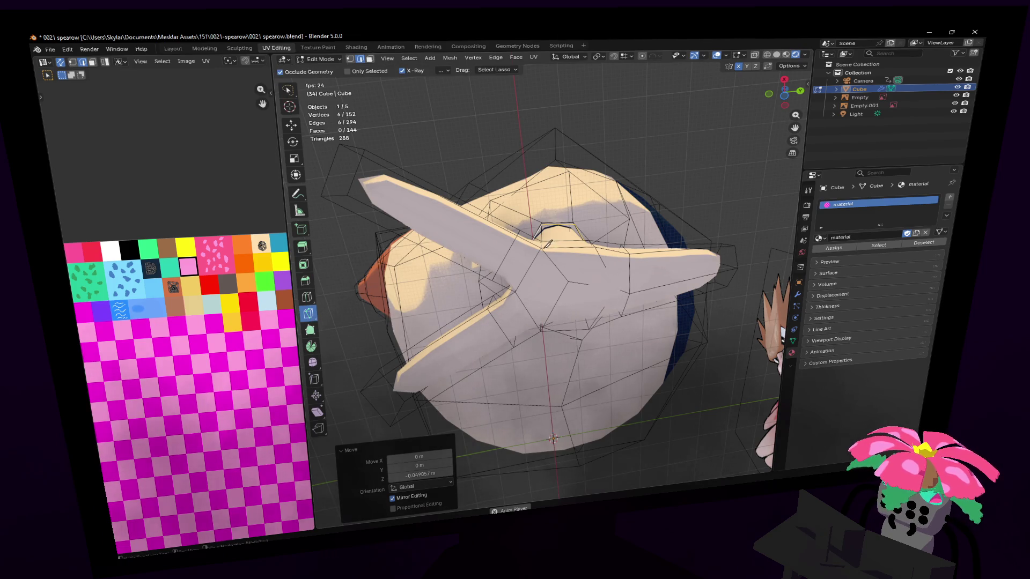
pyautogui.press('Return')
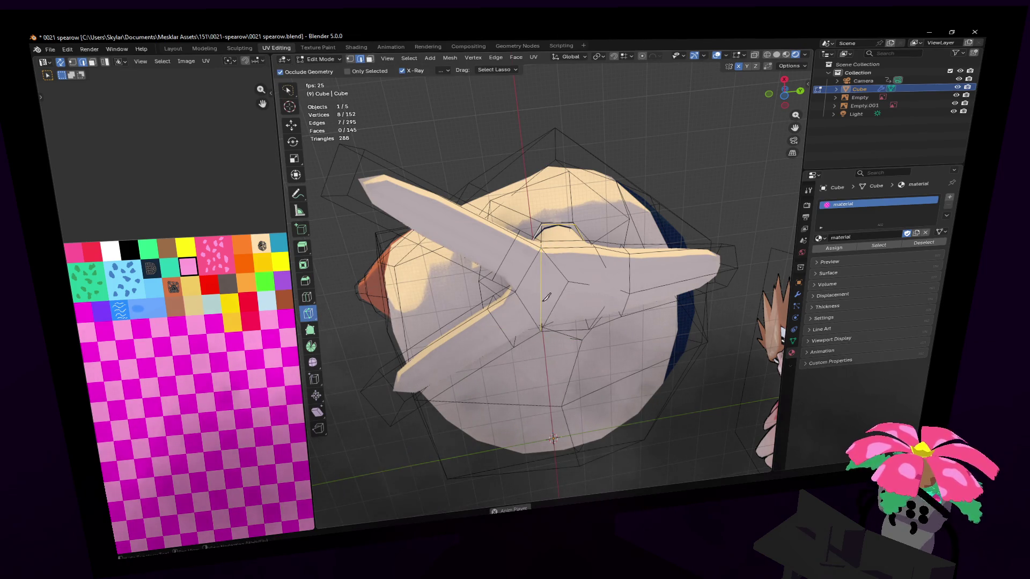
# Cut a new edge loop across the leg and shrink it to 0.630.
pyautogui.moveTo(545, 325)
pyautogui.mouseDown(button='middle')
pyautogui.moveTo(535, 180)
pyautogui.moveTo(553, 166)
pyautogui.mouseUp(button='middle')
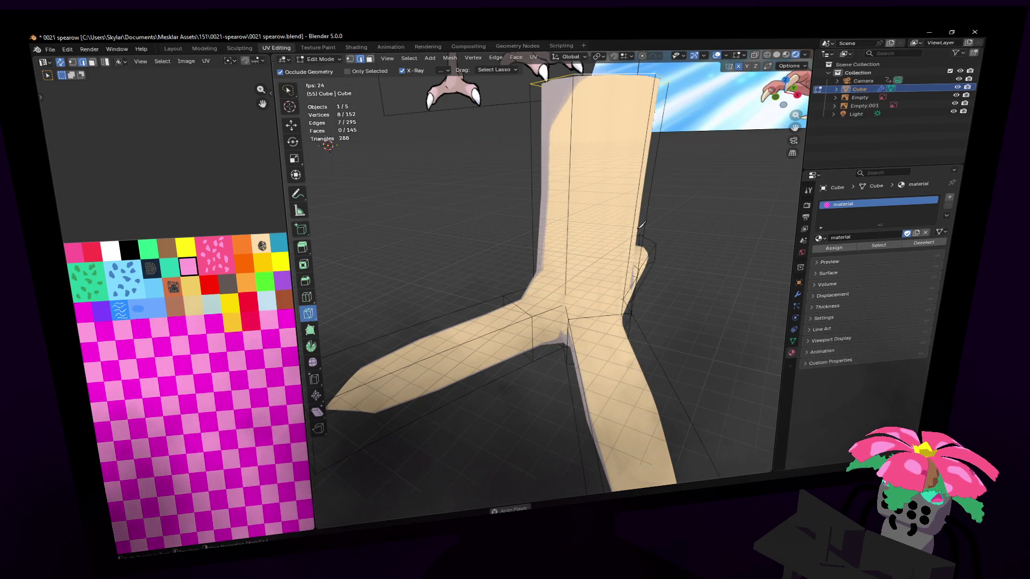
pyautogui.moveTo(642, 225); pyautogui.dragTo(563, 196, button='middle')
pyautogui.hotkey('ctrl', 'r')
pyautogui.click(566, 211)
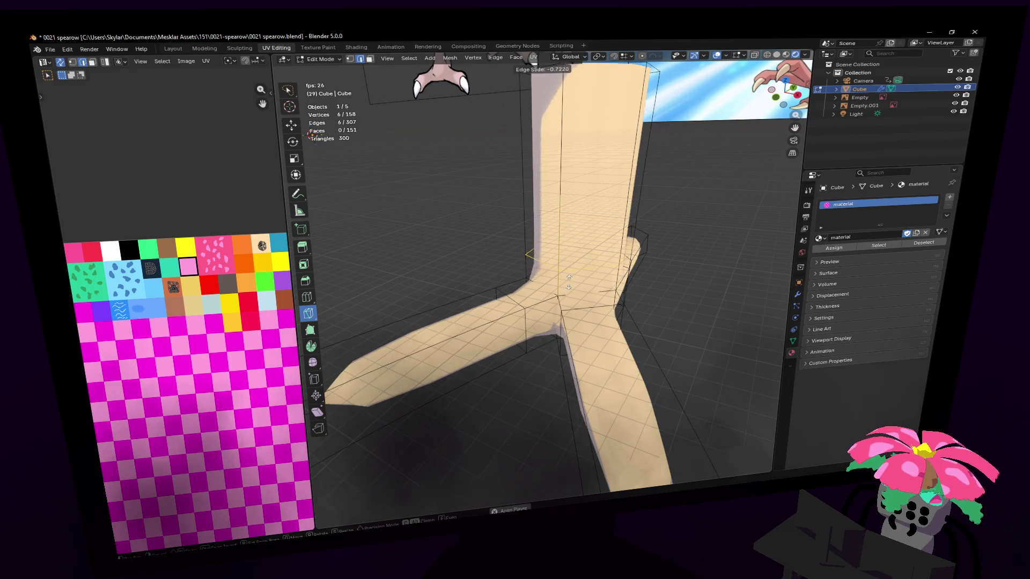
pyautogui.click(568, 289)
pyautogui.press('s')
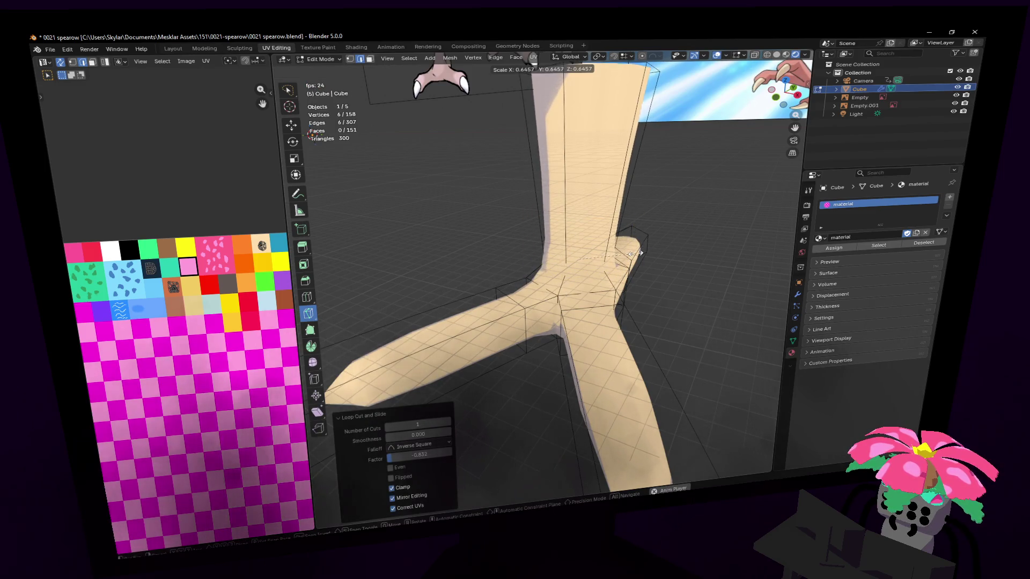
pyautogui.click(636, 248)
# Knife-cut an edge across the leg between two vertices.
pyautogui.moveTo(635, 247); pyautogui.dragTo(588, 306, button='middle')
pyautogui.press('k')
pyautogui.click(573, 320)
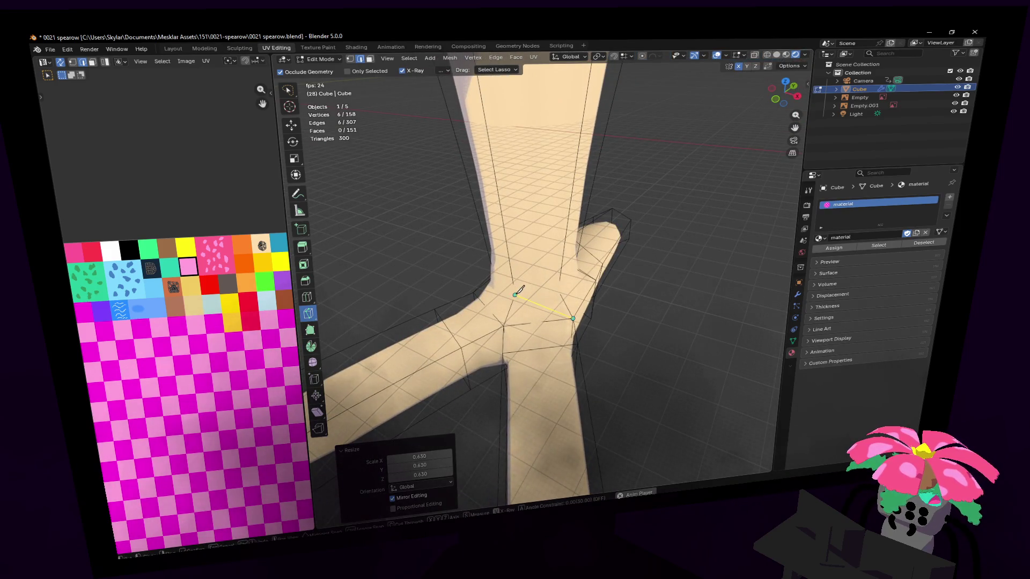
pyautogui.click(515, 294)
pyautogui.press('Return')
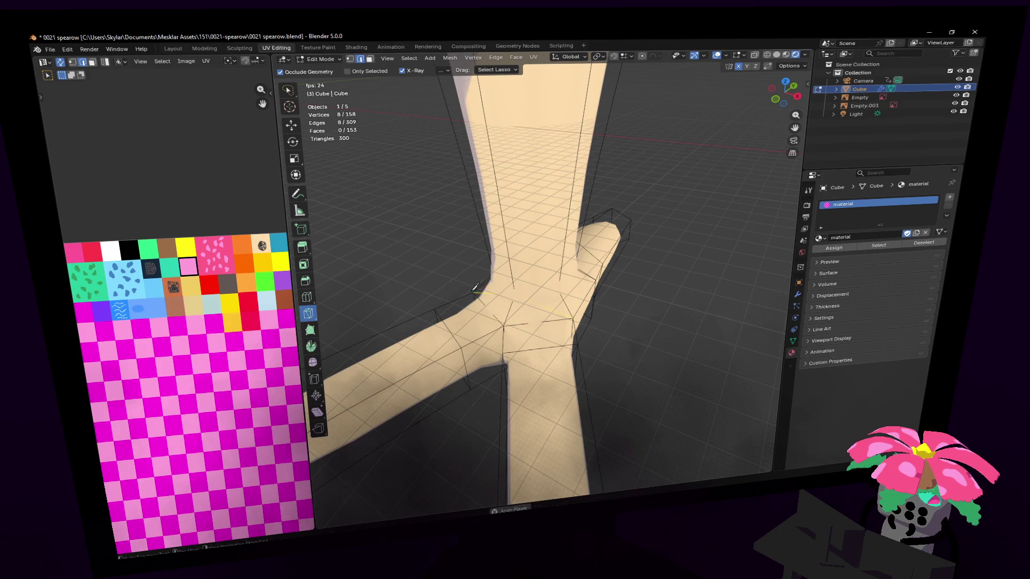
pyautogui.scroll(-2, 513, 290)
pyautogui.scroll(-2, 513, 290)
# Add centered edge loops on the leg and the left toe, then inspect the foot.
pyautogui.hotkey('ctrl', 'r')
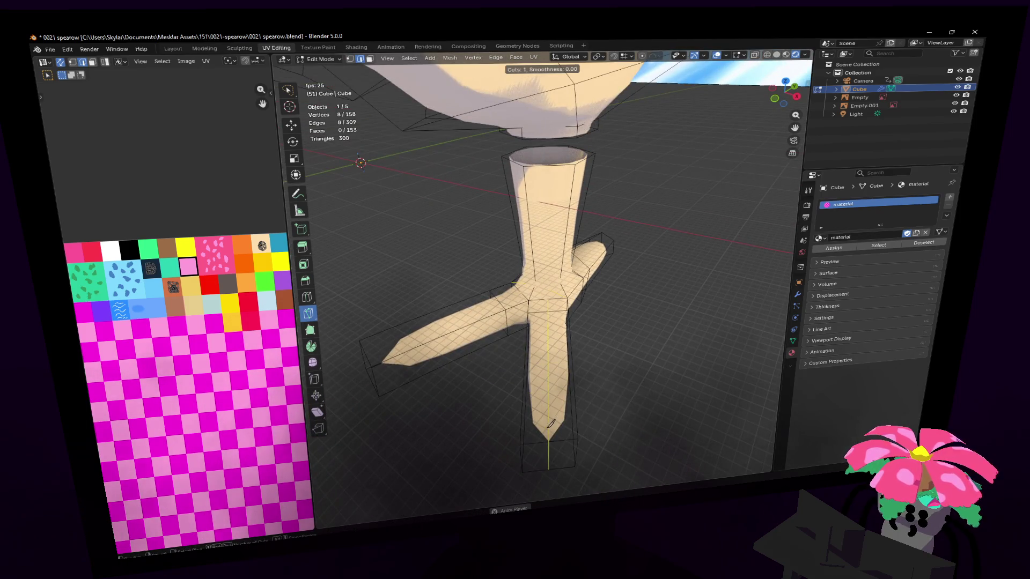
pyautogui.click(548, 435)
pyautogui.rightClick(549, 435)
pyautogui.hotkey('ctrl', 'r')
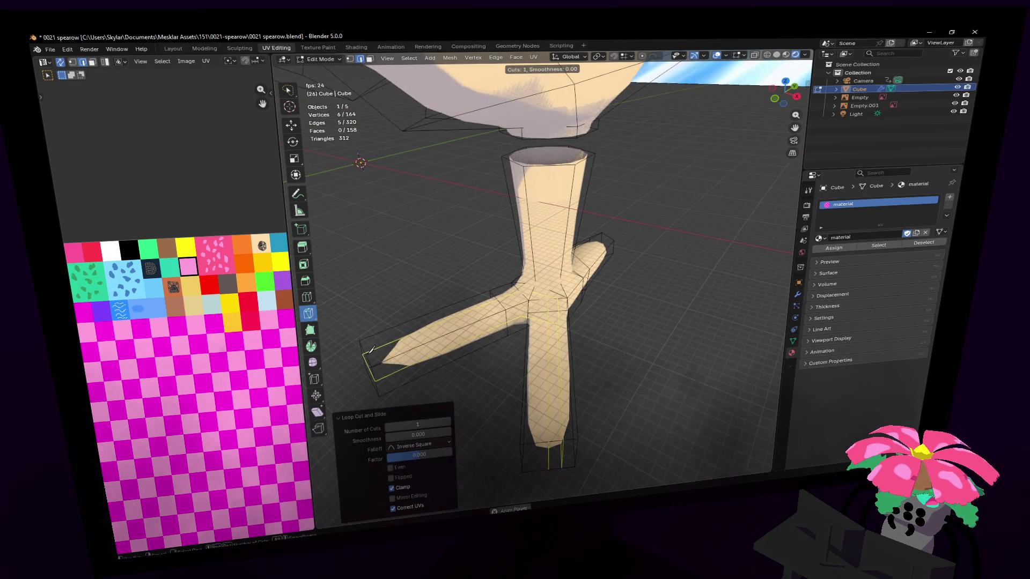
pyautogui.click(368, 352)
pyautogui.rightClick(368, 351)
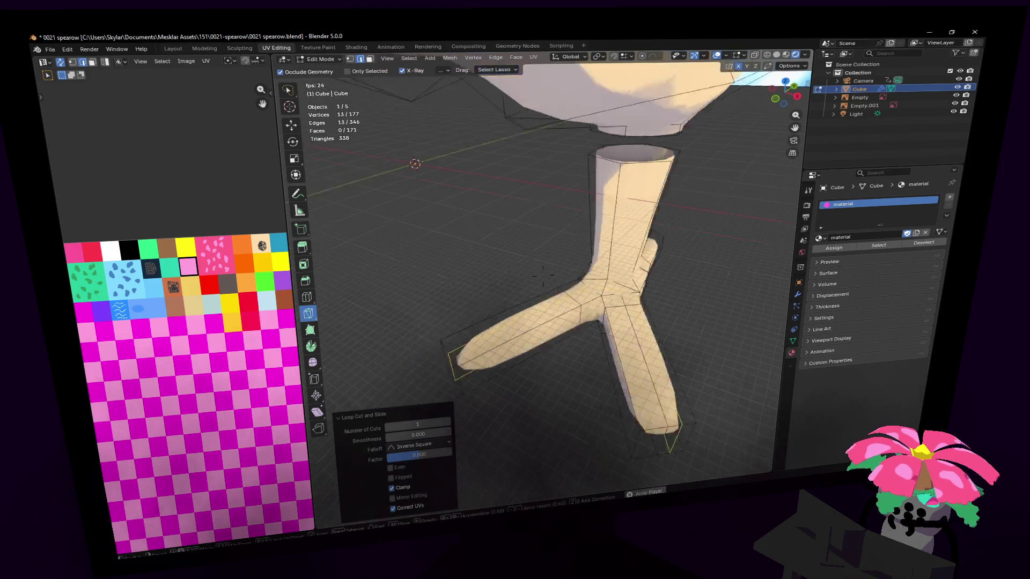
pyautogui.moveTo(368, 352); pyautogui.dragTo(424, 352, button='middle')
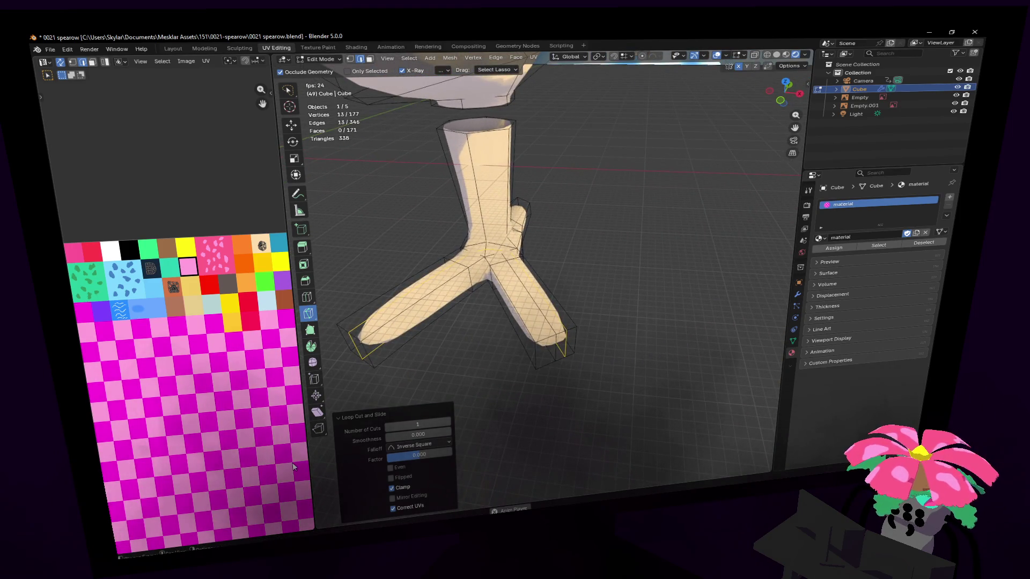
pyautogui.moveTo(484, 386)
pyautogui.mouseDown(button='middle')
pyautogui.moveTo(570, 312)
pyautogui.moveTo(551, 275)
pyautogui.moveTo(553, 347)
pyautogui.mouseUp(button='middle')
pyautogui.scroll(3, 552, 275)
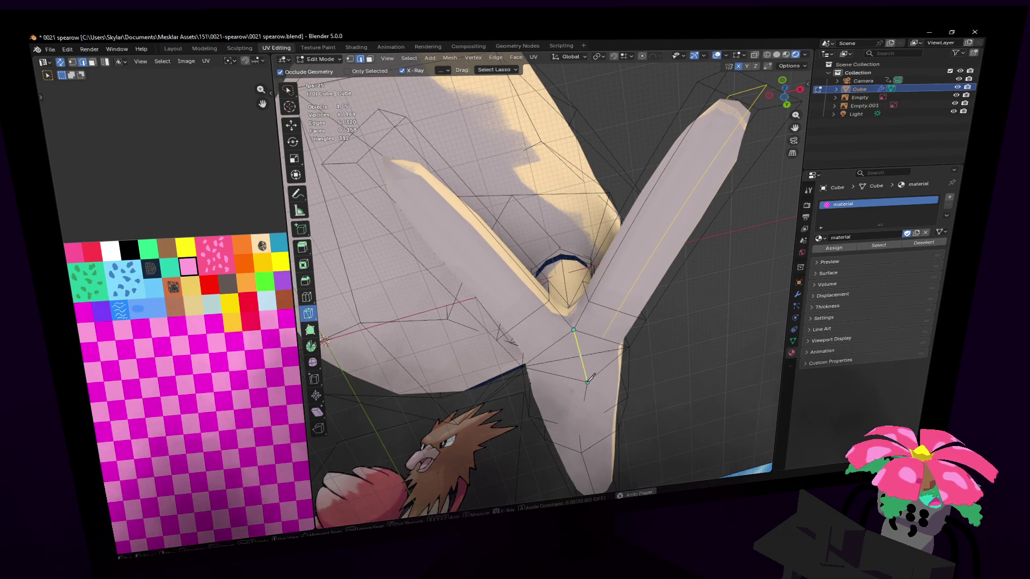
# Apply the knife cut and place a new edge loop along the leg.
pyautogui.press('Return')
pyautogui.hotkey('ctrl', 'r')
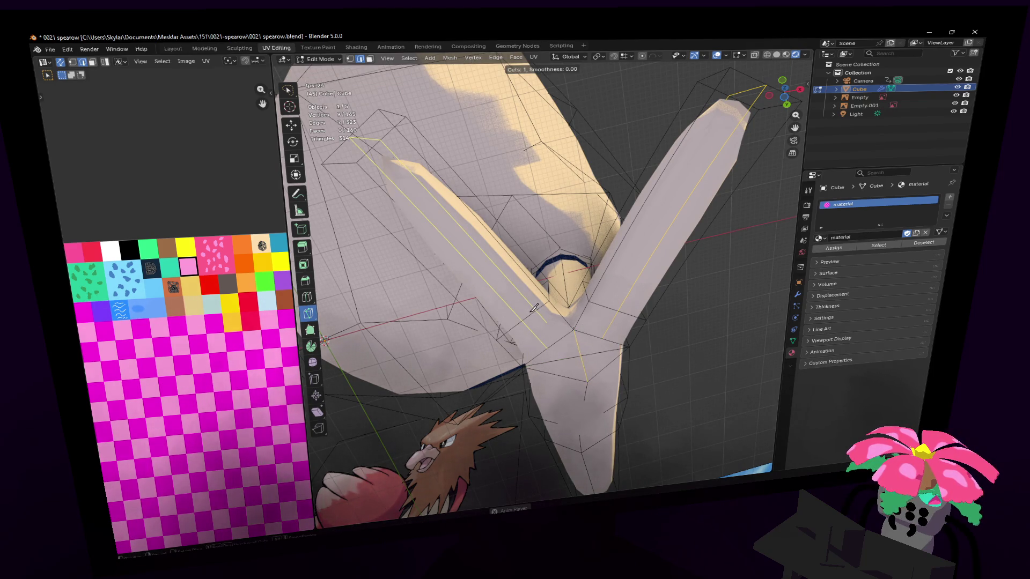
pyautogui.click(533, 308)
pyautogui.moveTo(533, 308)
pyautogui.mouseDown(button='middle')
pyautogui.moveTo(541, 276)
pyautogui.moveTo(564, 323)
pyautogui.moveTo(594, 309)
pyautogui.mouseUp(button='middle')
# Switch to vertex select and place another edge loop on the front toe.
pyautogui.press('1')
pyautogui.click(565, 359)
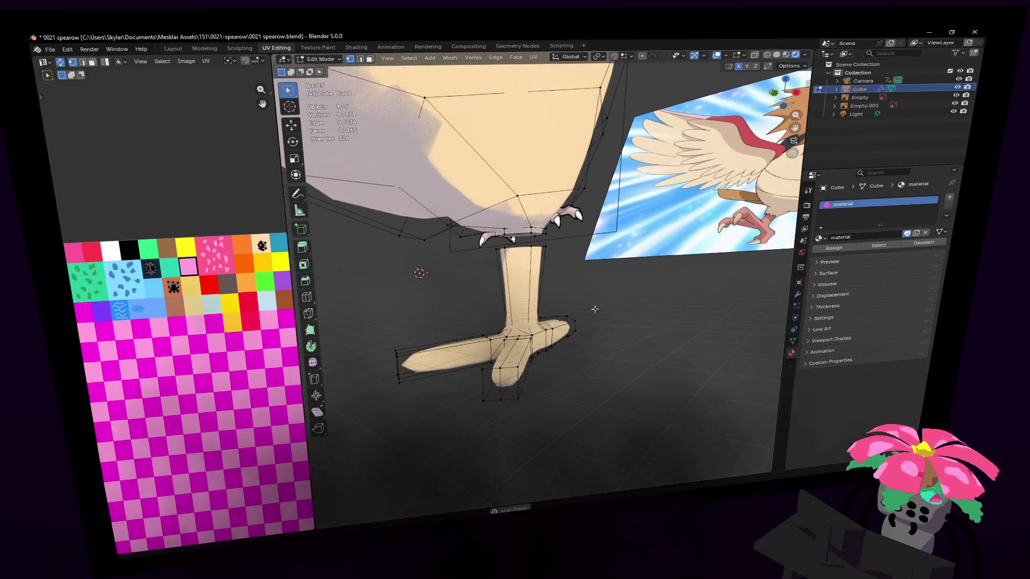
pyautogui.moveTo(531, 319)
pyautogui.mouseDown(button='middle')
pyautogui.moveTo(543, 268)
pyautogui.moveTo(593, 341)
pyautogui.mouseUp(button='middle')
pyautogui.hotkey('ctrl', 'r')
pyautogui.click(573, 337)
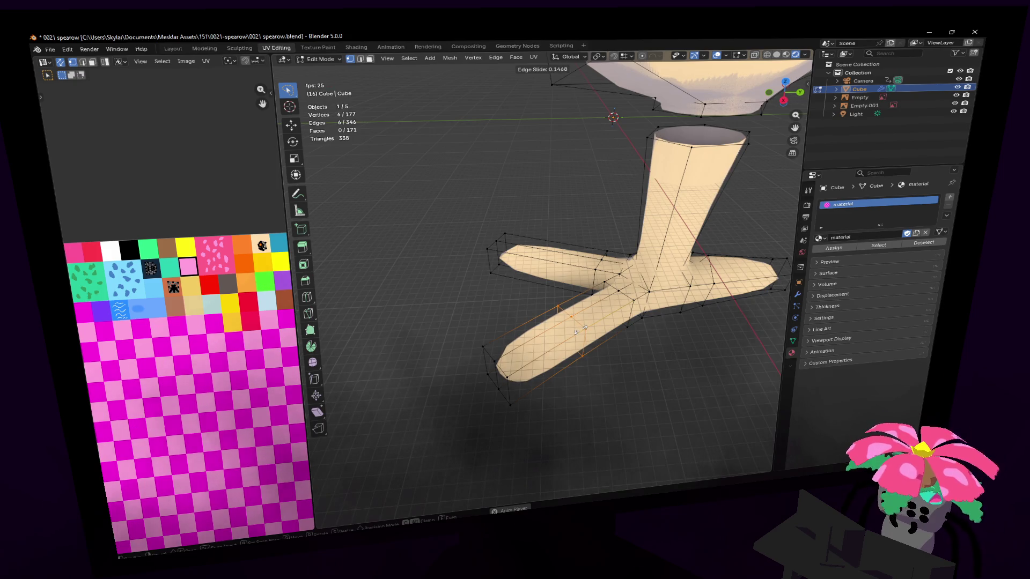
# Undo the last front-toe loop and round the selected loop into a circle.
pyautogui.rightClick(577, 330)
pyautogui.hotkey('ctrl', 'z')
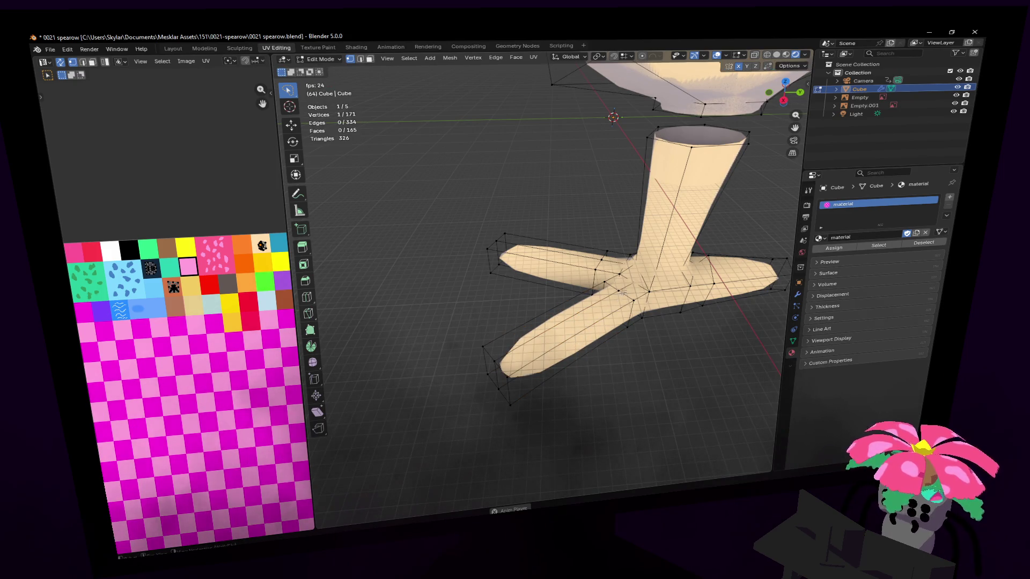
pyautogui.moveTo(622, 290); pyautogui.dragTo(617, 298, button='middle')
pyautogui.rightClick(617, 298)
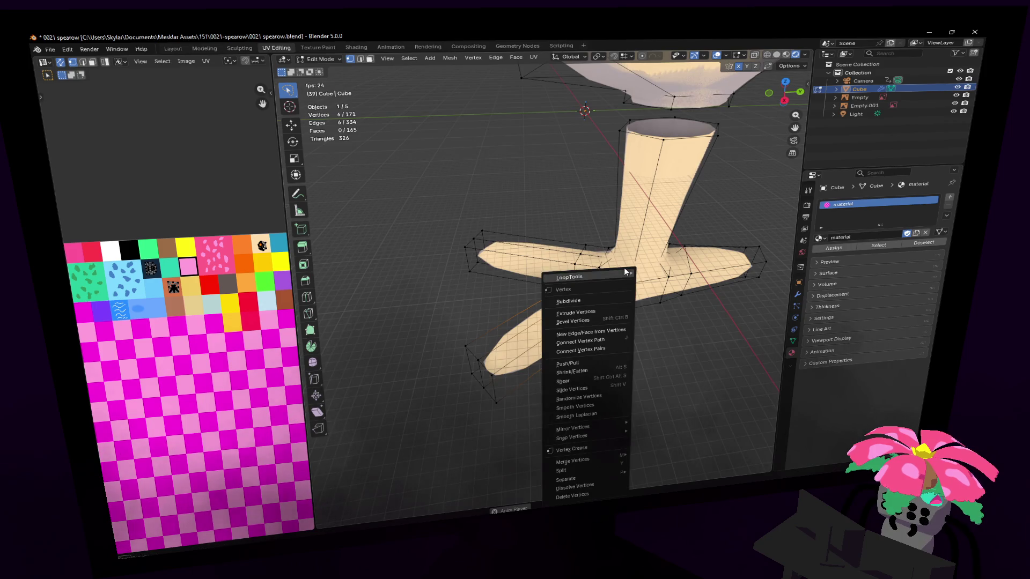
pyautogui.moveTo(570, 276)
pyautogui.click(653, 282)
# Round a toe-tip loop and an edge loop into circles with LoopTools Circle.
pyautogui.moveTo(654, 281); pyautogui.dragTo(545, 277, button='middle')
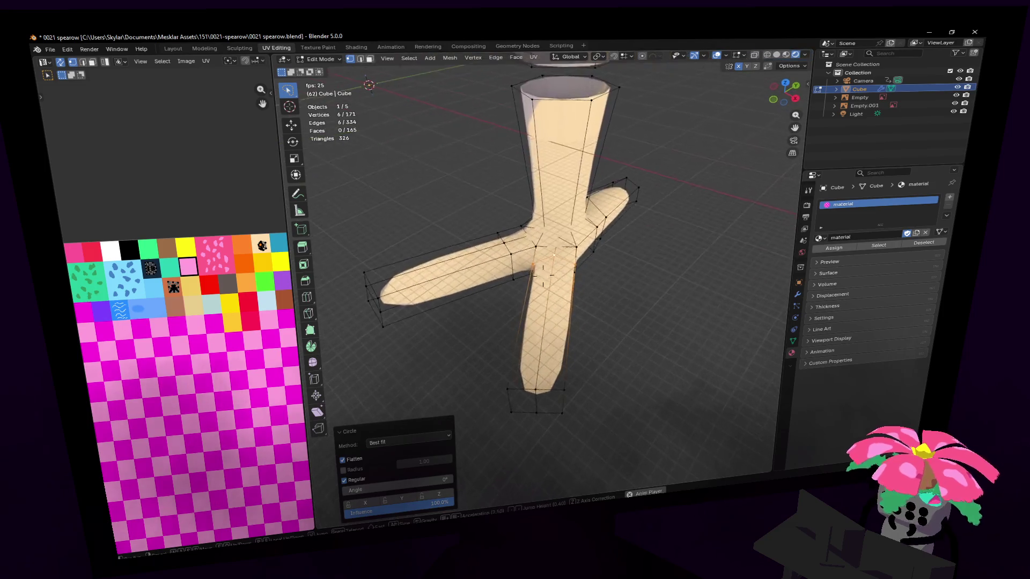
pyautogui.moveTo(573, 332); pyautogui.dragTo(740, 300)
pyautogui.hotkey('ctrl', 'v')
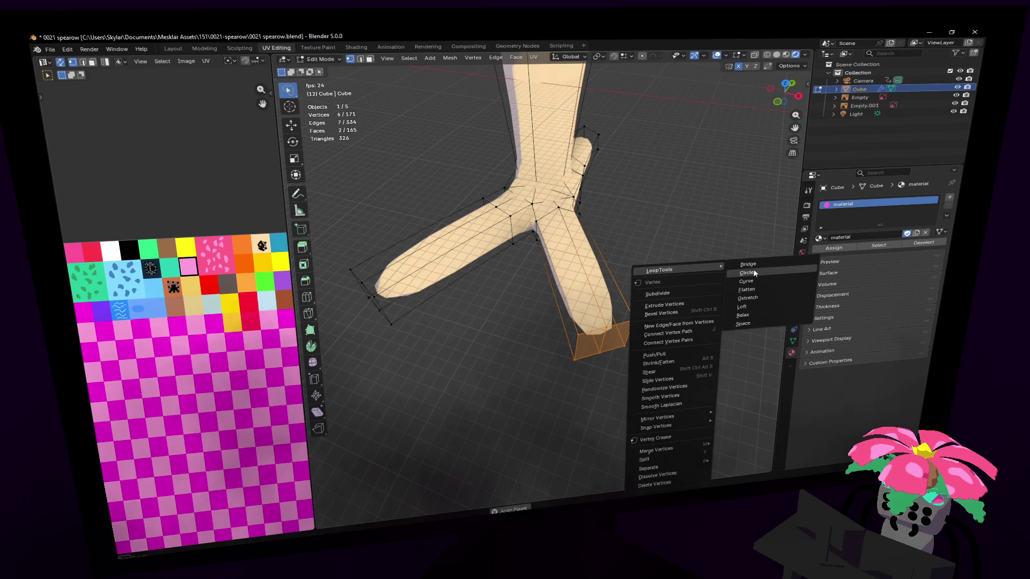
pyautogui.click(747, 273)
pyautogui.moveTo(753, 274); pyautogui.dragTo(597, 280, button='middle')
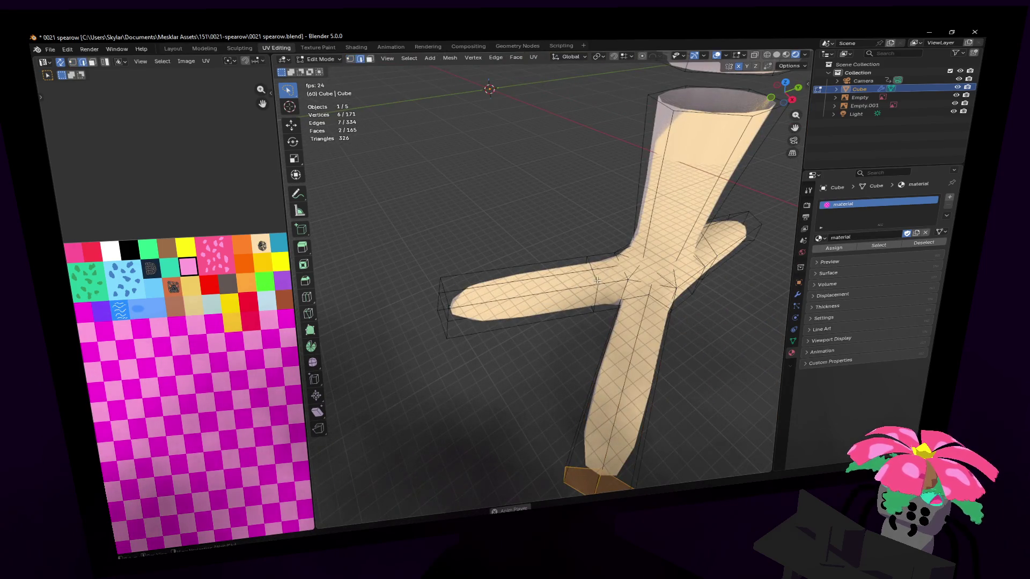
pyautogui.rightClick(595, 279)
pyautogui.moveTo(573, 215)
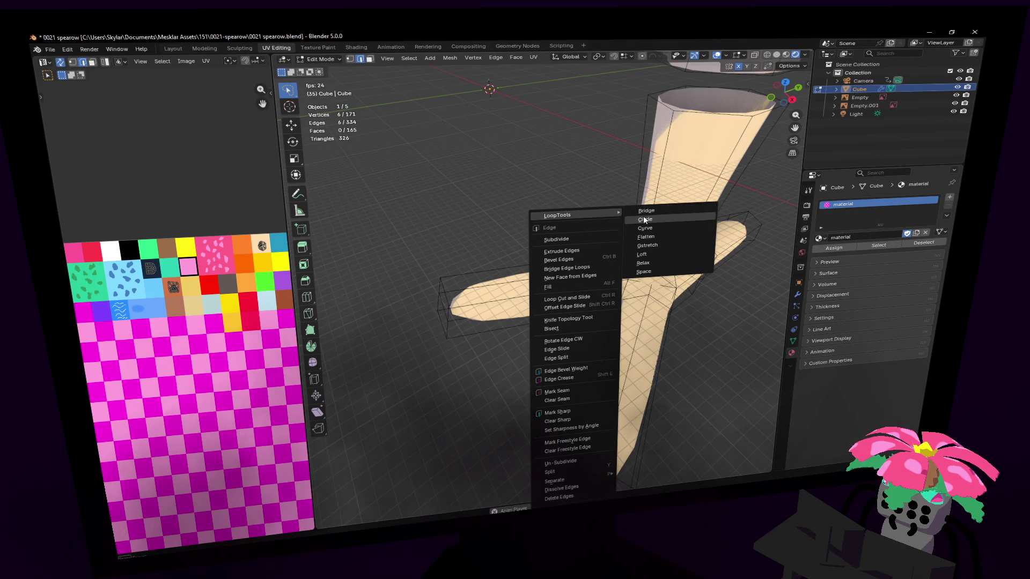
pyautogui.click(644, 220)
# Make another toe tip's loop circular and zoom onto the foot.
pyautogui.moveTo(645, 220); pyautogui.dragTo(533, 281, button='middle')
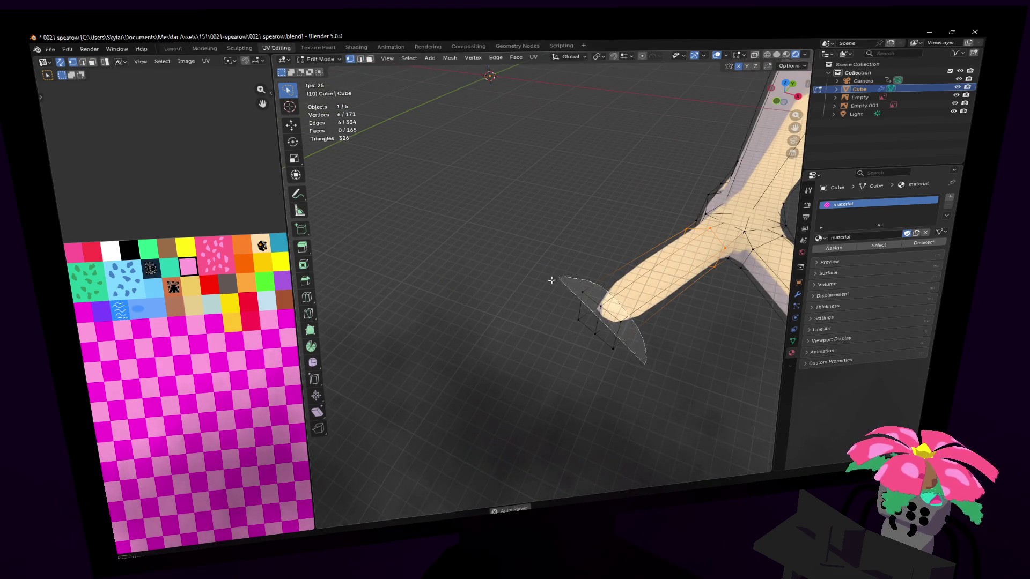
pyautogui.moveTo(551, 280); pyautogui.dragTo(552, 280)
pyautogui.rightClick(564, 258)
pyautogui.click(638, 262)
pyautogui.moveTo(639, 262)
pyautogui.mouseDown(button='middle')
pyautogui.moveTo(563, 282)
pyautogui.moveTo(544, 276)
pyautogui.moveTo(577, 382)
pyautogui.mouseUp(button='middle')
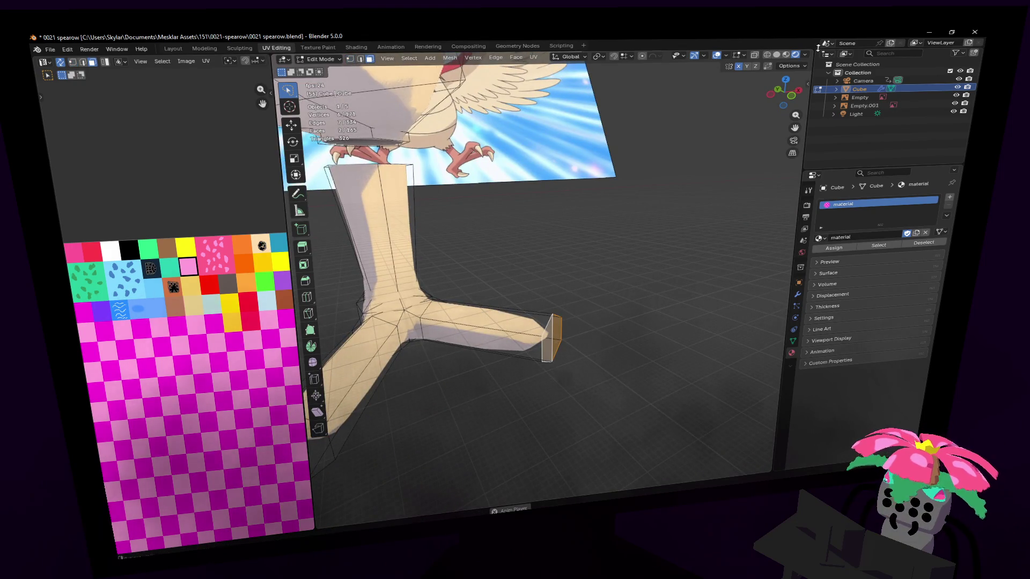
# From front view, move the Y-shaped foot piece into a new position.
pyautogui.click(791, 96)
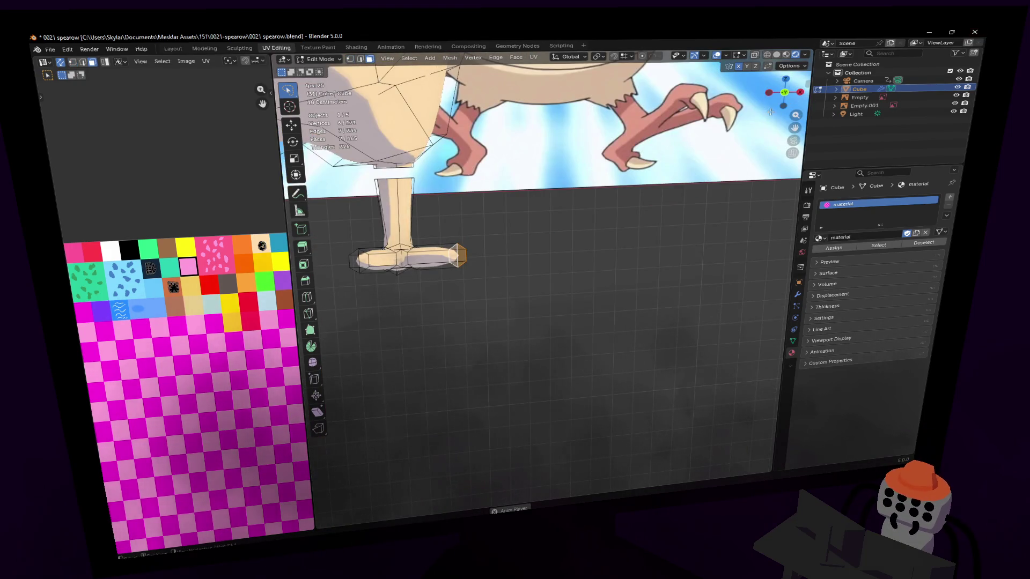
pyautogui.moveTo(786, 111); pyautogui.dragTo(627, 193, button='middle')
pyautogui.scroll(2, 629, 193)
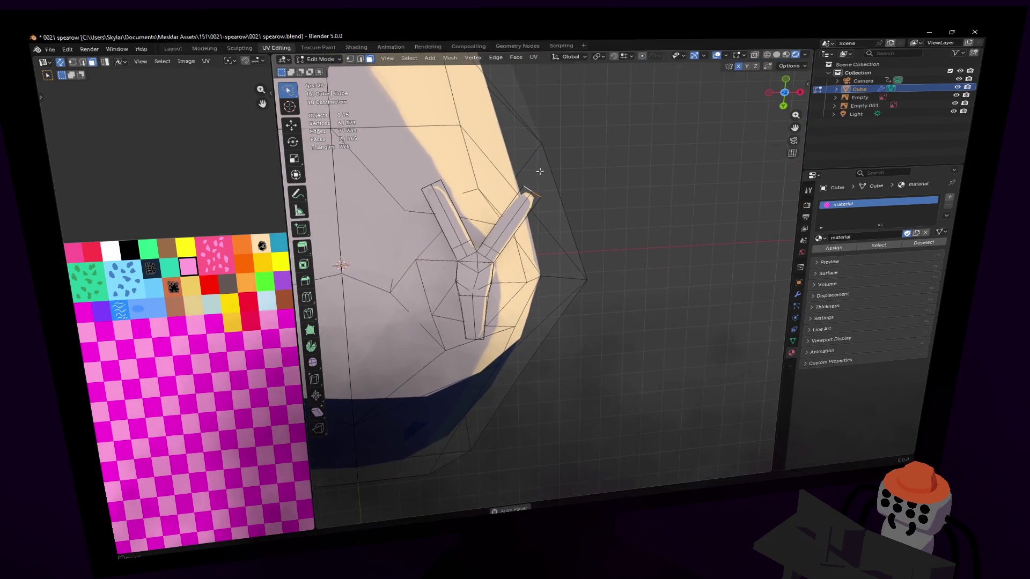
pyautogui.scroll(2, 622, 189)
pyautogui.scroll(1, 621, 189)
pyautogui.press('g')
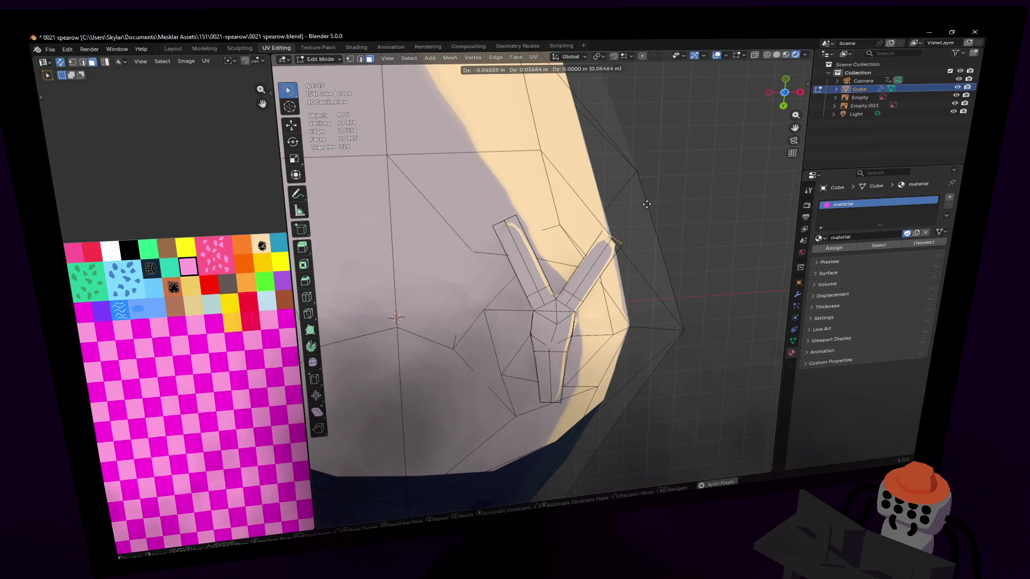
pyautogui.click(641, 210)
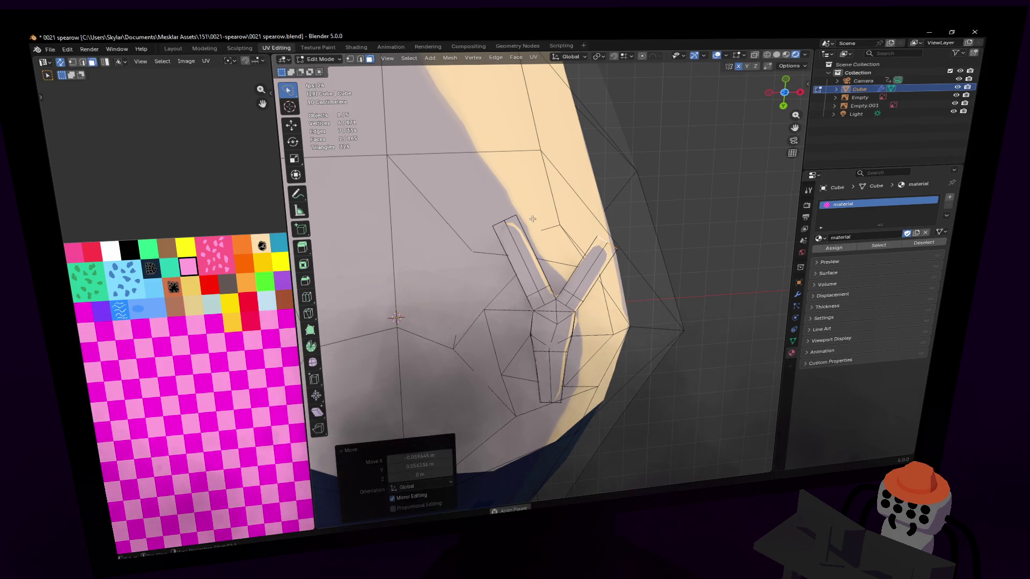
# Select the piece's top vertices and move them into shape.
pyautogui.press('1')
pyautogui.keyDown('ctrl'); pyautogui.moveTo(513, 230); pyautogui.dragTo(515, 227, button='right'); pyautogui.keyUp('ctrl')
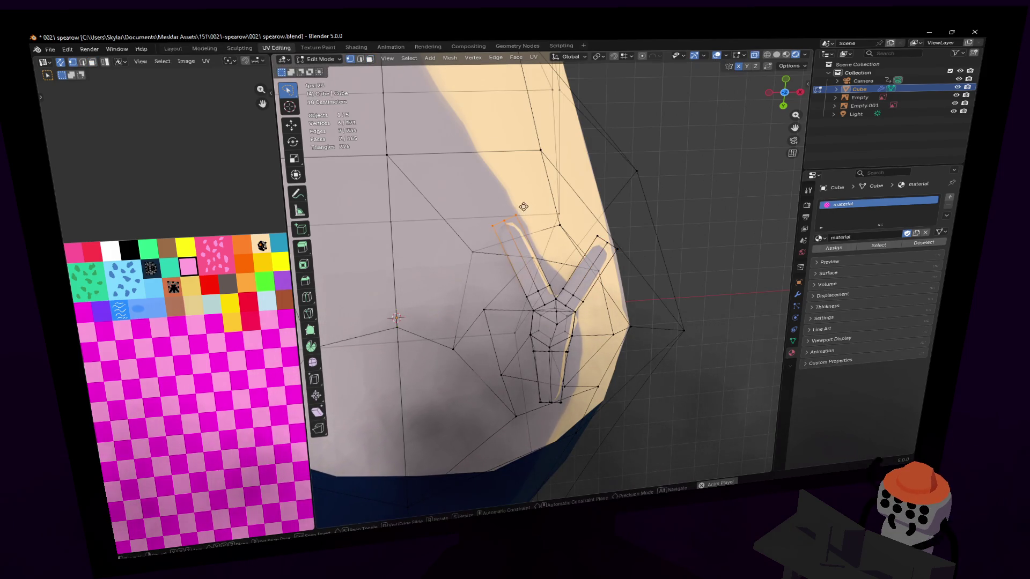
pyautogui.press('g')
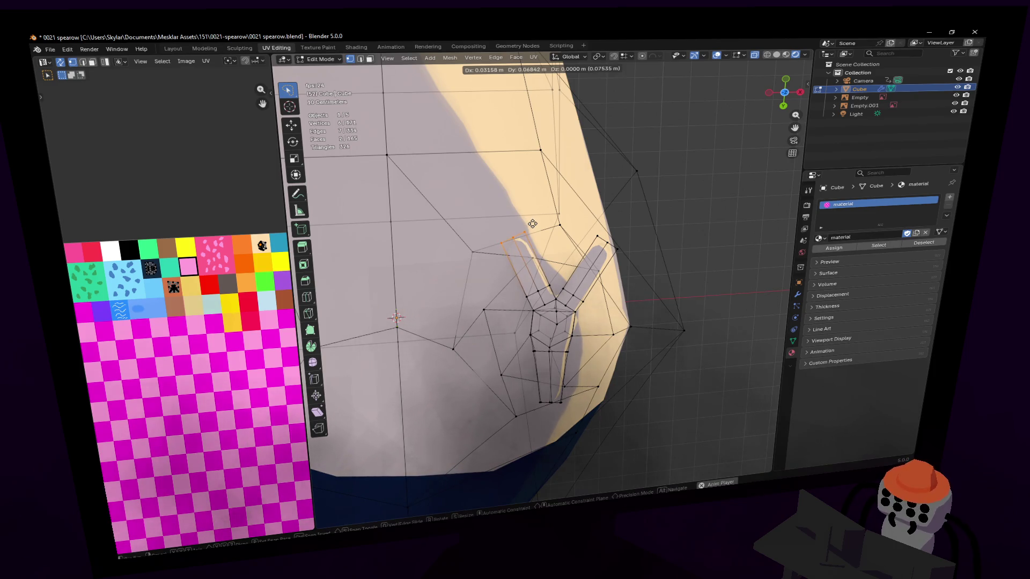
pyautogui.click(530, 223)
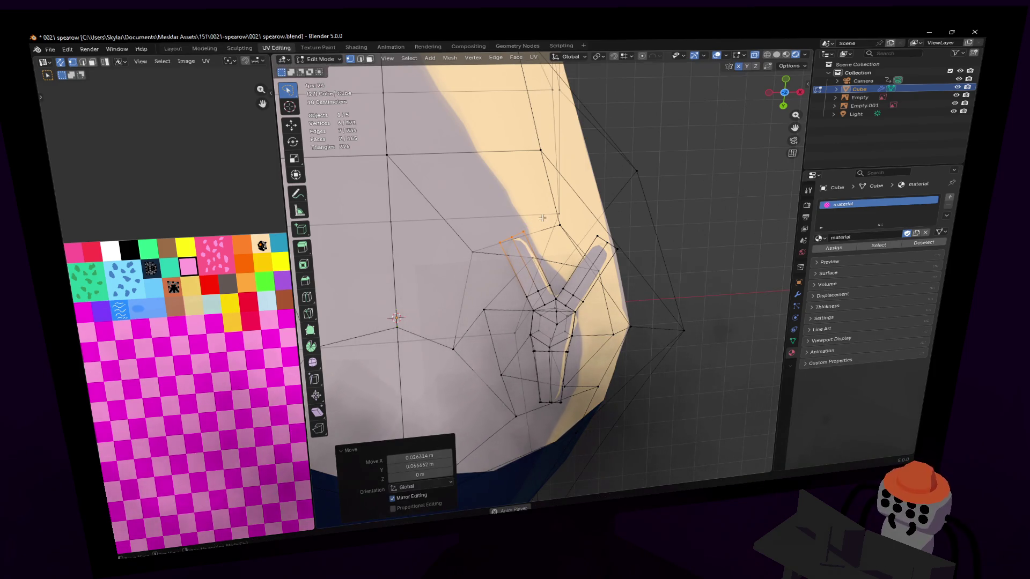
# Move the selected bottom vertices and check the mesh from another side.
pyautogui.moveTo(574, 337); pyautogui.dragTo(568, 288, button='middle')
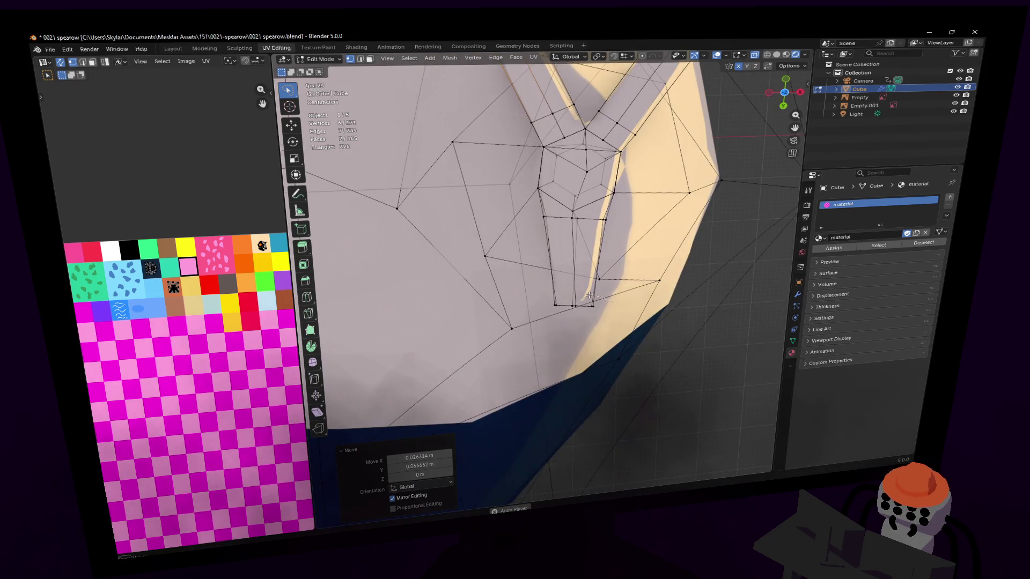
pyautogui.press('g')
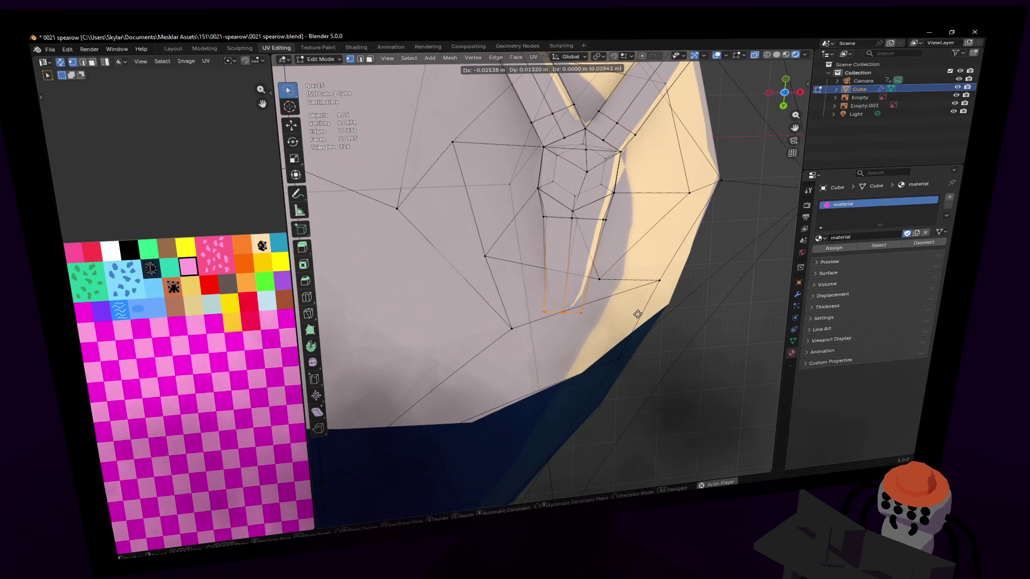
pyautogui.click(635, 313)
pyautogui.moveTo(639, 252)
pyautogui.mouseDown(button='middle')
pyautogui.moveTo(787, 295)
pyautogui.moveTo(569, 253)
pyautogui.mouseUp(button='middle')
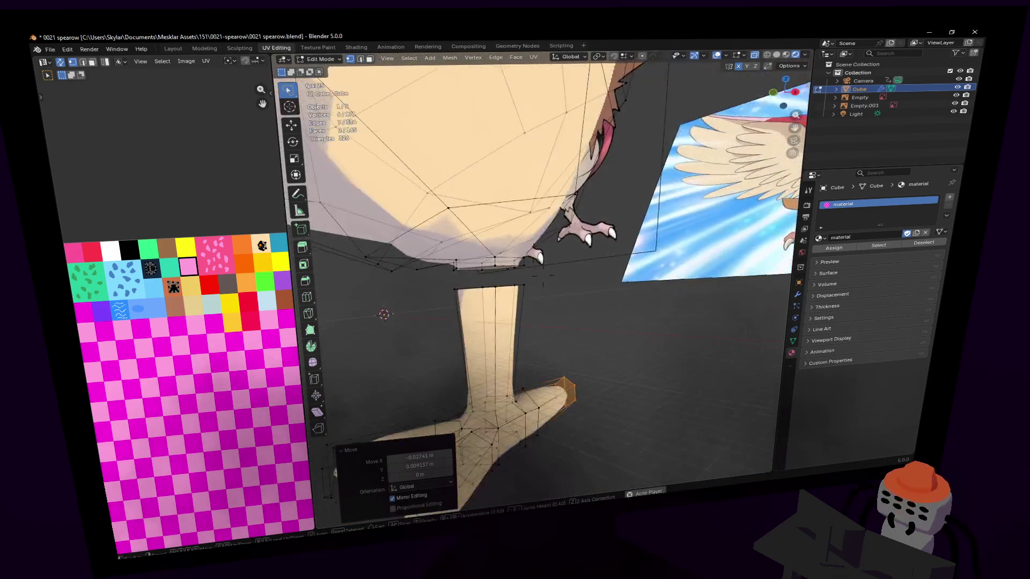
# Select the linked foot mesh, unwrap it and shrink its UV island to a tiny size.
pyautogui.press('l')
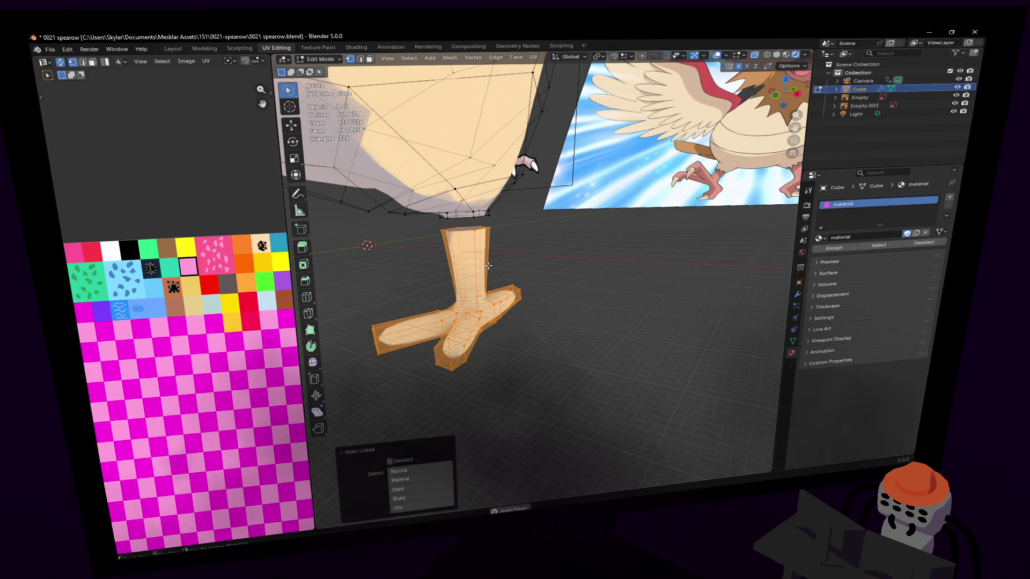
pyautogui.press('u')
pyautogui.click(493, 262)
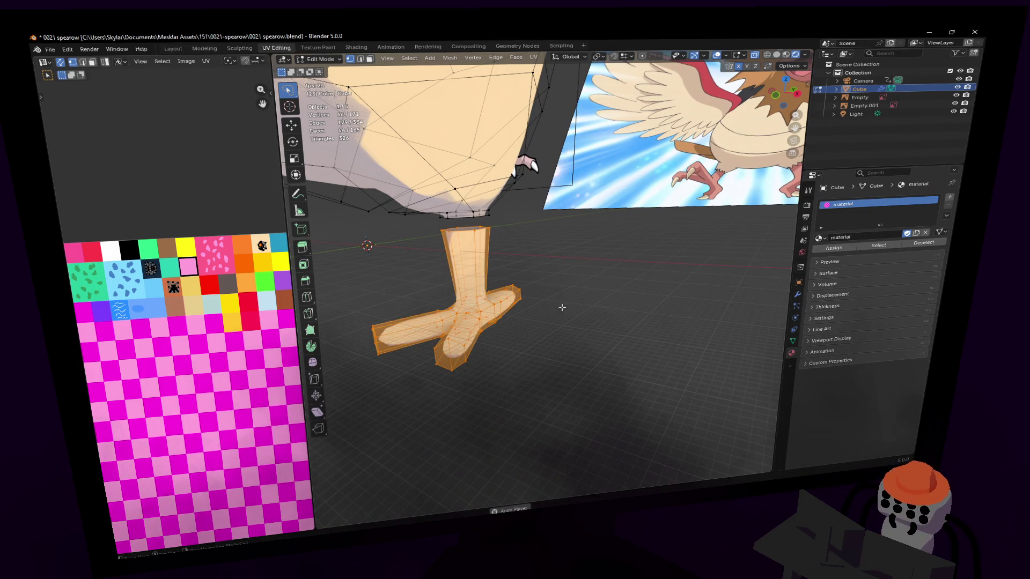
pyautogui.press('u')
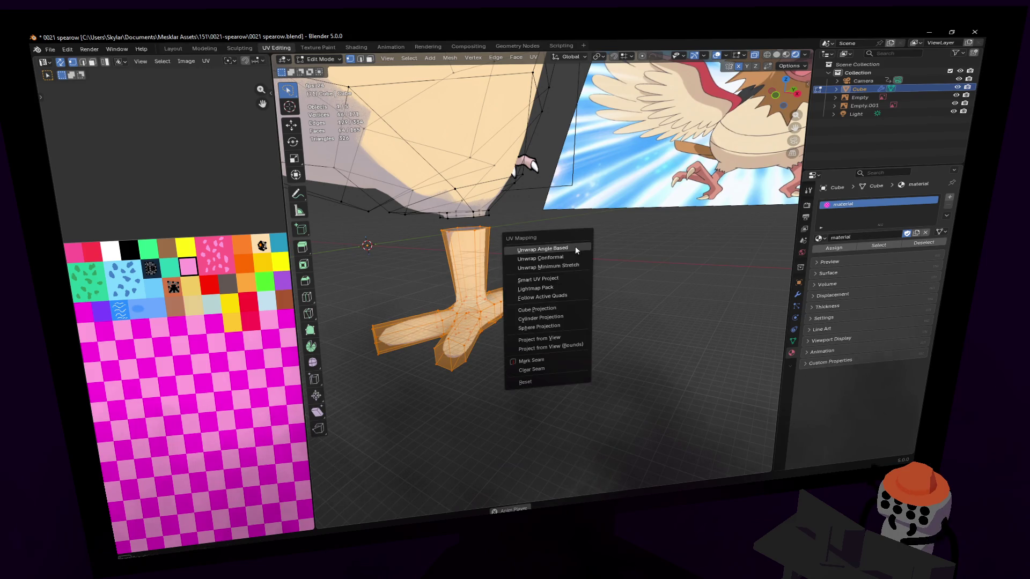
pyautogui.click(557, 246)
pyautogui.press('s')
pyautogui.click(165, 395)
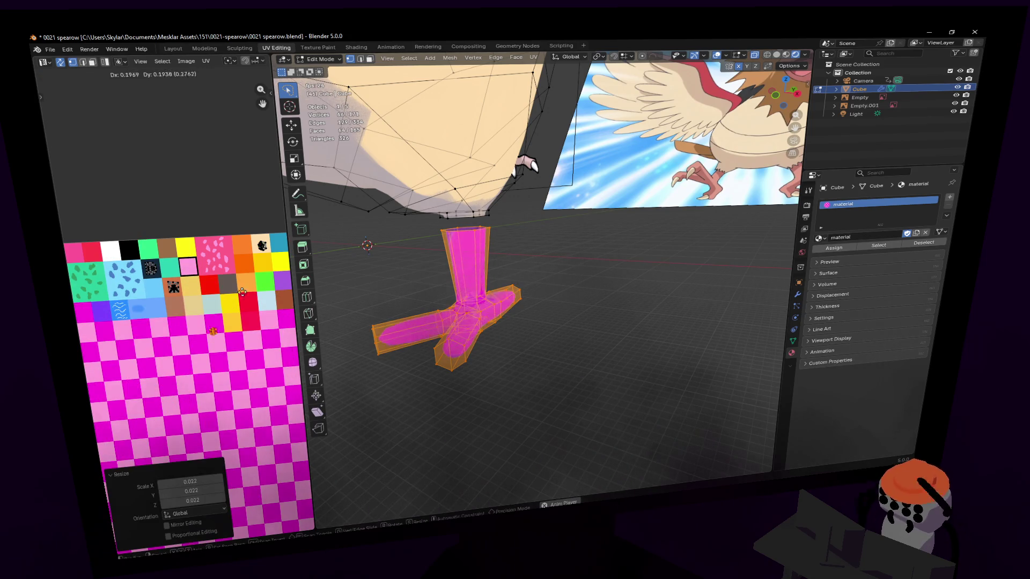
# Move the foot's UV island onto the orange palette swatch and return to Object Mode.
pyautogui.press('g')
pyautogui.moveTo(246, 286)
pyautogui.mouseDown()
pyautogui.moveTo(191, 276)
pyautogui.moveTo(194, 286)
pyautogui.moveTo(249, 265)
pyautogui.moveTo(265, 304)
pyautogui.moveTo(195, 263)
pyautogui.moveTo(78, 252)
pyautogui.mouseUp()
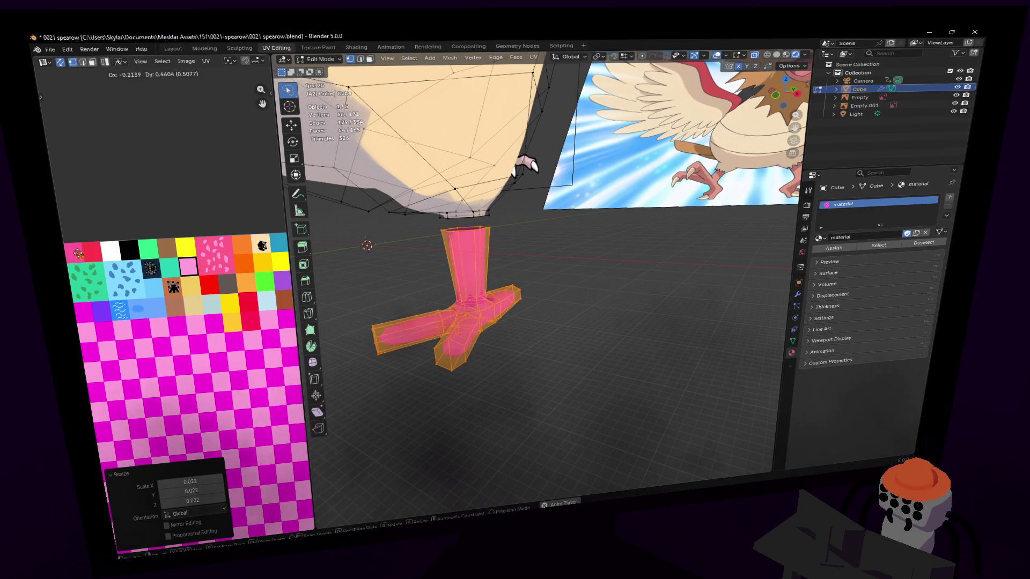
pyautogui.click(72, 253)
pyautogui.moveTo(129, 312); pyautogui.dragTo(190, 320, button='middle')
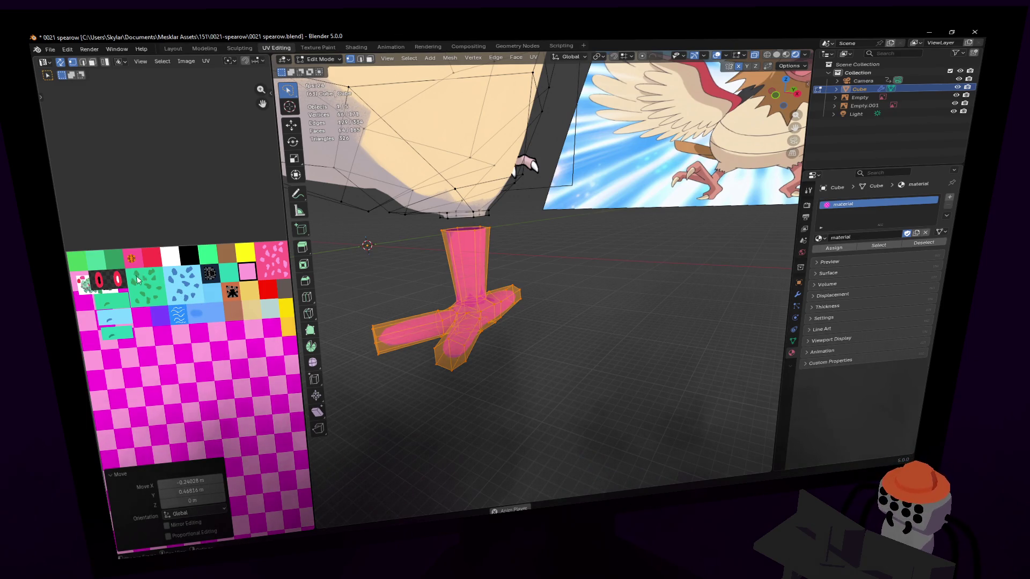
pyautogui.scroll(-2, 137, 278)
pyautogui.scroll(2, 138, 316)
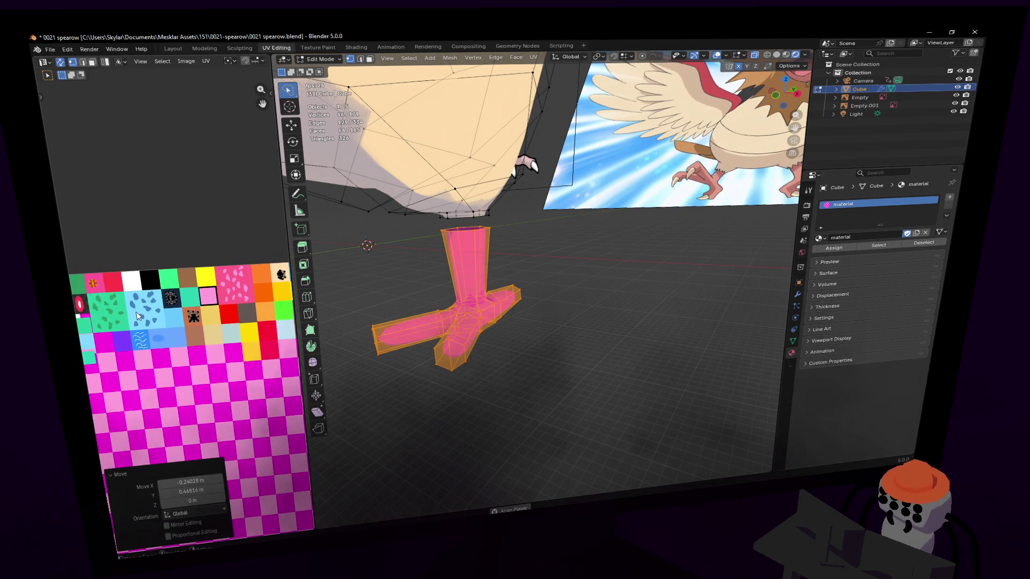
pyautogui.scroll(-1, 168, 288)
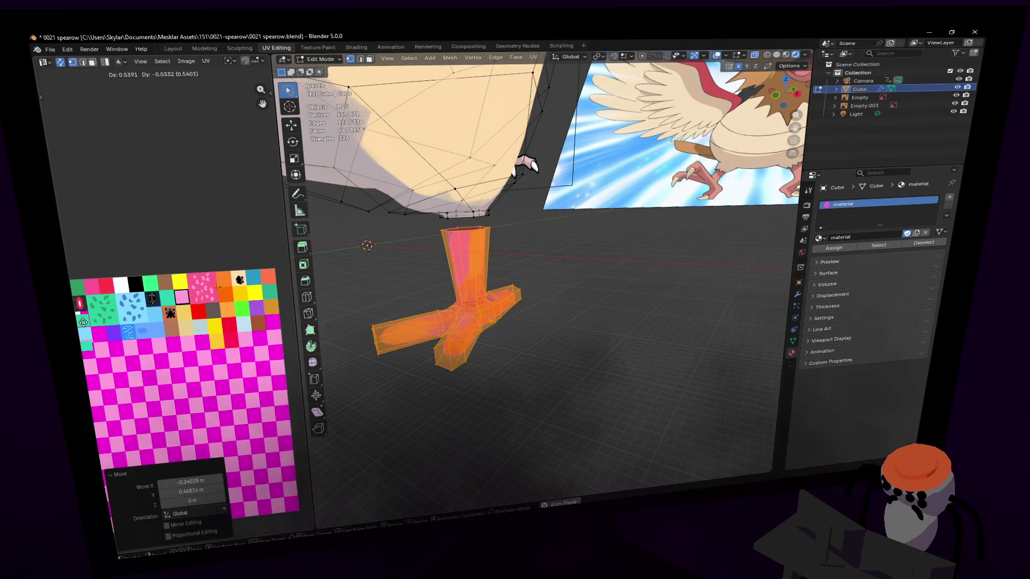
pyautogui.press('Tab')
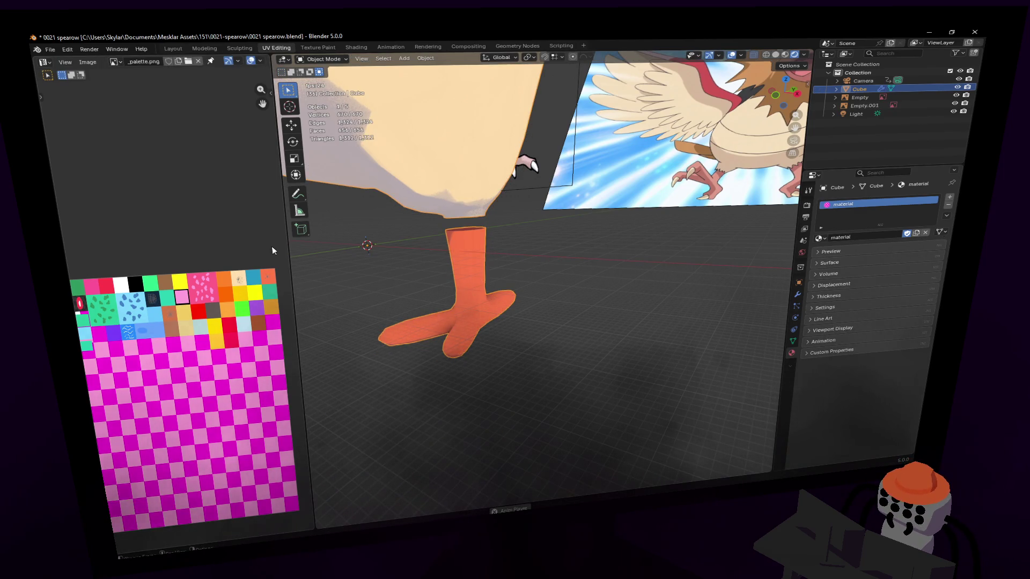
# Nudge the leg's UV island on the palette so it stays orange and check it in Object Mode.
pyautogui.press('Tab')
pyautogui.press('g')
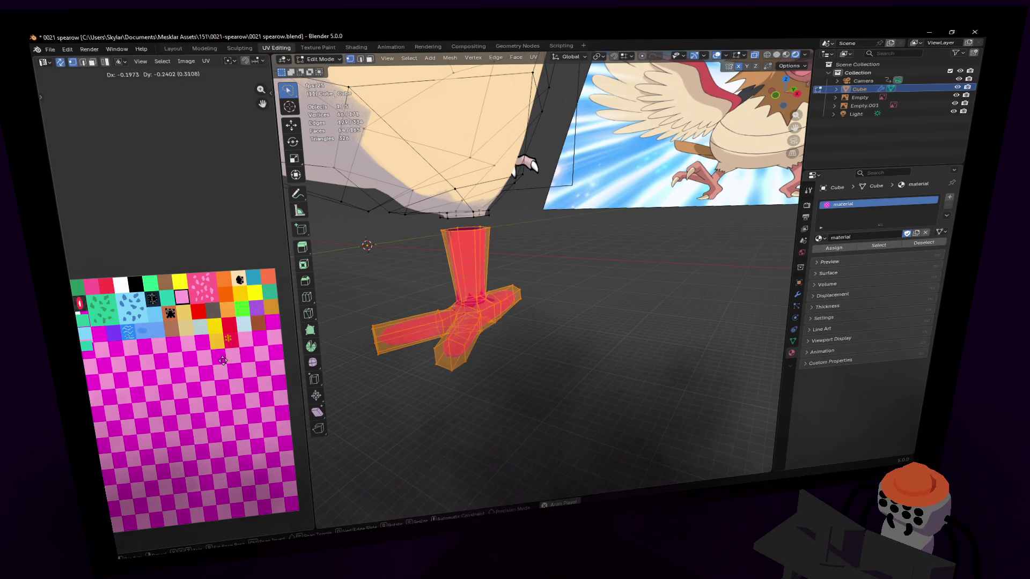
pyautogui.click(224, 361)
pyautogui.press('g')
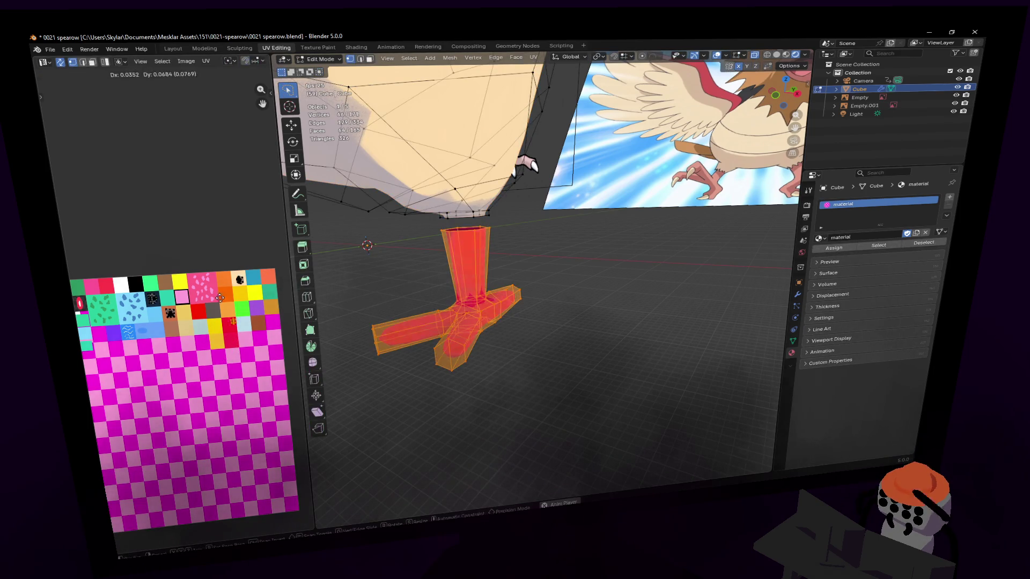
pyautogui.click(245, 263)
pyautogui.press('Tab')
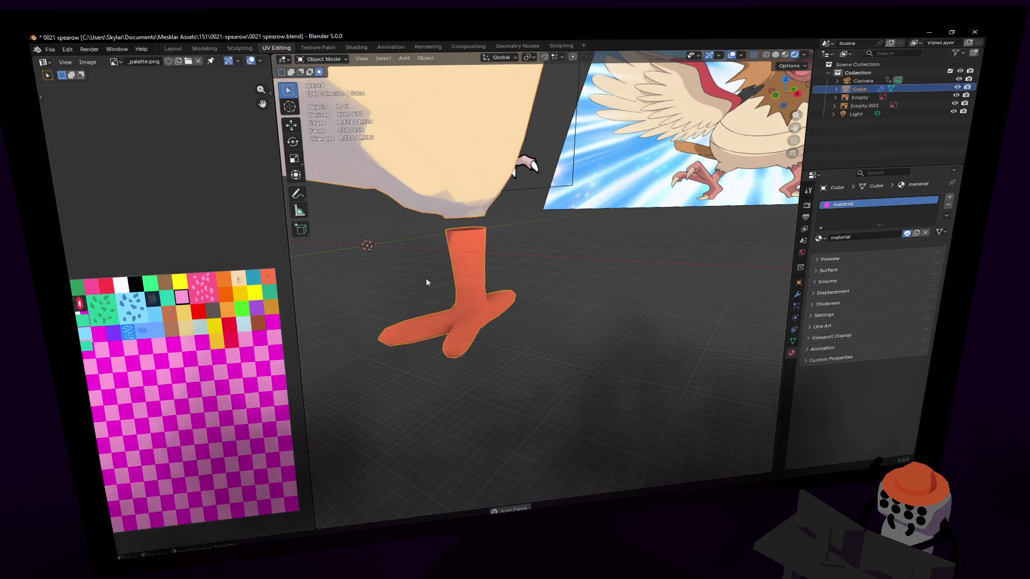
pyautogui.moveTo(426, 278)
pyautogui.mouseDown(button='middle')
pyautogui.moveTo(544, 276)
pyautogui.moveTo(524, 302)
pyautogui.moveTo(693, 188)
pyautogui.mouseUp(button='middle')
# Select one edge ring on a toe and begin scaling it narrower along the X axis.
pyautogui.press('Tab')
pyautogui.keyDown('alt'); pyautogui.click(516, 302); pyautogui.keyUp('alt')
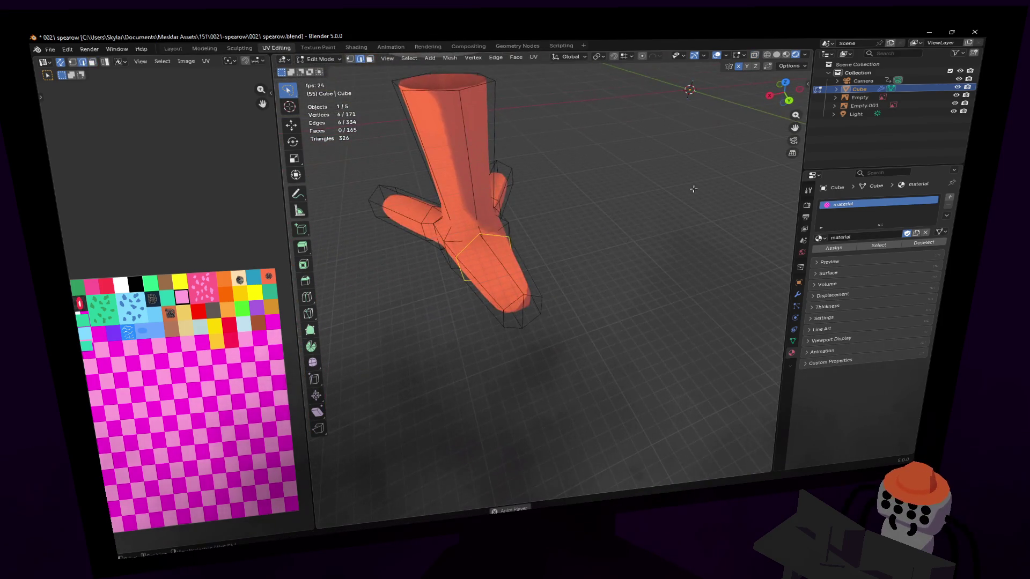
pyautogui.press('s')
pyautogui.press('x')
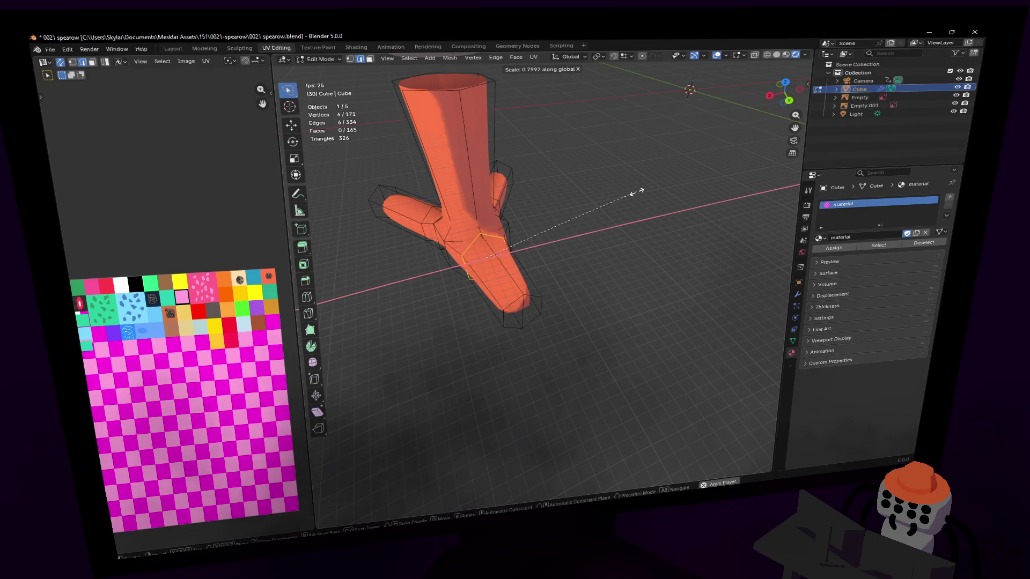
# Shrink, move and tilt the toe's end face so the toe tapers and bends upward.
pyautogui.click(636, 192)
pyautogui.scroll(2, 614, 200)
pyautogui.moveTo(614, 200); pyautogui.dragTo(588, 217, button='middle')
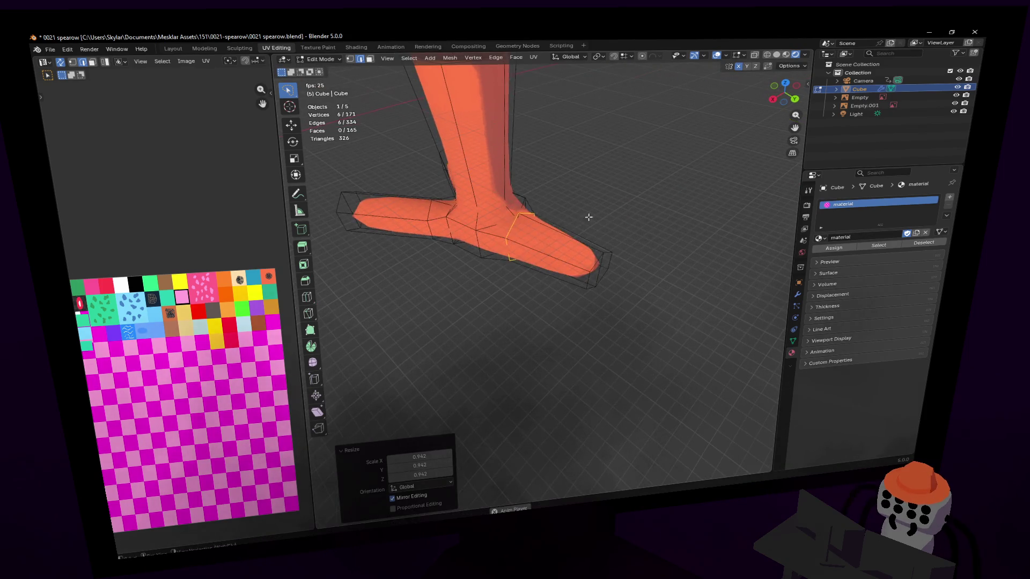
pyautogui.click(589, 217)
pyautogui.hotkey('shift', '`')
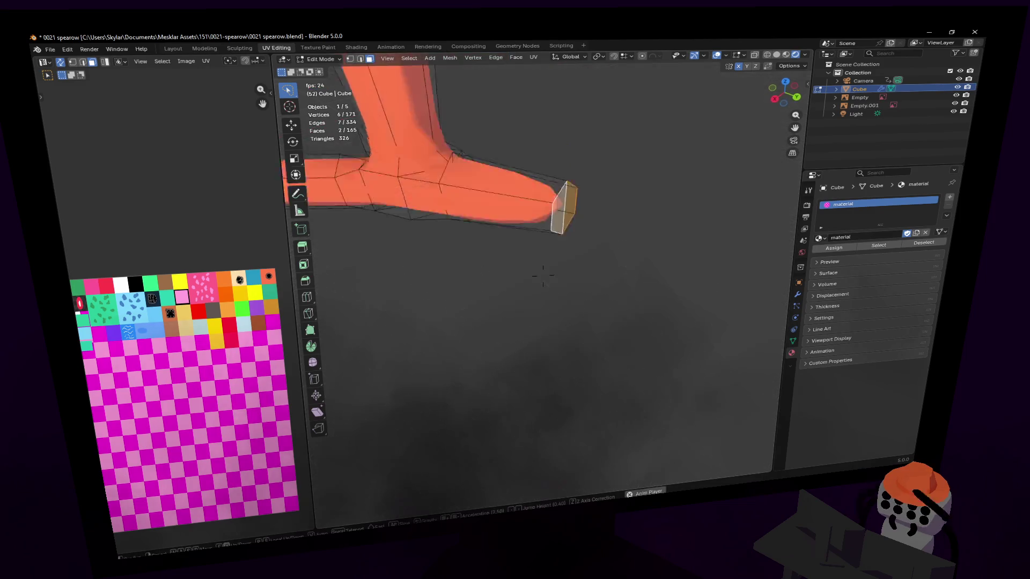
pyautogui.press('s')
pyautogui.click(642, 170)
pyautogui.moveTo(781, 89); pyautogui.dragTo(796, 96)
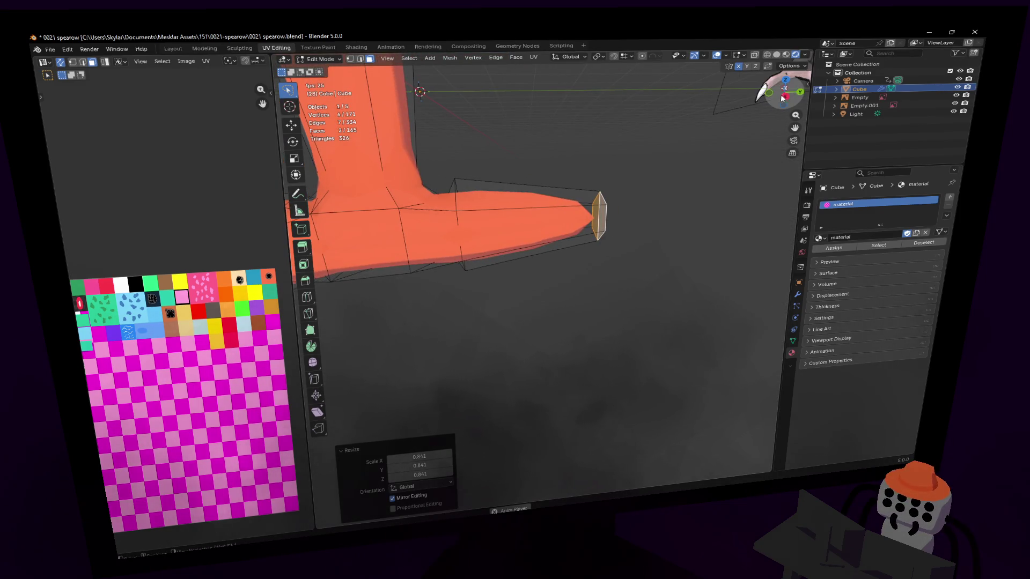
pyautogui.keyDown('alt'); pyautogui.moveTo(545, 185); pyautogui.dragTo(545, 184, button='middle'); pyautogui.keyUp('alt')
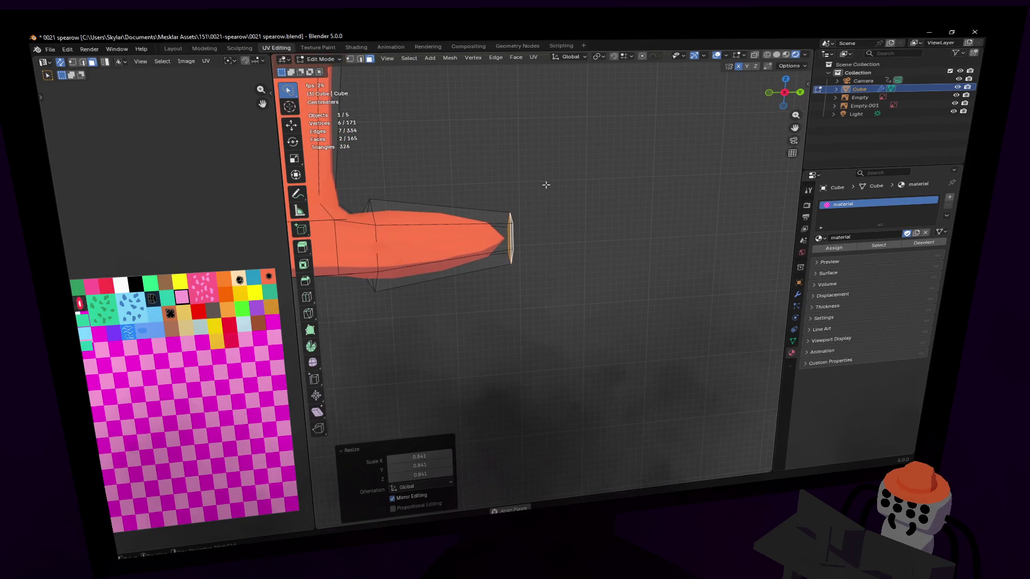
pyautogui.press('g')
pyautogui.click(540, 191)
pyautogui.scroll(1, 563, 189)
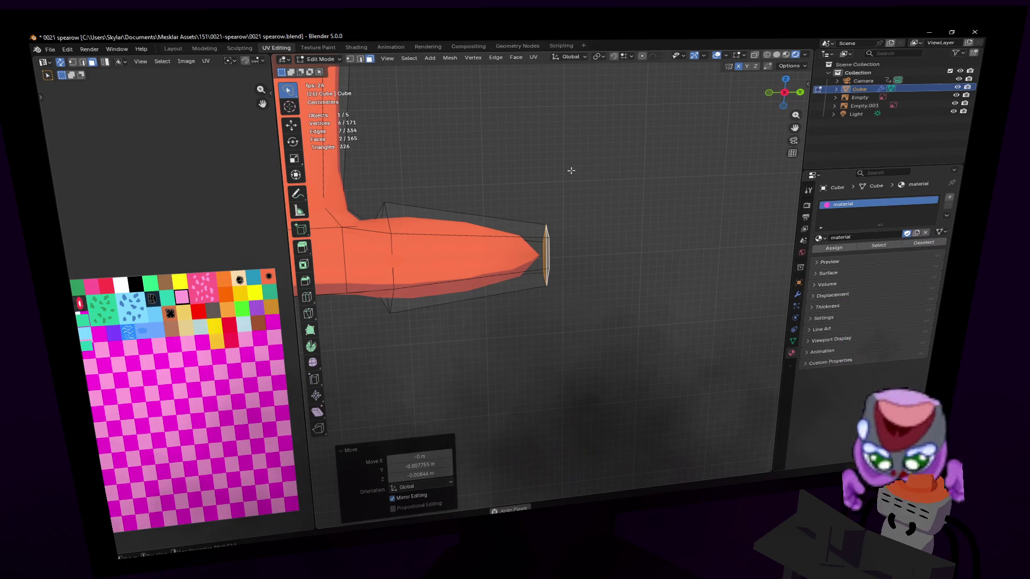
pyautogui.press('r')
pyautogui.click(656, 185)
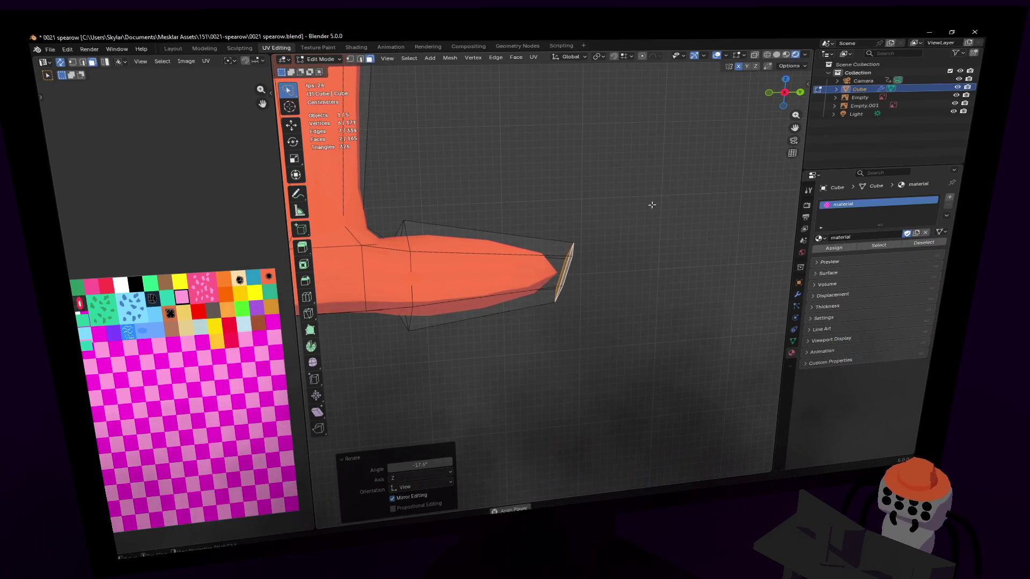
# Extrude a new toe section and rotate, move and resize its end face to continue the bend.
pyautogui.press('e')
pyautogui.click(654, 239)
pyautogui.press('r')
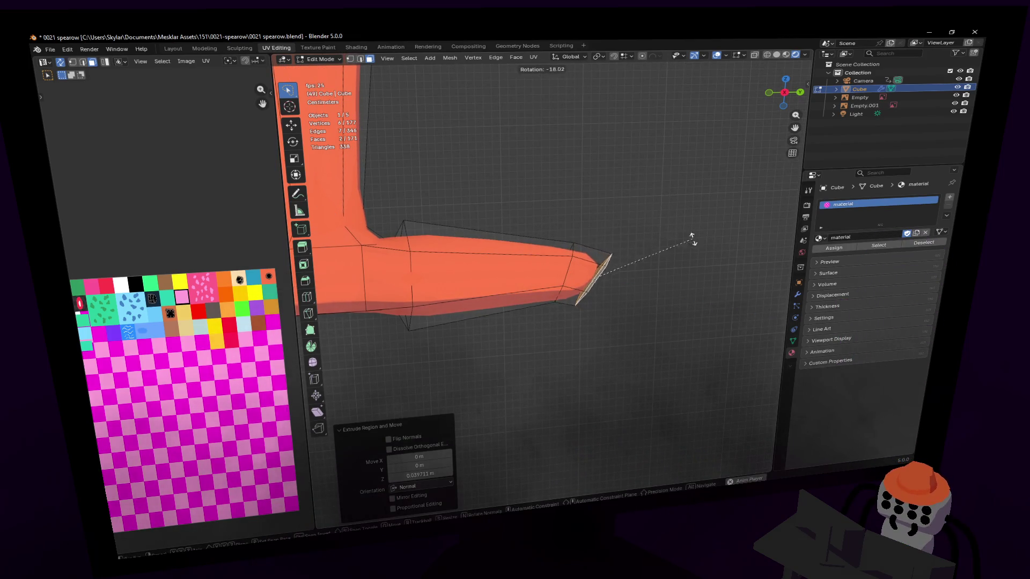
pyautogui.click(690, 253)
pyautogui.press('g')
pyautogui.click(669, 275)
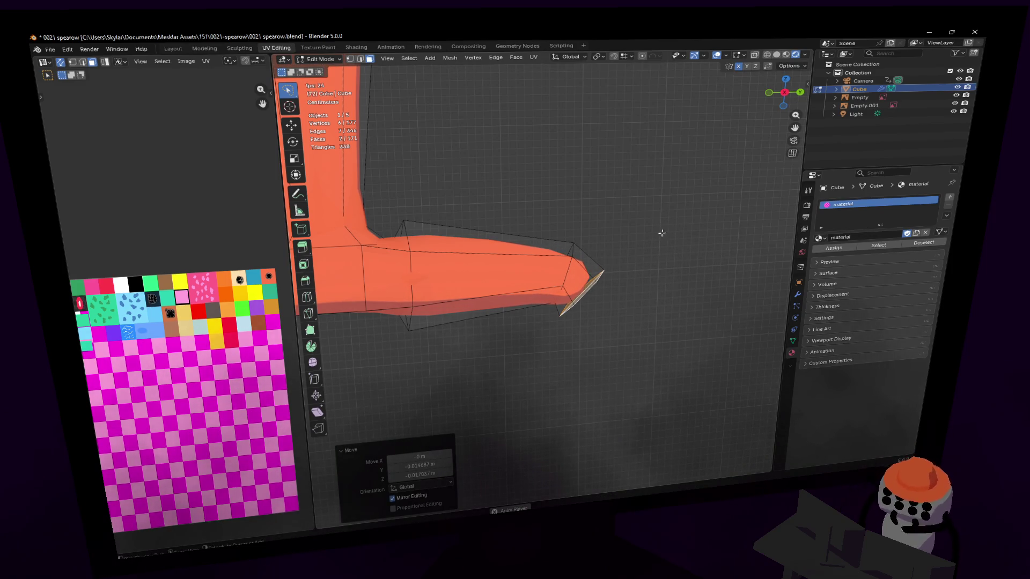
pyautogui.press('s')
pyautogui.click(595, 260)
pyautogui.moveTo(594, 261)
pyautogui.mouseDown(button='middle')
pyautogui.moveTo(542, 273)
pyautogui.moveTo(615, 256)
pyautogui.mouseUp(button='middle')
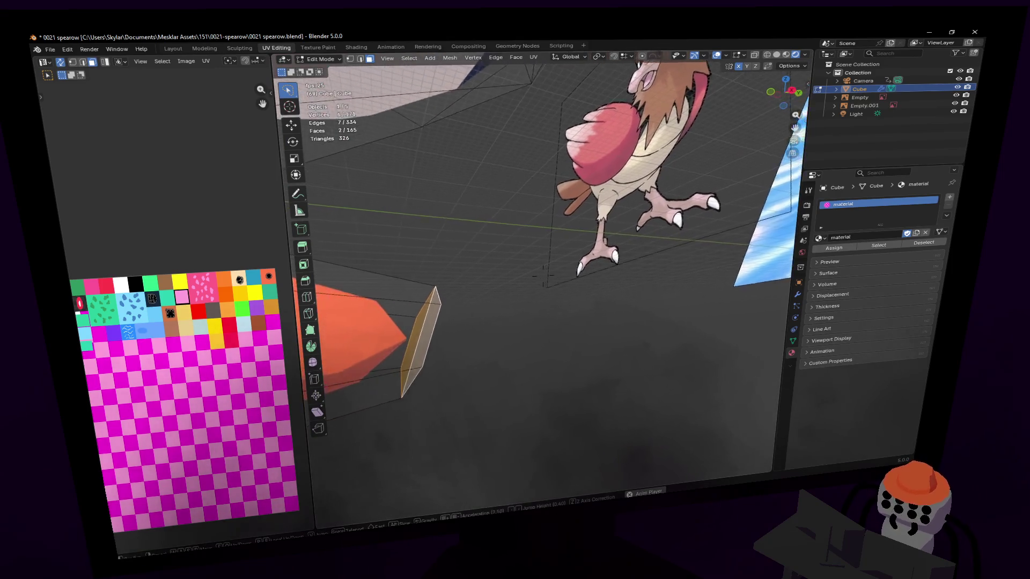
# Extrude another toe segment, add an edge loop across it and reposition the tip face.
pyautogui.press('g')
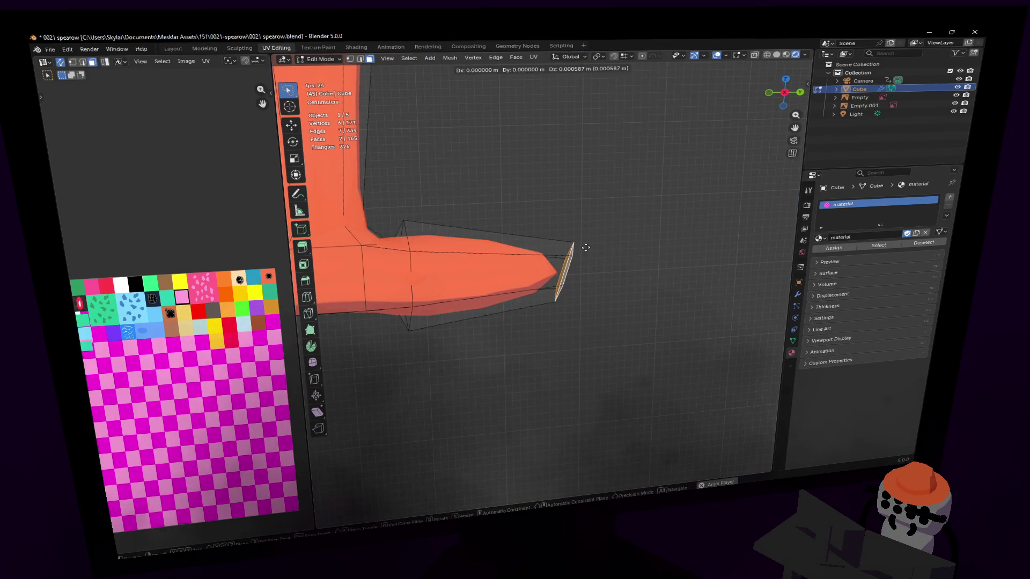
pyautogui.click(607, 238)
pyautogui.press('e')
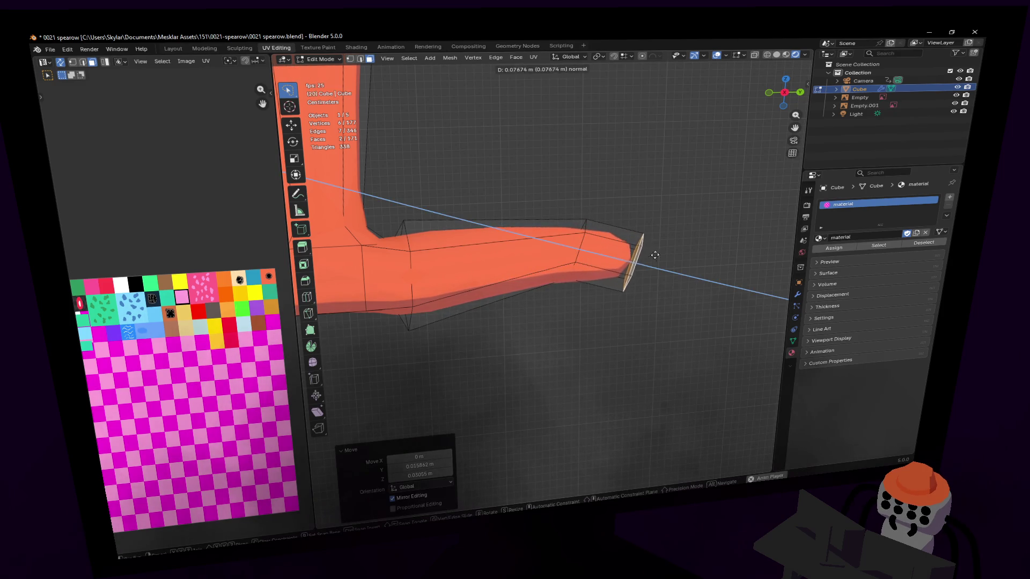
pyautogui.click(644, 241)
pyautogui.hotkey('ctrl', 'r')
pyautogui.click(577, 235)
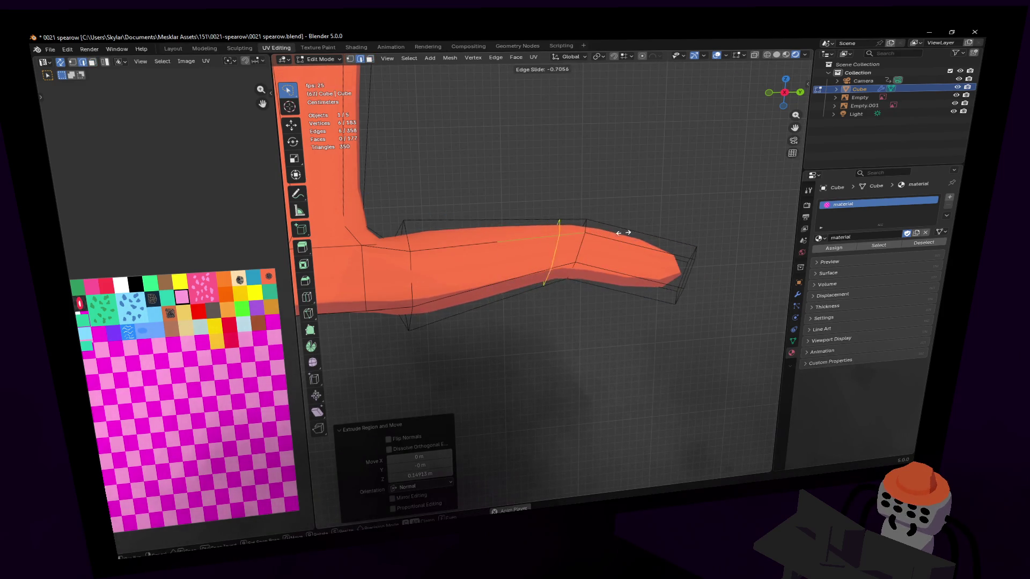
pyautogui.click(641, 230)
pyautogui.moveTo(750, 209); pyautogui.dragTo(642, 342)
pyautogui.press('g')
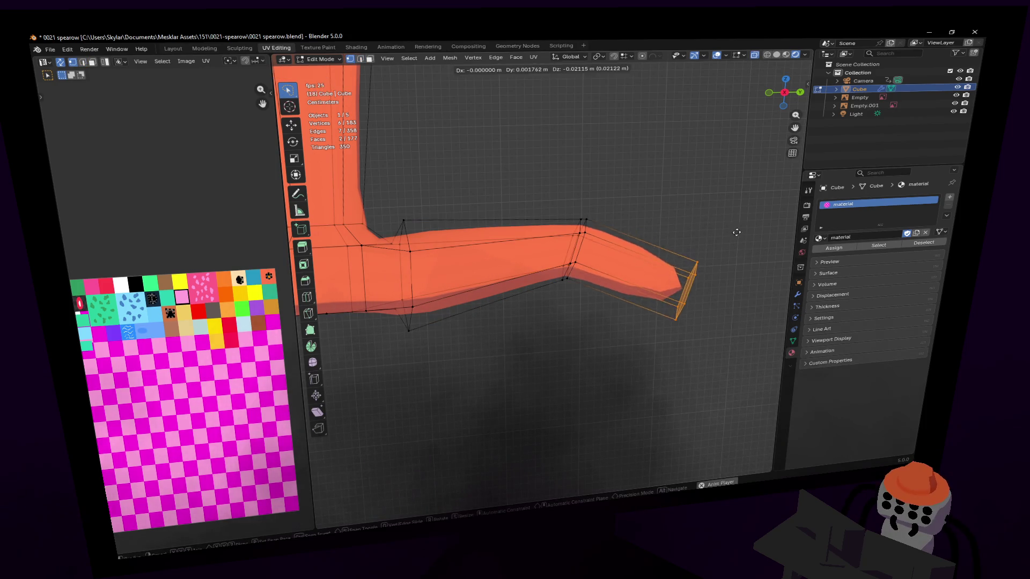
pyautogui.click(735, 220)
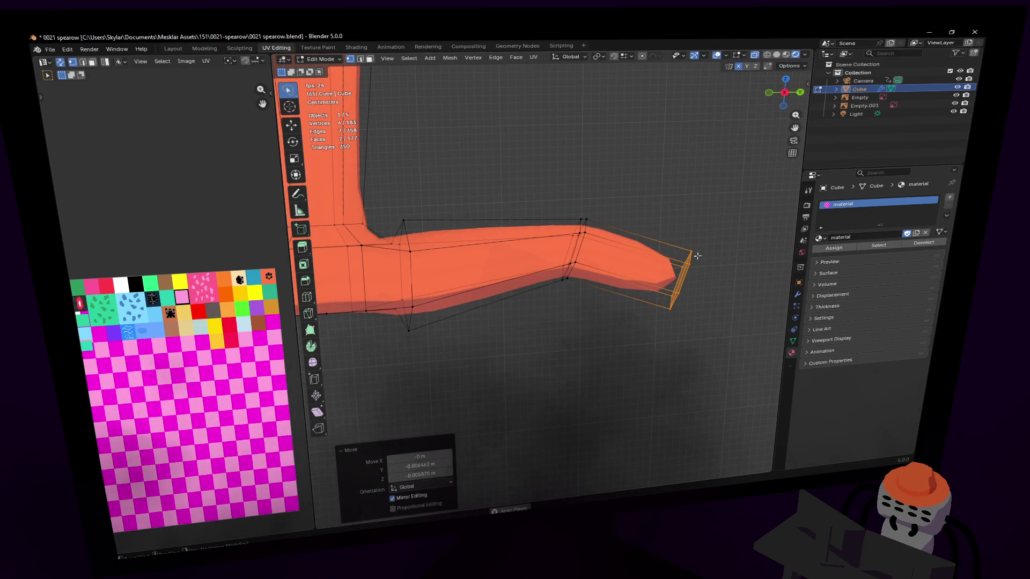
pyautogui.scroll(-3, 697, 255)
# Inset the tip face and extrude it outward into a short claw.
pyautogui.moveTo(589, 230)
pyautogui.mouseDown(button='middle')
pyautogui.moveTo(467, 180)
pyautogui.moveTo(588, 231)
pyautogui.moveTo(544, 275)
pyautogui.moveTo(574, 223)
pyautogui.moveTo(570, 208)
pyautogui.mouseUp(button='middle')
pyautogui.press('i')
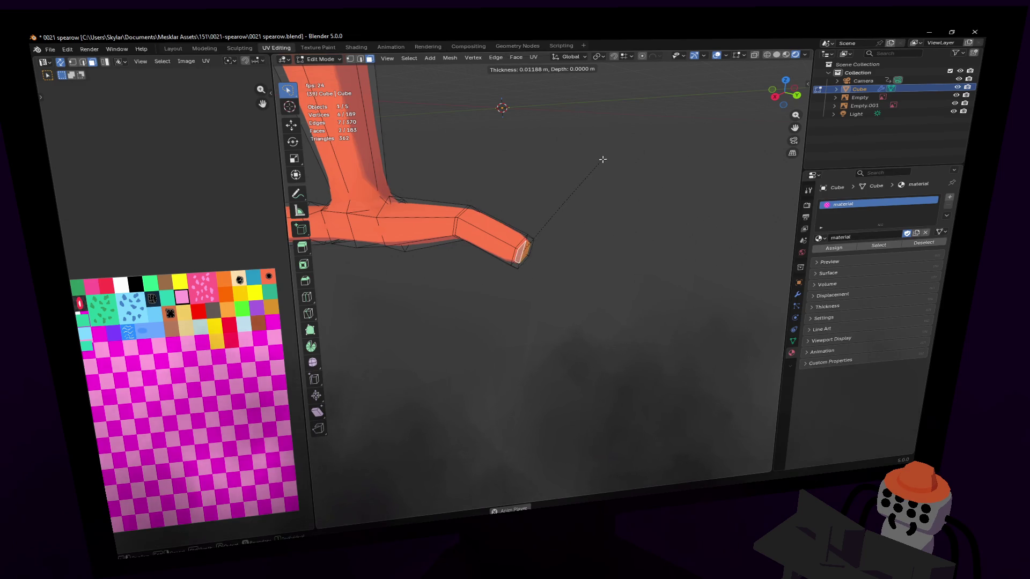
pyautogui.click(602, 160)
pyautogui.moveTo(602, 159)
pyautogui.mouseDown(button='middle')
pyautogui.moveTo(577, 160)
pyautogui.moveTo(563, 241)
pyautogui.mouseUp(button='middle')
pyautogui.press('e')
pyautogui.click(609, 158)
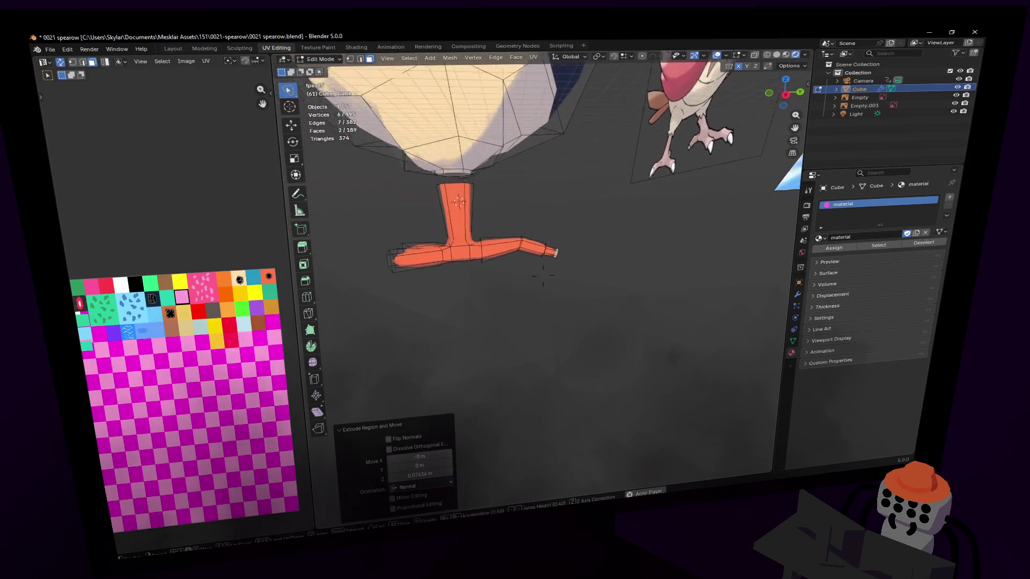
pyautogui.scroll(-3, 543, 275)
# Shrink and raise the claw tip along Z, add an edge loop near it and rescale the tip.
pyautogui.moveTo(544, 275); pyautogui.dragTo(543, 275, button='middle')
pyautogui.scroll(4, 543, 276)
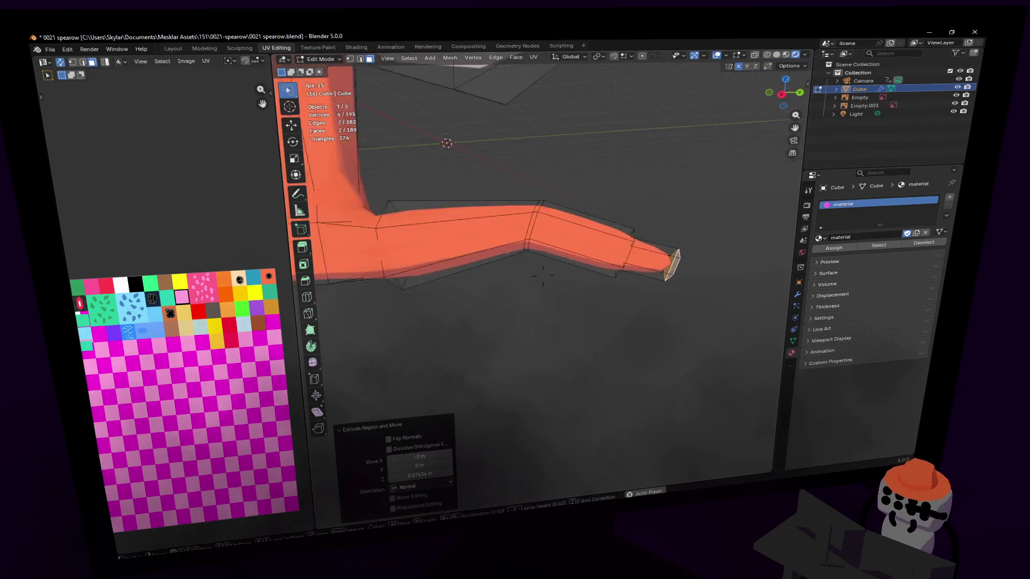
pyautogui.press('s')
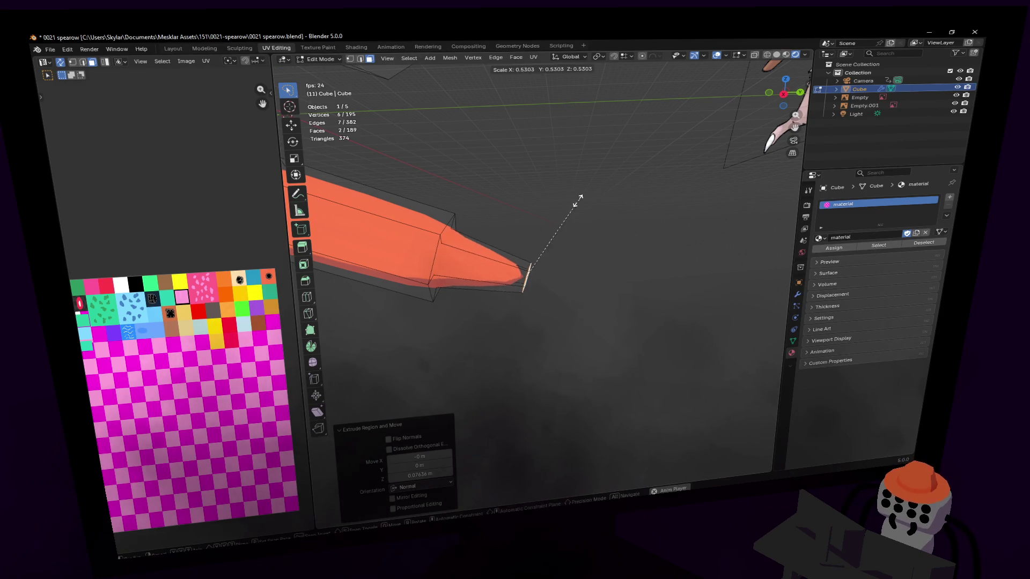
pyautogui.click(546, 248)
pyautogui.press('g')
pyautogui.press('z')
pyautogui.click(523, 292)
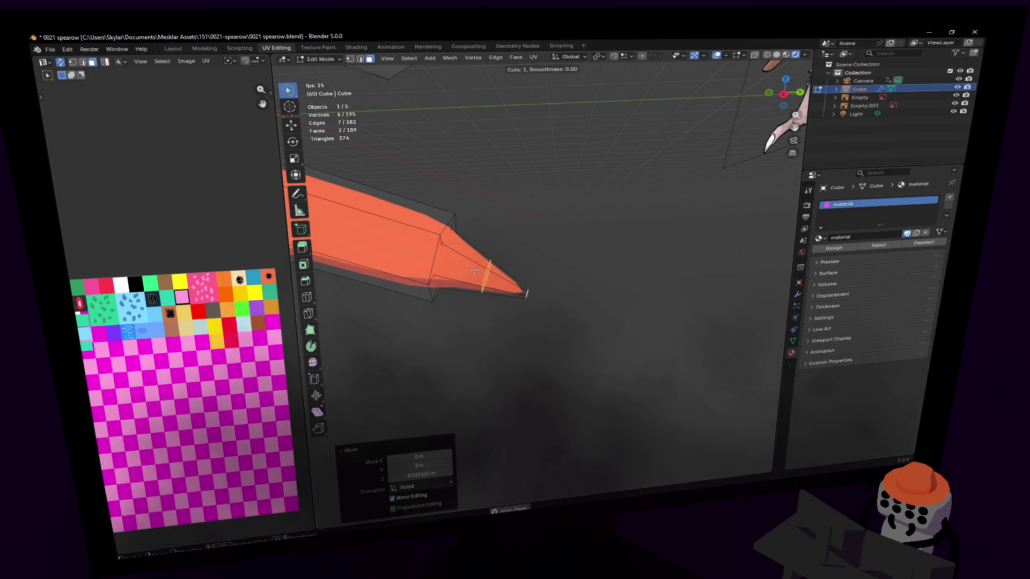
pyautogui.hotkey('ctrl', 'r')
pyautogui.click(515, 265)
pyautogui.rightClick(515, 265)
pyautogui.press('g')
pyautogui.press('z')
pyautogui.click(528, 233)
pyautogui.moveTo(531, 234)
pyautogui.mouseDown(button='middle')
pyautogui.moveTo(531, 278)
pyautogui.moveTo(540, 228)
pyautogui.mouseUp(button='middle')
pyautogui.press('s')
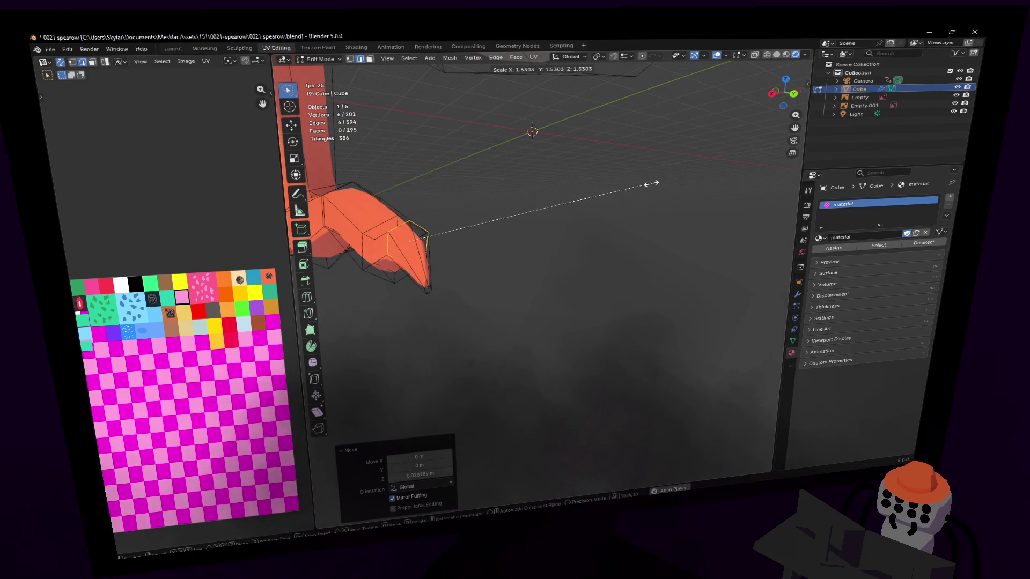
pyautogui.click(601, 190)
pyautogui.scroll(3, 601, 191)
# Unwrap the claw tip faces and collapse their UVs onto the white palette square.
pyautogui.moveTo(601, 191)
pyautogui.mouseDown(button='middle')
pyautogui.moveTo(566, 188)
pyautogui.moveTo(563, 223)
pyautogui.mouseUp(button='middle')
pyautogui.click(614, 292)
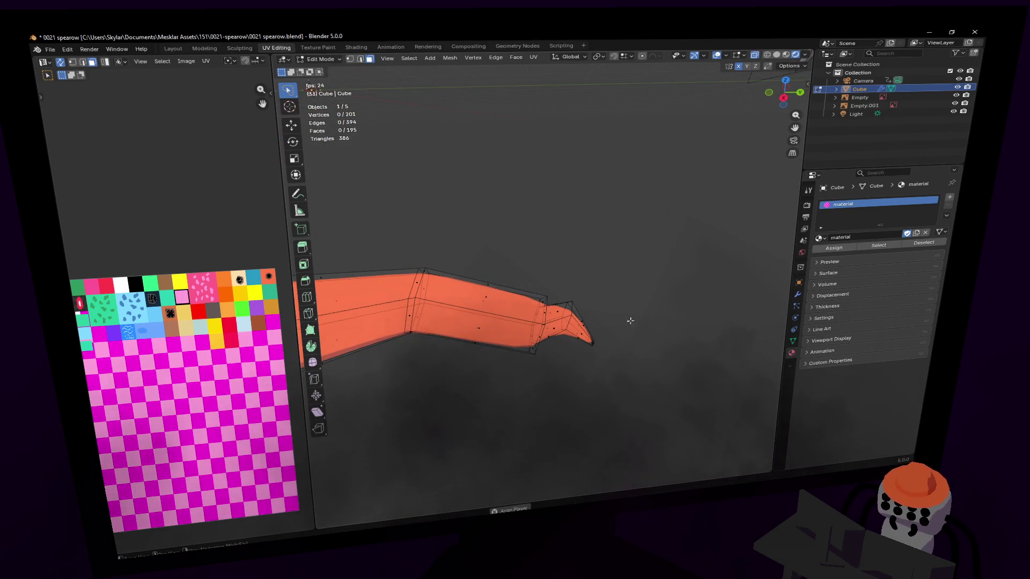
pyautogui.moveTo(630, 321); pyautogui.dragTo(631, 304, button='middle')
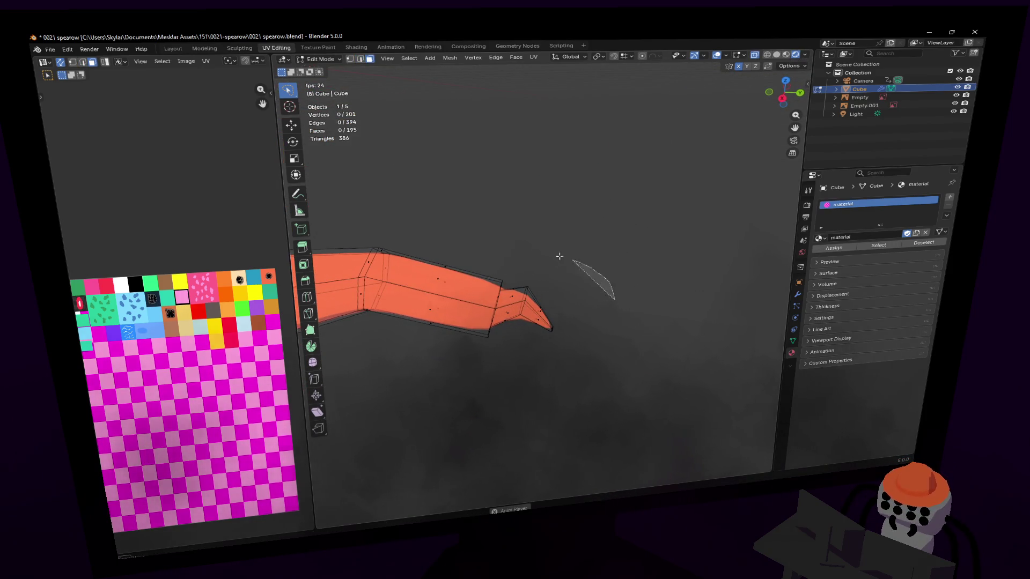
pyautogui.moveTo(509, 276); pyautogui.dragTo(617, 289)
pyautogui.press('u')
pyautogui.click(599, 293)
pyautogui.press('s')
pyautogui.click(164, 373)
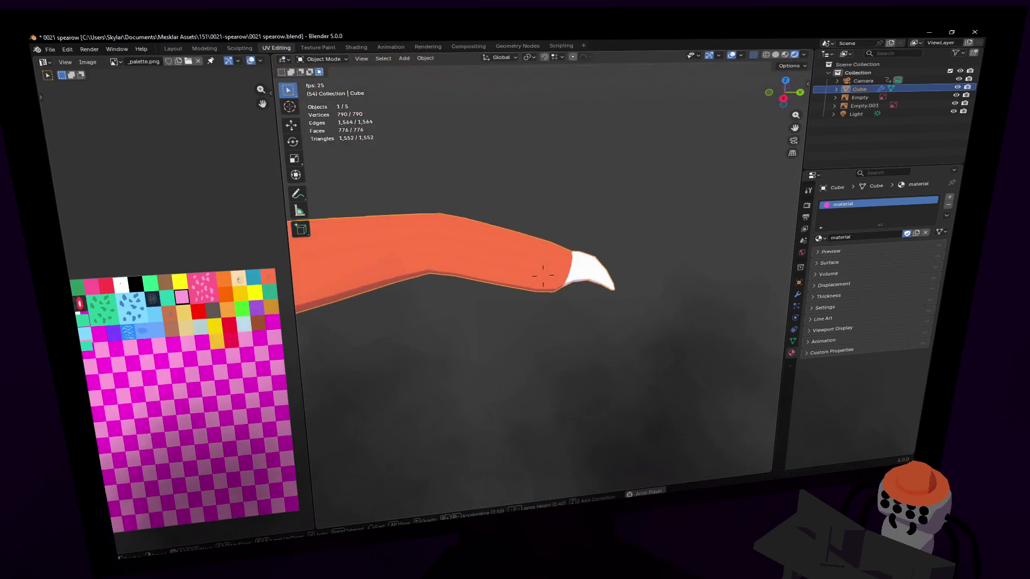
# Widen the edge loop at the claw's base and place a loop cut near the claw.
pyautogui.press('Tab')
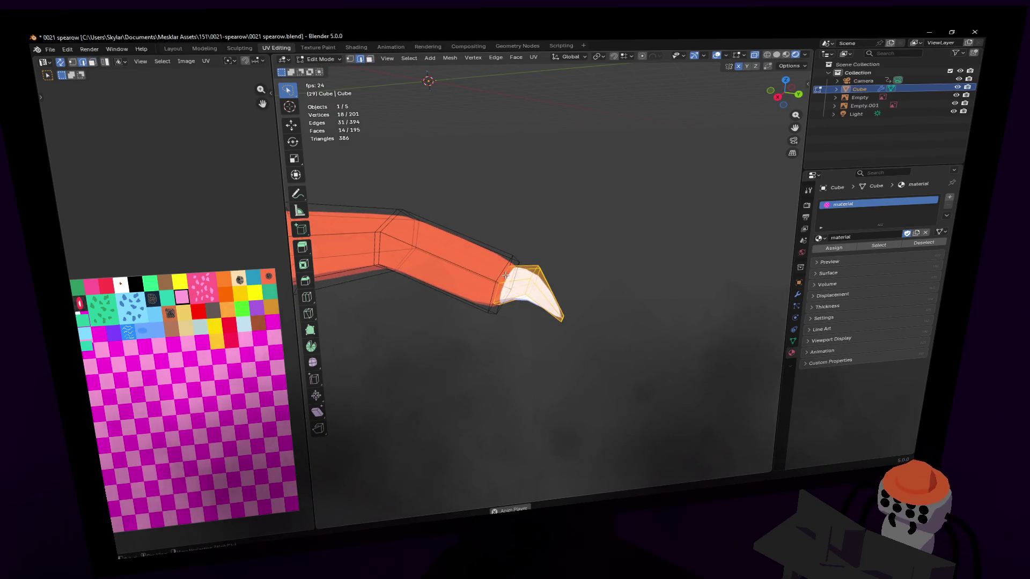
pyautogui.keyDown('alt'); pyautogui.click(501, 266); pyautogui.keyUp('alt')
pyautogui.press('s')
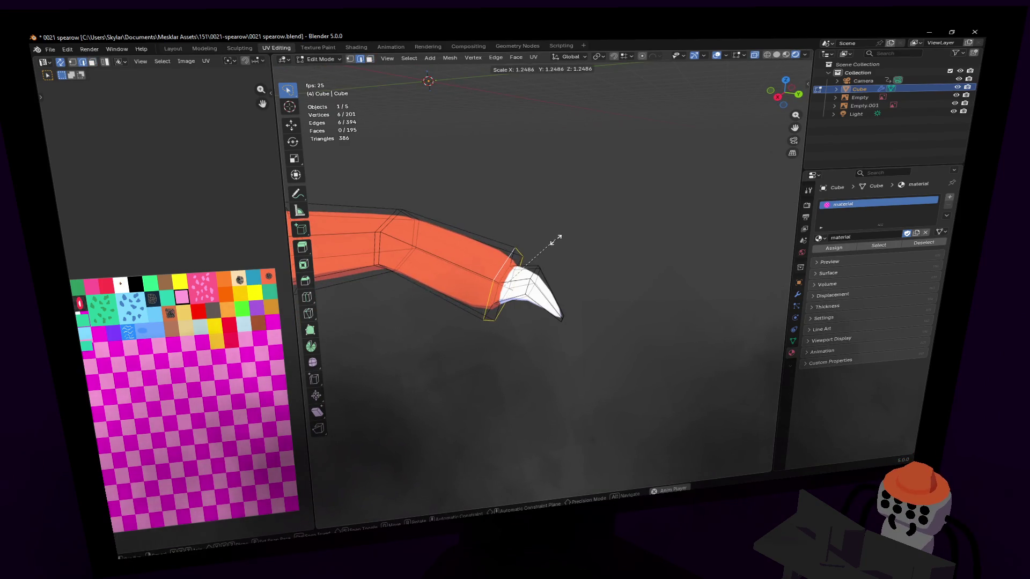
pyautogui.click(552, 241)
pyautogui.hotkey('ctrl', 'r')
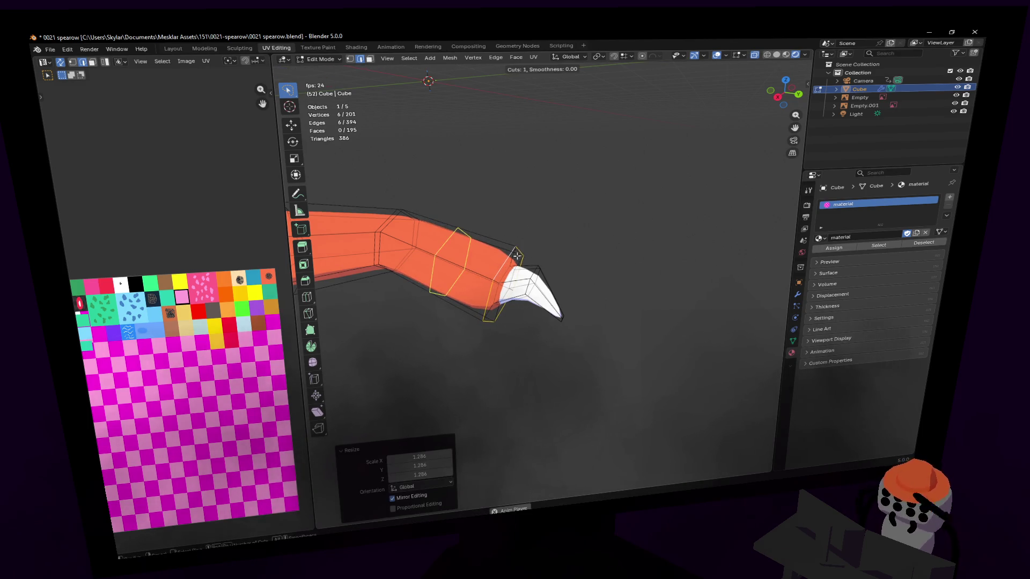
pyautogui.click(514, 258)
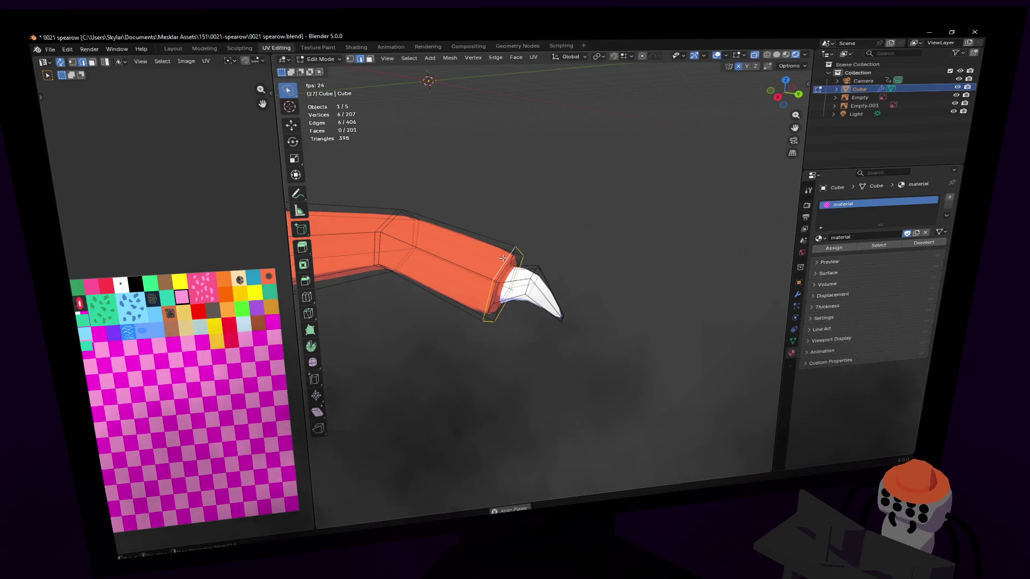
pyautogui.scroll(2, 543, 275)
pyautogui.moveTo(543, 276); pyautogui.dragTo(675, 260, button='middle')
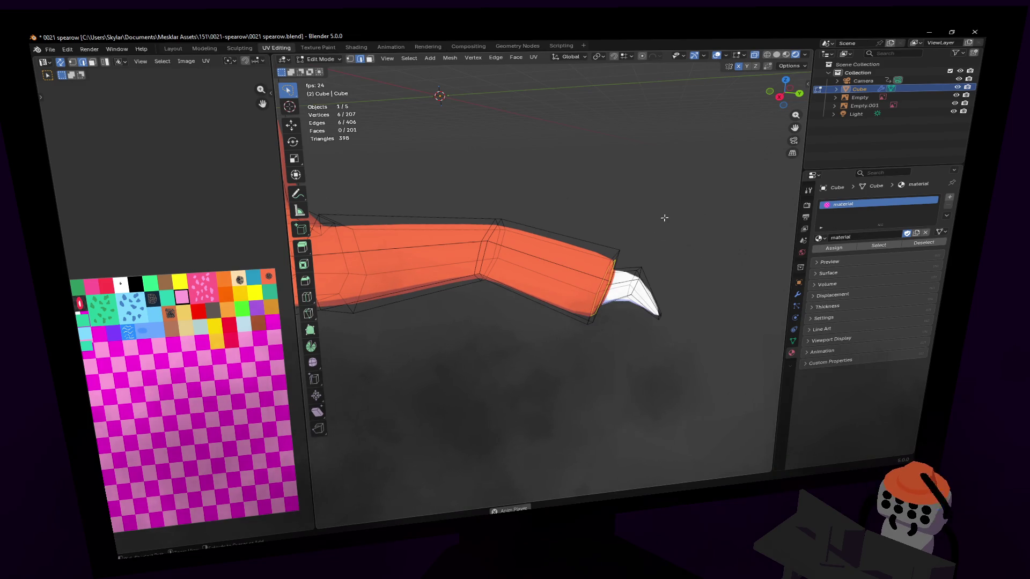
pyautogui.moveTo(660, 214); pyautogui.dragTo(671, 212, button='middle')
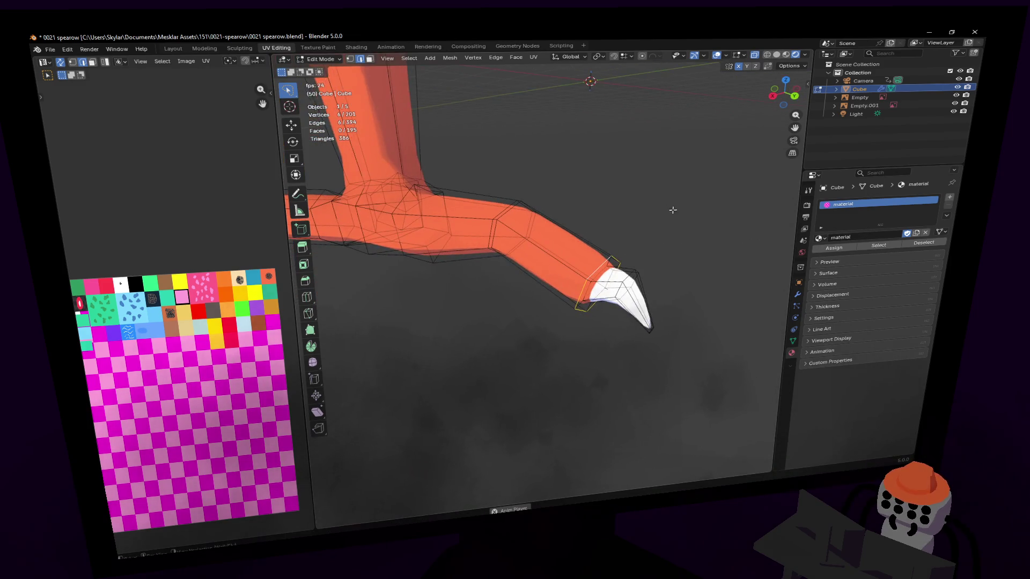
# Add an edge loop just above the claw, slide it into place and enlarge it slightly.
pyautogui.hotkey('ctrl', 'r')
pyautogui.click(594, 251)
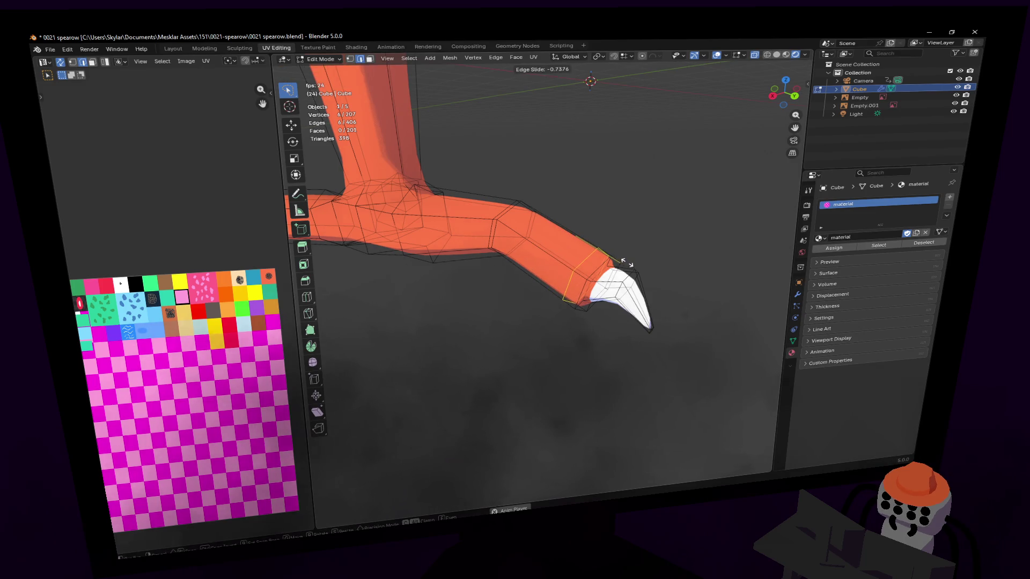
pyautogui.click(626, 259)
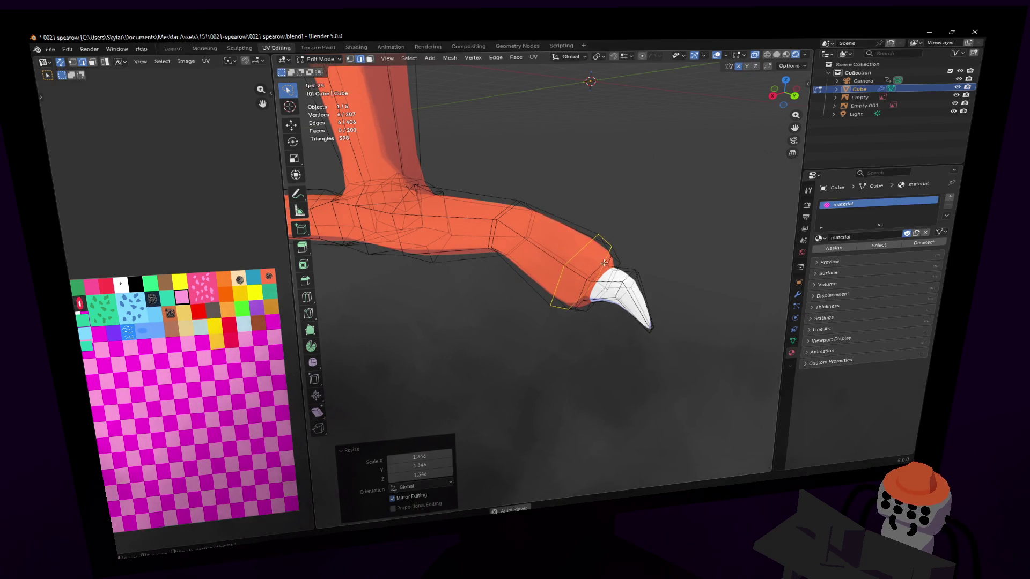
pyautogui.click(604, 262)
pyautogui.moveTo(680, 216)
pyautogui.mouseDown(button='middle')
pyautogui.moveTo(722, 188)
pyautogui.moveTo(541, 275)
pyautogui.mouseUp(button='middle')
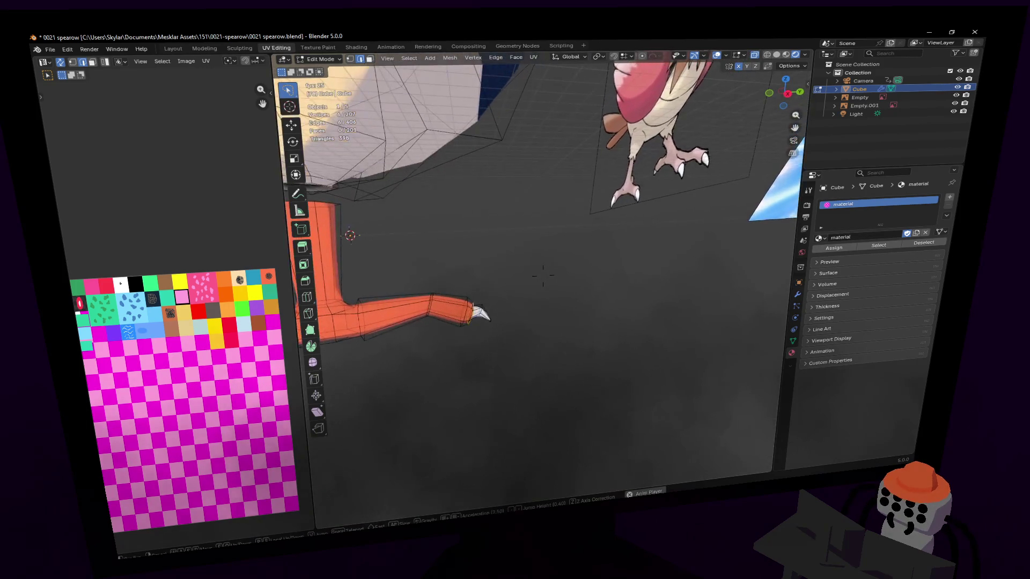
pyautogui.scroll(2, 542, 277)
pyautogui.scroll(3, 541, 276)
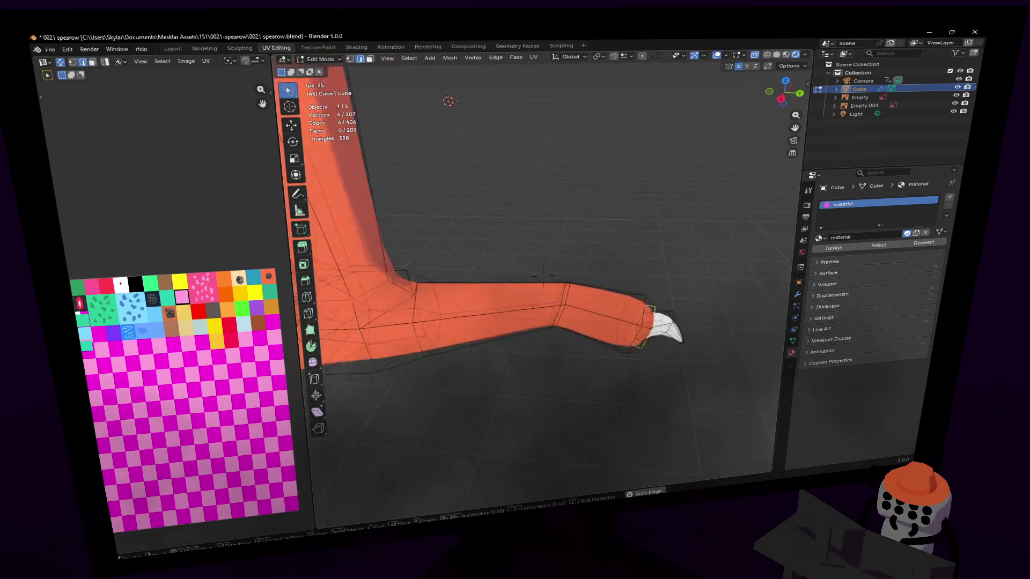
pyautogui.scroll(2, 543, 272)
pyautogui.hotkey('ctrl', 'r')
# Add an edge loop along the toe, bend it about 10 degrees around X and shift it along Y.
pyautogui.click(530, 286)
pyautogui.click(565, 277)
pyautogui.moveTo(567, 276); pyautogui.dragTo(612, 260, button='middle')
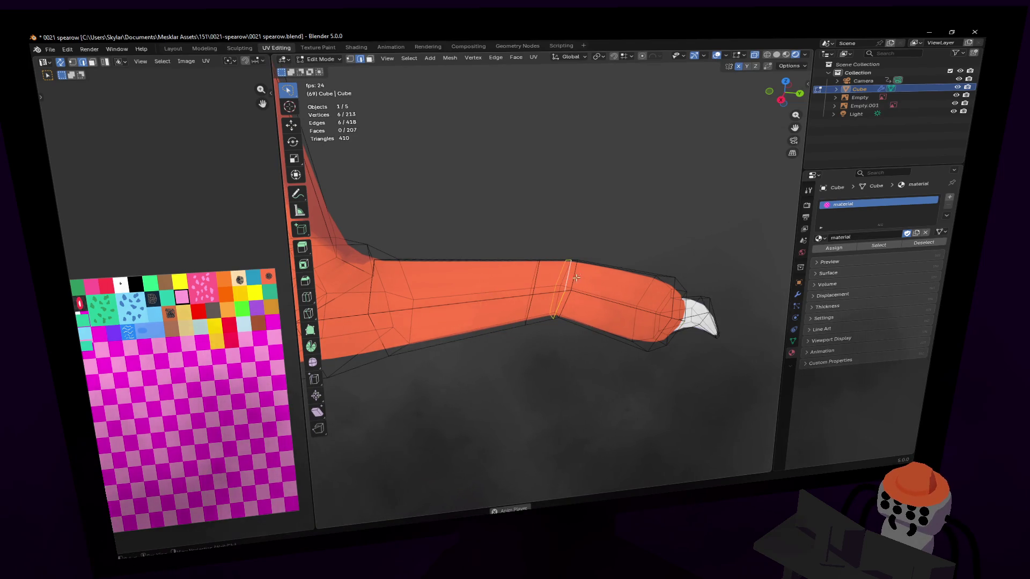
pyautogui.scroll(-2, 612, 259)
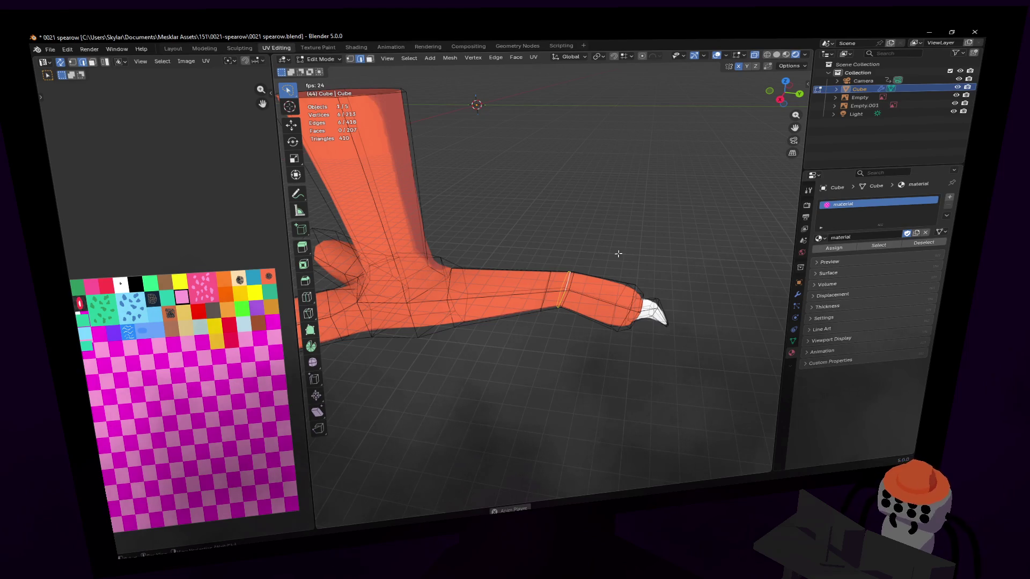
pyautogui.moveTo(621, 250); pyautogui.dragTo(659, 247, button='middle')
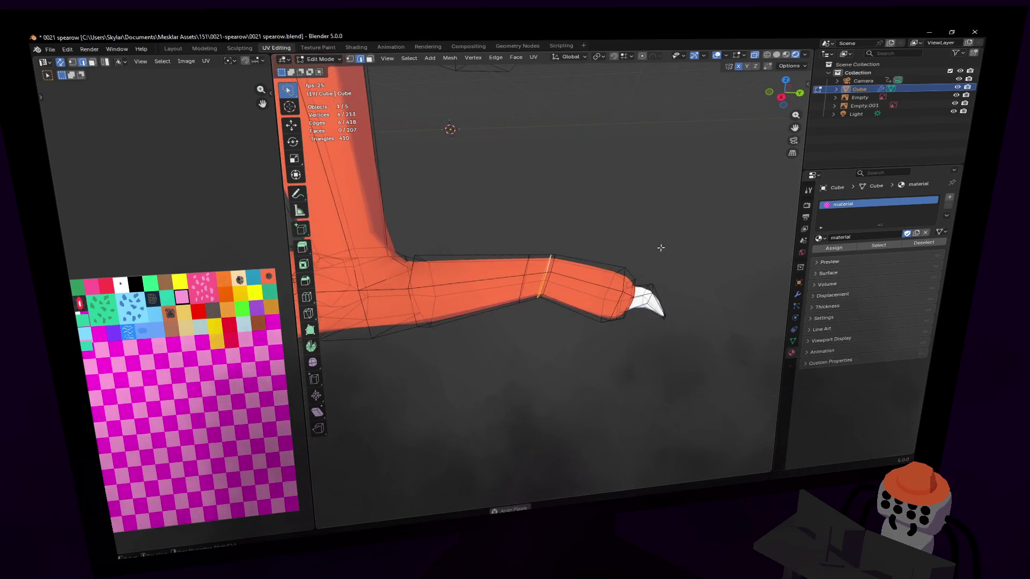
pyautogui.press('r')
pyautogui.press('x')
pyautogui.click(631, 215)
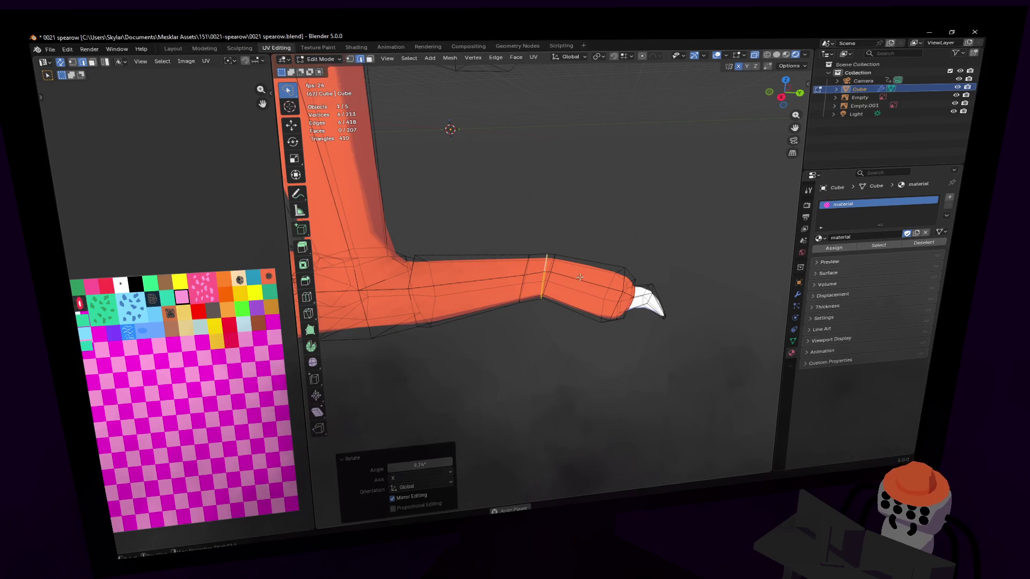
pyautogui.moveTo(579, 276); pyautogui.dragTo(530, 262, button='middle')
pyautogui.press('g')
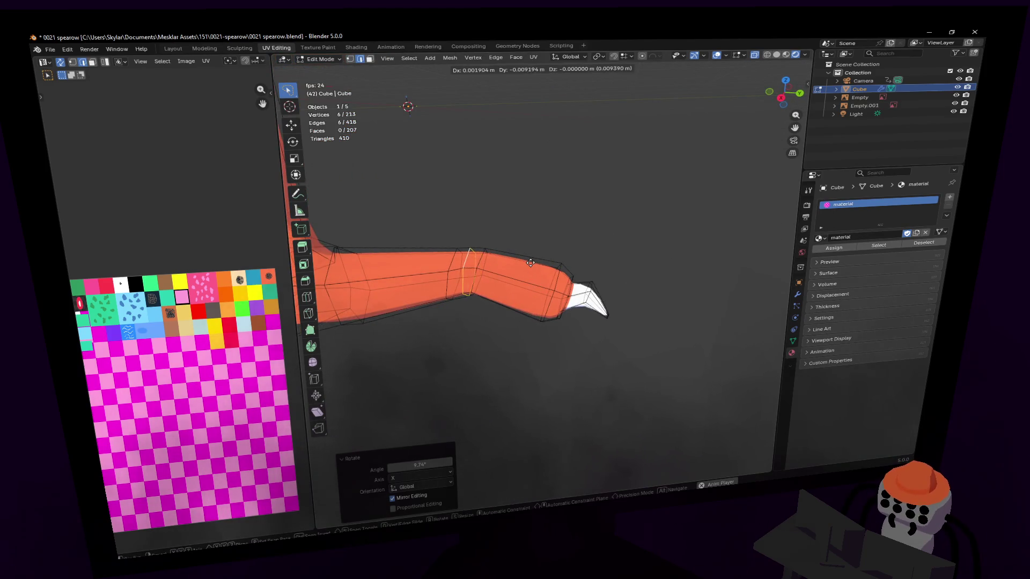
pyautogui.press('y')
pyautogui.click(517, 256)
# Raise a single edge at the leg's branching junction along Z.
pyautogui.click(464, 257)
pyautogui.moveTo(464, 258)
pyautogui.mouseDown(button='middle')
pyautogui.moveTo(512, 309)
pyautogui.moveTo(543, 277)
pyautogui.mouseUp(button='middle')
pyautogui.moveTo(597, 442); pyautogui.dragTo(594, 440, button='middle')
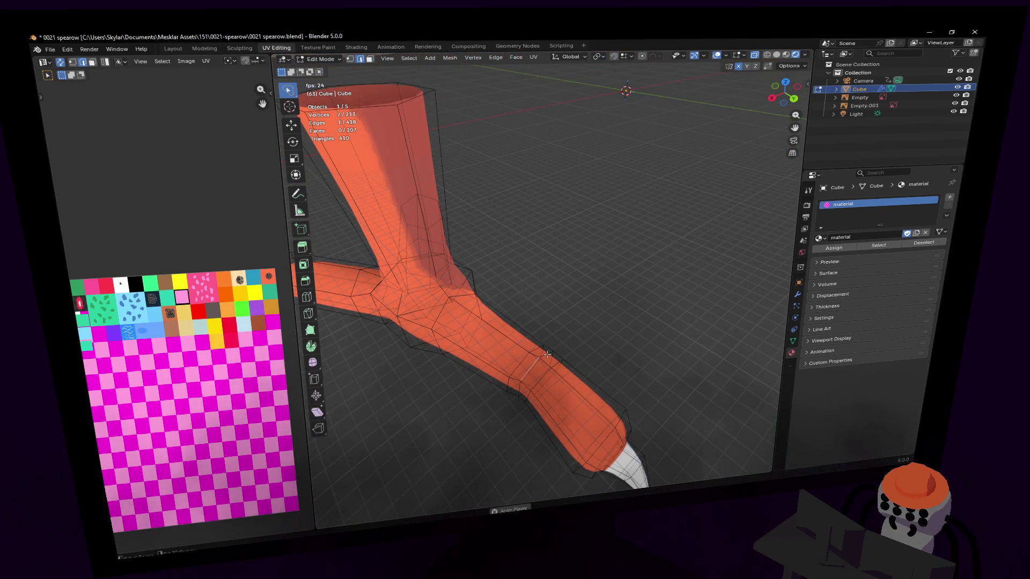
pyautogui.moveTo(550, 354)
pyautogui.mouseDown(button='middle')
pyautogui.moveTo(563, 347)
pyautogui.moveTo(542, 277)
pyautogui.moveTo(547, 357)
pyautogui.mouseUp(button='middle')
pyautogui.press('g')
pyautogui.press('z')
pyautogui.click(573, 332)
pyautogui.scroll(4, 547, 356)
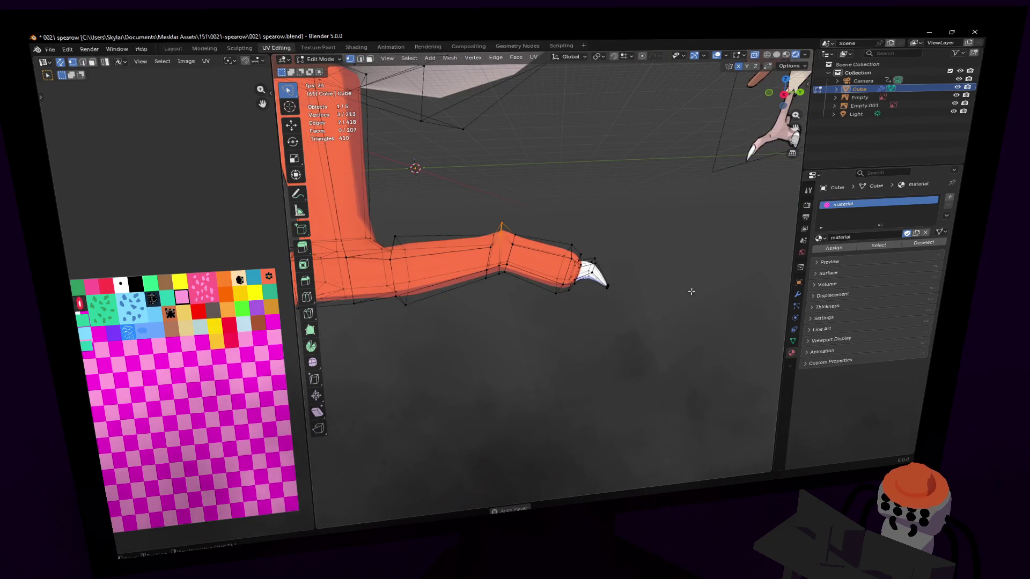
# Select the whole foot and move it along Y into place under the cream body, previewing it in Object Mode.
pyautogui.keyDown('ctrl'); pyautogui.moveTo(691, 291); pyautogui.dragTo(684, 306, button='right'); pyautogui.keyUp('ctrl')
pyautogui.moveTo(683, 306)
pyautogui.mouseDown(button='middle')
pyautogui.moveTo(543, 272)
pyautogui.moveTo(672, 230)
pyautogui.moveTo(542, 275)
pyautogui.mouseUp(button='middle')
pyautogui.press('g')
pyautogui.press('y')
pyautogui.click(654, 233)
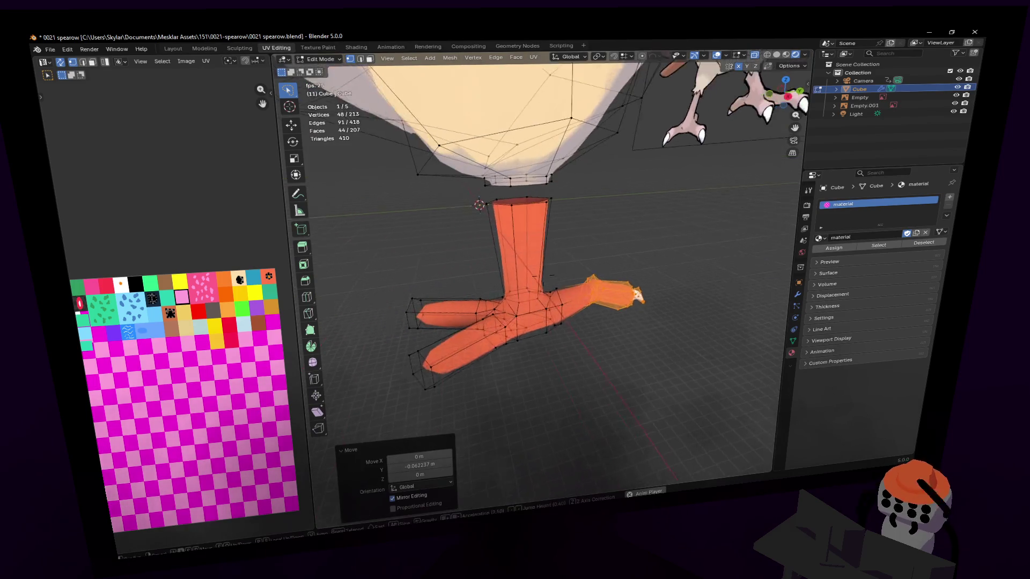
pyautogui.moveTo(614, 249)
pyautogui.mouseDown(button='middle')
pyautogui.moveTo(543, 276)
pyautogui.moveTo(615, 248)
pyautogui.mouseUp(button='middle')
pyautogui.press('Tab')
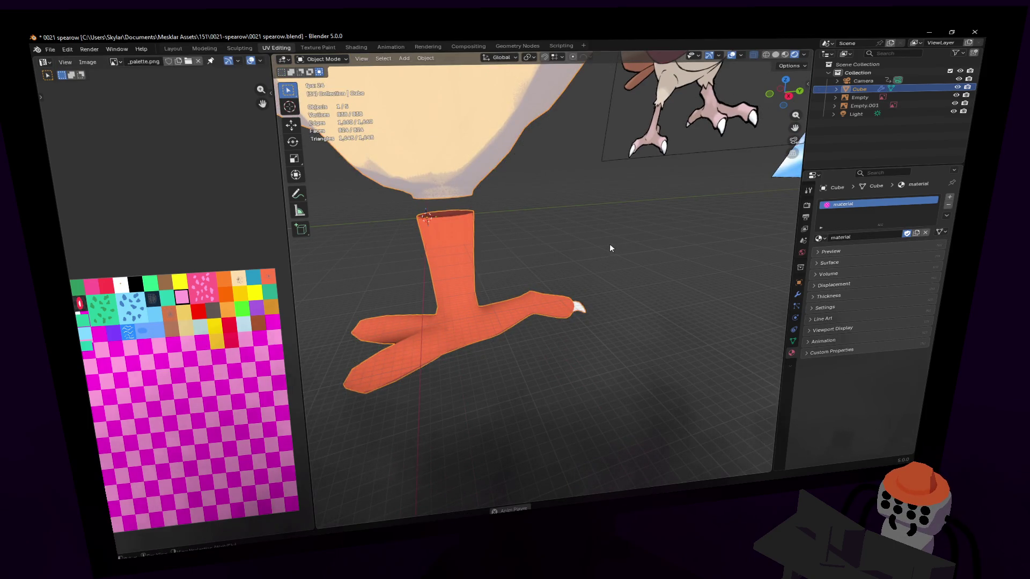
pyautogui.press('Tab')
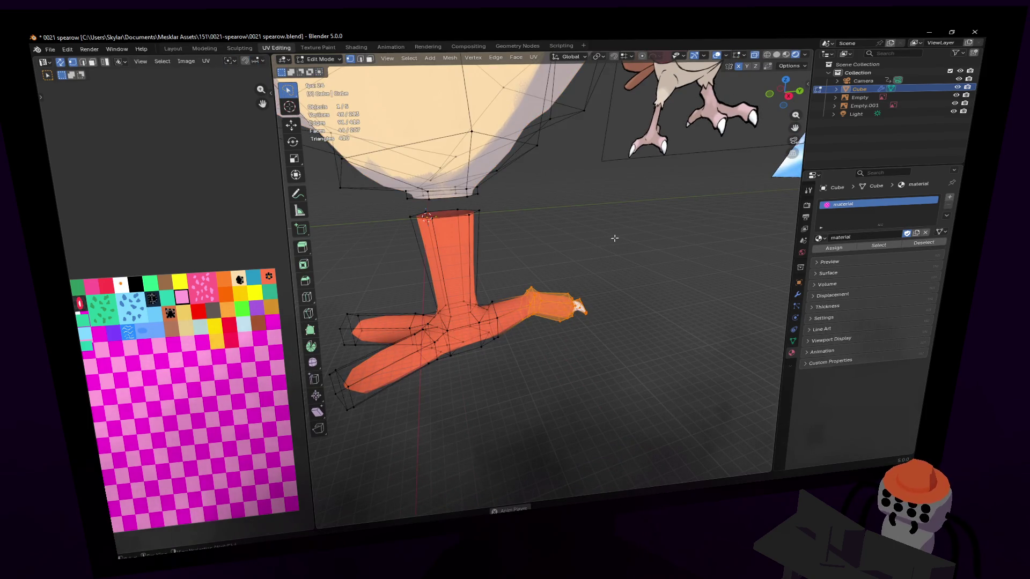
# Add an edge loop across another toe and inset its end faces.
pyautogui.moveTo(612, 239)
pyautogui.mouseDown(button='middle')
pyautogui.moveTo(538, 274)
pyautogui.moveTo(580, 257)
pyautogui.moveTo(556, 242)
pyautogui.mouseUp(button='middle')
pyautogui.scroll(2, 551, 241)
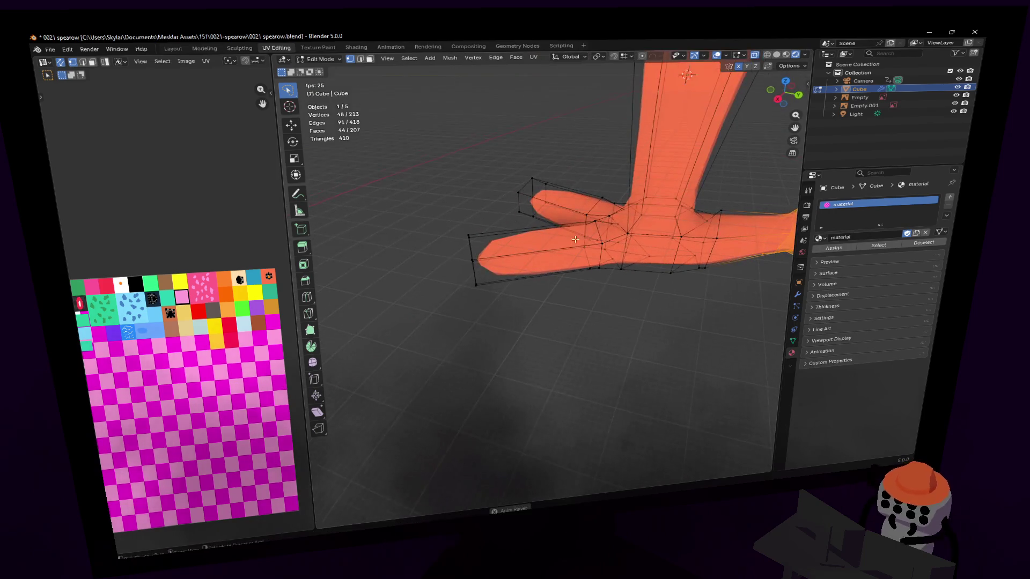
pyautogui.hotkey('ctrl', 'r')
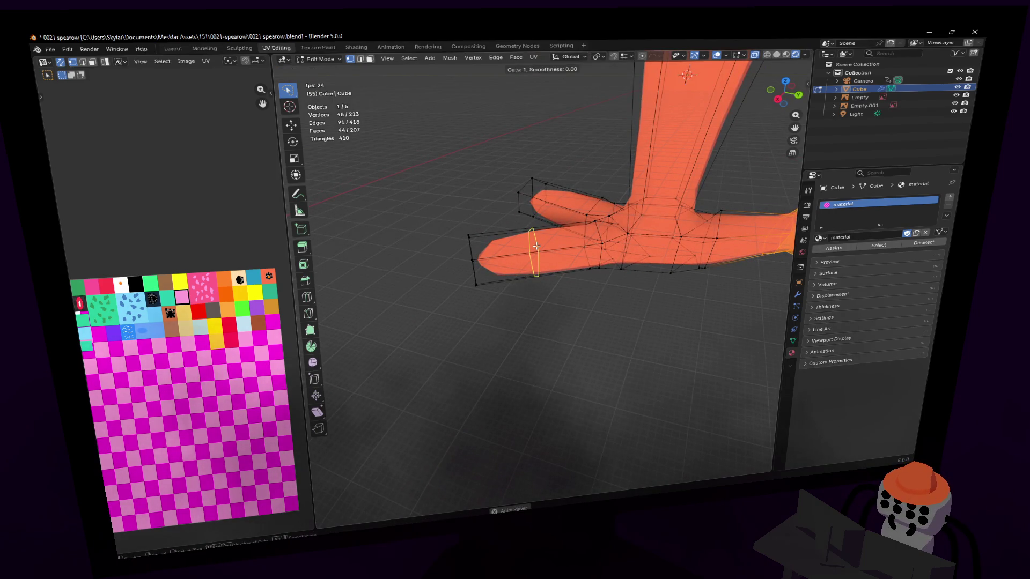
pyautogui.click(534, 247)
pyautogui.moveTo(534, 247)
pyautogui.mouseDown(button='middle')
pyautogui.moveTo(671, 249)
pyautogui.moveTo(700, 208)
pyautogui.mouseUp(button='middle')
pyautogui.hotkey('alt', 'a')
pyautogui.keyDown('shift'); pyautogui.click(652, 249); pyautogui.keyUp('shift')
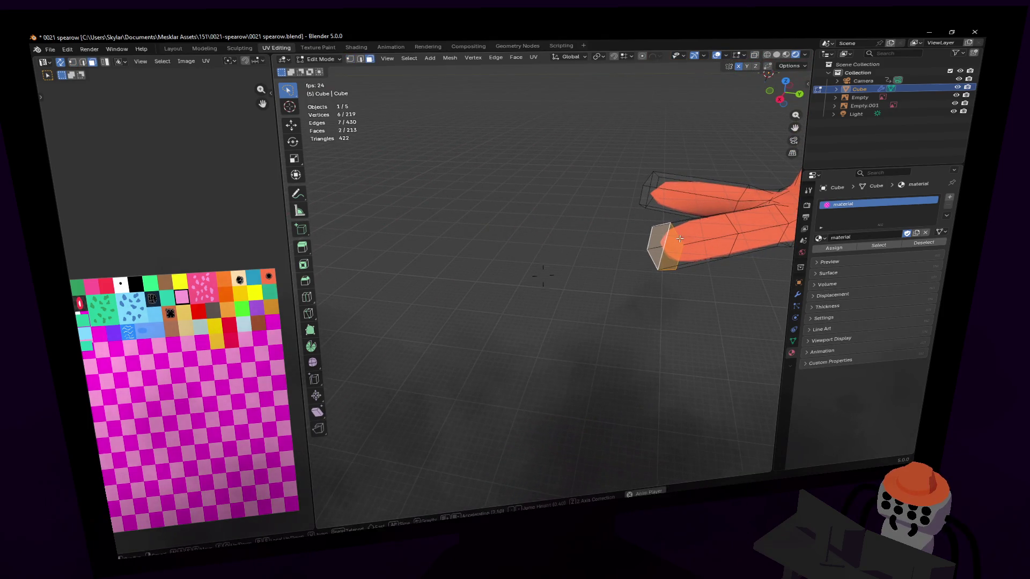
pyautogui.press('i')
pyautogui.click(695, 211)
# Pull the inset tip down along Z, taper it to a point and lower a new loop to hook the claw.
pyautogui.press('g')
pyautogui.press('z')
pyautogui.press('z')
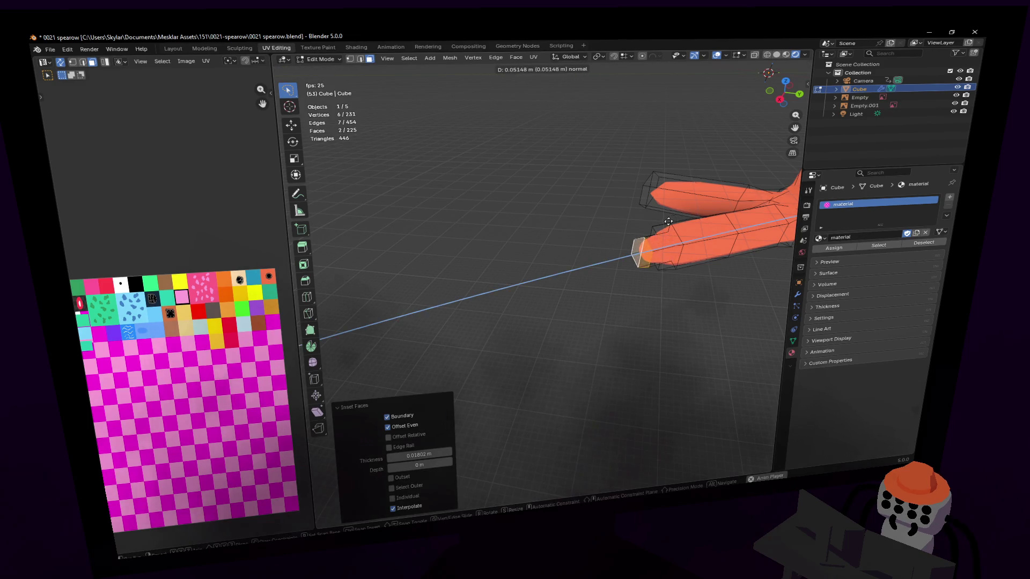
pyautogui.press('z')
pyautogui.click(679, 196)
pyautogui.press('s')
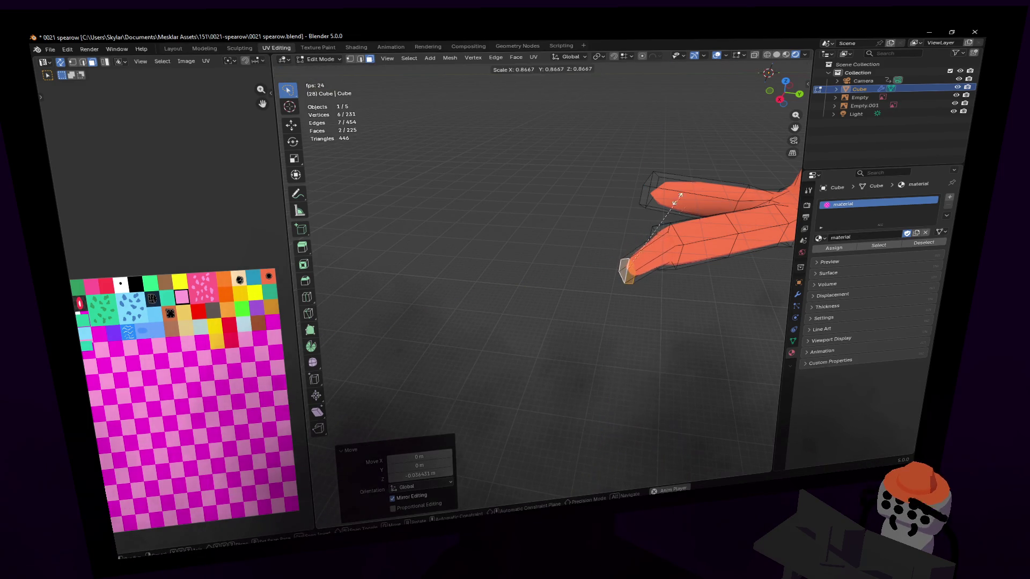
pyautogui.click(625, 249)
pyautogui.hotkey('ctrl', 'r')
pyautogui.press('g')
pyautogui.press('z')
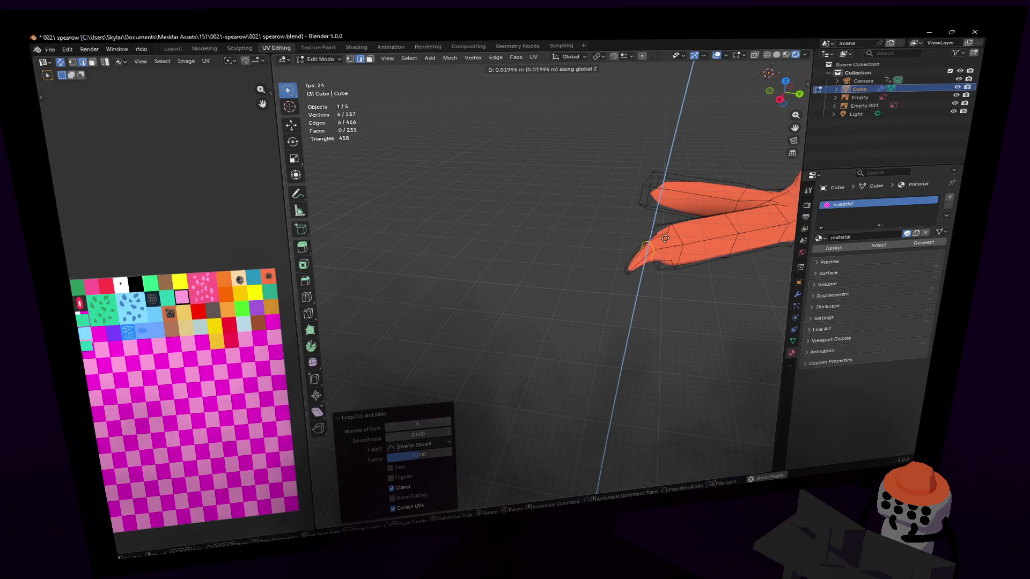
pyautogui.click(650, 247)
pyautogui.moveTo(650, 246); pyautogui.dragTo(609, 220, button='middle')
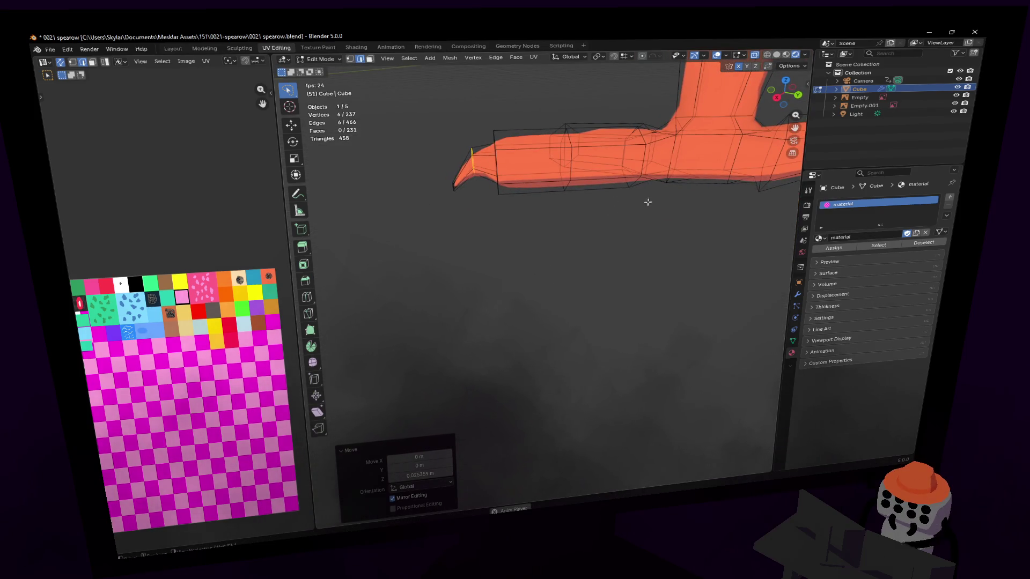
# Circle-select the faces of the new toe tip in face mode.
pyautogui.press('3')
pyautogui.press('c')
pyautogui.moveTo(483, 144); pyautogui.dragTo(459, 191)
pyautogui.moveTo(460, 191); pyautogui.dragTo(471, 164, button='middle')
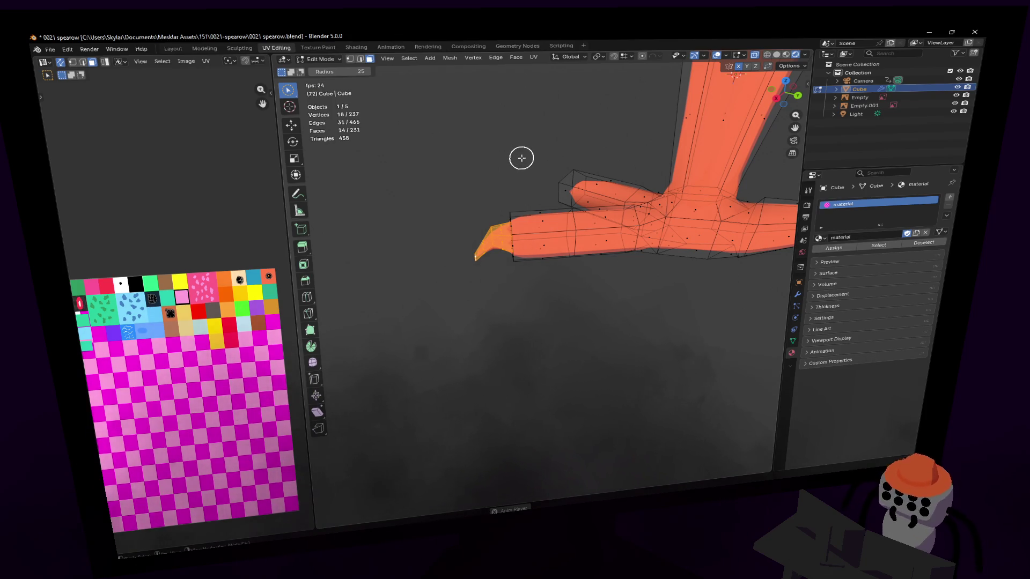
# Unwrap the claw tip faces and shrink their UV island onto the white palette swatch.
pyautogui.moveTo(496, 161); pyautogui.dragTo(476, 126, button='middle')
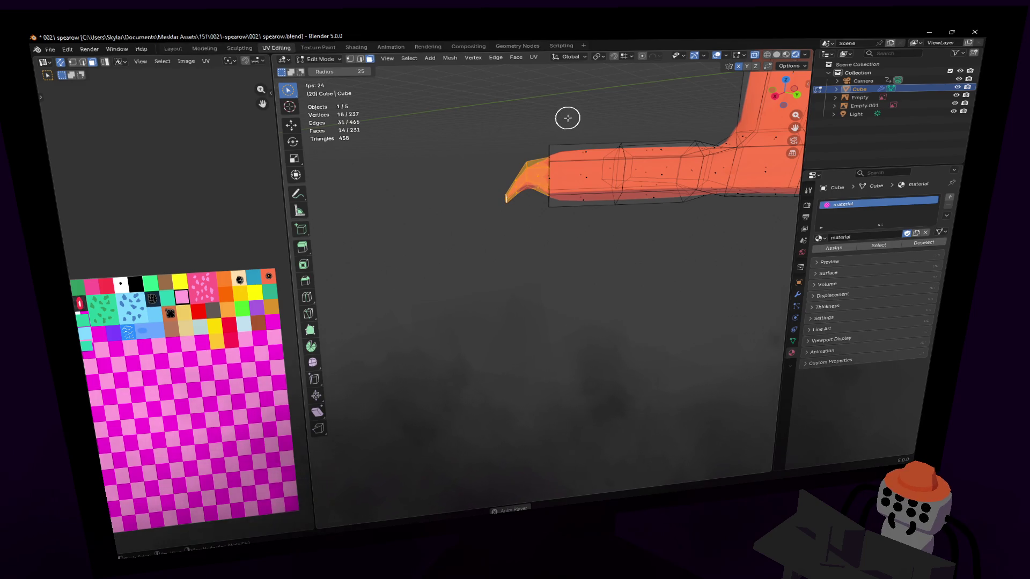
pyautogui.press('u')
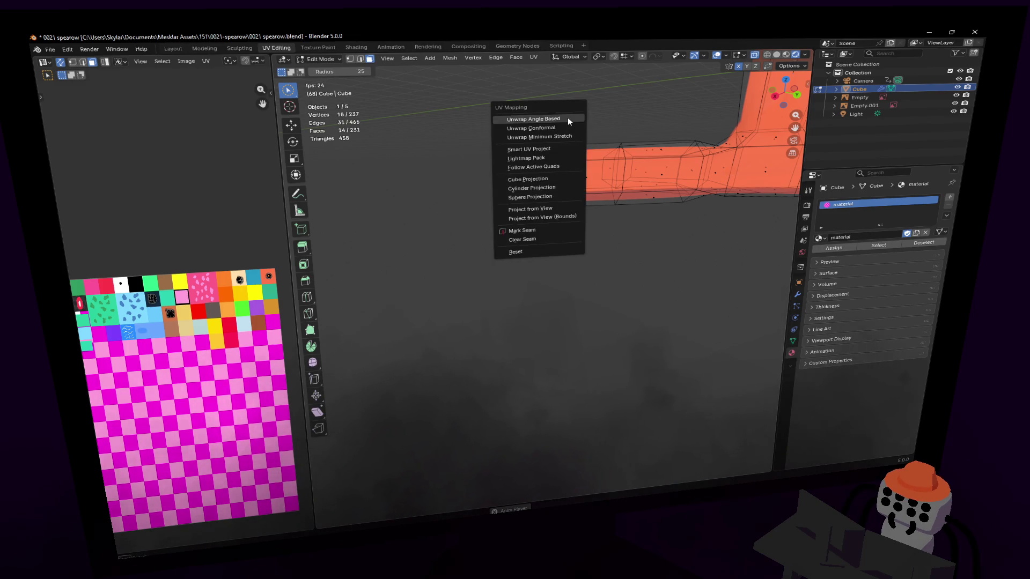
pyautogui.click(568, 118)
pyautogui.press('s')
pyautogui.click(165, 377)
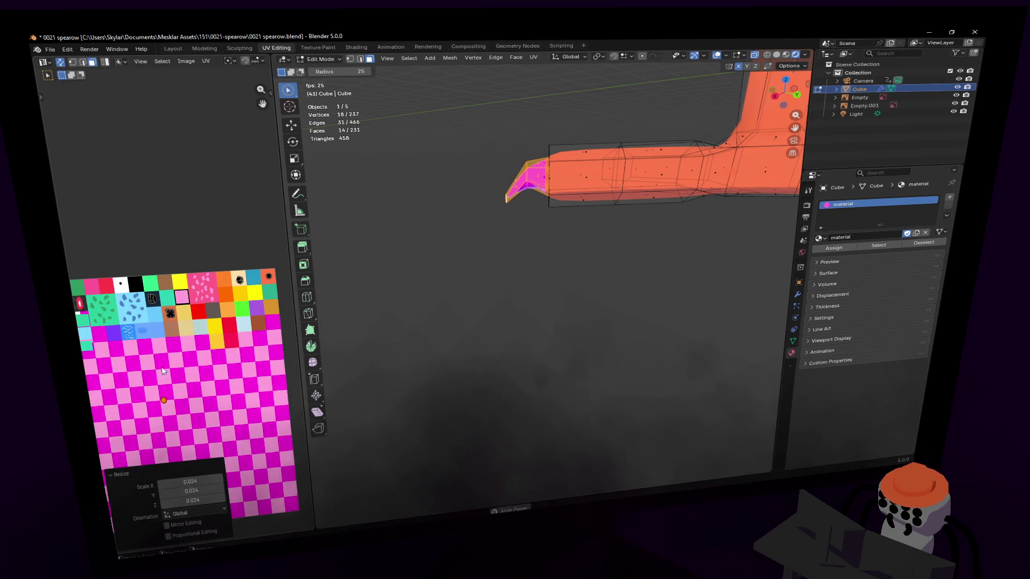
# Rotate the two claw-tip faces so the point tilts downward.
pyautogui.click(503, 201)
pyautogui.press('r')
pyautogui.click(549, 116)
pyautogui.moveTo(543, 113)
pyautogui.mouseDown(button='middle')
pyautogui.moveTo(593, 164)
pyautogui.moveTo(633, 152)
pyautogui.moveTo(561, 154)
pyautogui.moveTo(568, 161)
pyautogui.mouseUp(button='middle')
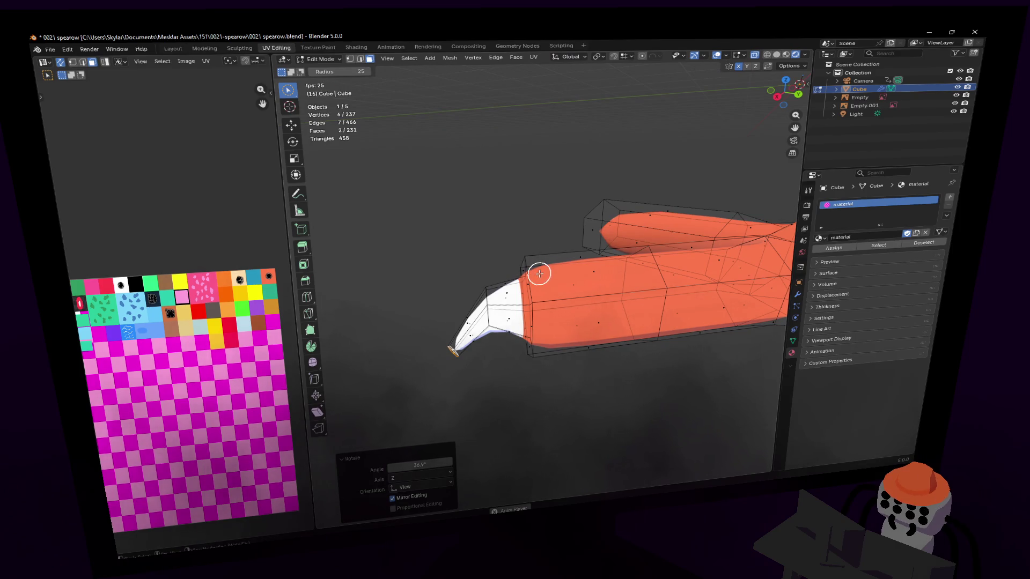
# Add a centred edge loop across the toe from a side view.
pyautogui.moveTo(539, 274); pyautogui.dragTo(559, 267, button='middle')
pyautogui.scroll(5, 558, 266)
pyautogui.scroll(-5, 534, 265)
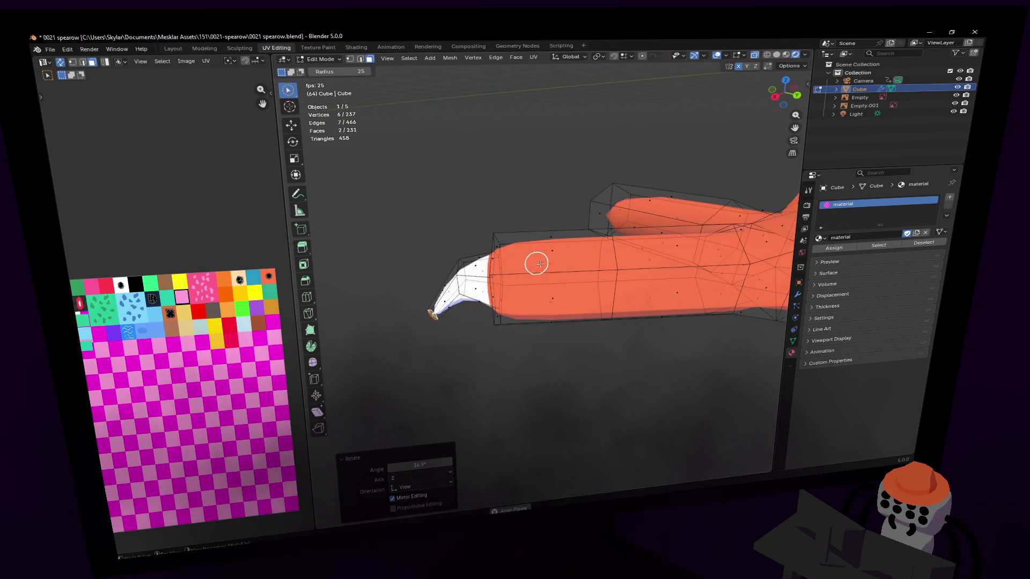
pyautogui.hotkey('ctrl', 'r')
pyautogui.moveTo(646, 232); pyautogui.dragTo(616, 241)
pyautogui.hotkey('ctrl', 'r')
pyautogui.click(624, 231)
pyautogui.rightClick(624, 242)
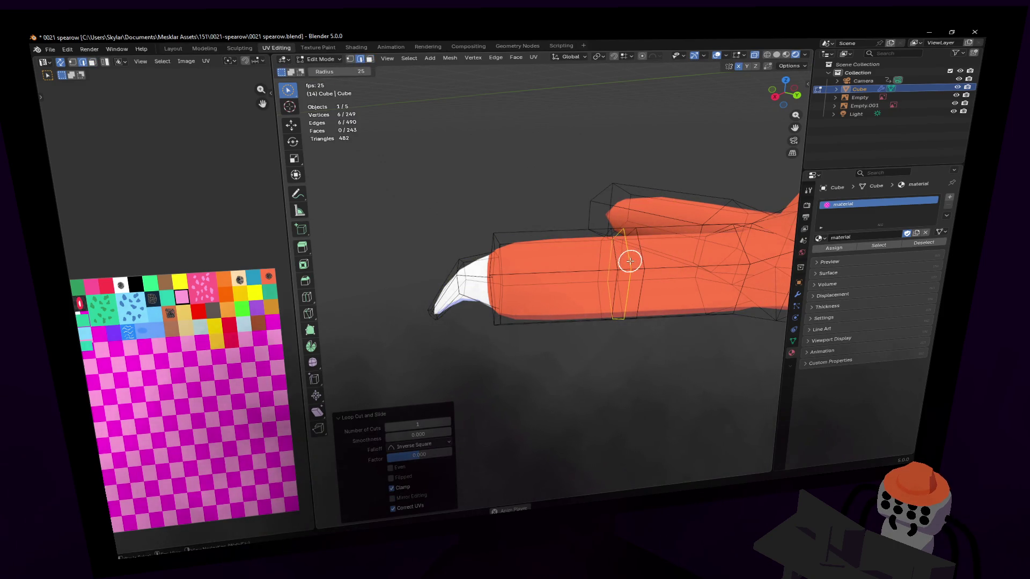
# Raise two top edges of the toe along Z to form a knuckle bump.
pyautogui.moveTo(629, 262)
pyautogui.mouseDown(button='middle')
pyautogui.moveTo(578, 331)
pyautogui.moveTo(564, 274)
pyautogui.mouseUp(button='middle')
pyautogui.click(577, 332)
pyautogui.keyDown('shift'); pyautogui.click(543, 246); pyautogui.keyUp('shift')
pyautogui.press('g')
pyautogui.press('z')
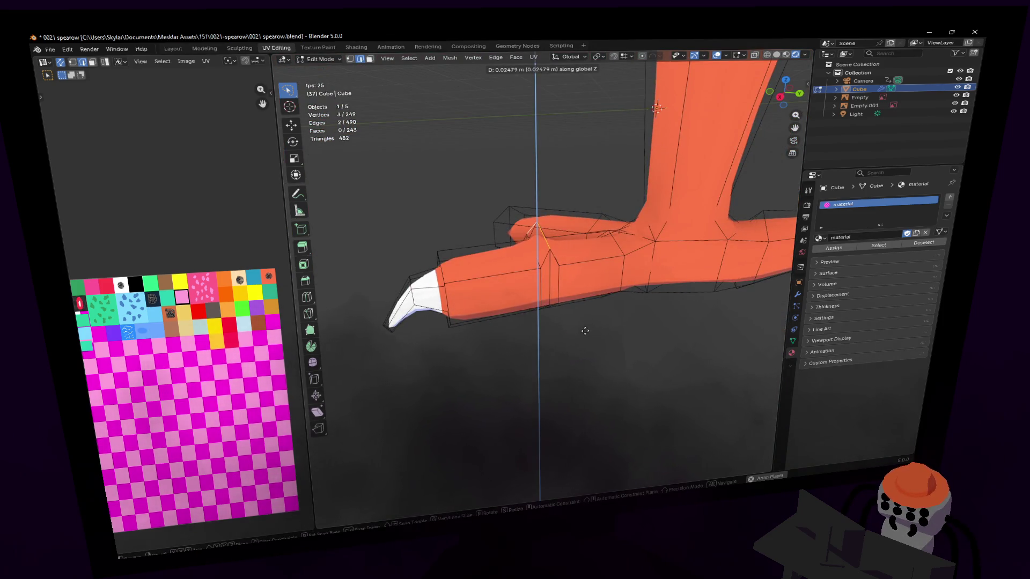
pyautogui.click(594, 327)
pyautogui.moveTo(593, 327); pyautogui.dragTo(586, 324, button='middle')
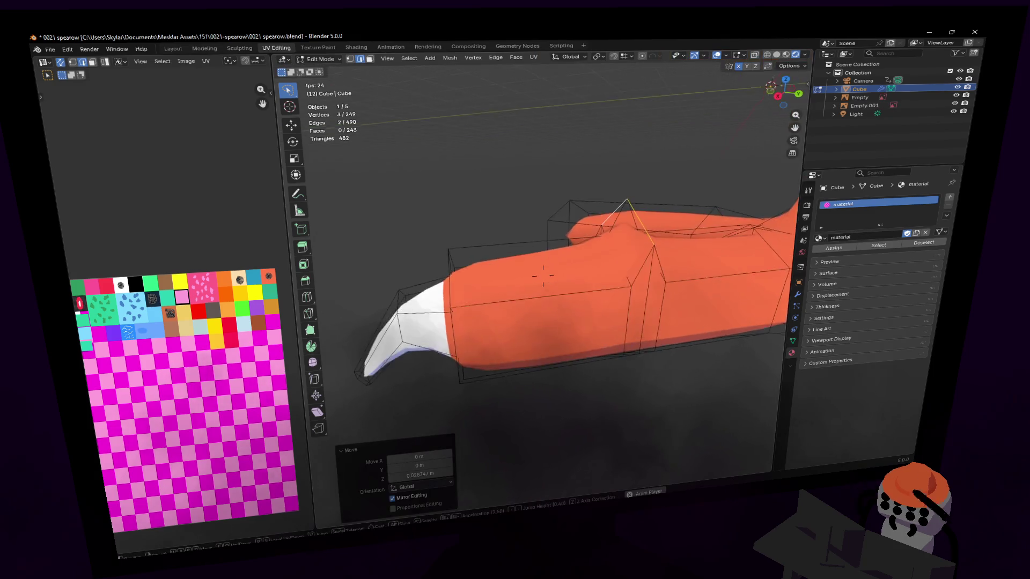
pyautogui.scroll(3, 586, 323)
# Shrink the edge loop around the toe to taper it and preview the result.
pyautogui.keyDown('alt'); pyautogui.click(438, 286); pyautogui.keyUp('alt')
pyautogui.moveTo(438, 286); pyautogui.dragTo(441, 295, button='middle')
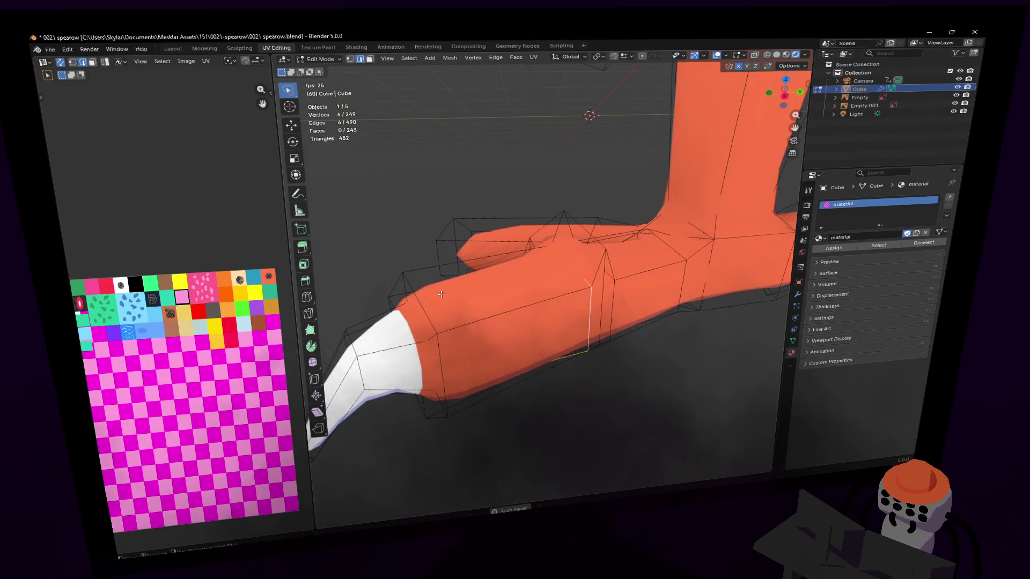
pyautogui.press('s')
pyautogui.click(651, 261)
pyautogui.moveTo(651, 261)
pyautogui.mouseDown(button='middle')
pyautogui.moveTo(594, 294)
pyautogui.moveTo(561, 344)
pyautogui.moveTo(543, 275)
pyautogui.mouseUp(button='middle')
pyautogui.press('Tab')
pyautogui.press('Tab')
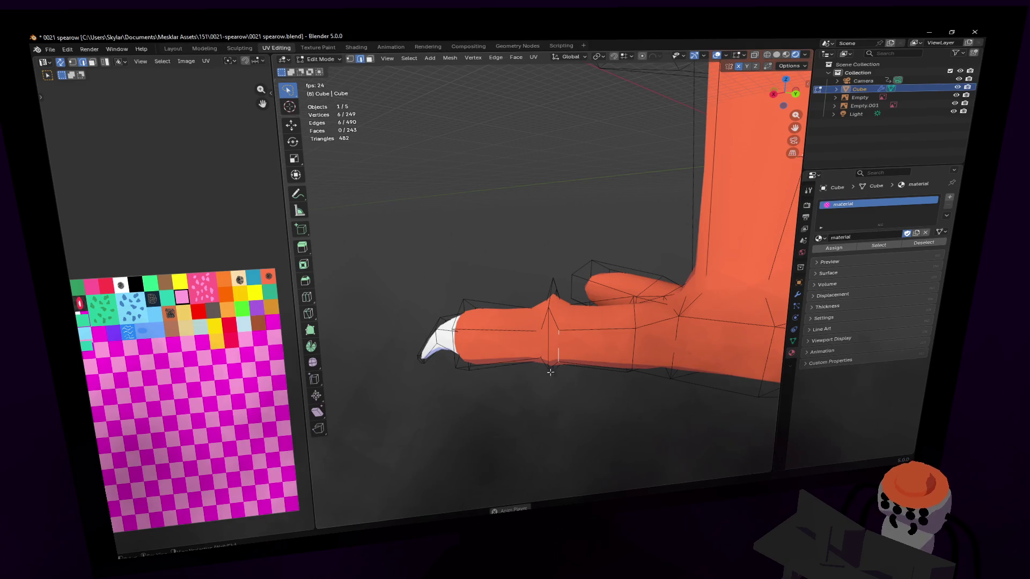
# Lift lasso-selected toe vertices along Z, then add another centred loop across the toe.
pyautogui.keyDown('ctrl'); pyautogui.moveTo(532, 226); pyautogui.dragTo(508, 425, button='right'); pyautogui.keyUp('ctrl')
pyautogui.press('g')
pyautogui.press('z')
pyautogui.click(568, 247)
pyautogui.press('Tab')
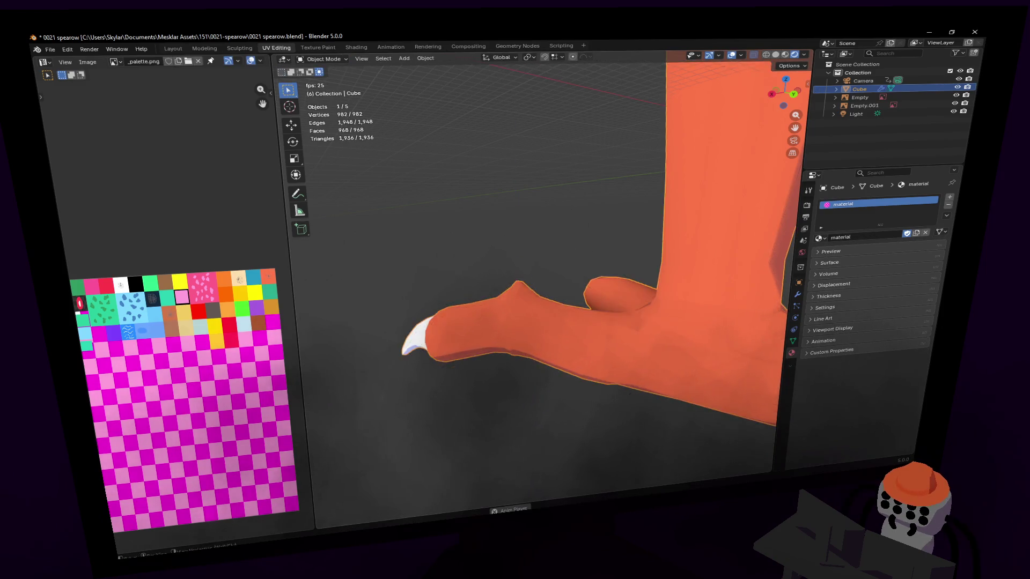
pyautogui.moveTo(569, 246); pyautogui.dragTo(563, 310, button='middle')
pyautogui.press('Tab')
pyautogui.hotkey('ctrl', 'r')
pyautogui.click(559, 303)
pyautogui.rightClick(559, 303)
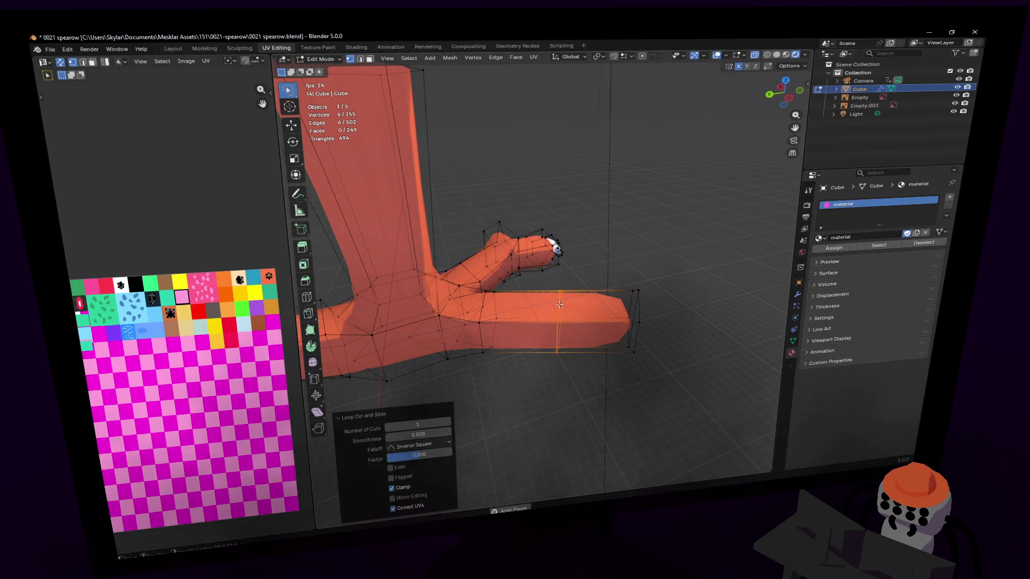
# Try an extra loop cut near the toe tip and undo it.
pyautogui.hotkey('ctrl', 'r')
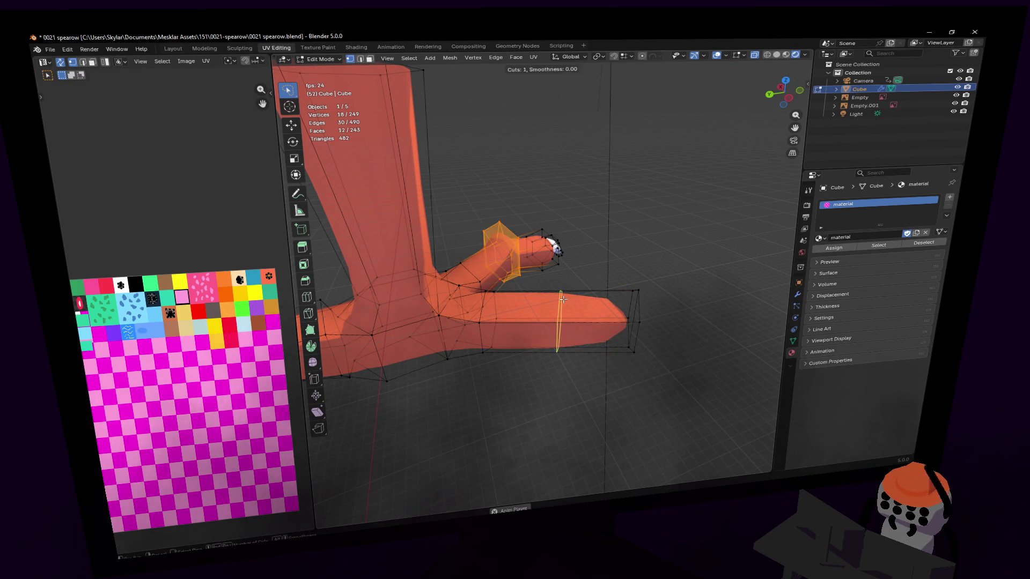
pyautogui.click(569, 298)
pyautogui.click(547, 300)
pyautogui.hotkey('ctrl', 'z')
pyautogui.hotkey('ctrl', 'z')
pyautogui.hotkey('ctrl', 'z')
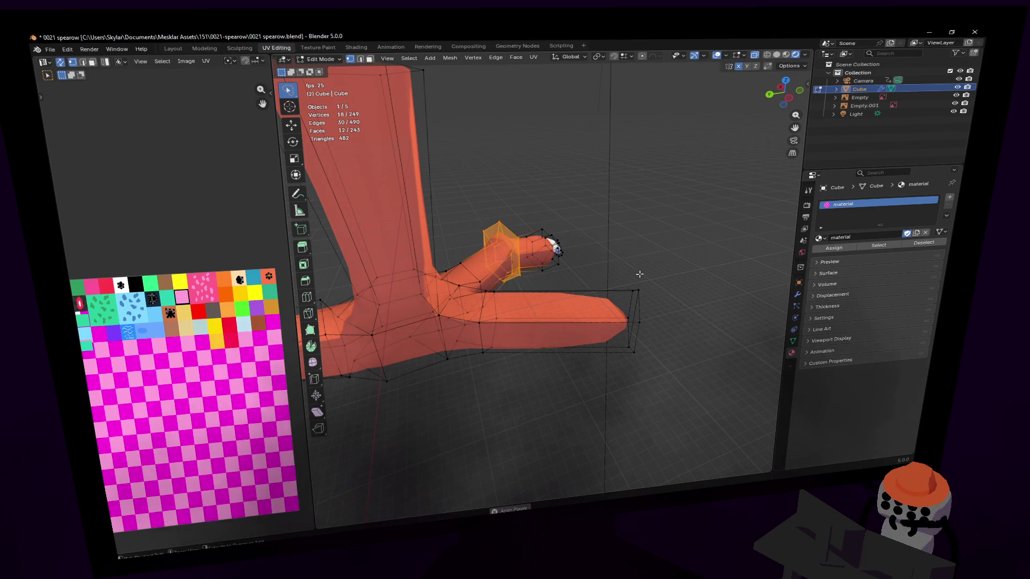
# Shrink the second toe's end face and inset it.
pyautogui.moveTo(693, 259)
pyautogui.mouseDown()
pyautogui.moveTo(663, 294)
pyautogui.moveTo(673, 273)
pyautogui.moveTo(658, 388)
pyautogui.mouseUp()
pyautogui.press('s')
pyautogui.click(652, 283)
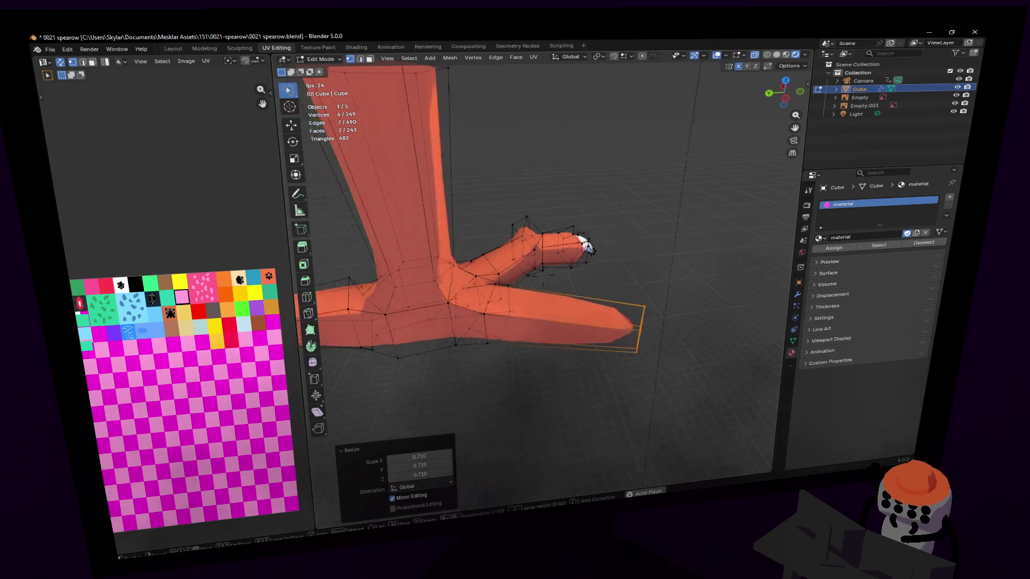
pyautogui.moveTo(651, 282); pyautogui.dragTo(660, 290, button='middle')
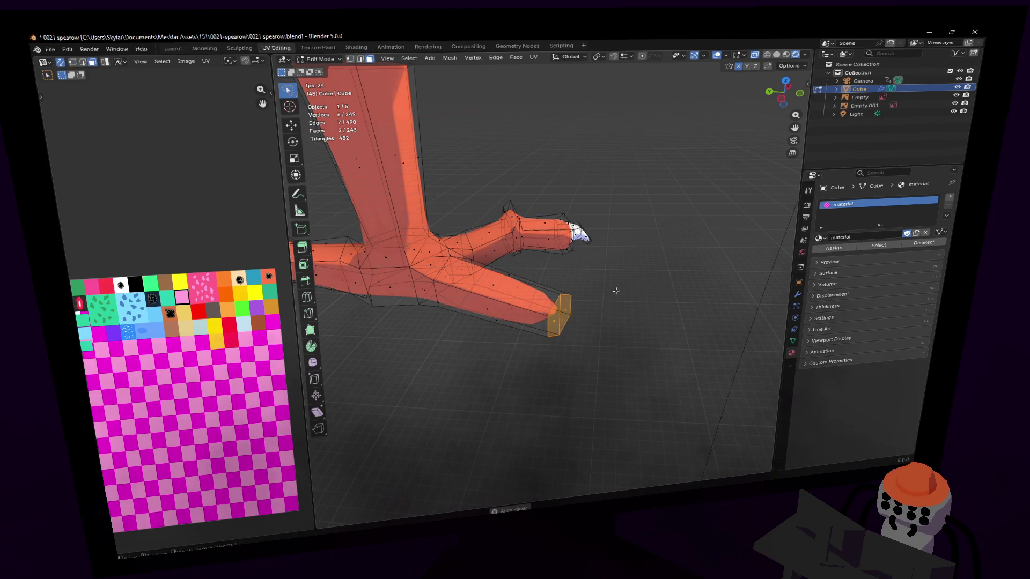
pyautogui.press('i')
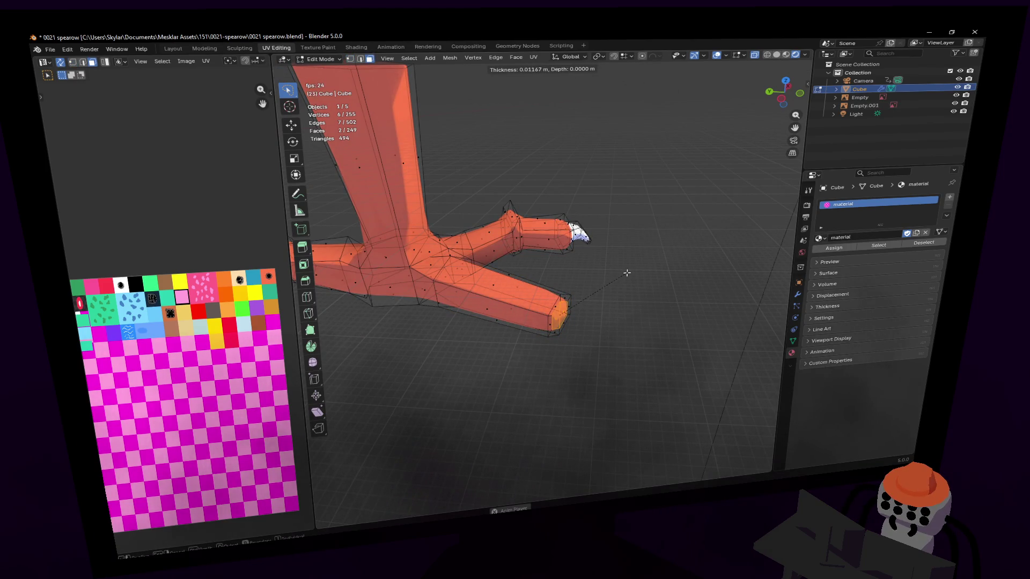
pyautogui.click(626, 272)
pyautogui.moveTo(626, 273); pyautogui.dragTo(614, 276, button='middle')
# Extrude the inset face, collapse it to a point and move the point into a claw position.
pyautogui.press('e')
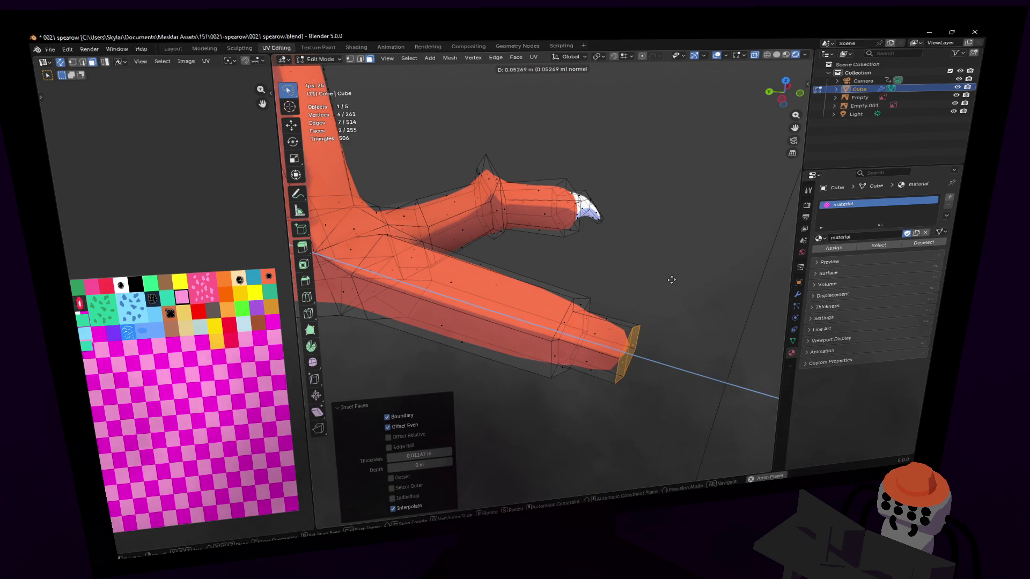
pyautogui.click(671, 280)
pyautogui.press('s')
pyautogui.click(635, 342)
pyautogui.moveTo(631, 353)
pyautogui.mouseDown(button='middle')
pyautogui.moveTo(719, 263)
pyautogui.moveTo(708, 265)
pyautogui.mouseUp(button='middle')
pyautogui.press('g')
pyautogui.click(716, 265)
pyautogui.press('g')
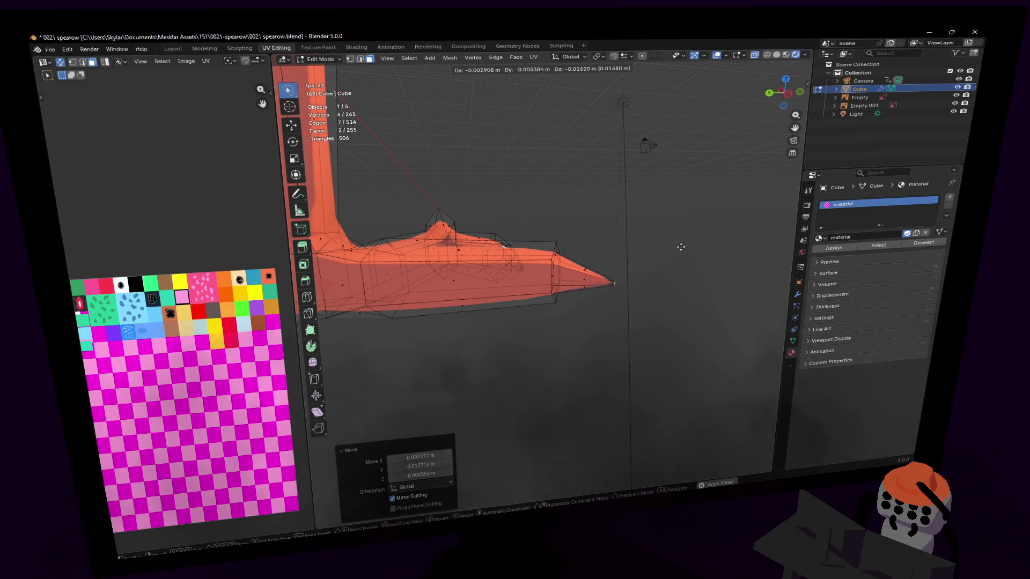
pyautogui.click(602, 282)
# Add a loop near the tip, lift it along Z to hook the claw, and lasso-select the tip faces.
pyautogui.hotkey('ctrl', 'r')
pyautogui.click(596, 275)
pyautogui.rightClick(600, 268)
pyautogui.press('g')
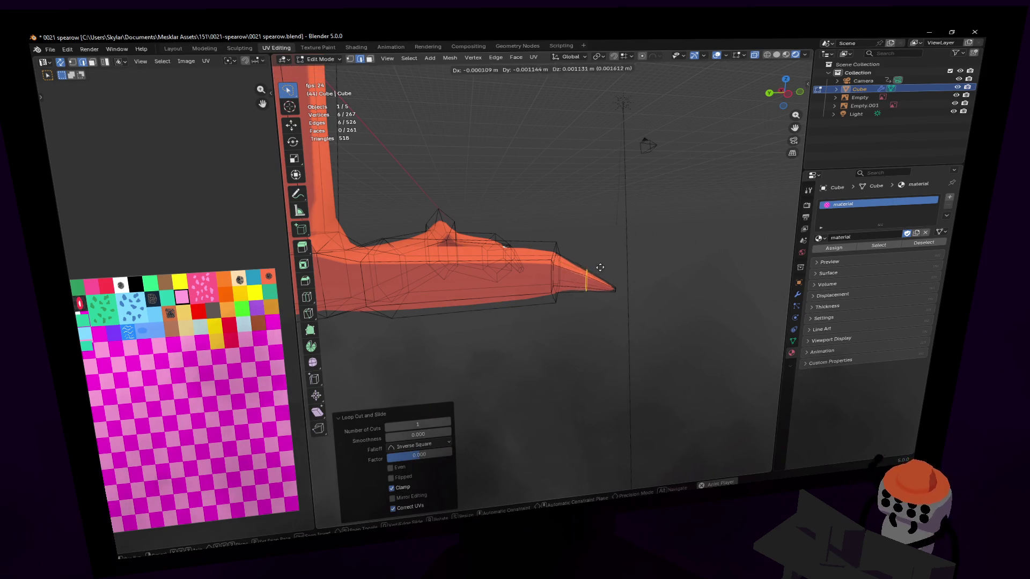
pyautogui.press('z')
pyautogui.click(583, 272)
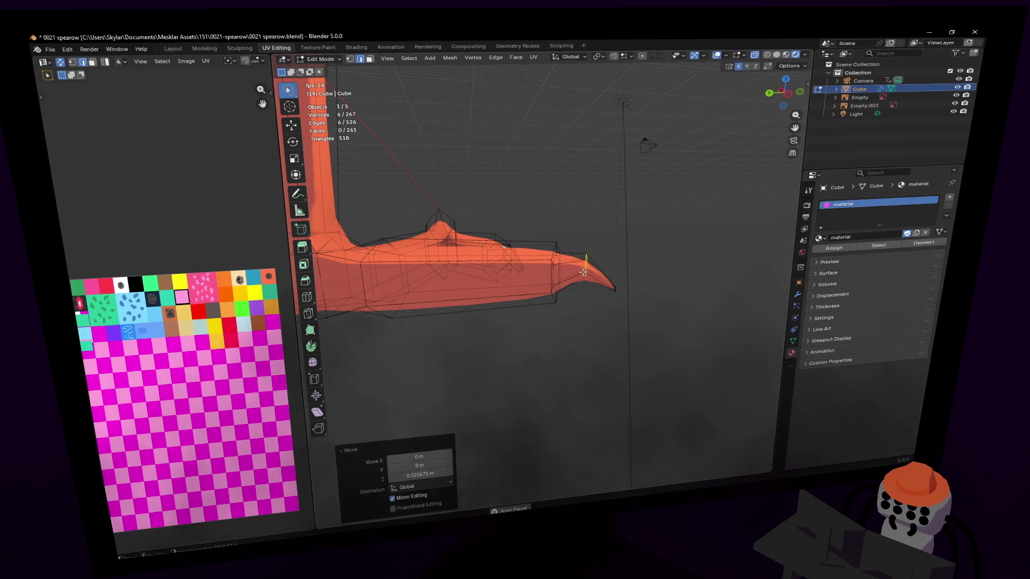
pyautogui.click(594, 246)
pyautogui.moveTo(588, 242)
pyautogui.keyDown('ctrl'); pyautogui.mouseDown(button='right')
pyautogui.moveTo(602, 315)
pyautogui.moveTo(637, 217)
pyautogui.mouseUp(button='right'); pyautogui.keyUp('ctrl')
pyautogui.keyDown('ctrl'); pyautogui.moveTo(570, 248); pyautogui.dragTo(600, 318, button='right'); pyautogui.keyUp('ctrl')
# Unwrap the claw tip and shrink and move its UV island onto the white swatch.
pyautogui.press('u')
pyautogui.click(659, 229)
pyautogui.press('s')
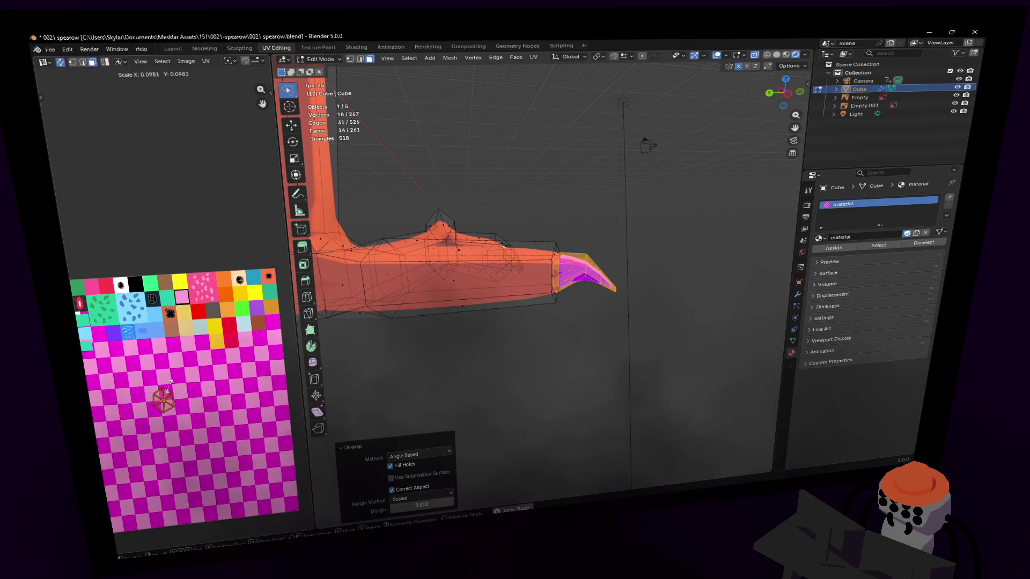
pyautogui.click(166, 396)
pyautogui.press('g')
pyautogui.click(127, 277)
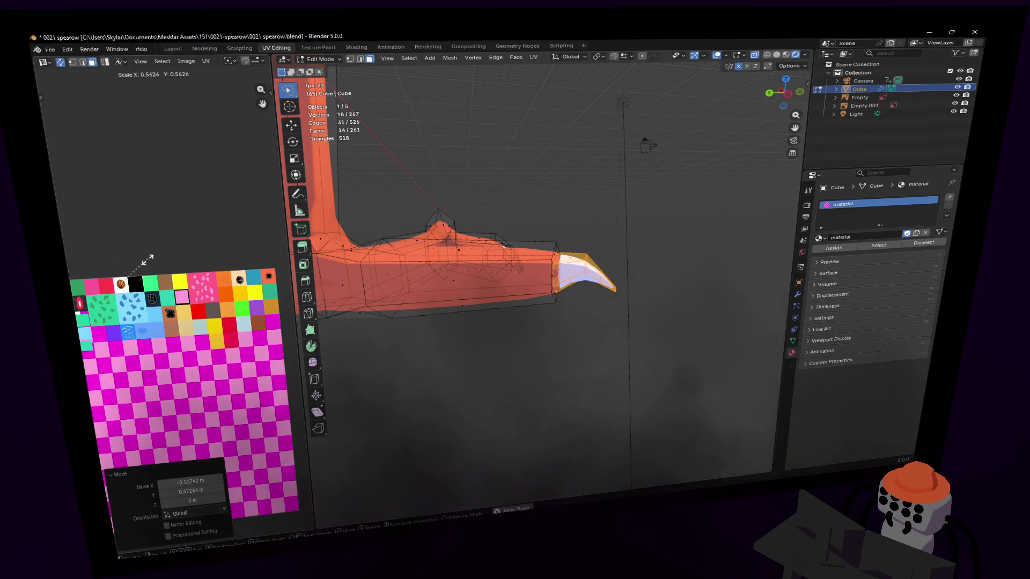
# Orbit to a side view of the toe ready for a new loop cut.
pyautogui.moveTo(646, 232)
pyautogui.mouseDown(button='middle')
pyautogui.moveTo(573, 226)
pyautogui.moveTo(664, 231)
pyautogui.mouseUp(button='middle')
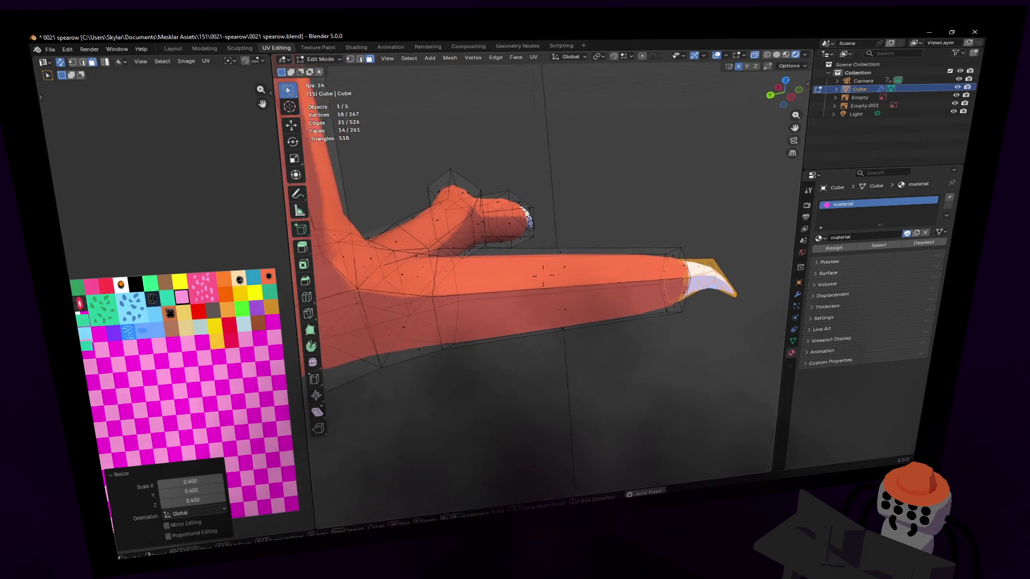
pyautogui.scroll(2, 580, 271)
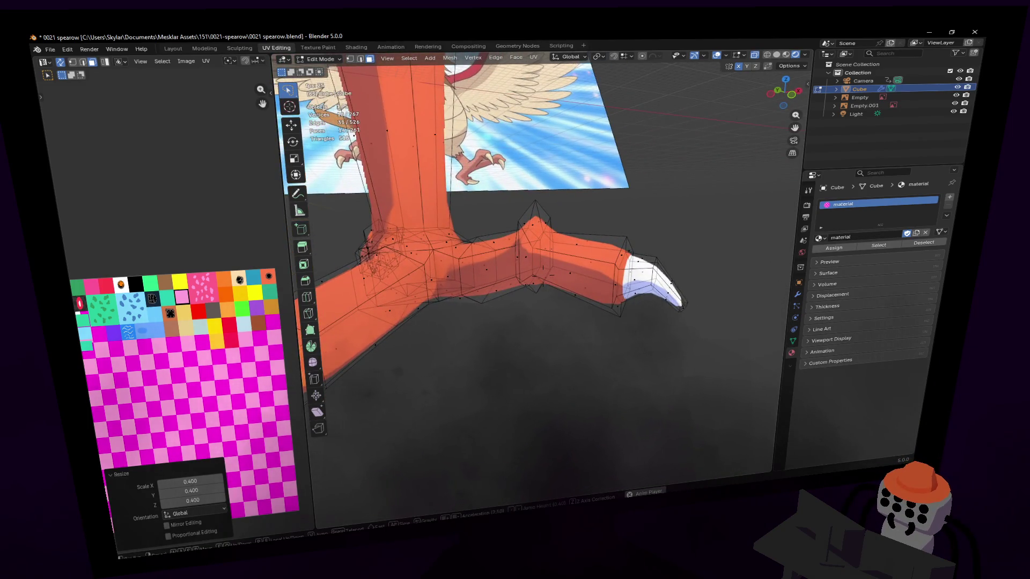
pyautogui.moveTo(579, 271); pyautogui.dragTo(487, 247, button='middle')
pyautogui.hotkey('ctrl', 'r')
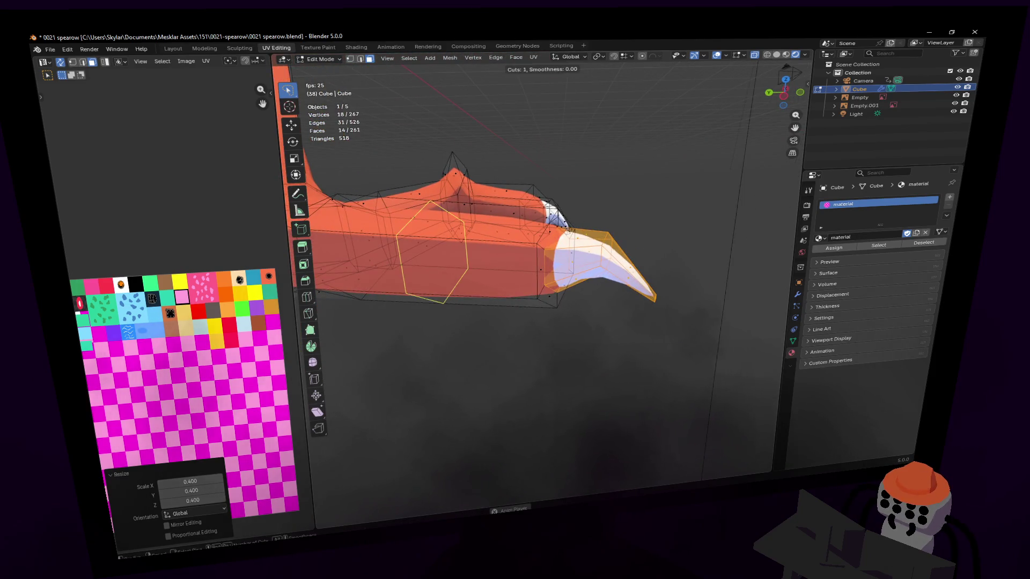
# Place a loop cut near the claw and enlarge it.
pyautogui.click(532, 242)
pyautogui.click(532, 241)
pyautogui.press('s')
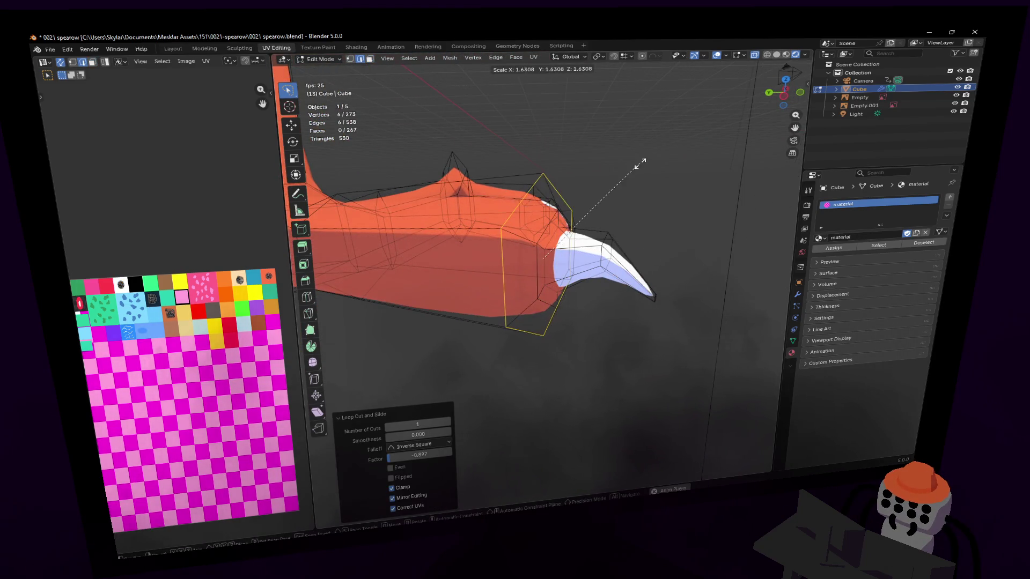
pyautogui.click(636, 169)
pyautogui.moveTo(636, 169); pyautogui.dragTo(601, 216, button='middle')
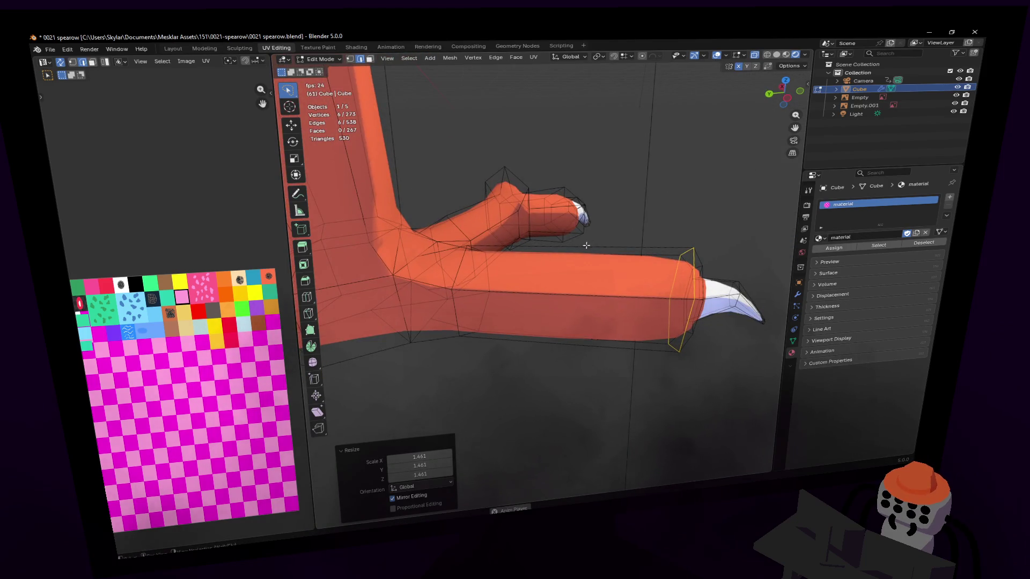
# Add a centred loop mid-toe, shrink it and slide it along the toe.
pyautogui.hotkey('ctrl', 'r')
pyautogui.click(595, 242)
pyautogui.rightClick(595, 242)
pyautogui.press('s')
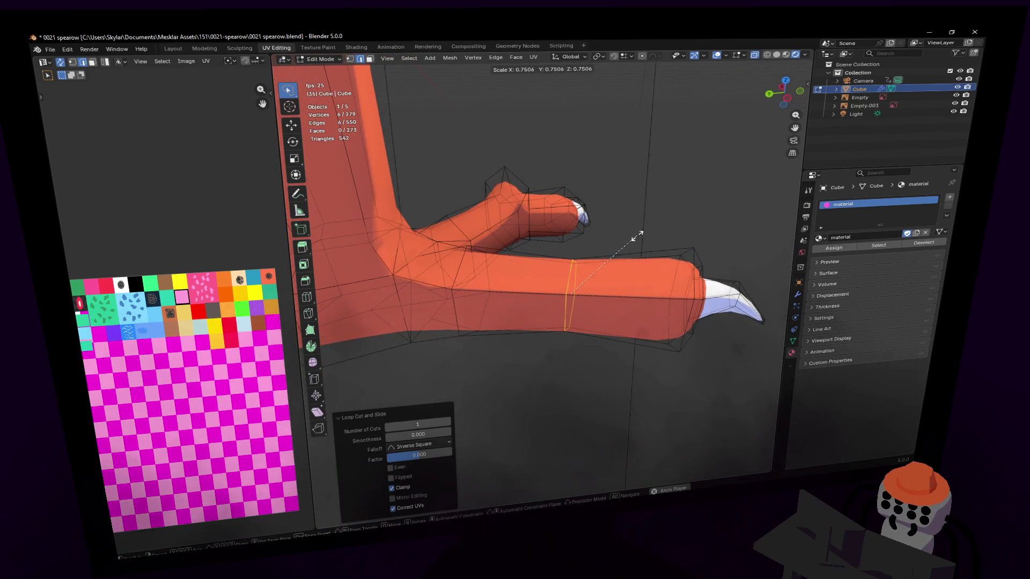
pyautogui.click(636, 235)
pyautogui.press('g')
pyautogui.press('g')
pyautogui.click(558, 278)
# Add another centred edge loop along the toe and clear the selection.
pyautogui.hotkey('ctrl', 'r')
pyautogui.click(593, 265)
pyautogui.rightClick(593, 267)
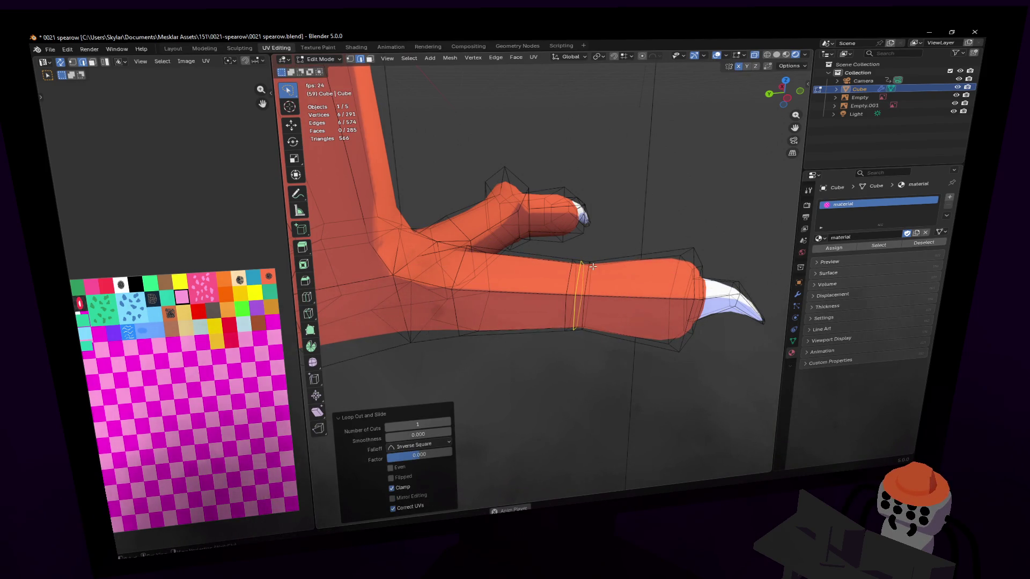
pyautogui.click(576, 274)
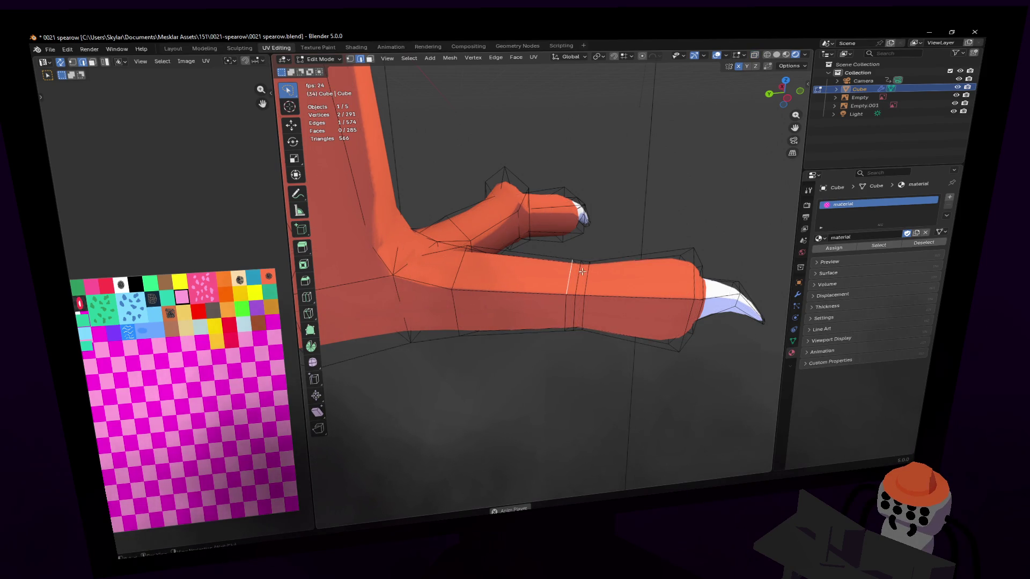
pyautogui.moveTo(582, 273); pyautogui.dragTo(583, 318, button='middle')
pyautogui.scroll(3, 583, 317)
pyautogui.scroll(-3, 593, 376)
# Raise the chosen vertices along Z and shrink the toe's vertical loop to 80%.
pyautogui.moveTo(592, 375)
pyautogui.mouseDown(button='middle')
pyautogui.moveTo(591, 306)
pyautogui.moveTo(596, 322)
pyautogui.moveTo(573, 223)
pyautogui.mouseUp(button='middle')
pyautogui.press('g')
pyautogui.press('z')
pyautogui.click(600, 278)
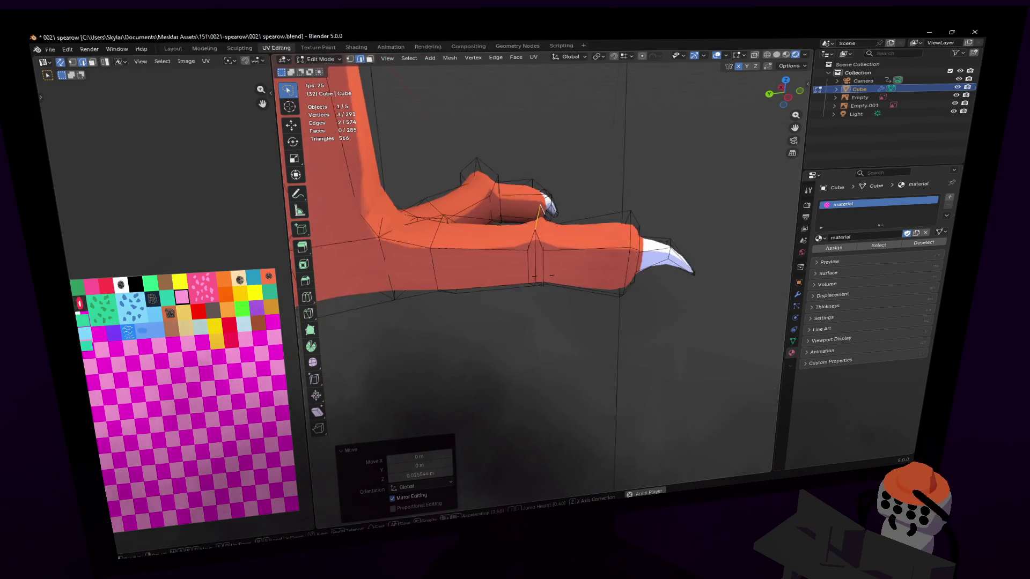
pyautogui.keyDown('alt'); pyautogui.click(547, 268); pyautogui.keyUp('alt')
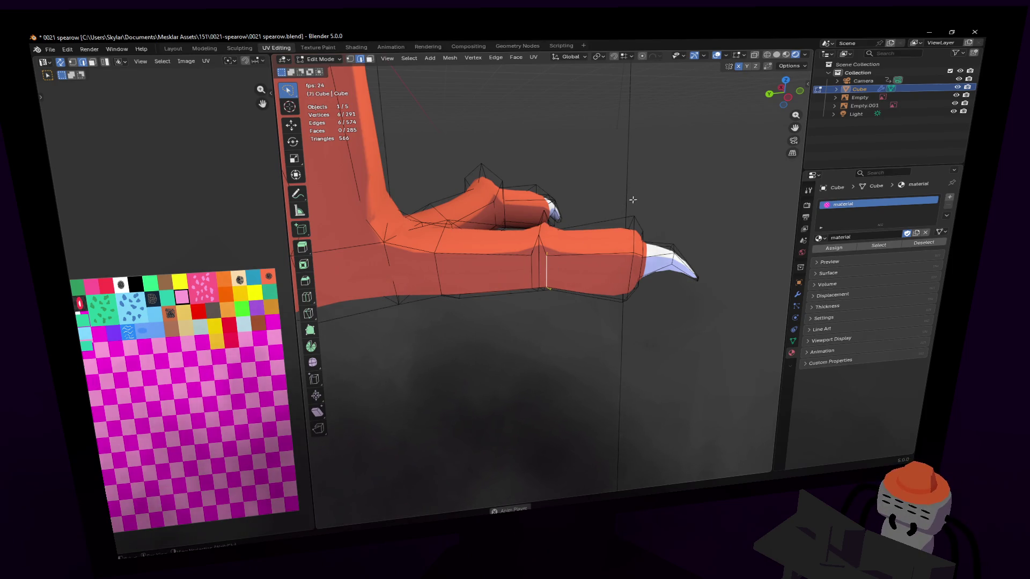
pyautogui.write('s')
pyautogui.write('.8')
pyautogui.press('Return')
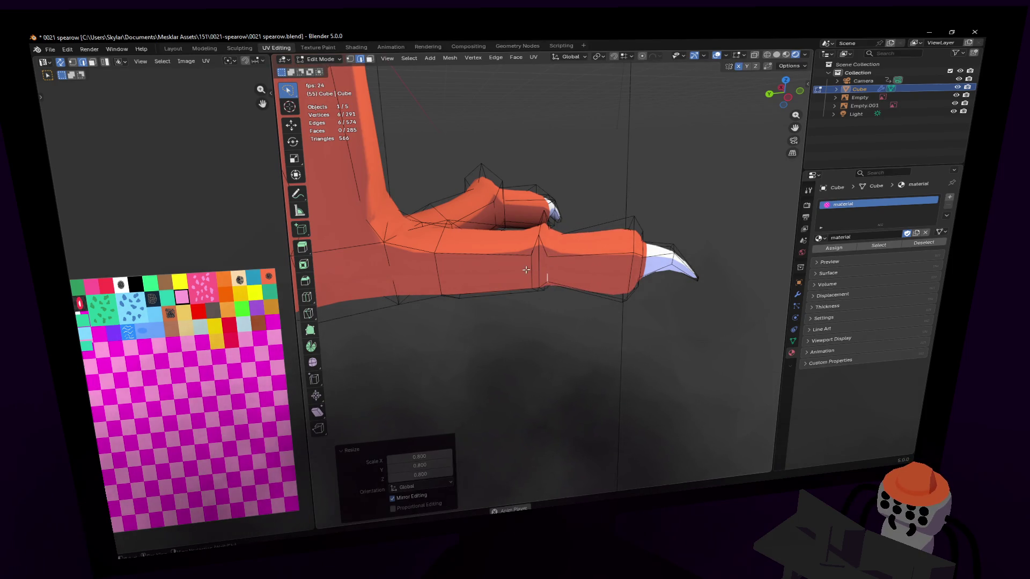
# Fly around the foot, select the whole linked foot mesh and switch to the palette texture editor.
pyautogui.hotkey('shift', '`')
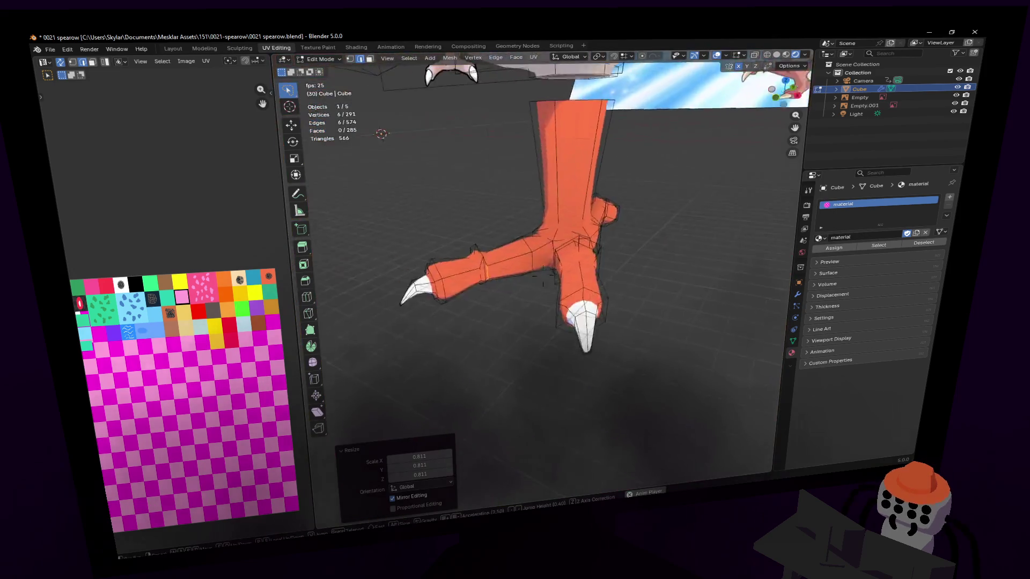
pyautogui.click(645, 194)
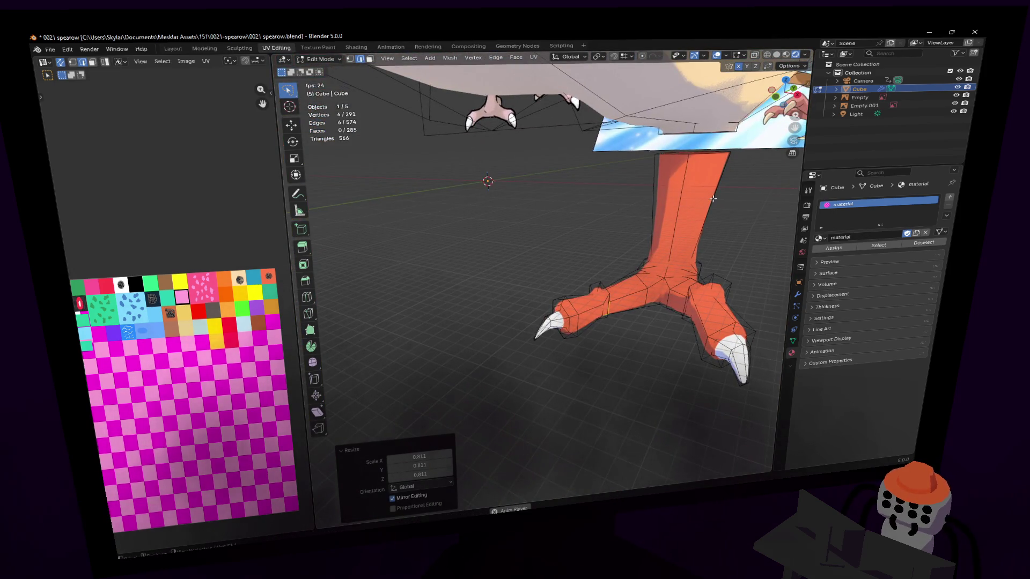
pyautogui.hotkey('shift', '`')
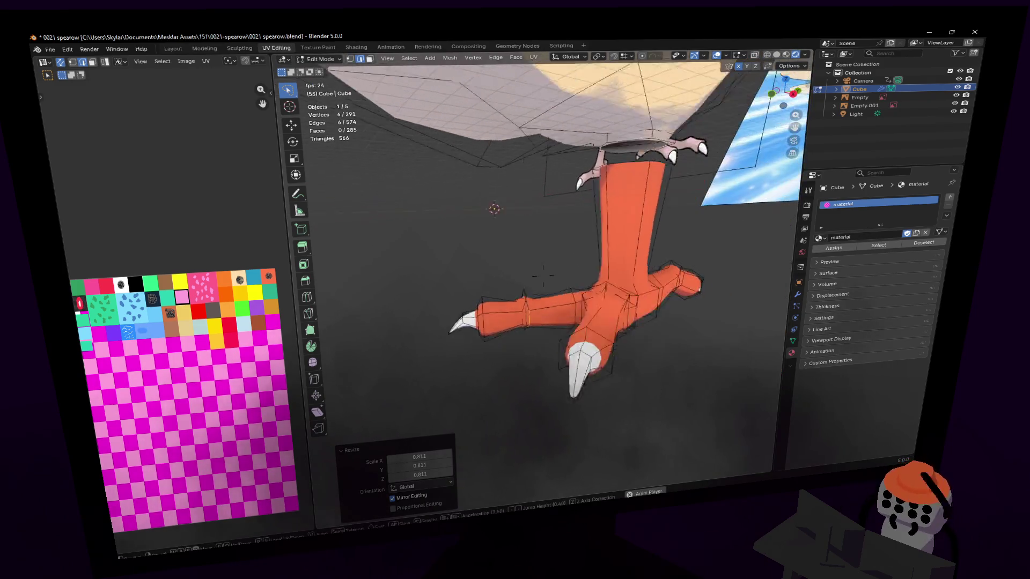
pyautogui.click(562, 224)
pyautogui.hotkey('ctrl', 'l')
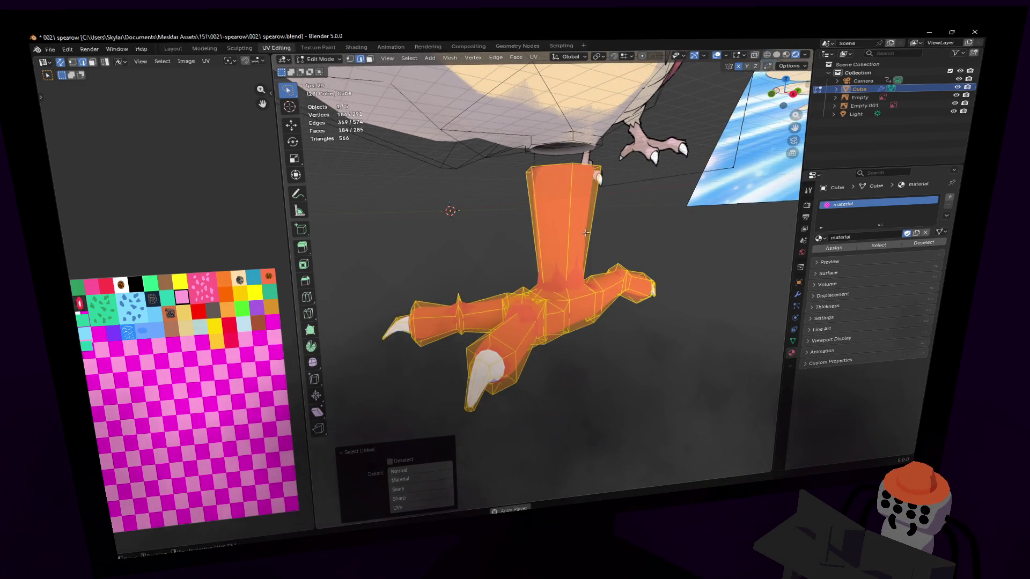
pyautogui.hotkey('shift', '`')
pyautogui.click(568, 237)
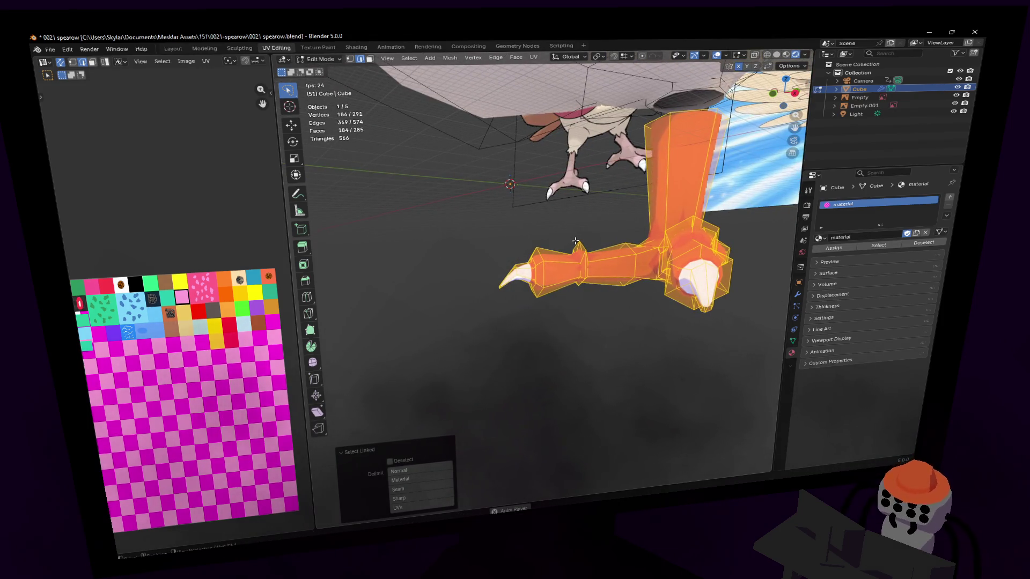
pyautogui.moveTo(171, 313); pyautogui.dragTo(175, 317, button='middle')
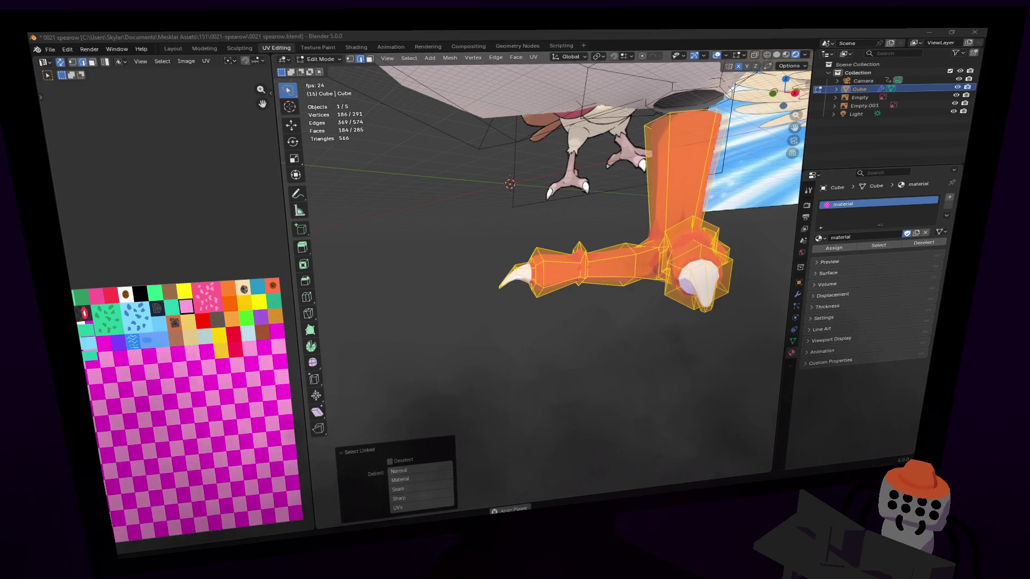
pyautogui.hotkey('alt', 'Tab')
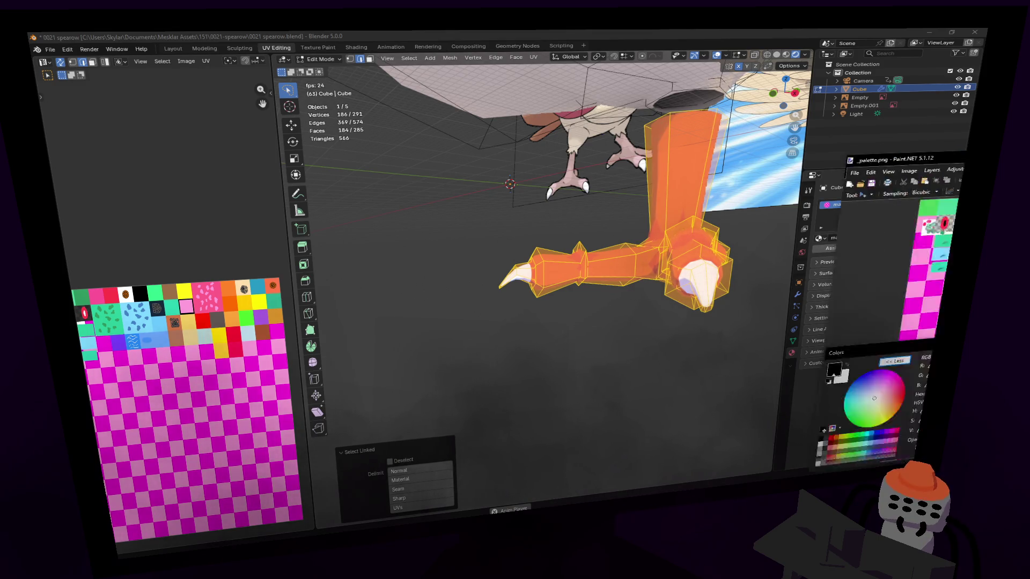
pyautogui.keyDown('ctrl'); pyautogui.scroll(1, 467, 227); pyautogui.keyUp('ctrl')
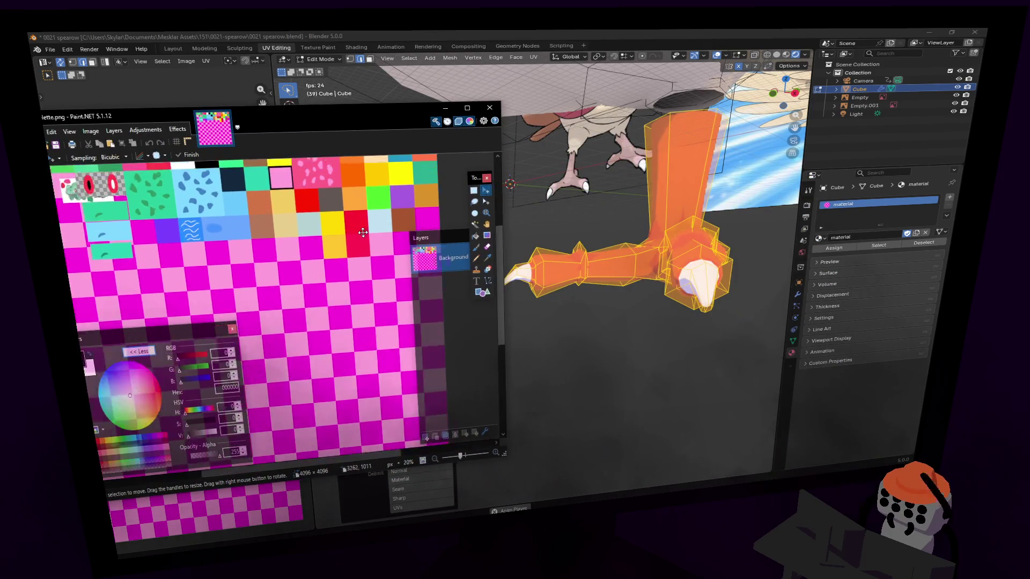
pyautogui.keyDown('ctrl'); pyautogui.scroll(1, 467, 228); pyautogui.keyUp('ctrl')
pyautogui.keyDown('ctrl'); pyautogui.scroll(1, 467, 228); pyautogui.keyUp('ctrl')
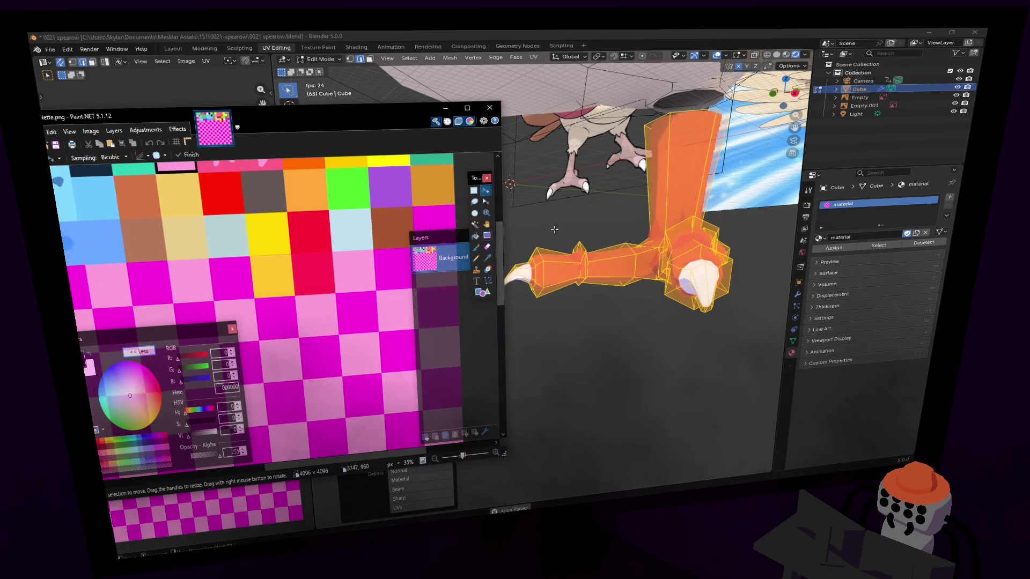
# Fill a pink palette tile with a sampled lighter pink using the Paint Bucket.
pyautogui.click(475, 235)
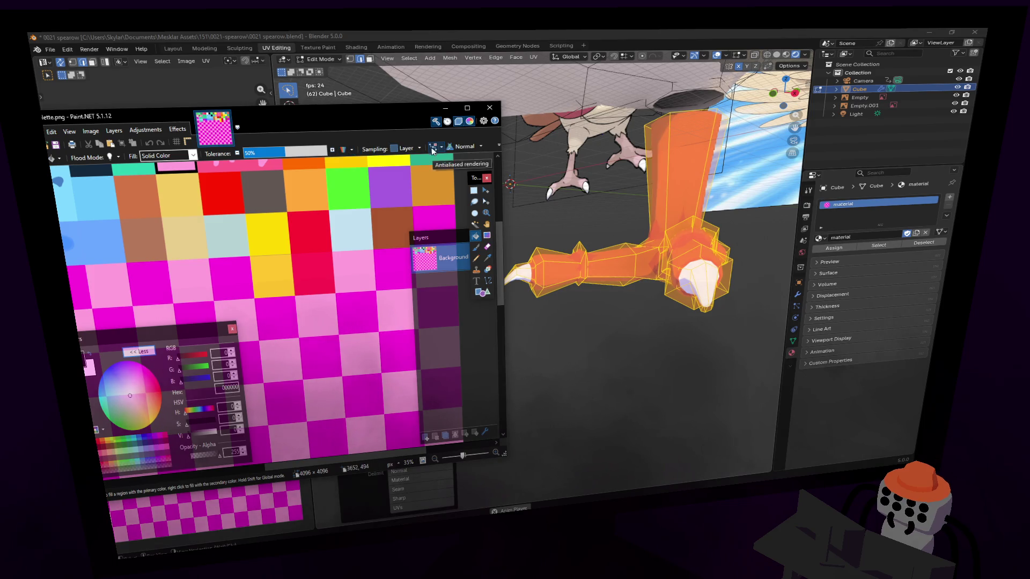
pyautogui.keyDown('ctrl'); pyautogui.scroll(1, 376, 267); pyautogui.keyUp('ctrl')
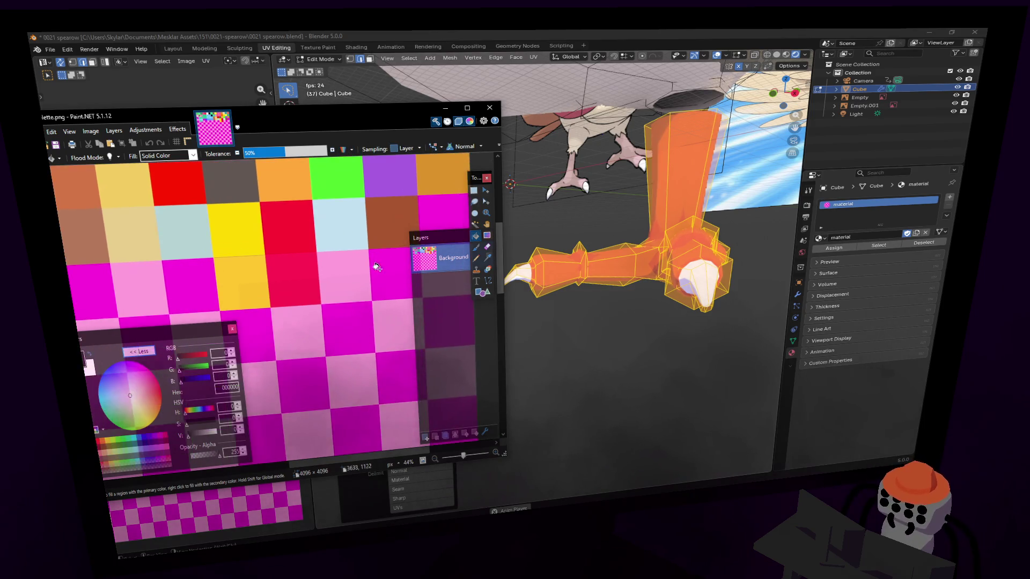
pyautogui.keyDown('ctrl'); pyautogui.scroll(1, 376, 267); pyautogui.keyUp('ctrl')
pyautogui.click(333, 277)
pyautogui.hotkey('ctrl', 'z')
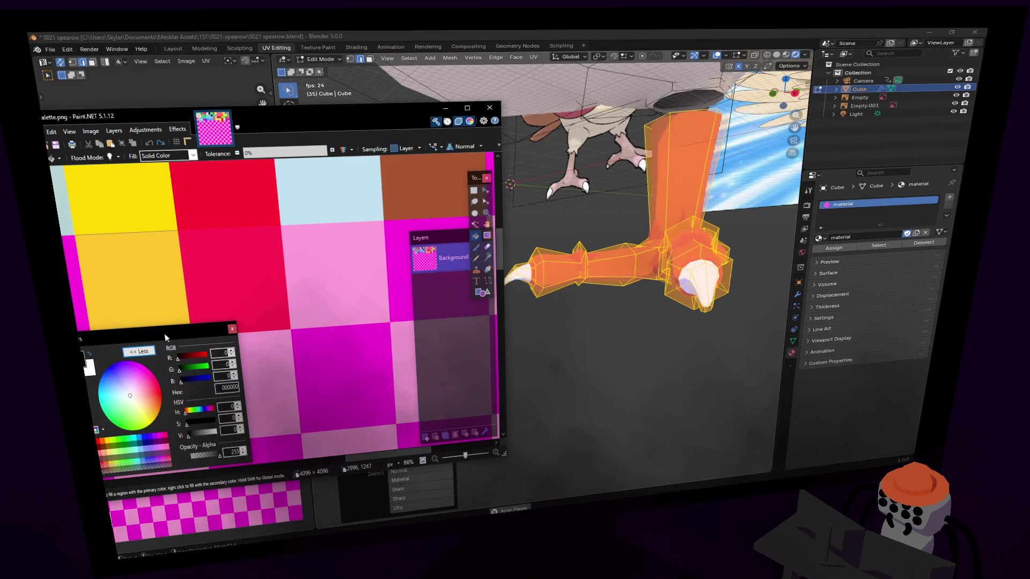
pyautogui.click(486, 256)
pyautogui.click(361, 259)
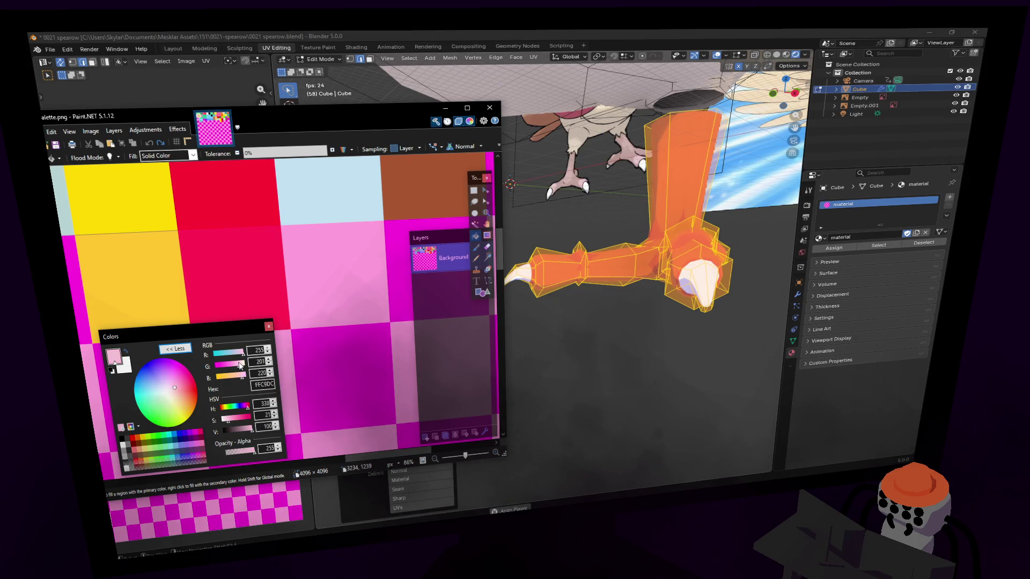
pyautogui.click(375, 272)
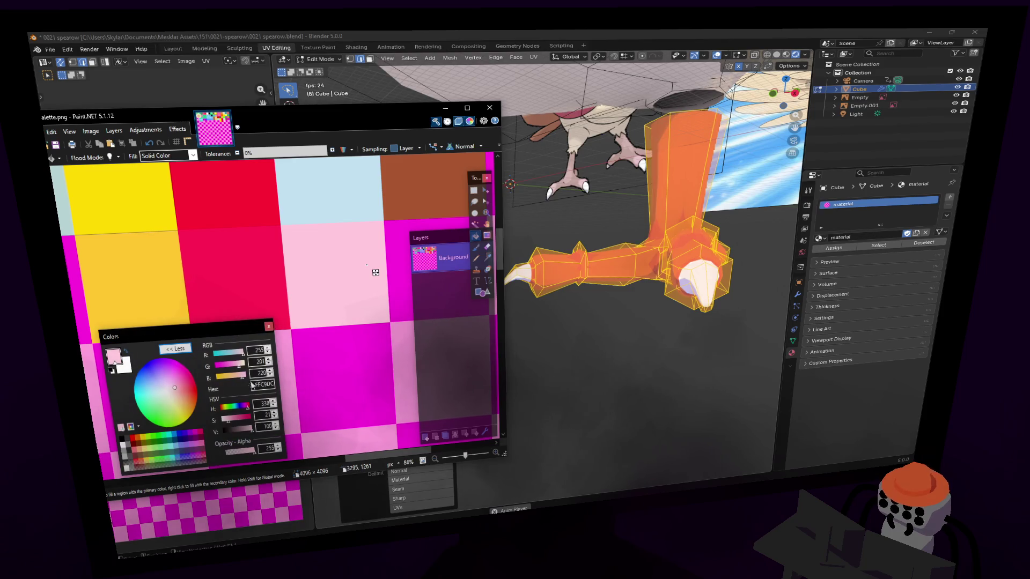
# Fine-tune the pink's green and blue, save the palette texture and reload it in Blender.
pyautogui.moveTo(243, 373); pyautogui.dragTo(237, 369)
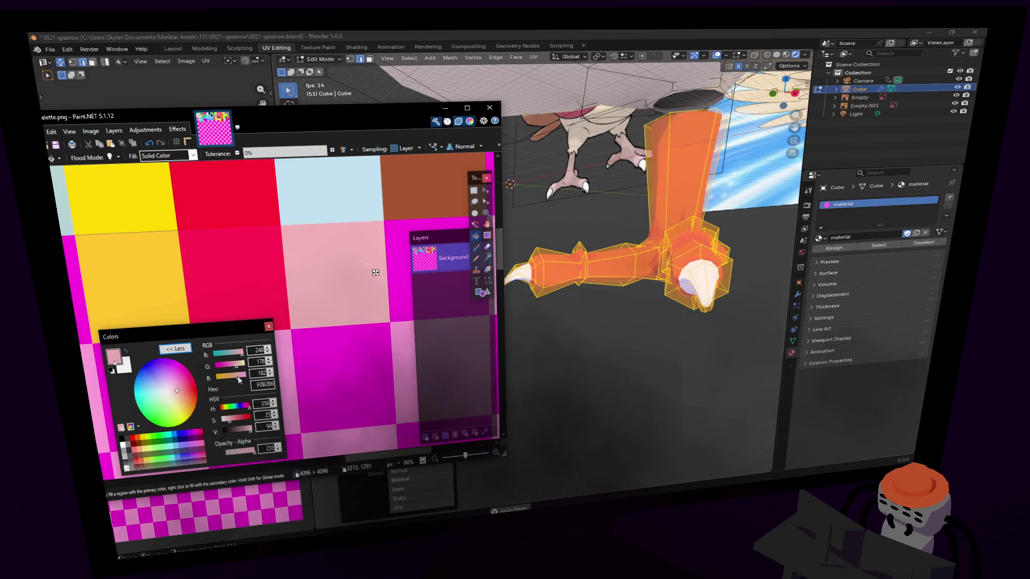
pyautogui.moveTo(241, 378); pyautogui.dragTo(239, 378)
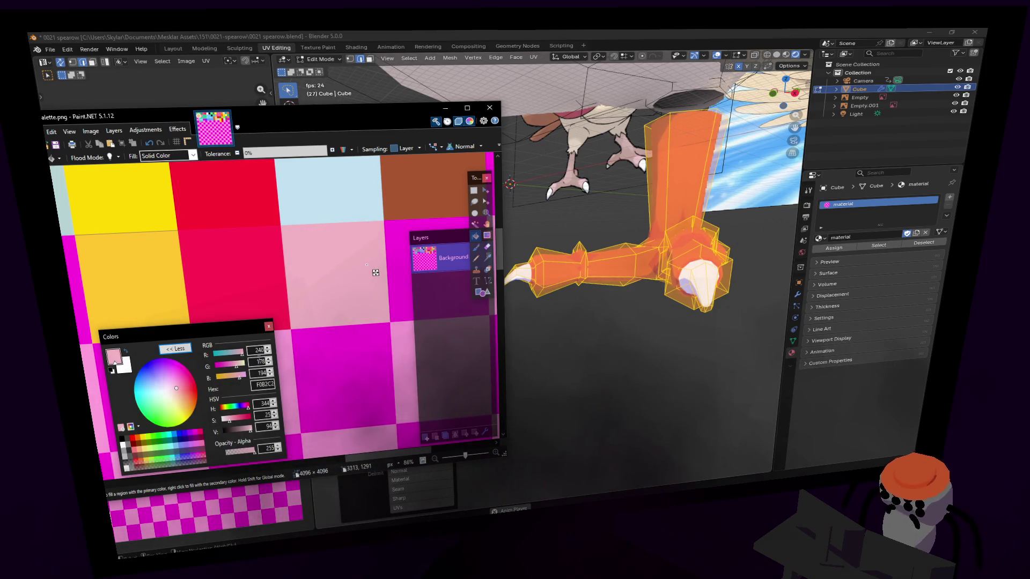
pyautogui.press('s')
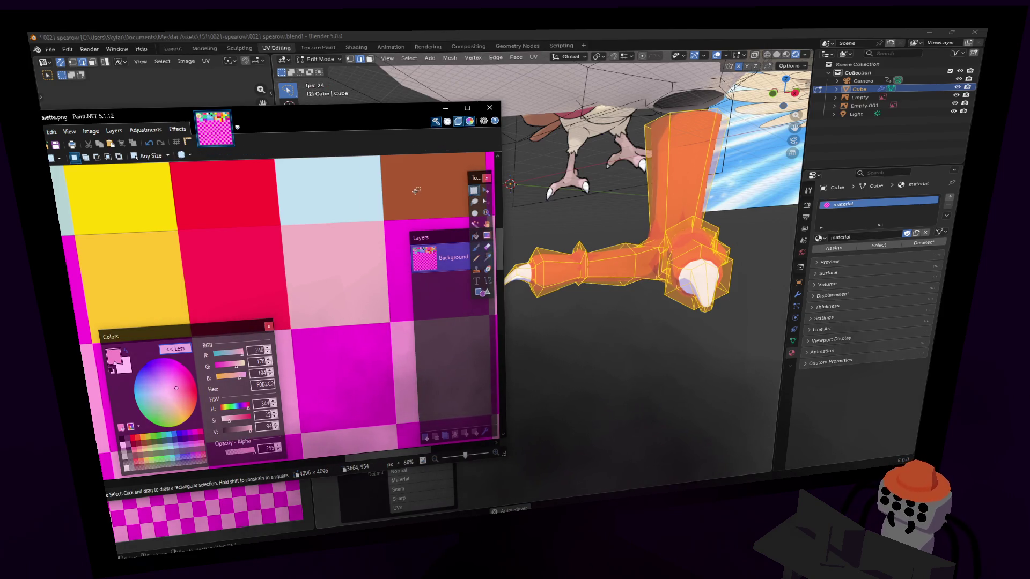
pyautogui.hotkey('ctrl', 's')
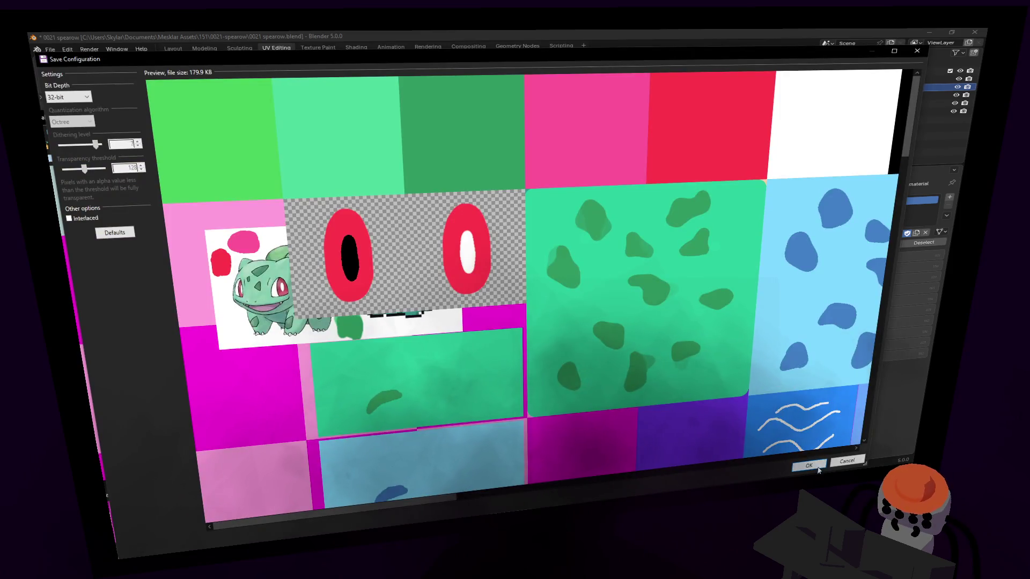
pyautogui.click(809, 466)
pyautogui.hotkey('alt', 'Tab')
pyautogui.hotkey('alt', 'r')
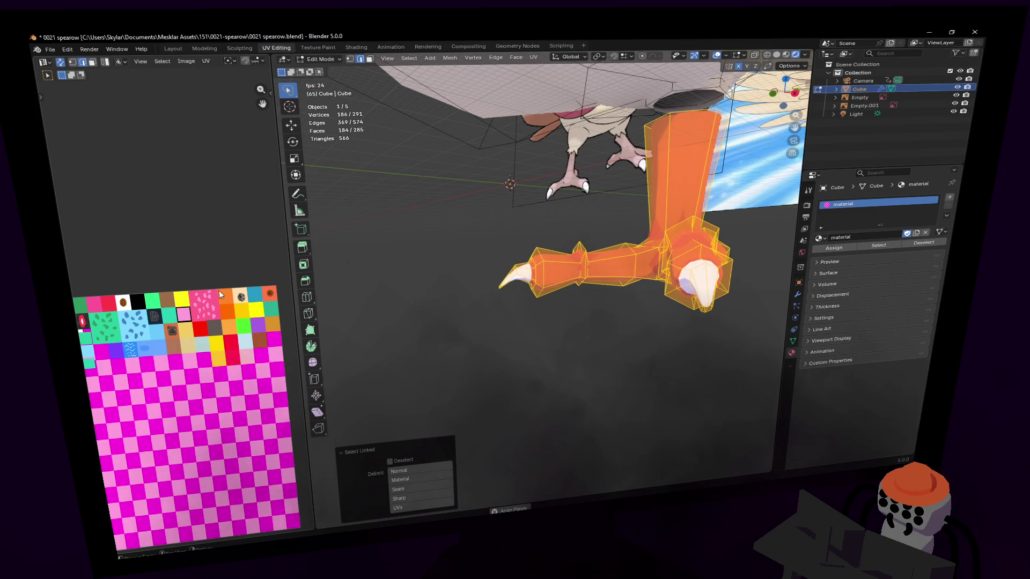
pyautogui.scroll(1, 260, 334)
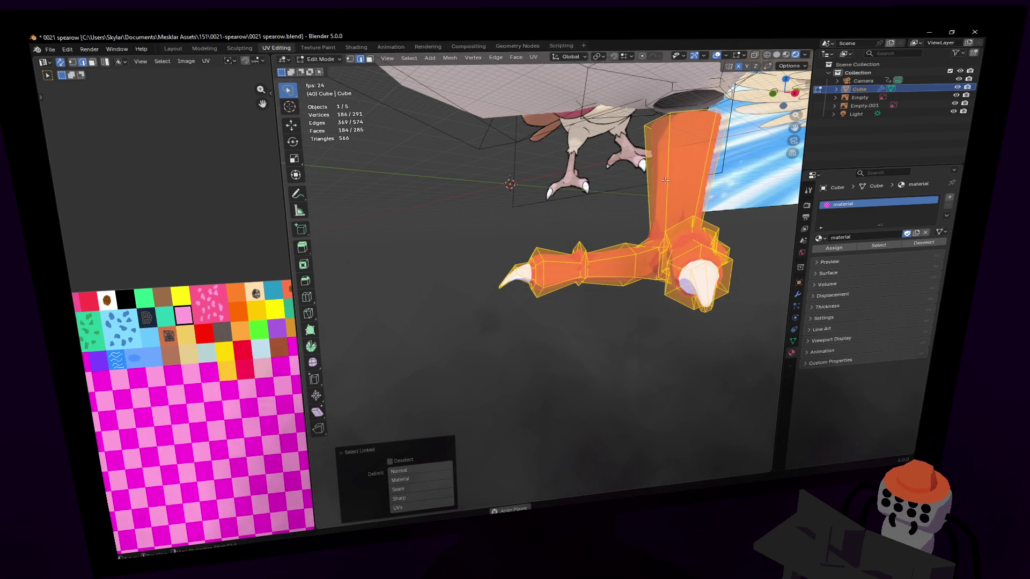
# In face select mode remove the claw tip from the selection and fly around the leg.
pyautogui.press('w')
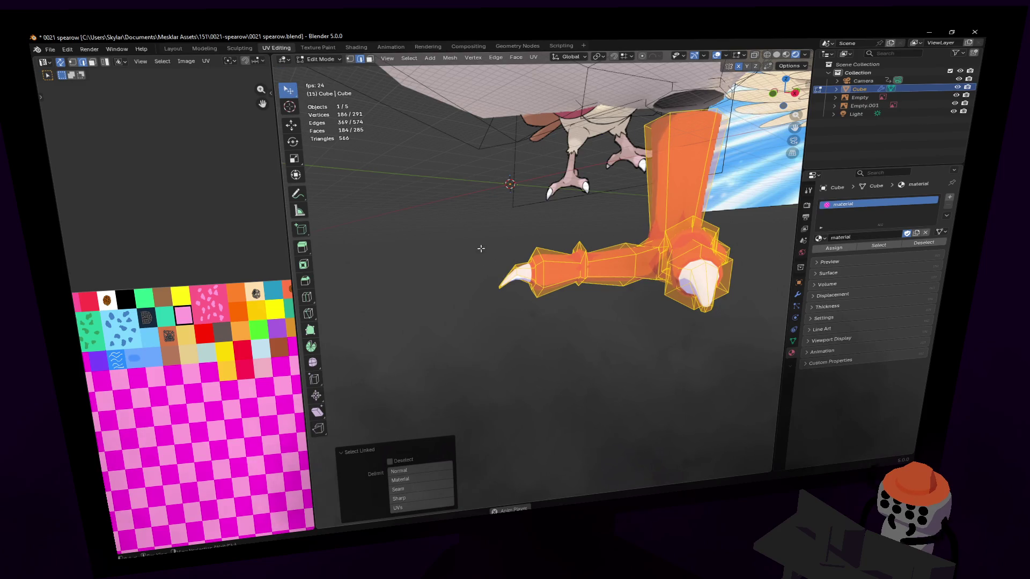
pyautogui.press('w')
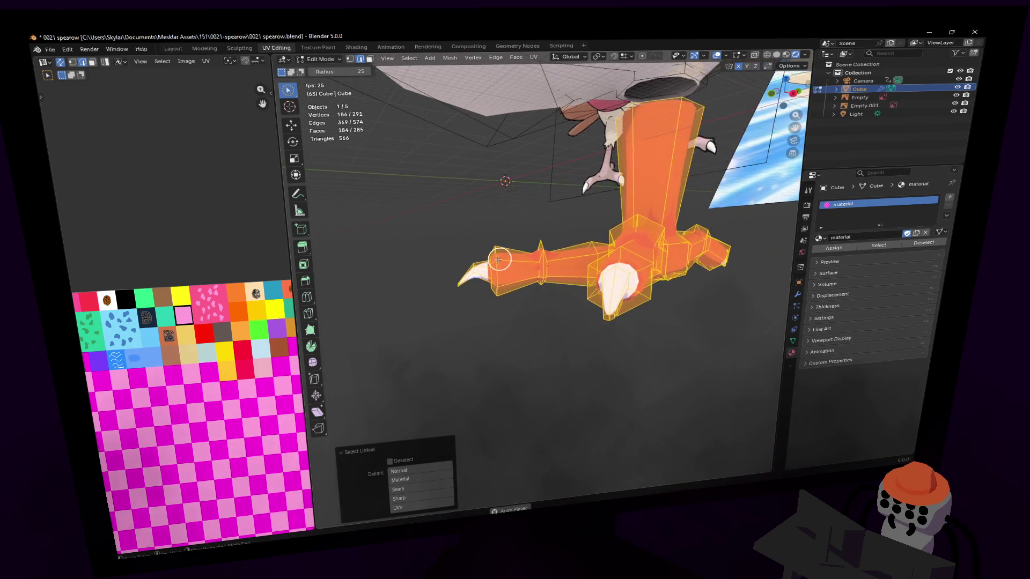
pyautogui.press('3')
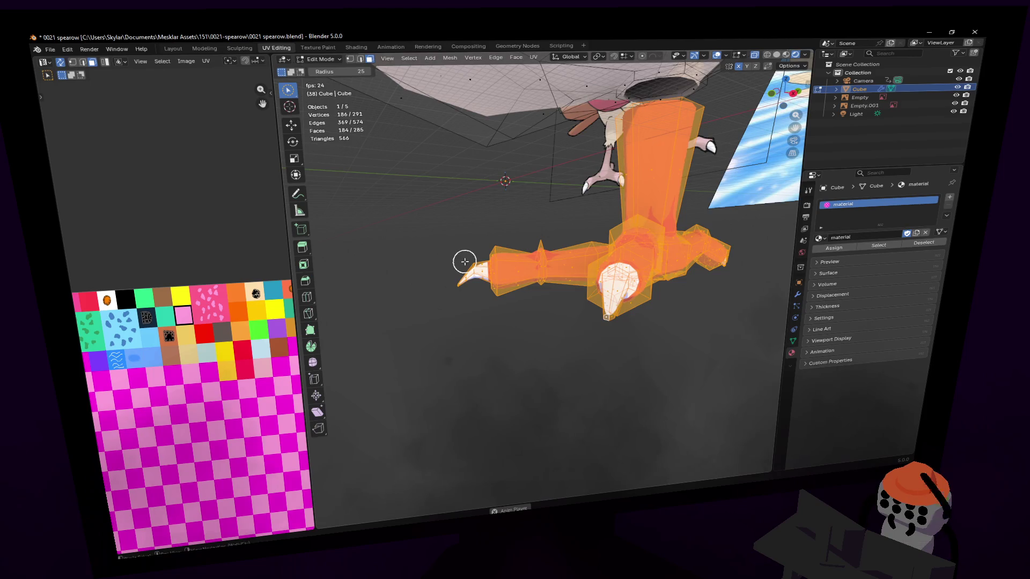
pyautogui.keyDown('ctrl'); pyautogui.moveTo(476, 268); pyautogui.dragTo(477, 272); pyautogui.keyUp('ctrl')
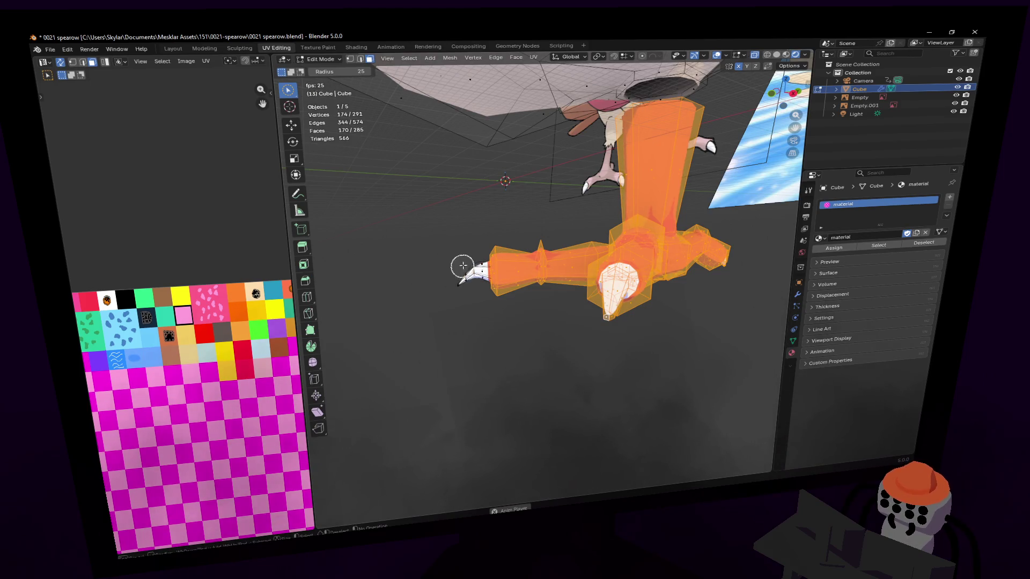
pyautogui.hotkey('shift', '`')
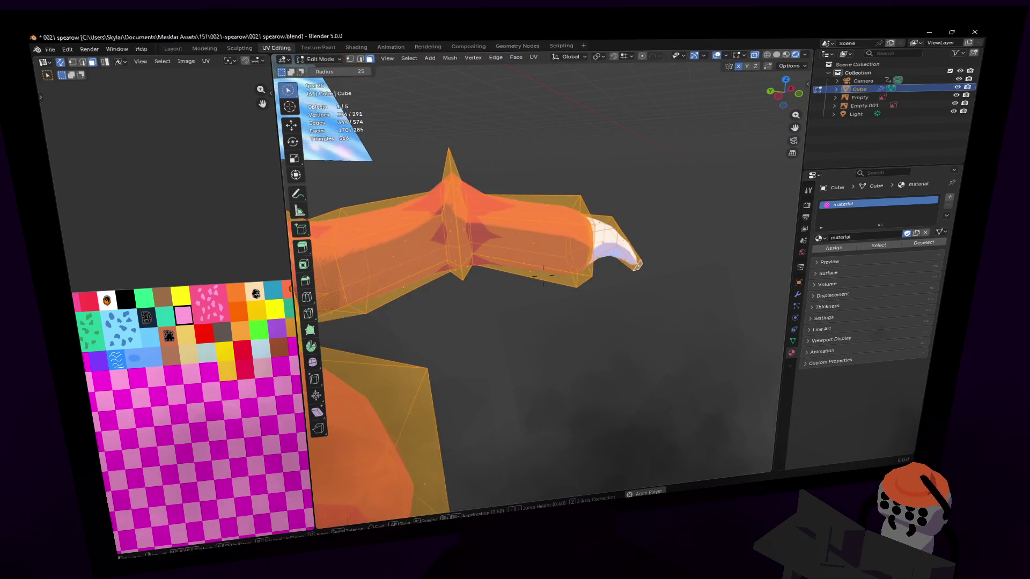
pyautogui.click(542, 273)
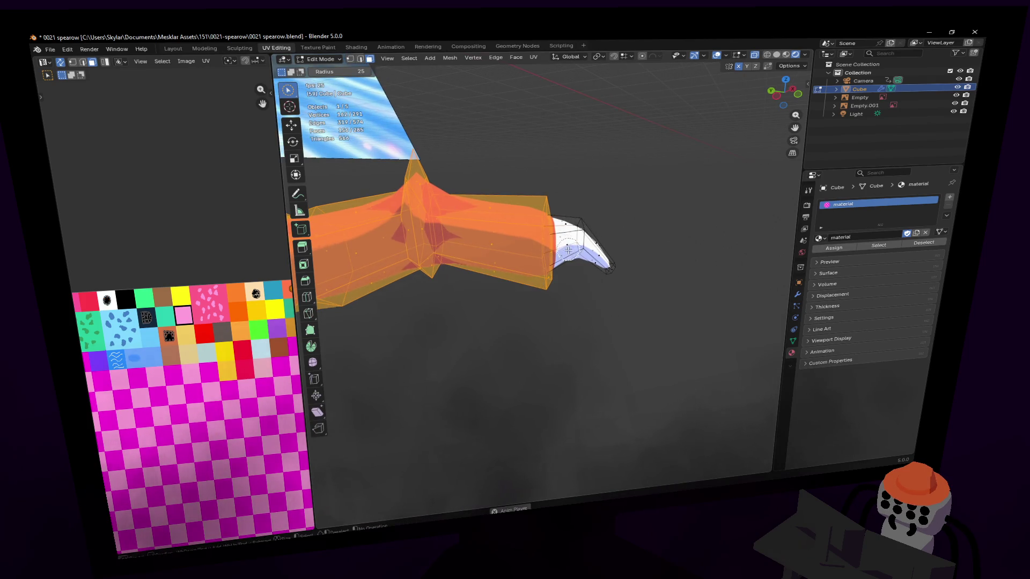
pyautogui.hotkey('shift', '`')
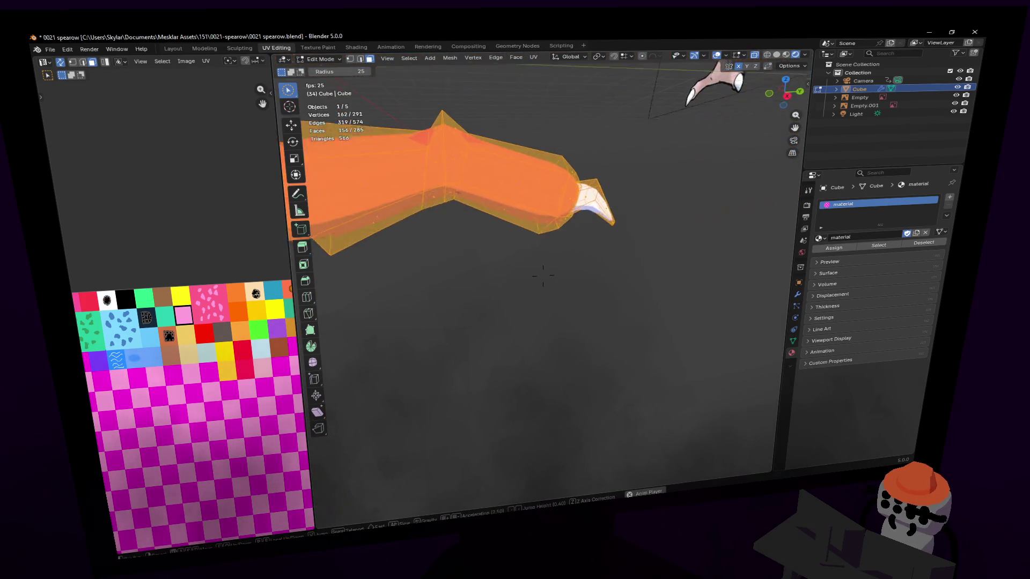
pyautogui.click(541, 274)
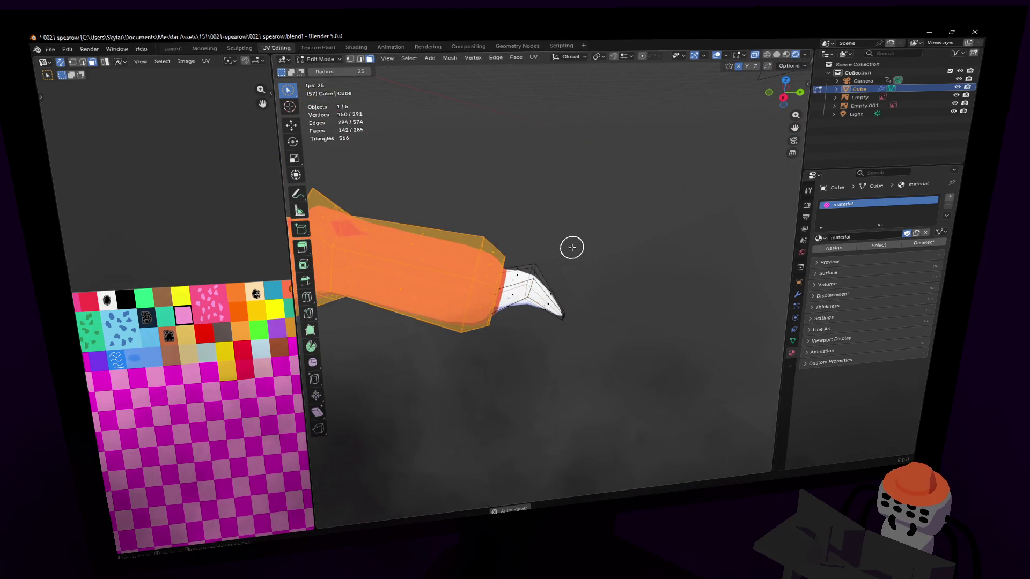
# Move the leg's UVs horizontally onto the new pink swatch.
pyautogui.press('g')
pyautogui.press('x')
pyautogui.click(162, 363)
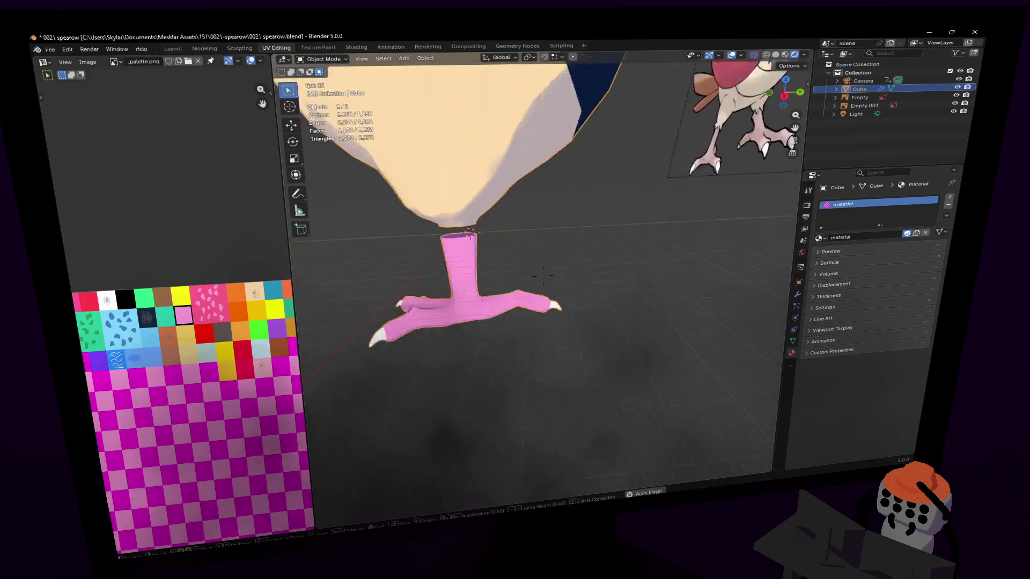
# Circle-select the left toe vertices on the pink foot and attempt a resize of the toe.
pyautogui.moveTo(543, 274); pyautogui.dragTo(539, 275, button='middle')
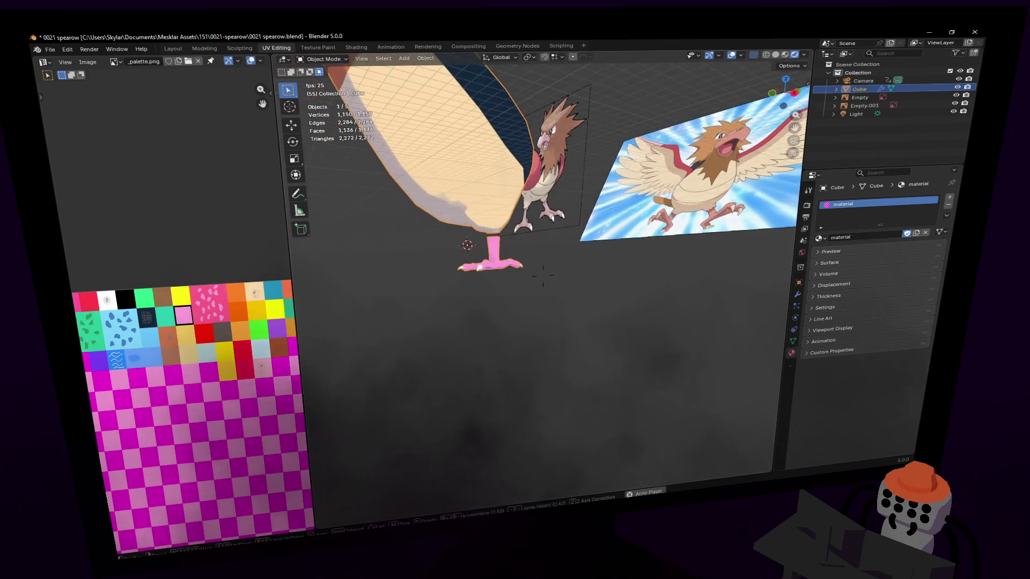
pyautogui.scroll(-4, 540, 276)
pyautogui.scroll(5, 534, 277)
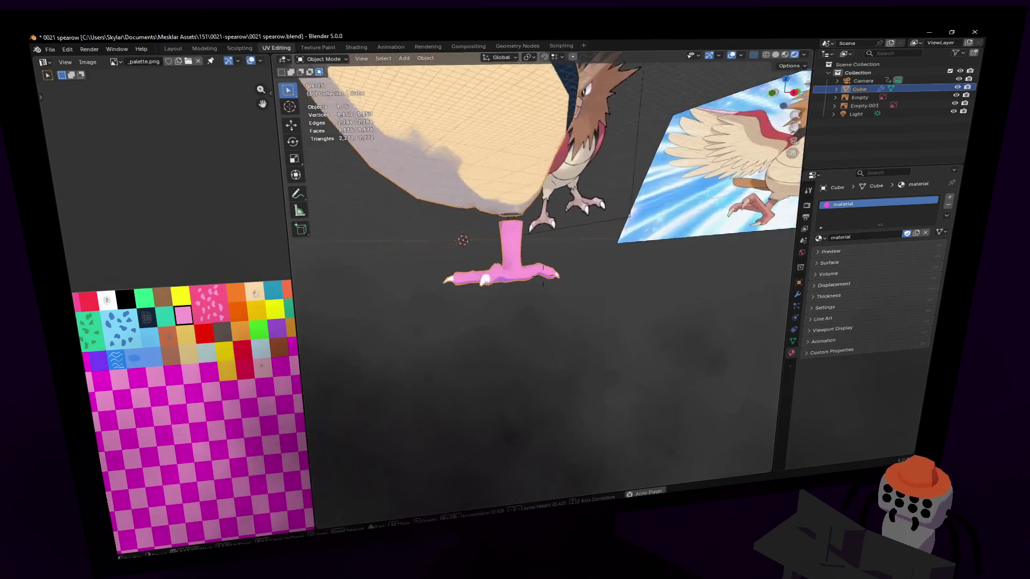
pyautogui.moveTo(543, 274)
pyautogui.mouseDown(button='middle')
pyautogui.moveTo(466, 192)
pyautogui.moveTo(506, 199)
pyautogui.mouseUp(button='middle')
pyautogui.press('Tab')
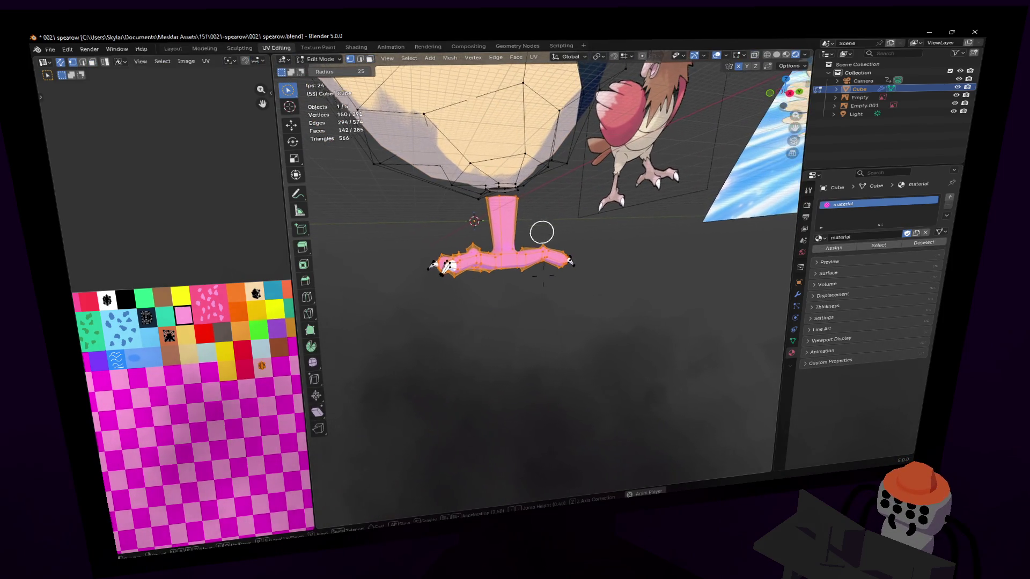
pyautogui.moveTo(543, 232); pyautogui.dragTo(544, 232, button='middle')
pyautogui.rightClick(583, 244)
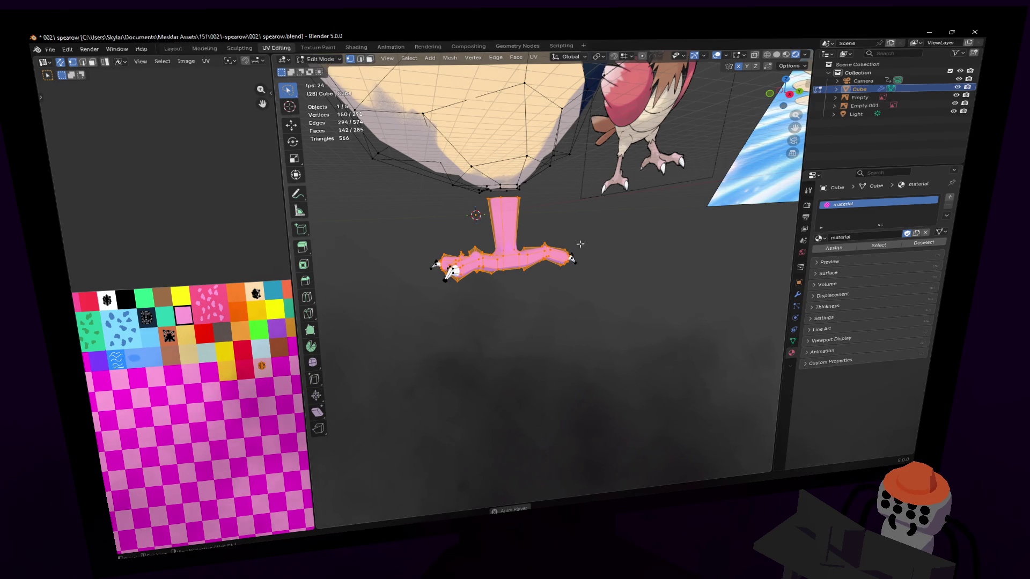
pyautogui.hotkey('alt', 'a')
pyautogui.press('c')
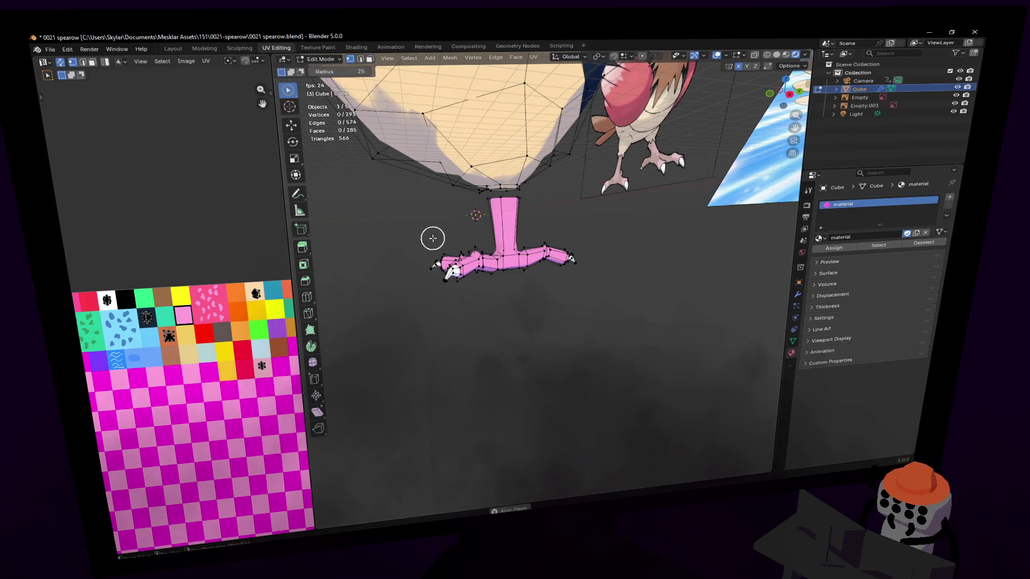
pyautogui.moveTo(426, 249); pyautogui.dragTo(438, 253)
pyautogui.rightClick(437, 252)
pyautogui.press('s')
pyautogui.click(433, 245)
pyautogui.press('c')
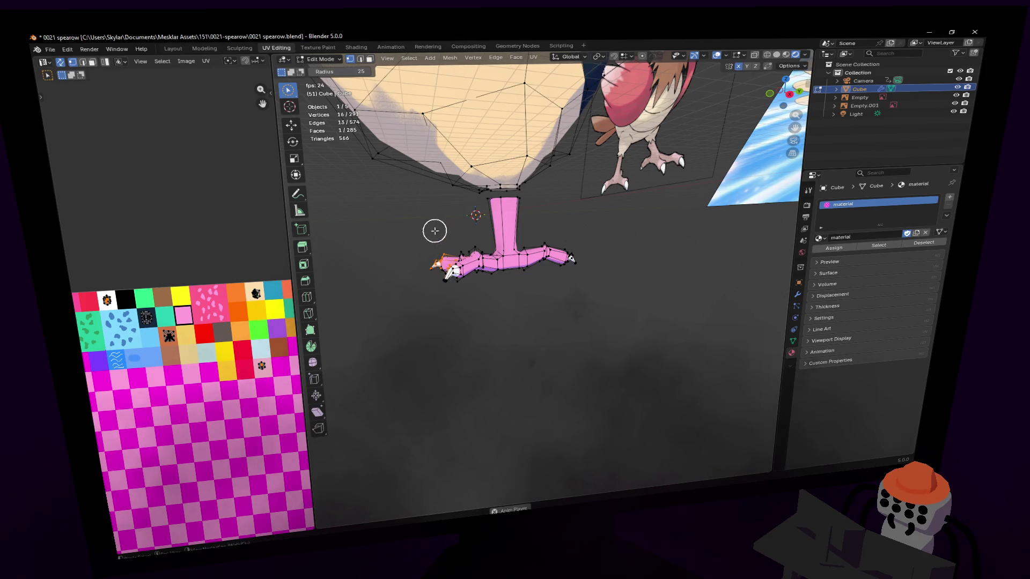
pyautogui.press('Escape')
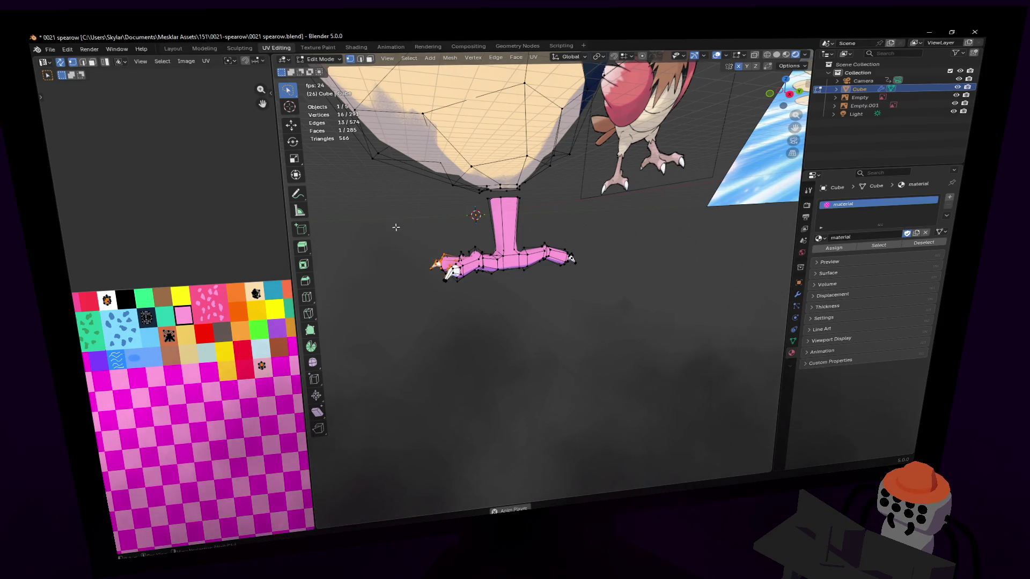
# Lasso the whole foot and lower it along Z to lengthen the pink leg.
pyautogui.moveTo(459, 237); pyautogui.dragTo(665, 311)
pyautogui.press('g')
pyautogui.press('z')
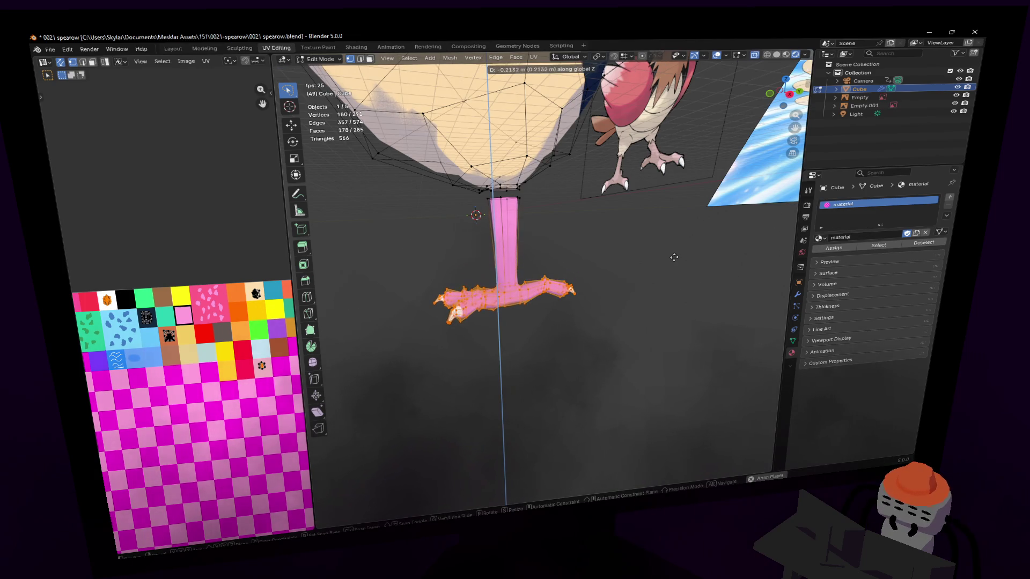
pyautogui.click(662, 262)
pyautogui.scroll(-5, 663, 262)
pyautogui.moveTo(662, 261); pyautogui.dragTo(627, 265, button='middle')
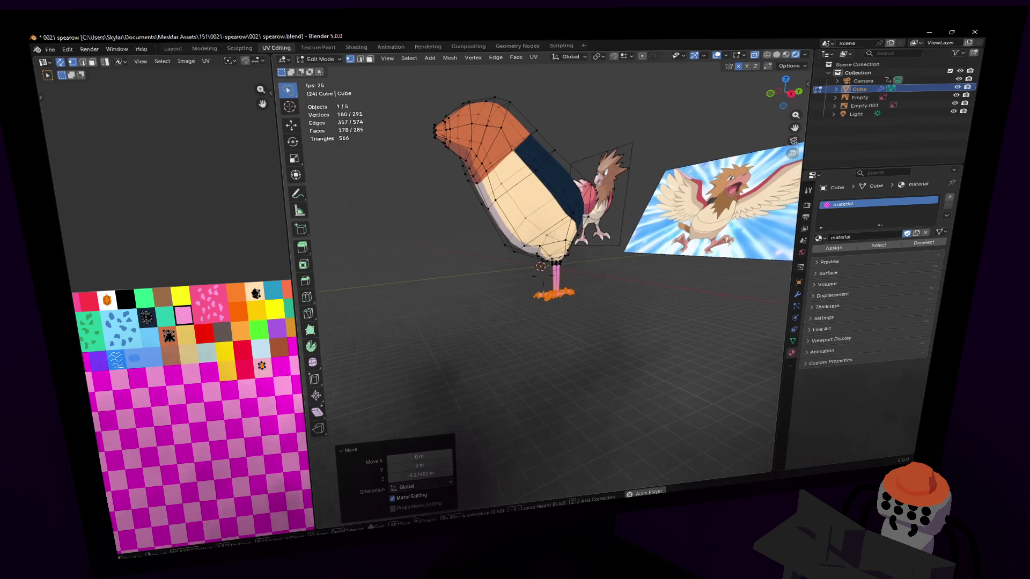
pyautogui.scroll(1, 628, 266)
# Enlarge the clawed foot, stretch it along Z, then shrink it slightly to tune its size.
pyautogui.press('s')
pyautogui.click(636, 269)
pyautogui.press('s')
pyautogui.press('z')
pyautogui.press('Return')
pyautogui.press('Tab')
pyautogui.moveTo(564, 274)
pyautogui.mouseDown(button='middle')
pyautogui.moveTo(543, 276)
pyautogui.moveTo(668, 283)
pyautogui.mouseUp(button='middle')
pyautogui.press('Tab')
pyautogui.scroll(2, 542, 272)
pyautogui.scroll(1, 534, 276)
pyautogui.press('s')
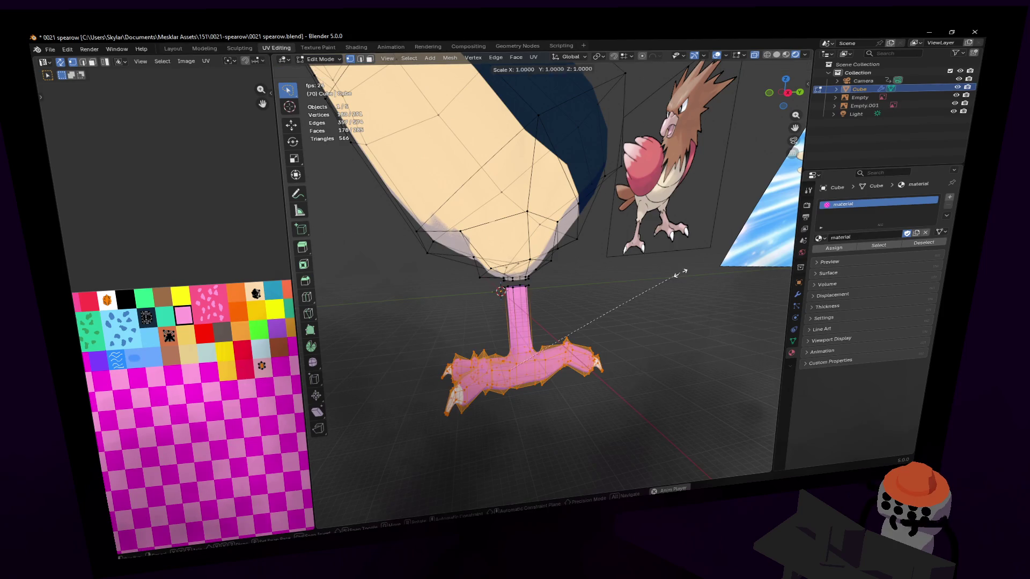
pyautogui.press('Return')
pyautogui.scroll(2, 660, 279)
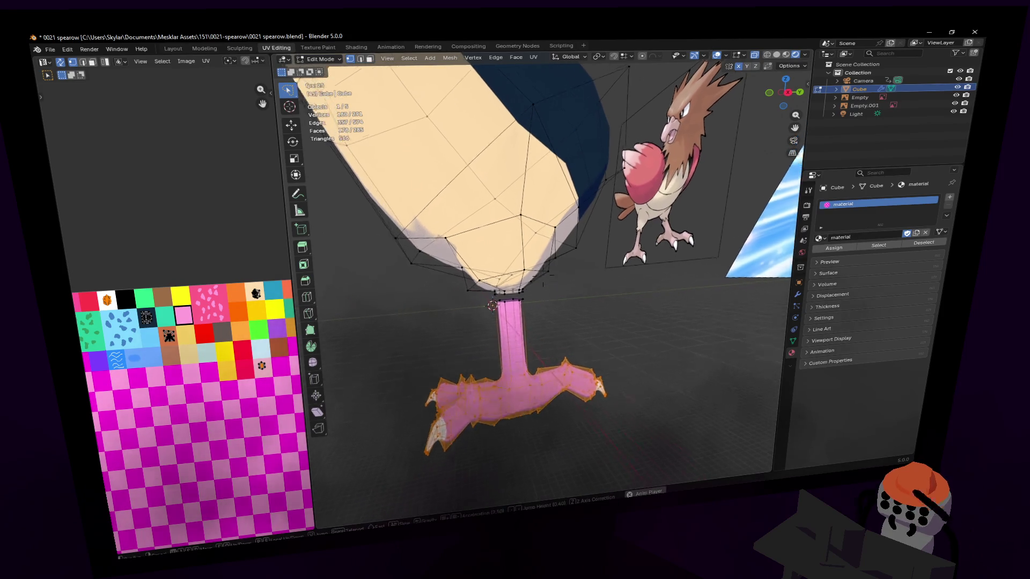
pyautogui.scroll(2, 660, 279)
pyautogui.scroll(1, 659, 278)
pyautogui.scroll(2, 496, 298)
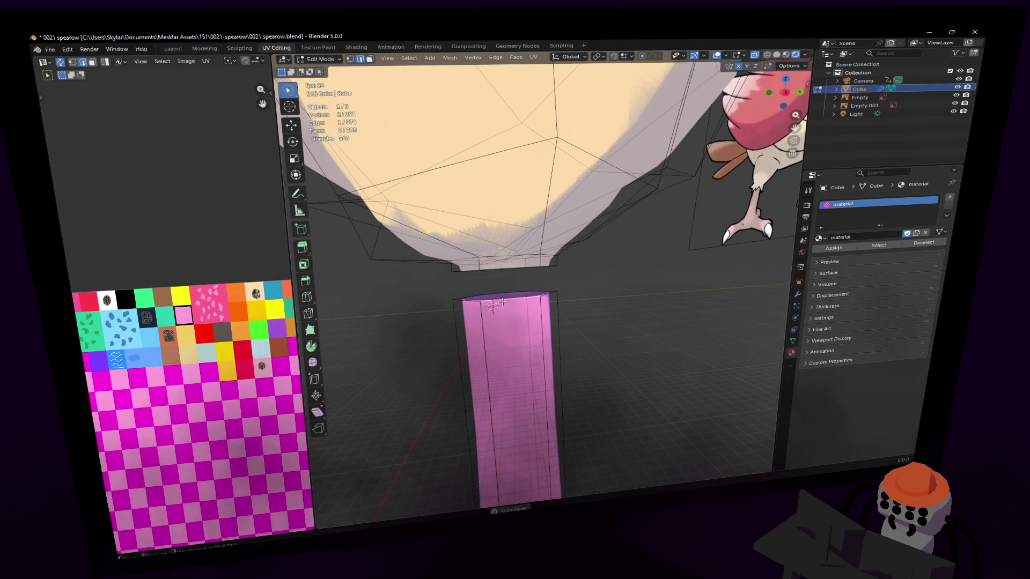
# Raise the leg's top edge loop along Z so it sits just below the cream body.
pyautogui.press('g')
pyautogui.press('z')
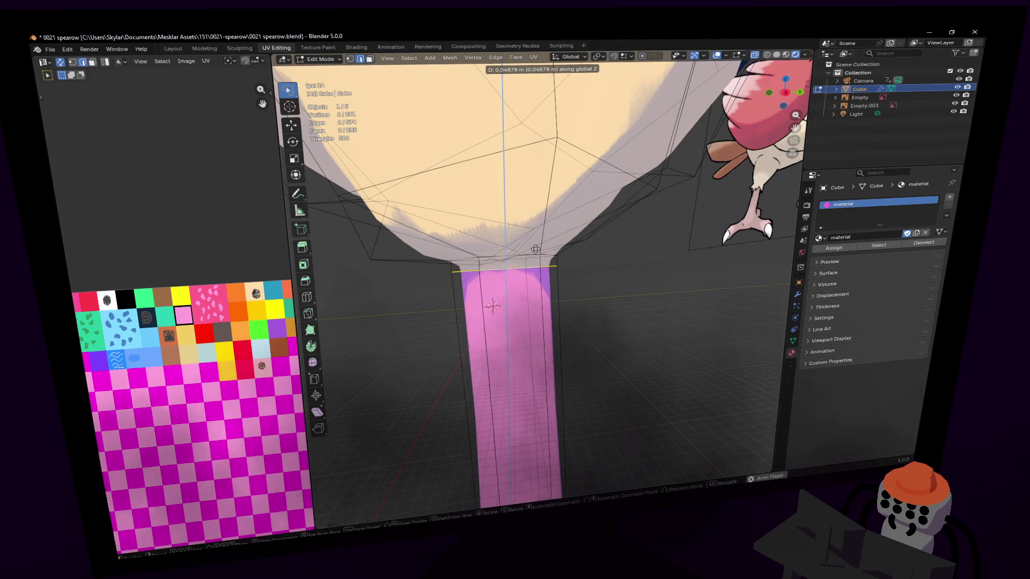
pyautogui.click(537, 249)
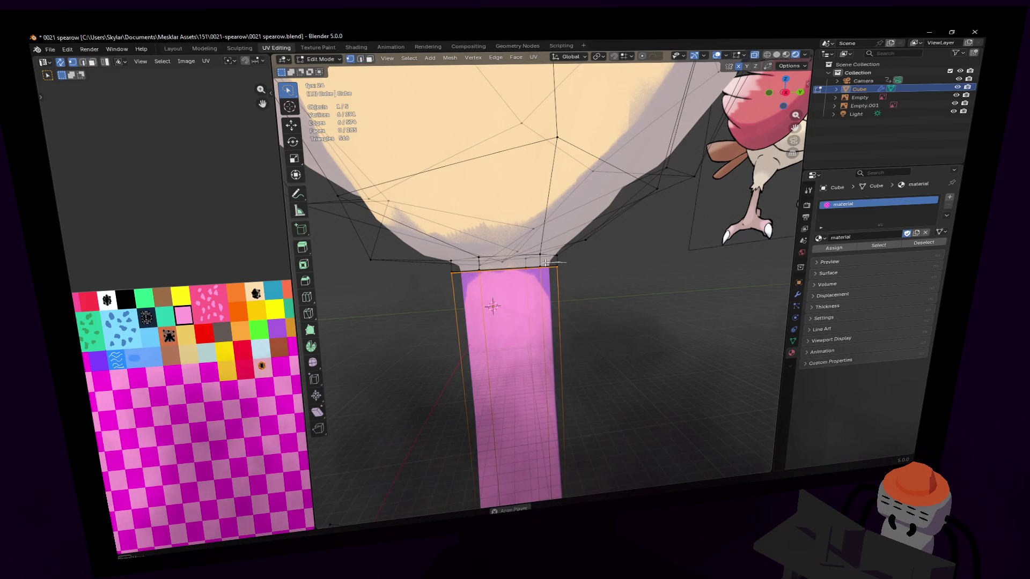
pyautogui.click(574, 264)
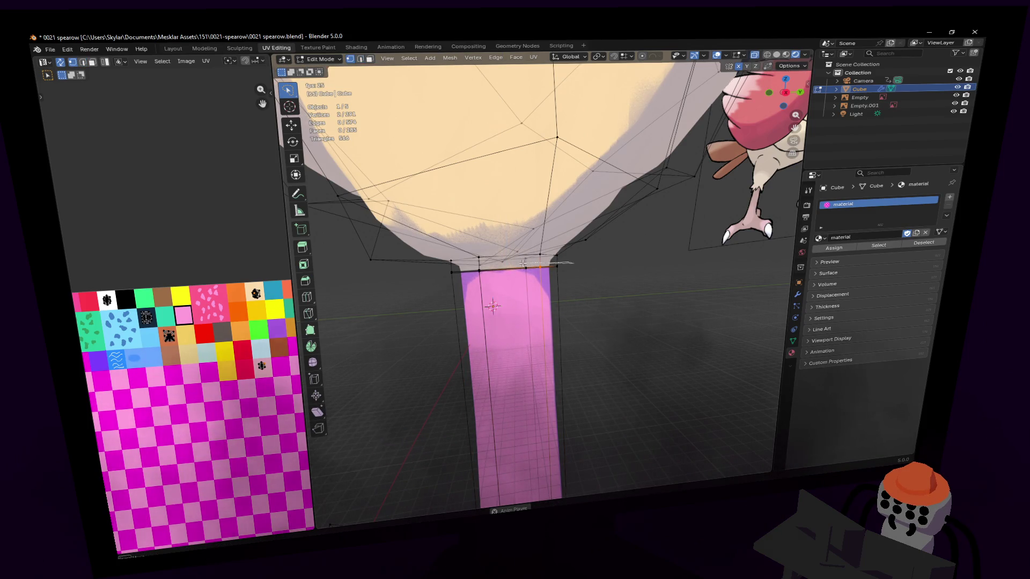
# Merge the overlapping leg-top vertices by distance at 0.01 m, welding the leg to the body.
pyautogui.moveTo(455, 268); pyautogui.dragTo(457, 268)
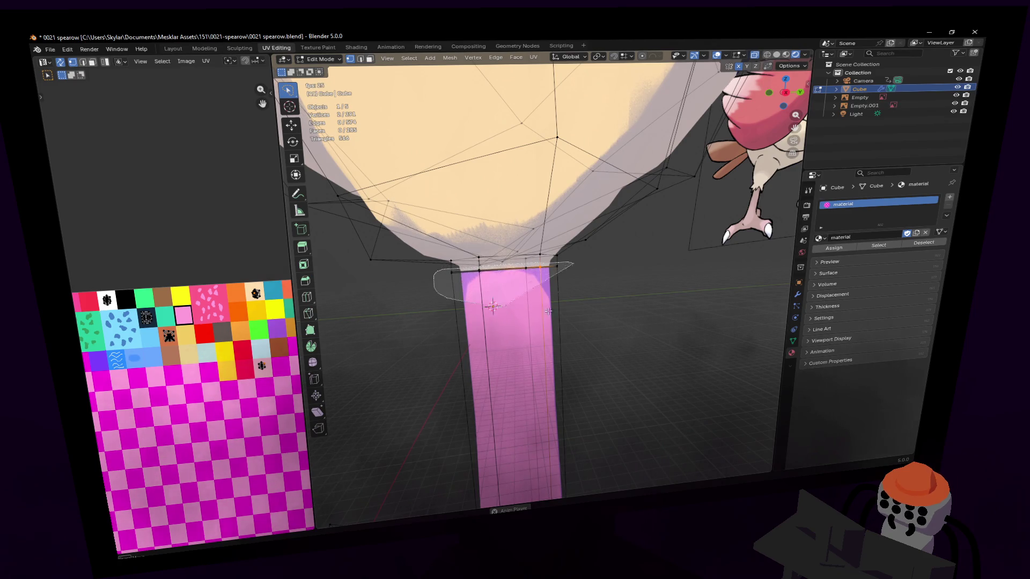
pyautogui.press('m')
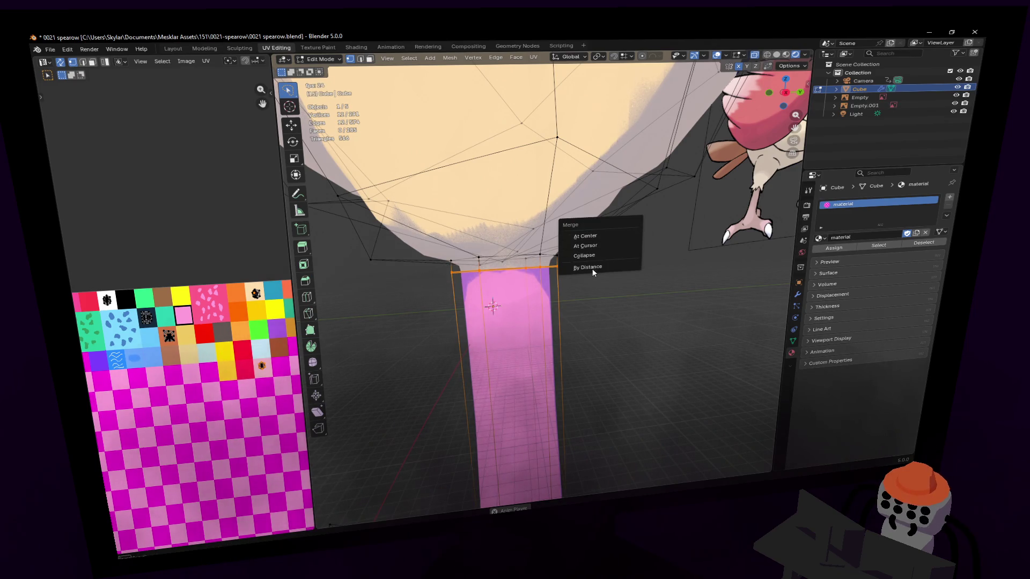
pyautogui.click(593, 267)
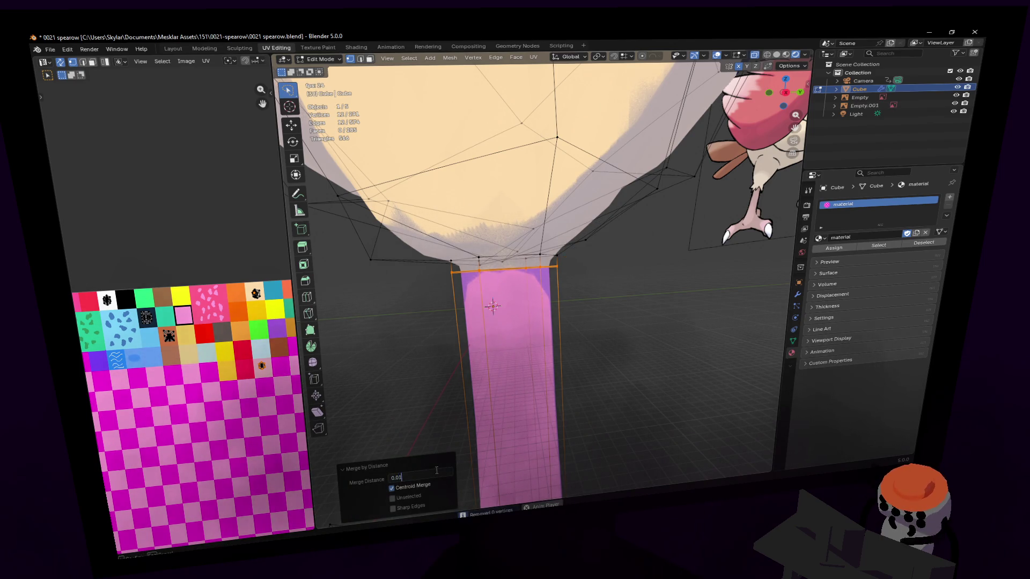
pyautogui.press('Return')
# Add a loop cut near the top of the pink leg and review the model in Object Mode.
pyautogui.hotkey('ctrl', 'r')
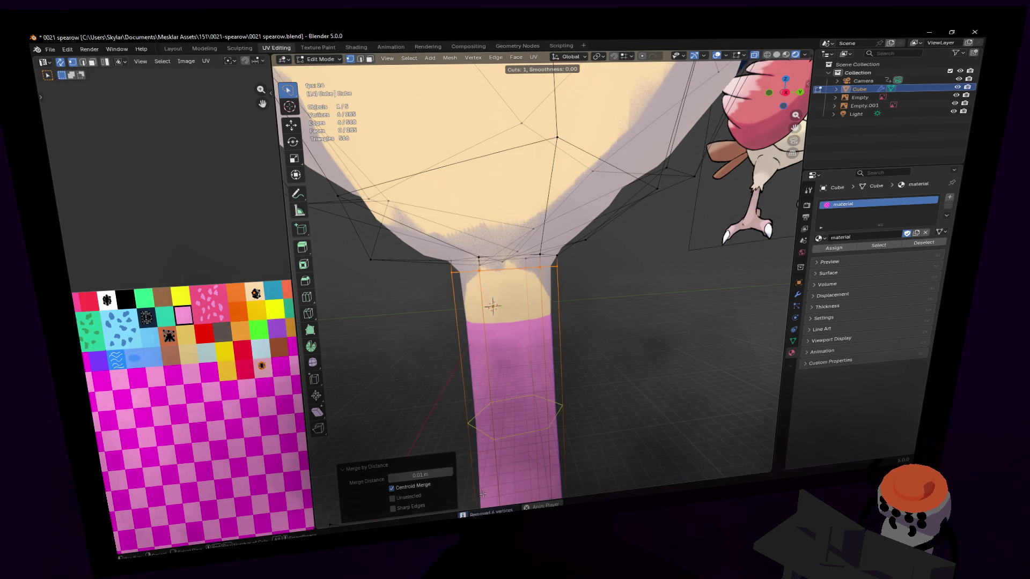
pyautogui.click(492, 305)
pyautogui.click(489, 306)
pyautogui.scroll(-3, 490, 306)
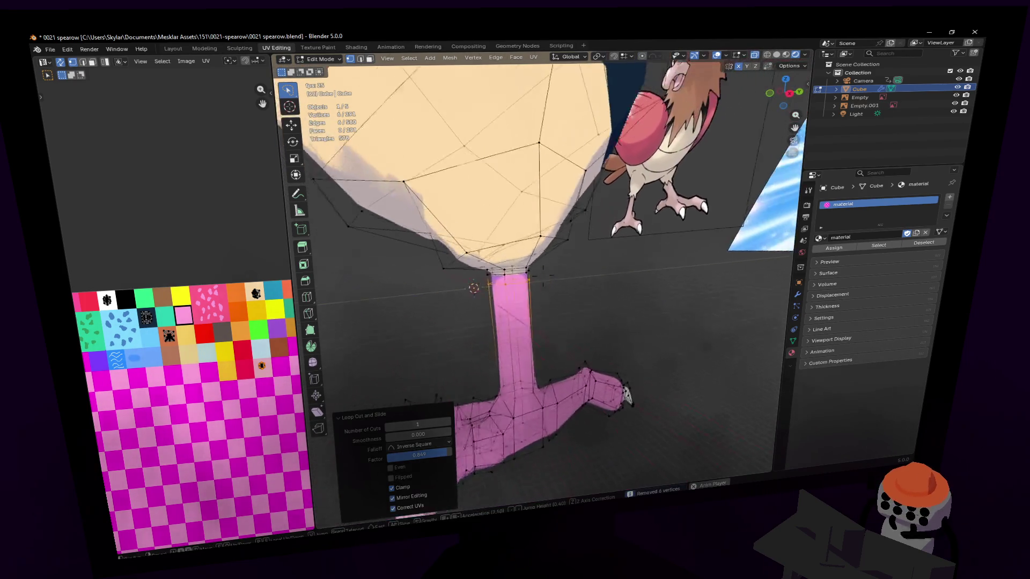
pyautogui.press('Tab')
pyautogui.moveTo(489, 306); pyautogui.dragTo(563, 333, button='middle')
pyautogui.scroll(3, 559, 336)
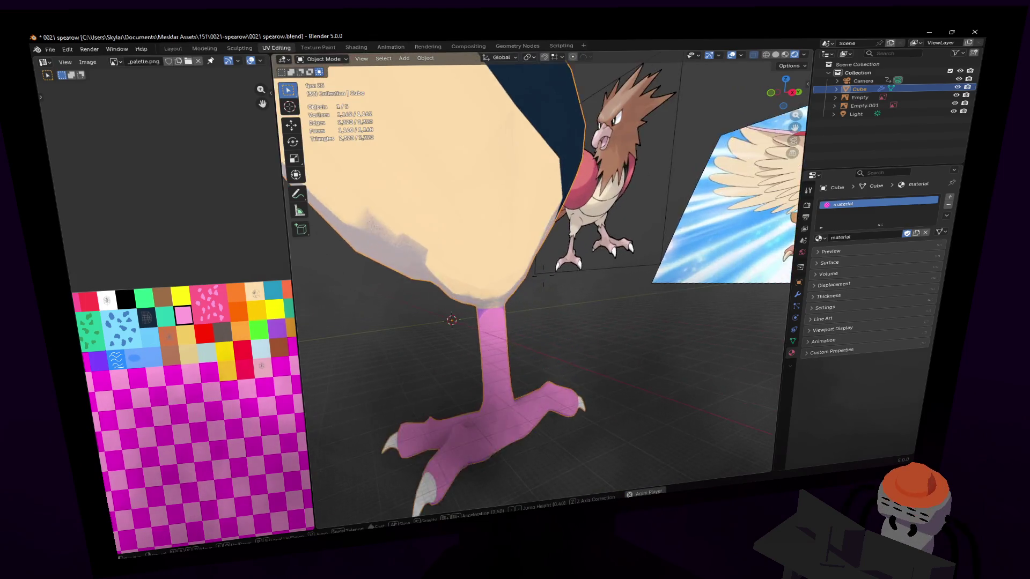
pyautogui.scroll(3, 560, 336)
# Select the edge loop and faces ringing the top of the pink leg column.
pyautogui.press('Tab')
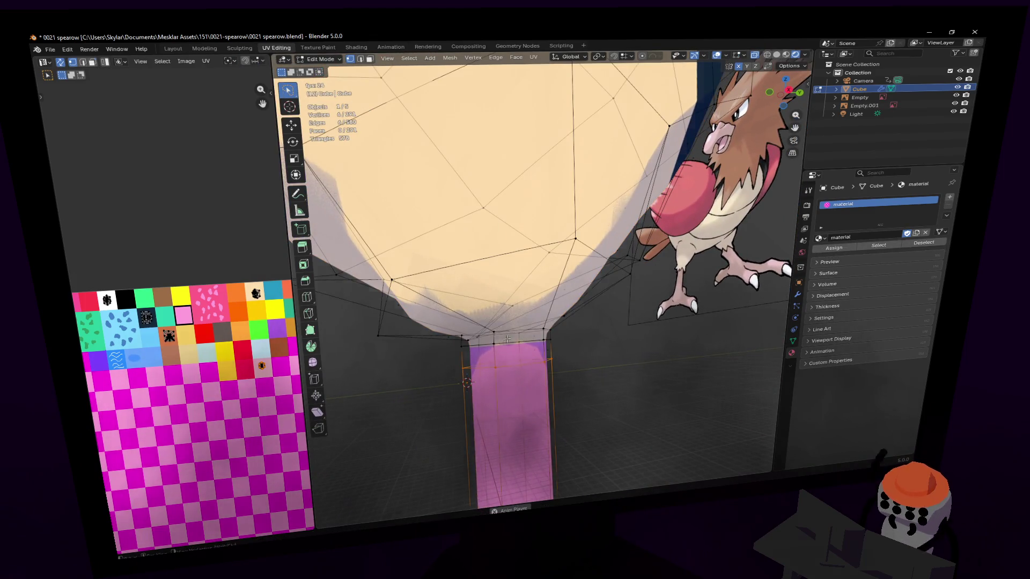
pyautogui.moveTo(559, 336); pyautogui.dragTo(529, 294, button='middle')
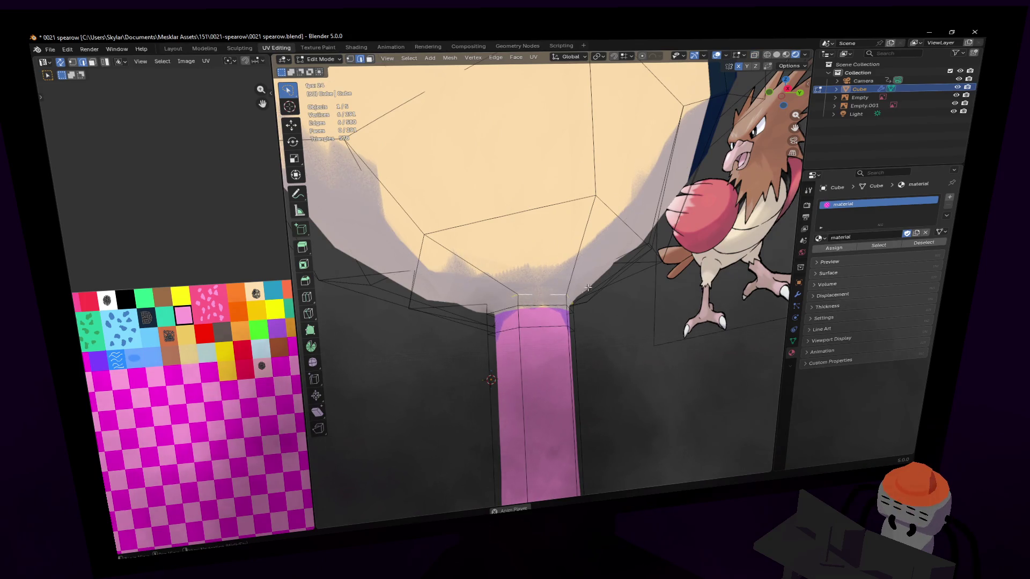
pyautogui.keyDown('alt'); pyautogui.click(551, 295); pyautogui.keyUp('alt')
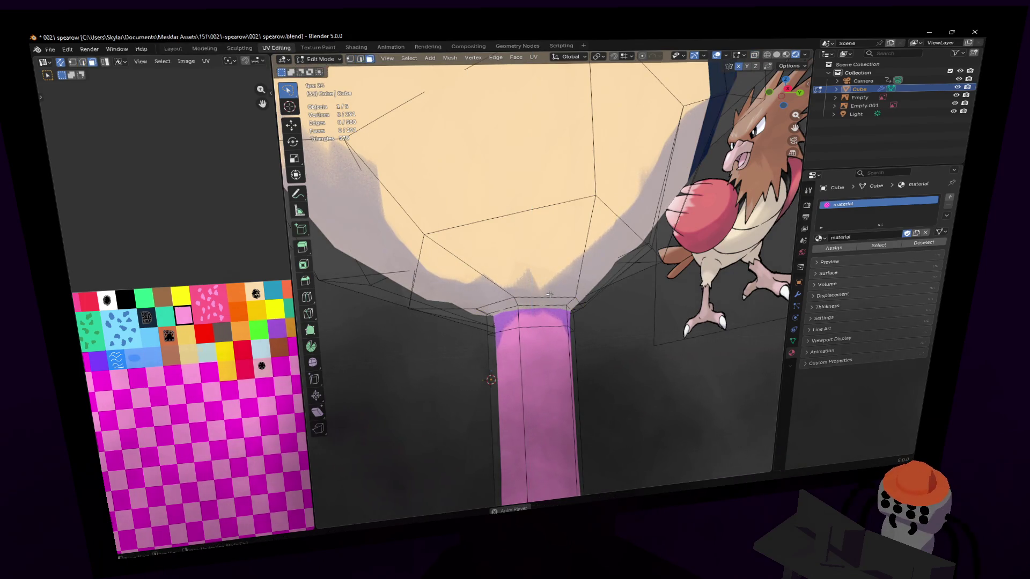
pyautogui.moveTo(551, 296)
pyautogui.mouseDown(button='middle')
pyautogui.moveTo(550, 273)
pyautogui.moveTo(439, 251)
pyautogui.mouseUp(button='middle')
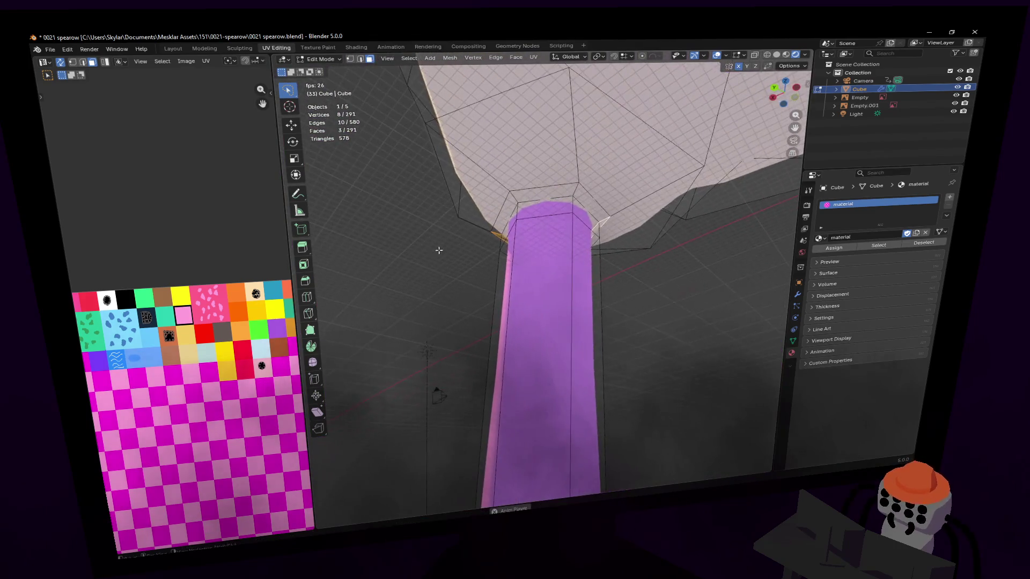
pyautogui.keyDown('shift'); pyautogui.click(576, 191); pyautogui.keyUp('shift')
pyautogui.moveTo(576, 191); pyautogui.dragTo(559, 212, button='middle')
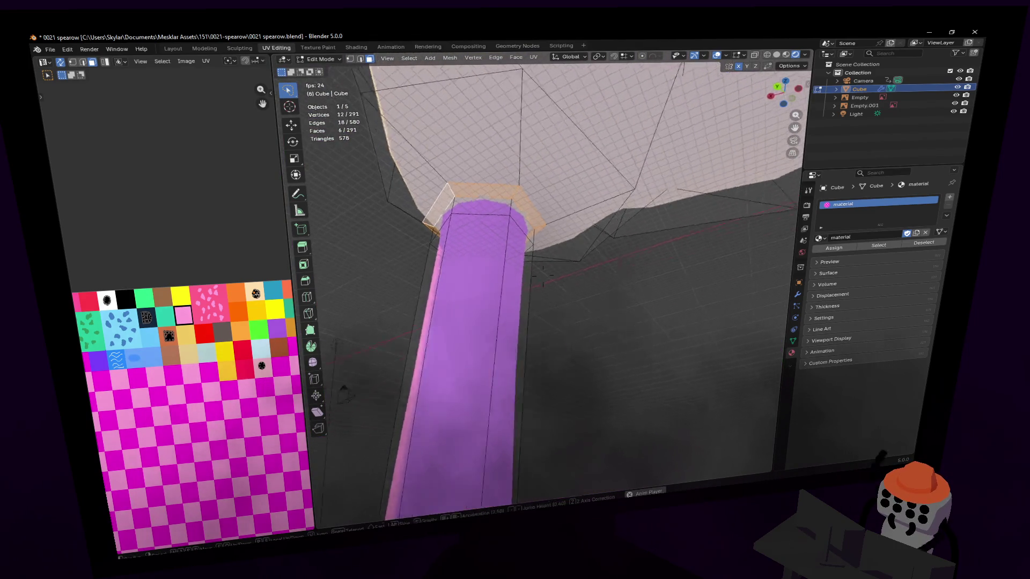
# Inset the leg-top faces via Face > Inset Faces and pick a single top vertex.
pyautogui.click(521, 60)
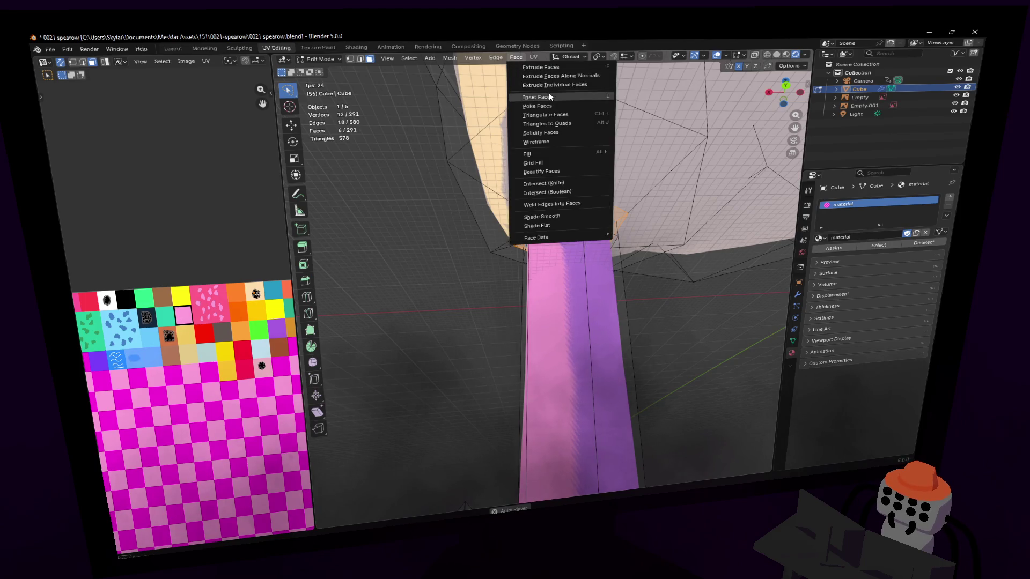
pyautogui.click(564, 110)
pyautogui.click(552, 202)
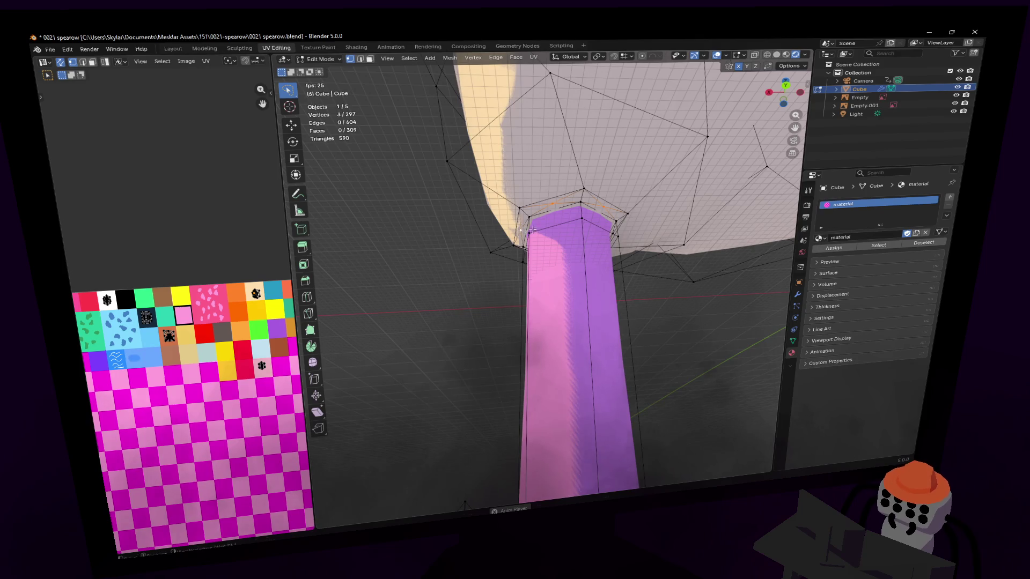
pyautogui.moveTo(532, 230); pyautogui.dragTo(596, 225, button='middle')
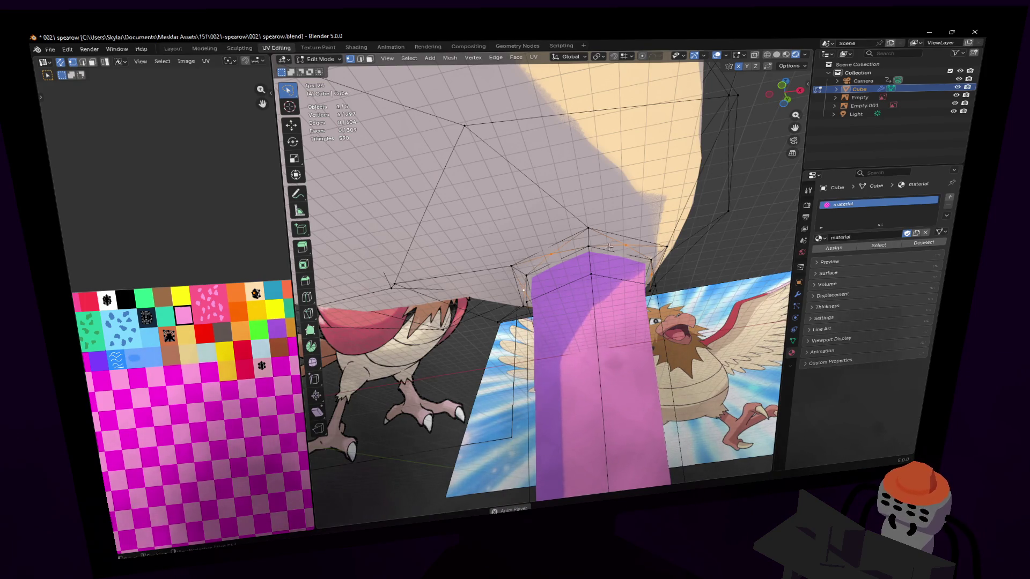
# Raise the column-top vertex along Z into the body and add an edge loop around the leg.
pyautogui.press('g')
pyautogui.press('z')
pyautogui.click(596, 266)
pyautogui.moveTo(595, 266)
pyautogui.mouseDown(button='middle')
pyautogui.moveTo(543, 268)
pyautogui.moveTo(550, 287)
pyautogui.mouseUp(button='middle')
pyautogui.hotkey('ctrl', 'r')
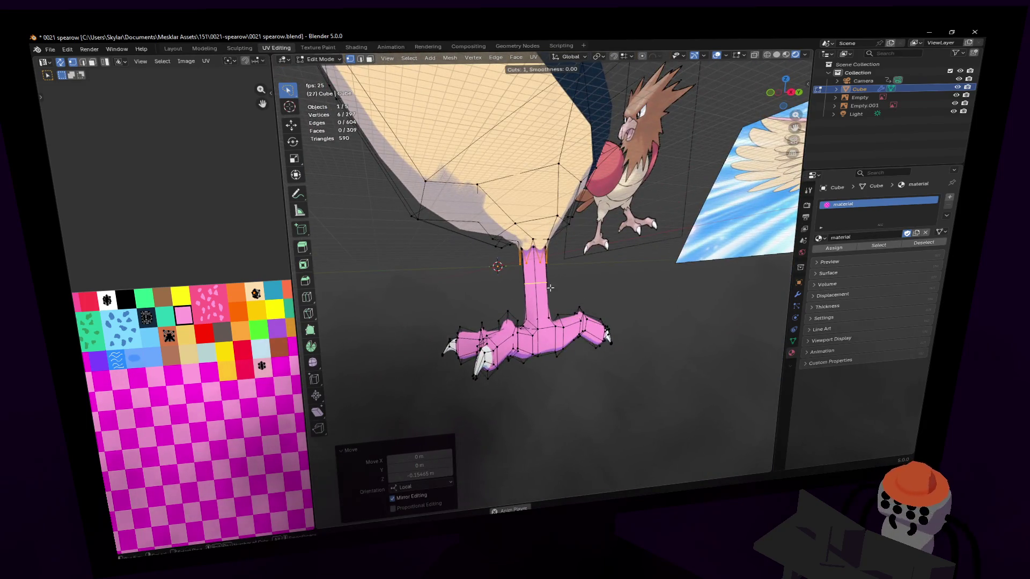
pyautogui.click(550, 287)
pyautogui.moveTo(549, 287)
pyautogui.mouseDown(button='middle')
pyautogui.moveTo(544, 276)
pyautogui.moveTo(579, 265)
pyautogui.mouseUp(button='middle')
pyautogui.scroll(3, 543, 275)
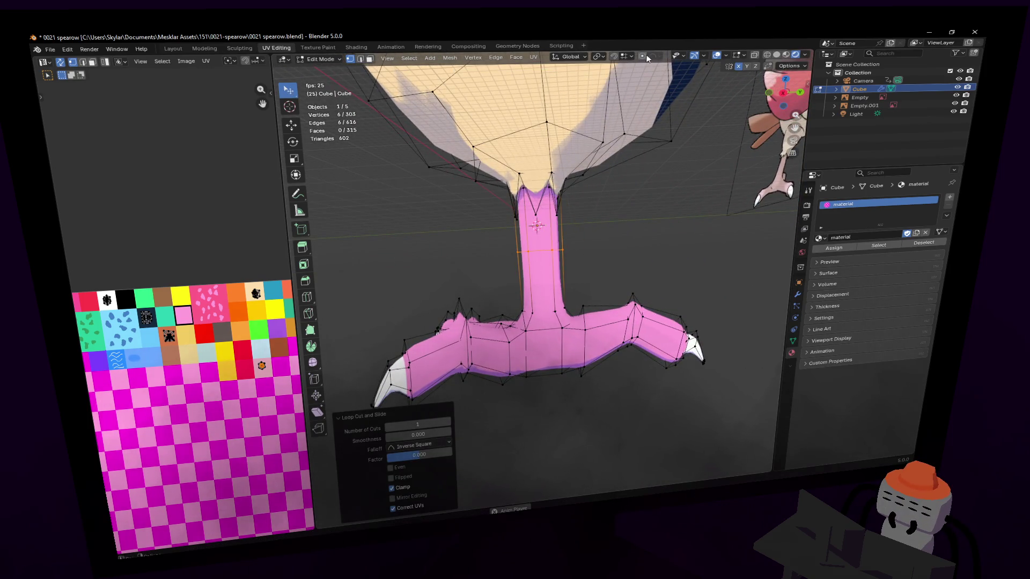
# Try proportional stretches of the leg with a different falloff shape and cancel them.
pyautogui.press('s')
pyautogui.press('Escape')
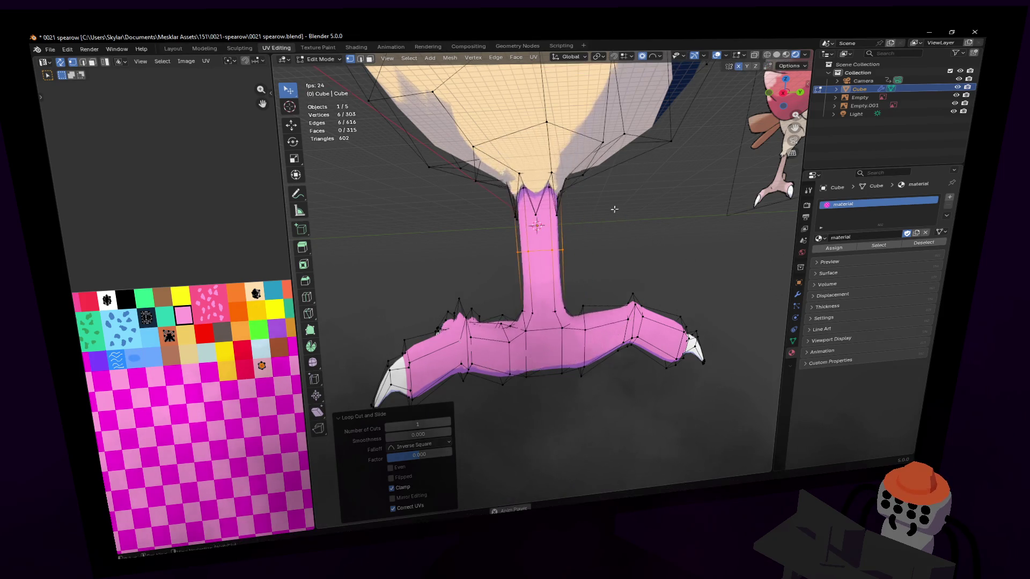
pyautogui.click(657, 58)
pyautogui.click(641, 92)
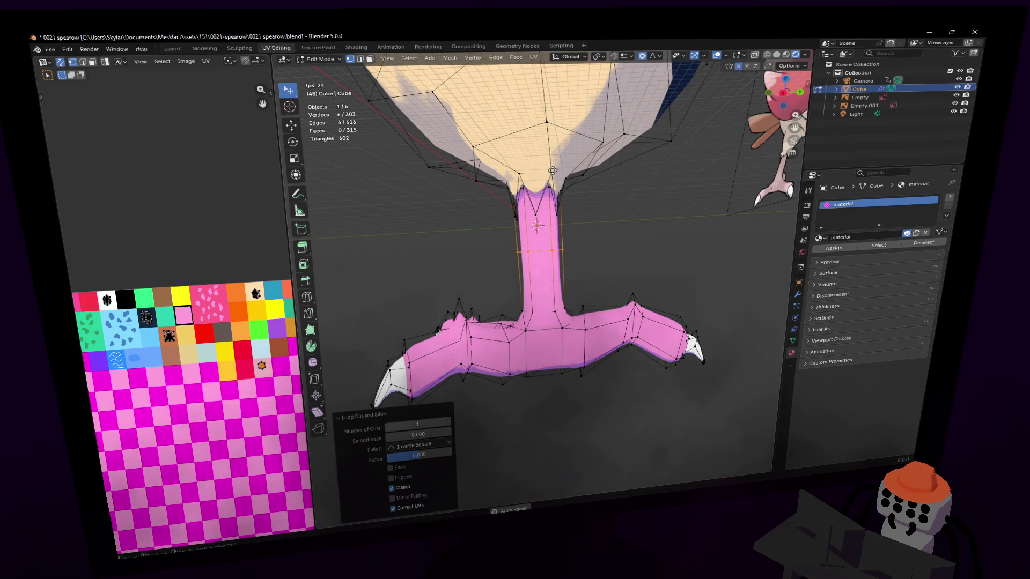
pyautogui.press('g')
pyautogui.press('Escape')
pyautogui.moveTo(581, 168); pyautogui.dragTo(602, 217, button='middle')
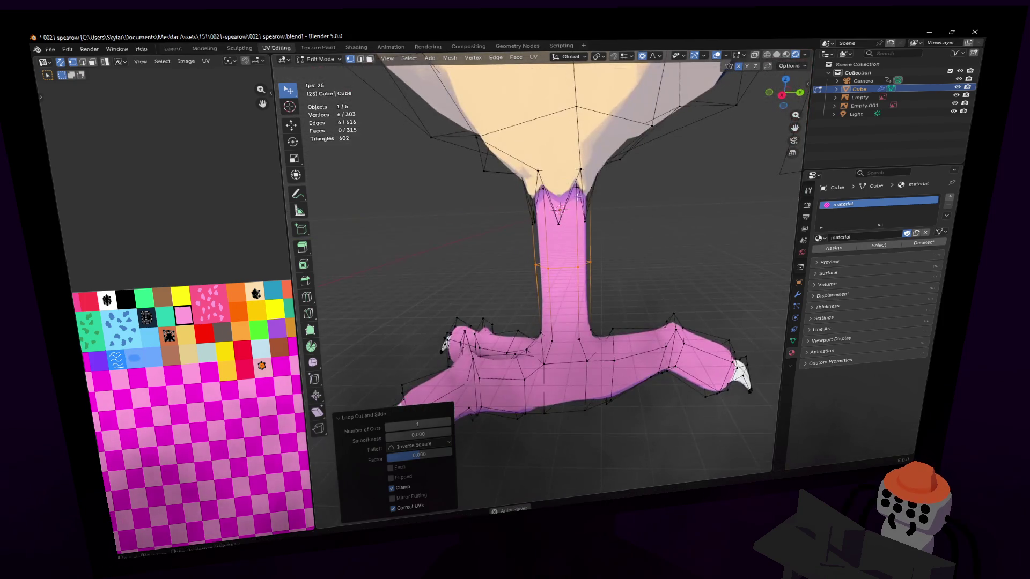
pyautogui.keyDown('shift'); pyautogui.click(602, 217); pyautogui.keyUp('shift')
pyautogui.press('w')
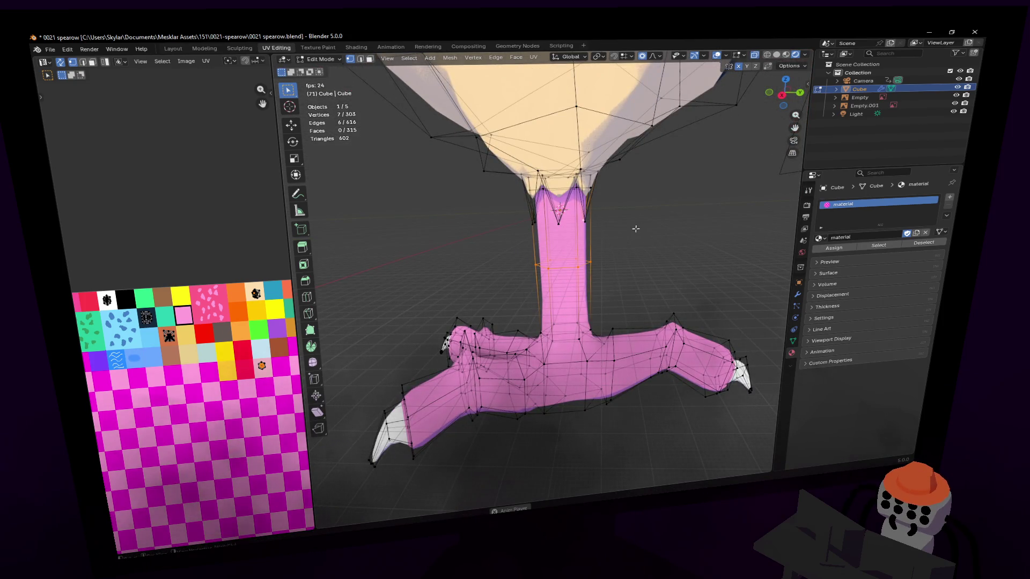
# Circle-select the upper leg vertices and bend them forward along Y with proportional falloff.
pyautogui.moveTo(592, 221); pyautogui.dragTo(510, 224)
pyautogui.press('g')
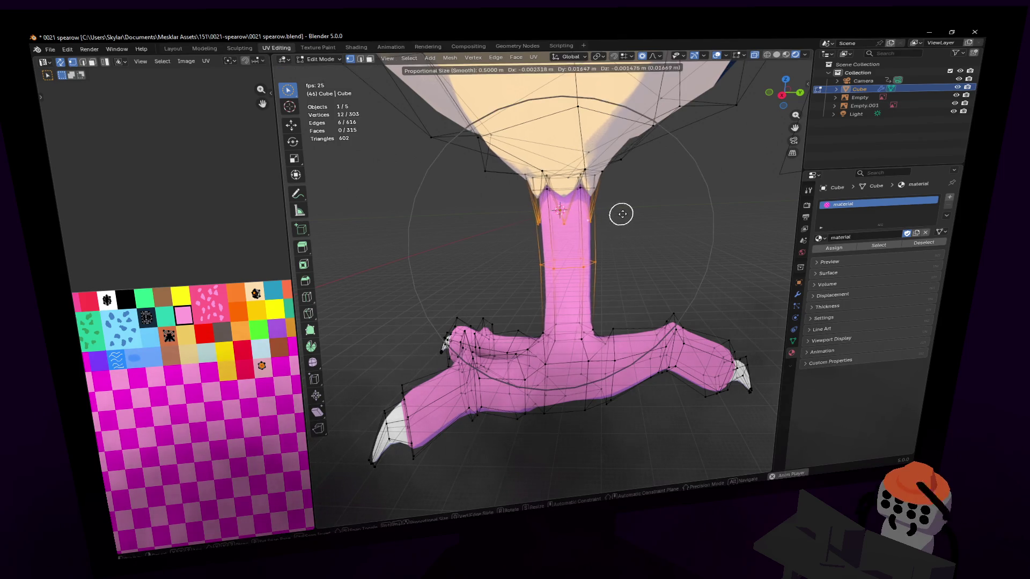
pyautogui.press('y')
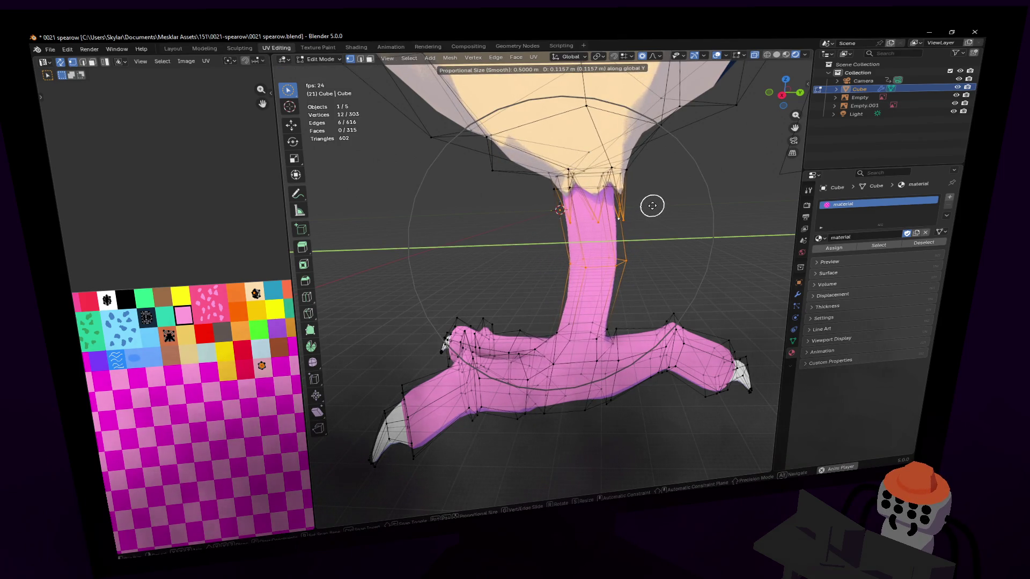
pyautogui.press('Escape')
pyautogui.moveTo(644, 202)
pyautogui.mouseDown(button='middle')
pyautogui.moveTo(557, 212)
pyautogui.moveTo(574, 207)
pyautogui.mouseUp(button='middle')
pyautogui.press('g')
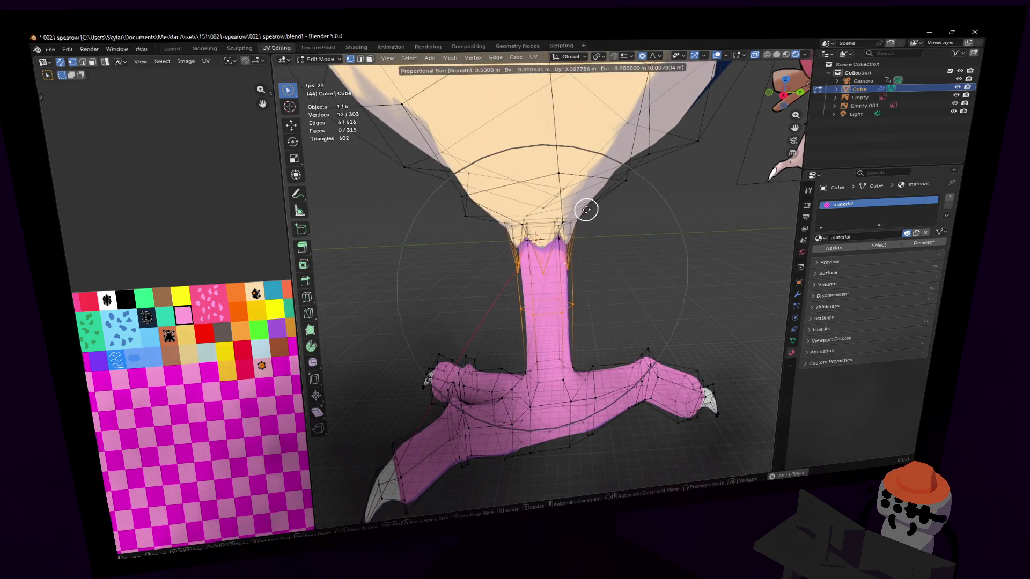
pyautogui.press('y')
pyautogui.click(603, 199)
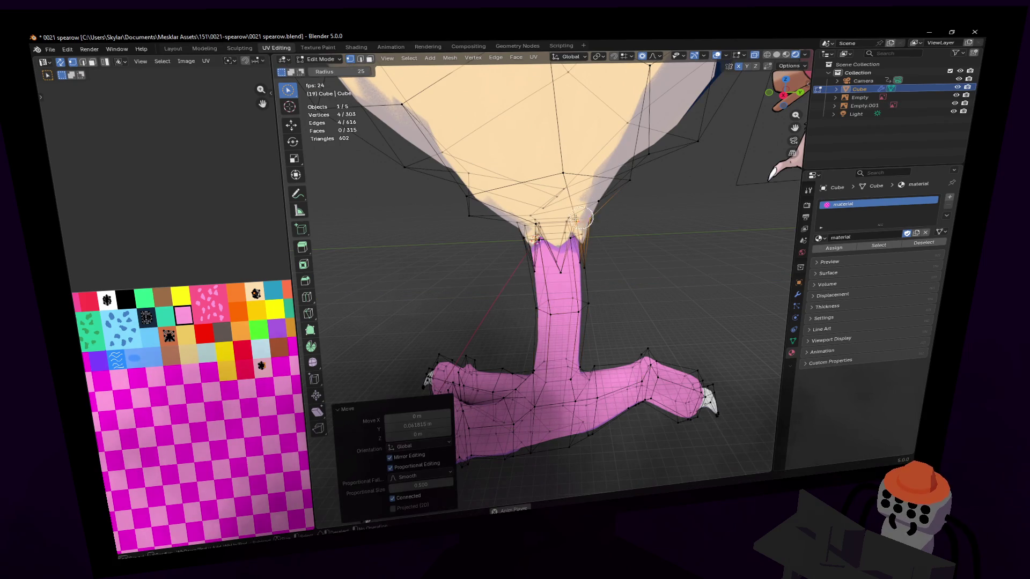
# Adjust the selection and rotate the upper leg about X where it joins the body.
pyautogui.moveTo(528, 228); pyautogui.dragTo(660, 226)
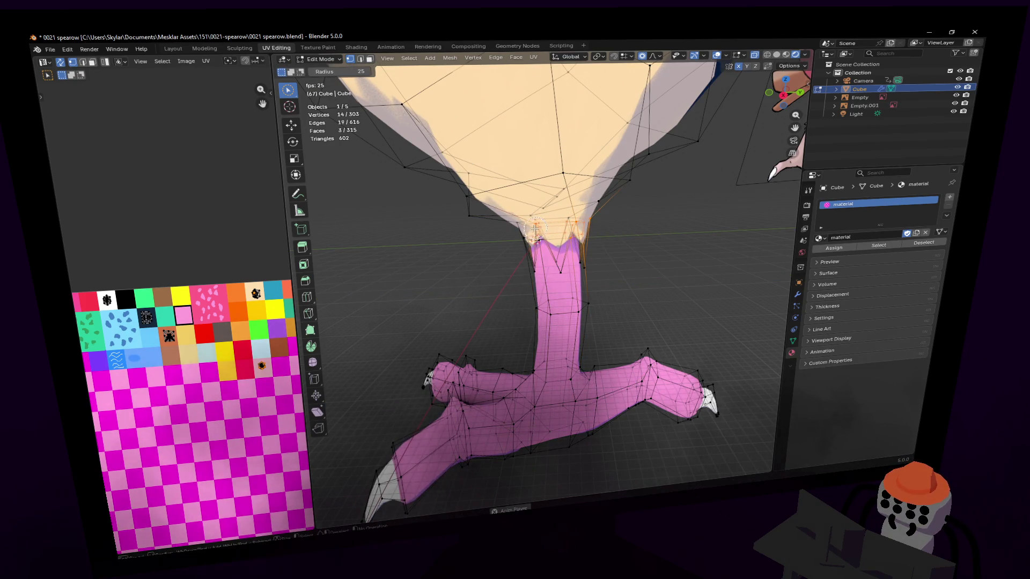
pyautogui.keyDown('ctrl'); pyautogui.moveTo(516, 249); pyautogui.dragTo(561, 225); pyautogui.keyUp('ctrl')
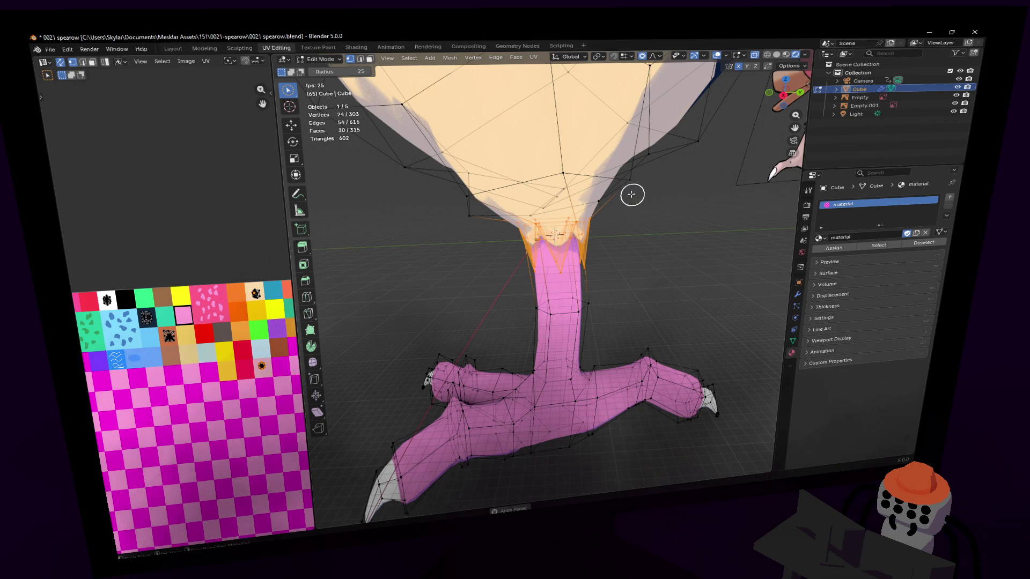
pyautogui.press('r')
pyautogui.press('x')
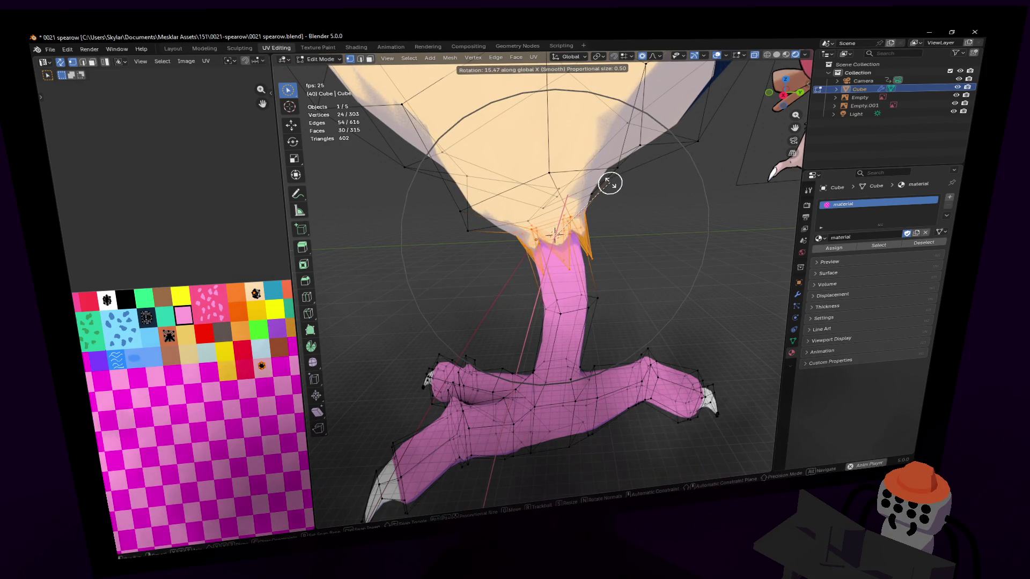
pyautogui.click(605, 179)
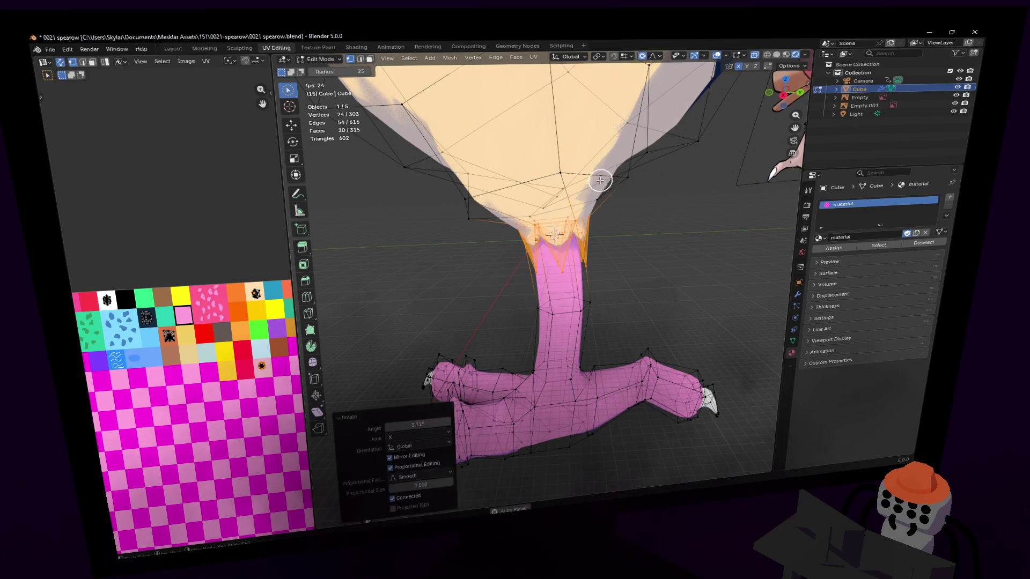
# Tilt the horizontal loop around the upper leg with a free rotation and review the bird.
pyautogui.keyDown('alt'); pyautogui.click(598, 174); pyautogui.keyUp('alt')
pyautogui.keyDown('alt'); pyautogui.click(593, 179); pyautogui.keyUp('alt')
pyautogui.press('r')
pyautogui.click(617, 65)
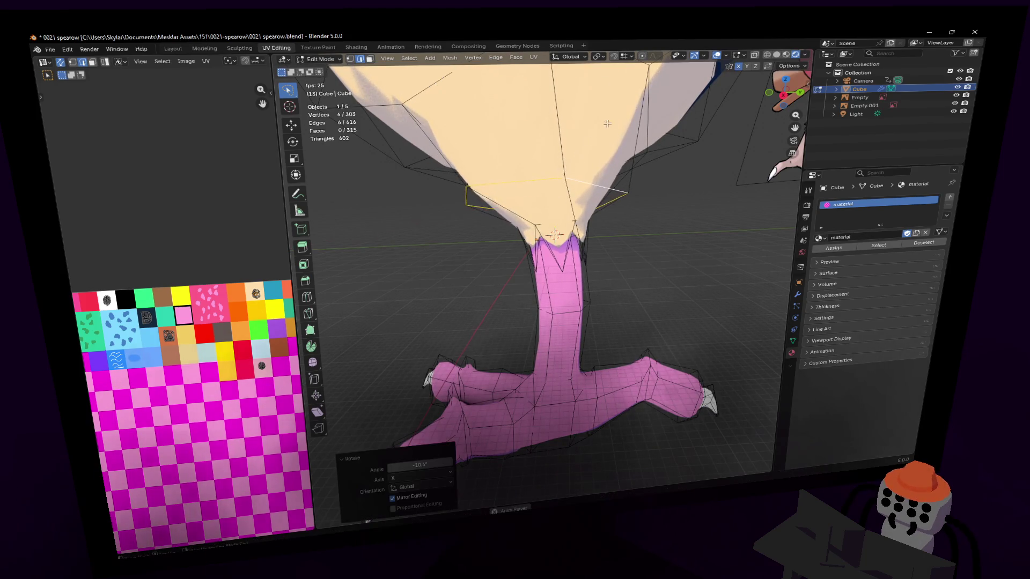
pyautogui.scroll(-5, 588, 116)
pyautogui.moveTo(588, 116); pyautogui.dragTo(612, 161, button='middle')
pyautogui.moveTo(547, 242); pyautogui.dragTo(564, 209, button='middle')
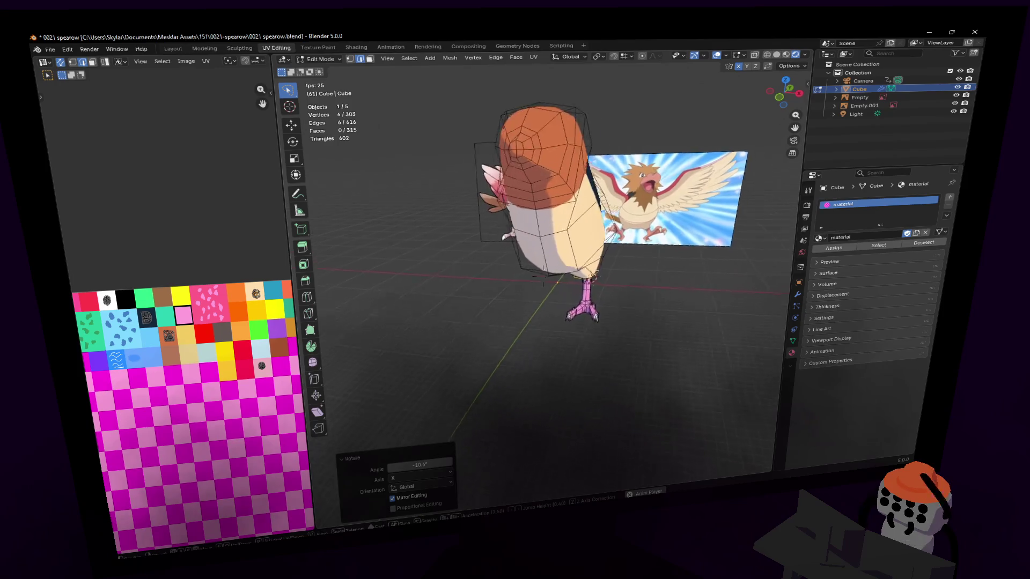
pyautogui.scroll(4, 564, 242)
# Select the linked legs and lower body vertices and shift them into place.
pyautogui.moveTo(543, 276); pyautogui.dragTo(541, 274, button='middle')
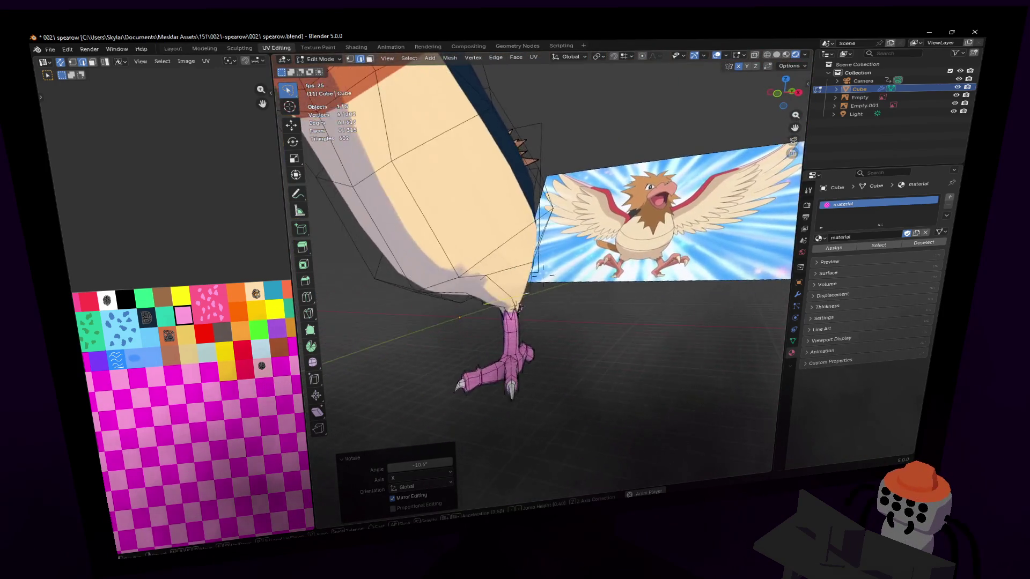
pyautogui.press('Tab')
pyautogui.moveTo(512, 312)
pyautogui.mouseDown(button='middle')
pyautogui.moveTo(547, 274)
pyautogui.moveTo(626, 242)
pyautogui.mouseUp(button='middle')
pyautogui.press('Tab')
pyautogui.press('1')
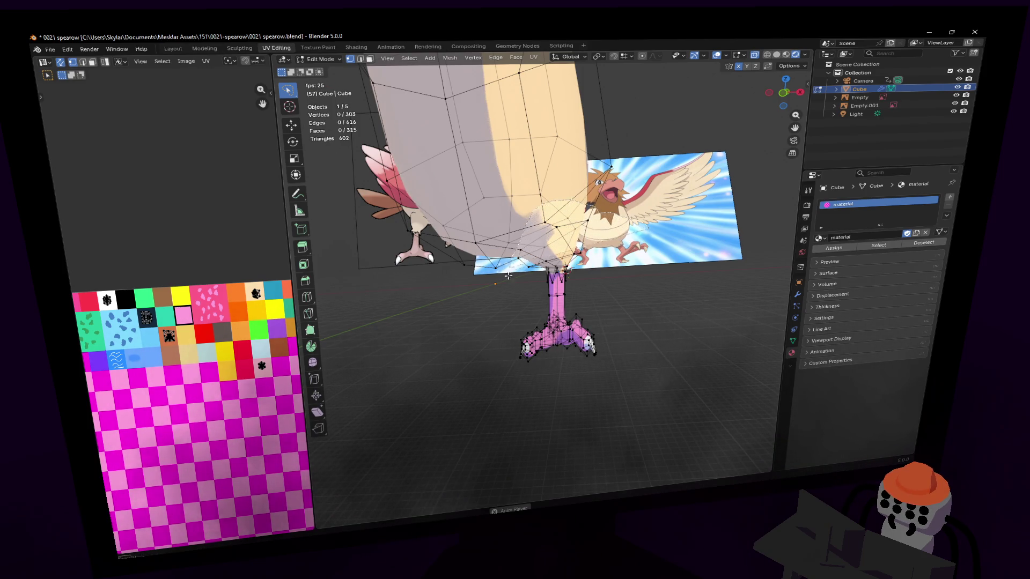
pyautogui.press('l')
pyautogui.press('g')
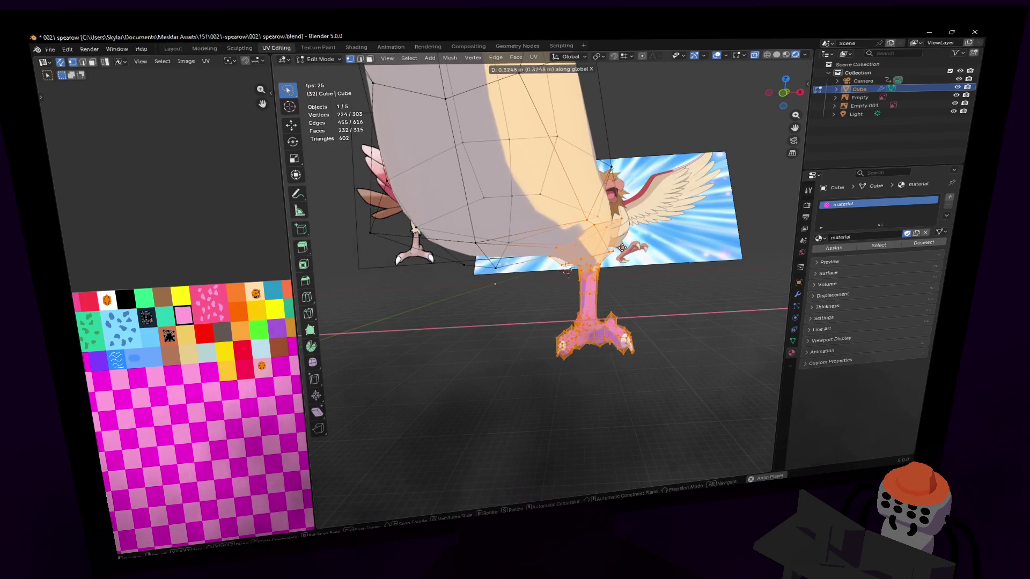
pyautogui.click(608, 249)
# Nudge individual cream belly vertices along X and Z to reshape the body's underside.
pyautogui.moveTo(608, 249)
pyautogui.mouseDown(button='middle')
pyautogui.moveTo(601, 198)
pyautogui.moveTo(621, 196)
pyautogui.mouseUp(button='middle')
pyautogui.click(602, 200)
pyautogui.press('g')
pyautogui.press('x')
pyautogui.click(612, 198)
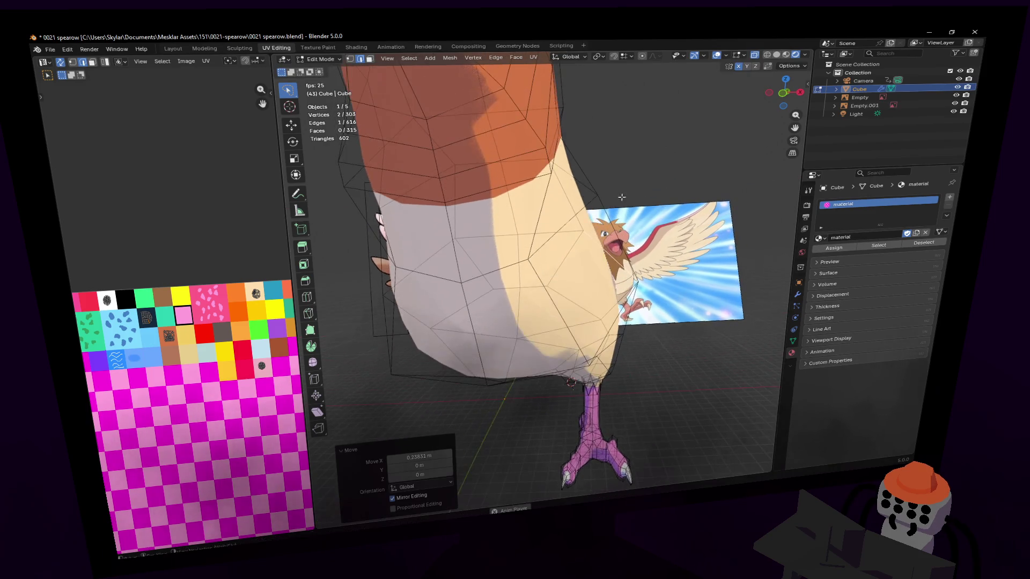
pyautogui.click(515, 252)
pyautogui.press('g')
pyautogui.press('x')
pyautogui.click(566, 248)
pyautogui.press('g')
pyautogui.press('z')
pyautogui.click(567, 265)
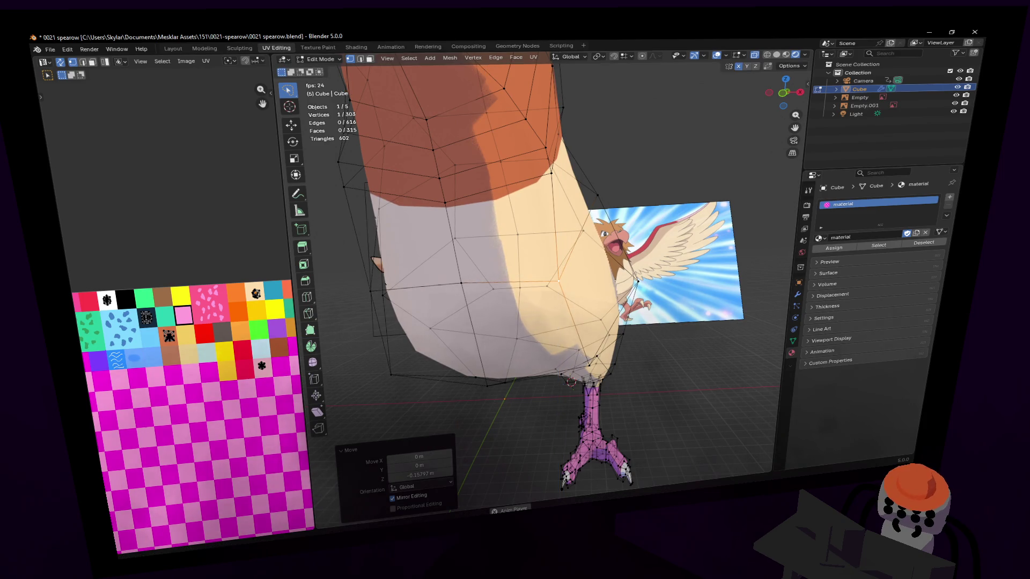
pyautogui.scroll(5, 653, 288)
pyautogui.moveTo(654, 287)
pyautogui.mouseDown(button='middle')
pyautogui.moveTo(675, 297)
pyautogui.moveTo(643, 285)
pyautogui.mouseUp(button='middle')
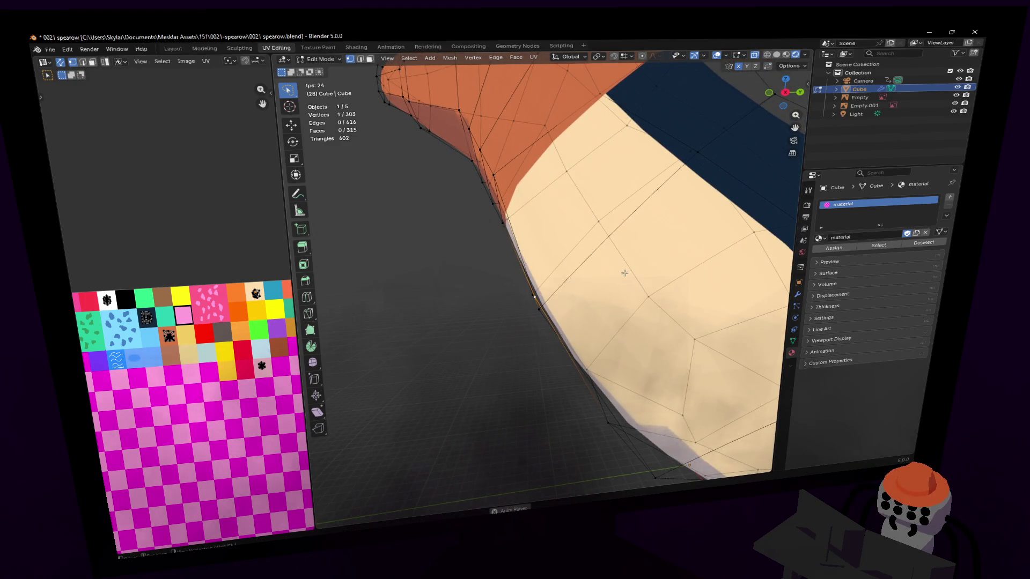
# Reposition a body-side vertex with axis-locked and free moves to smooth the belly contour.
pyautogui.press('g')
pyautogui.press('x')
pyautogui.click(592, 296)
pyautogui.press('g')
pyautogui.press('z')
pyautogui.click(595, 328)
pyautogui.press('g')
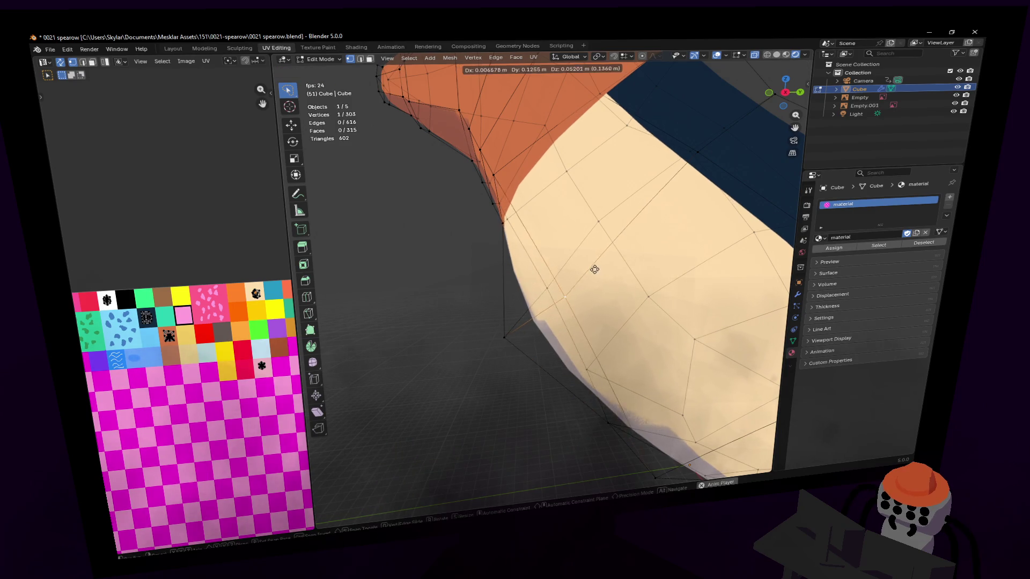
pyautogui.click(650, 396)
# Move a body outline vertex and check the head against the reference image.
pyautogui.moveTo(650, 396); pyautogui.dragTo(543, 273, button='middle')
pyautogui.press('g')
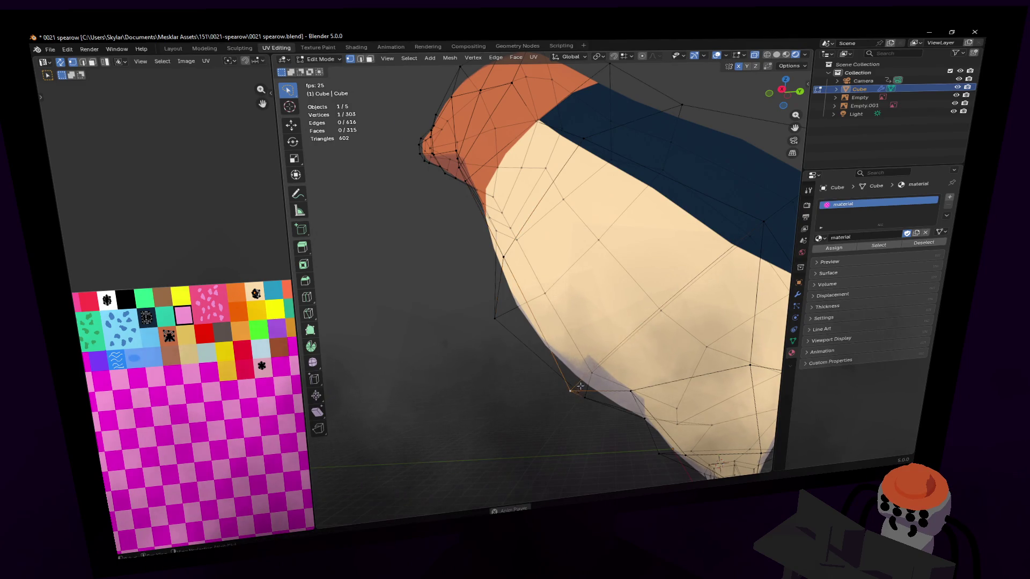
pyautogui.click(611, 358)
pyautogui.moveTo(611, 357); pyautogui.dragTo(544, 276, button='middle')
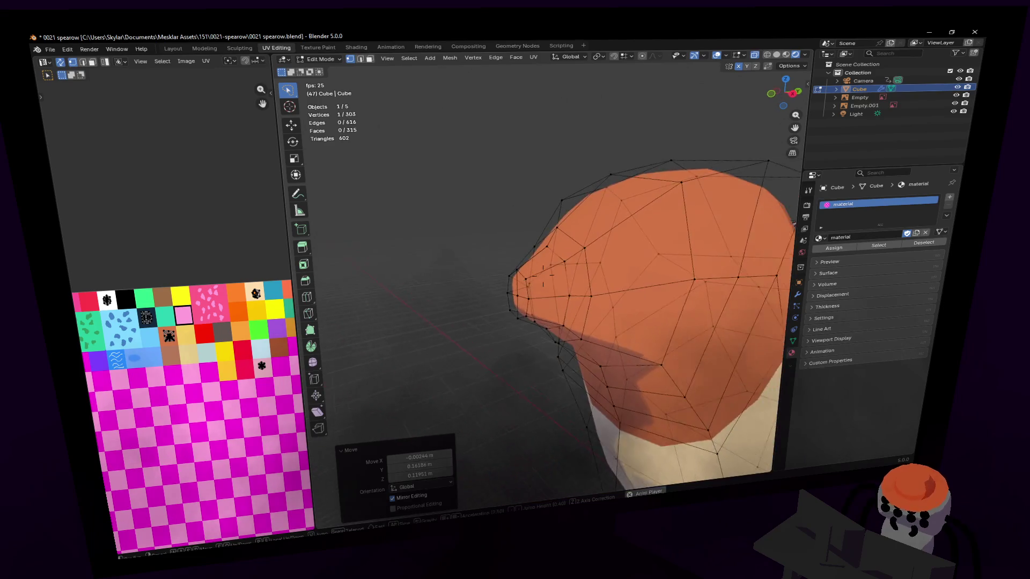
pyautogui.click(561, 309)
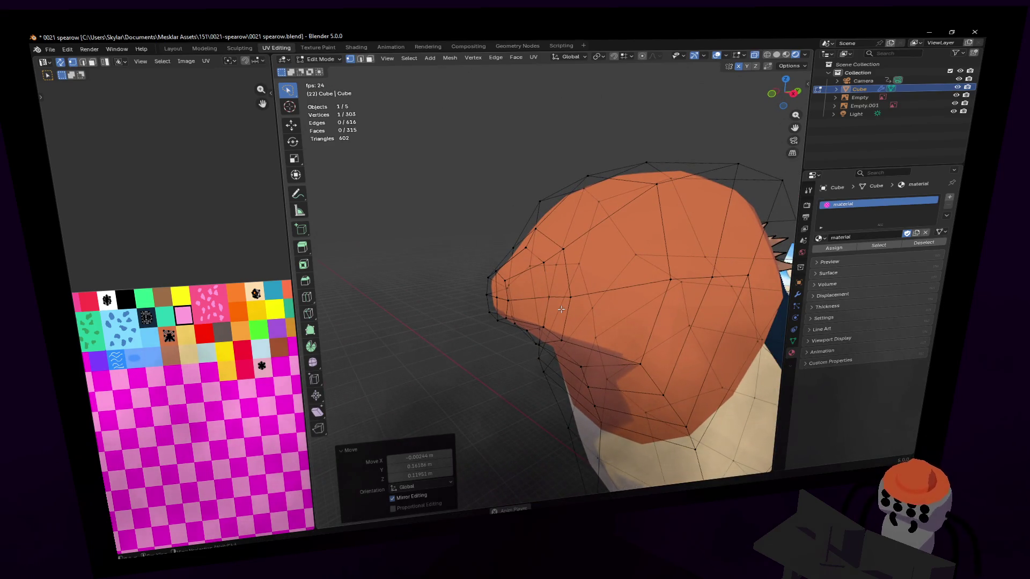
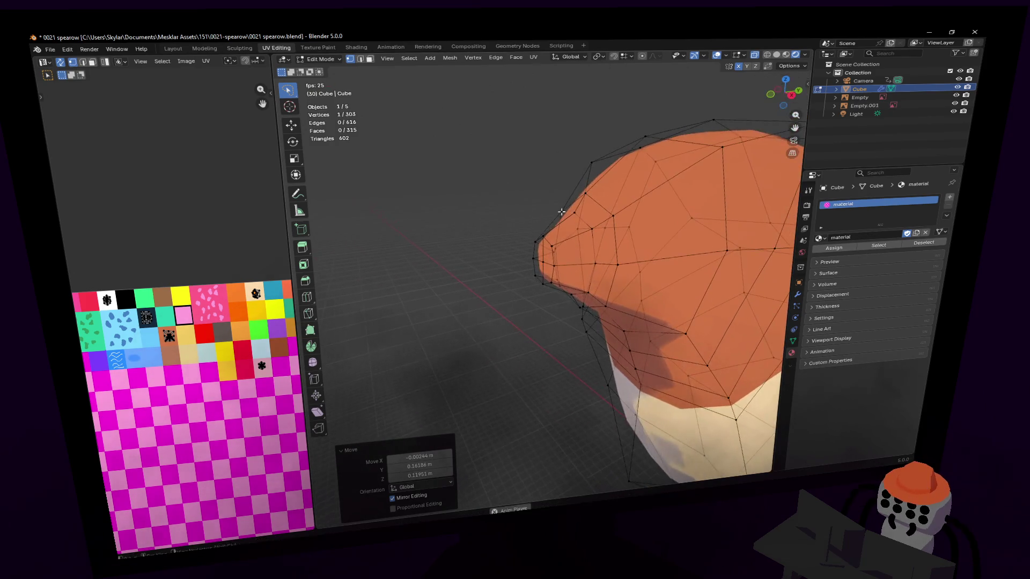
# Raise the Spearow reference image higher along Z.
pyautogui.moveTo(544, 276); pyautogui.dragTo(612, 266, button='middle')
pyautogui.press('Tab')
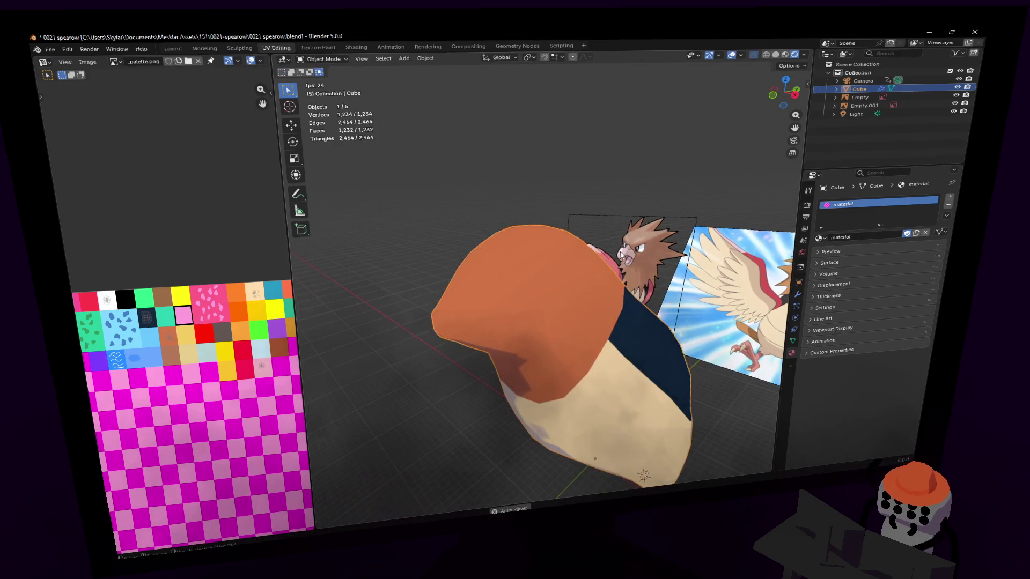
pyautogui.click(636, 256)
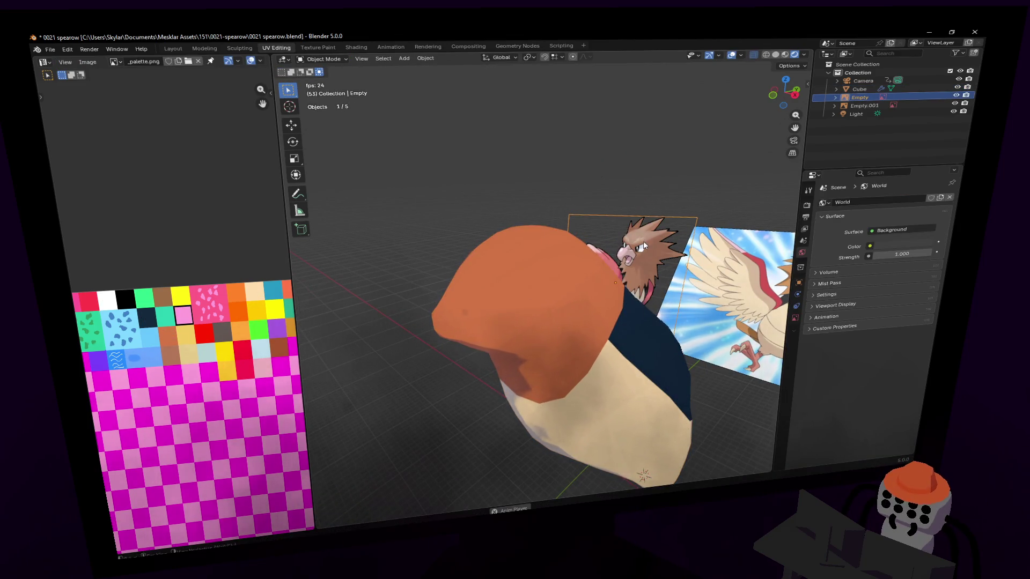
pyautogui.moveTo(643, 240); pyautogui.dragTo(637, 163)
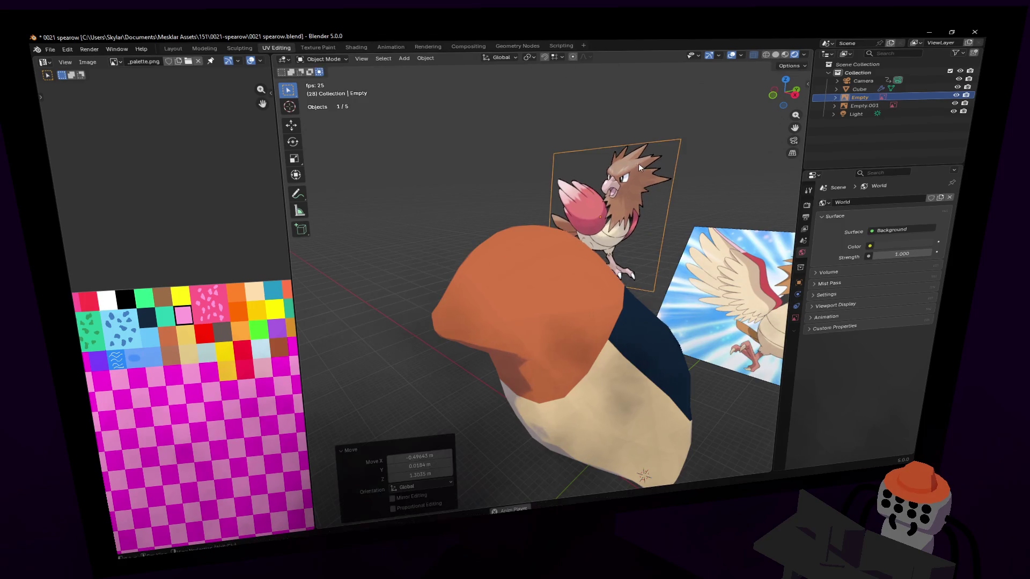
pyautogui.press('g')
pyautogui.press('z')
pyautogui.click(630, 120)
# Select the bird mesh and inspect the beak faces before returning to object mode.
pyautogui.click(558, 315)
pyautogui.press('Tab')
pyautogui.click(544, 276)
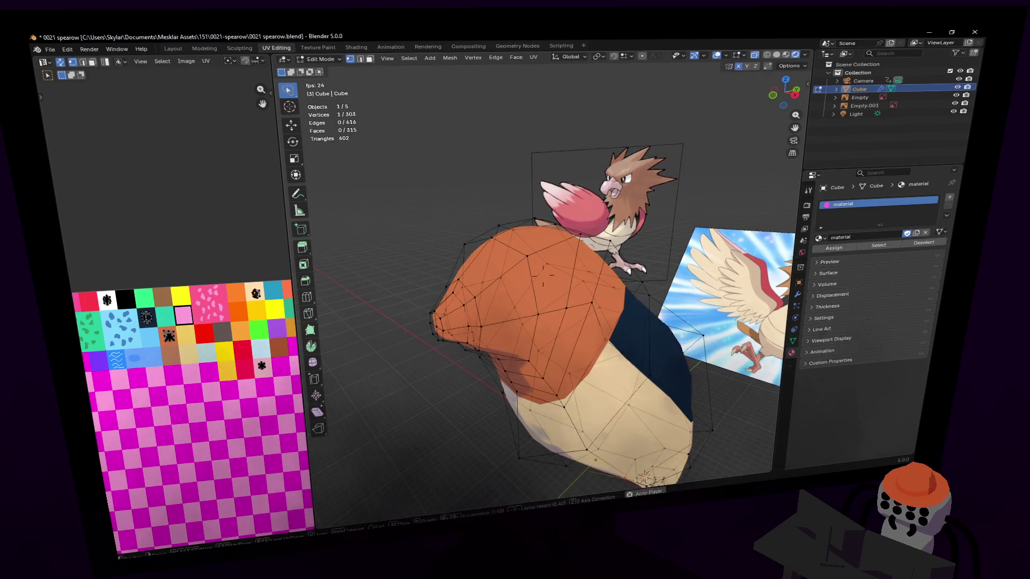
pyautogui.press('3')
pyautogui.scroll(4, 542, 275)
pyautogui.moveTo(542, 275); pyautogui.dragTo(531, 241, button='middle')
pyautogui.keyDown('ctrl'); pyautogui.moveTo(531, 242); pyautogui.dragTo(524, 351, button='right'); pyautogui.keyUp('ctrl')
pyautogui.press('space')
pyautogui.moveTo(524, 352); pyautogui.dragTo(544, 275, button='middle')
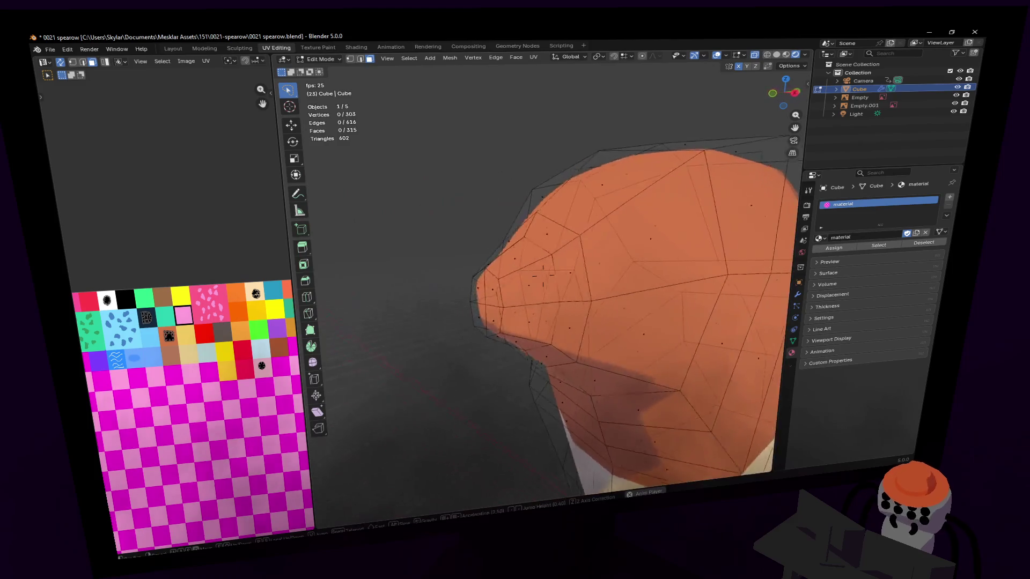
pyautogui.press('Tab')
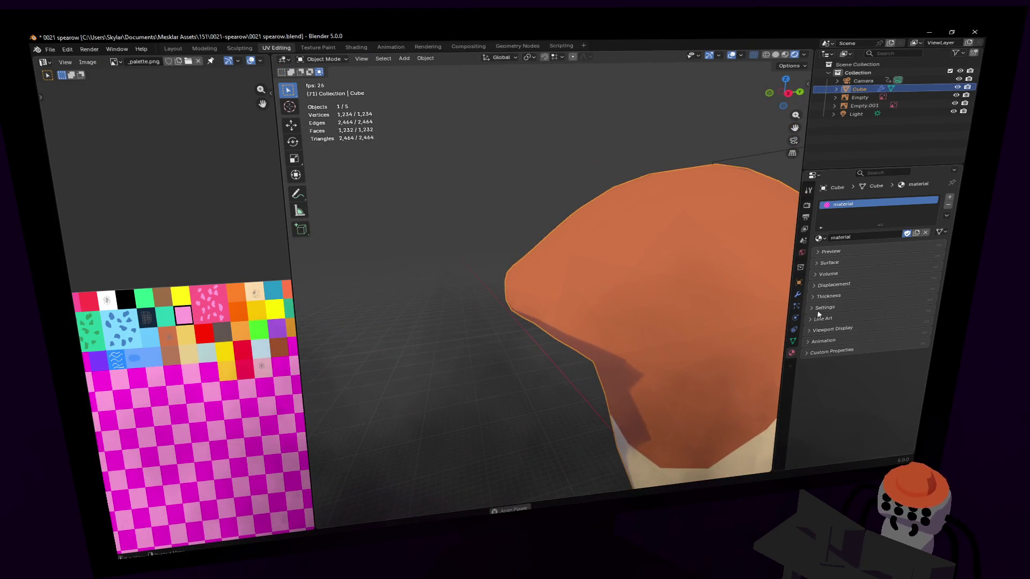
# Add a Mirror modifier to the bird mesh and move it above Subdivision.
pyautogui.click(797, 294)
pyautogui.click(870, 201)
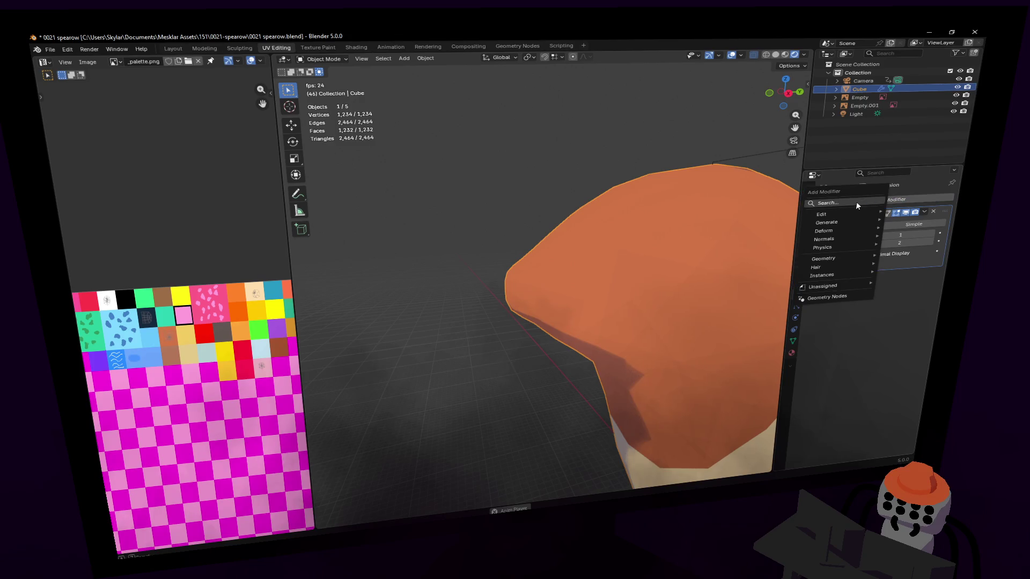
pyautogui.write('mirror')
pyautogui.press('Return')
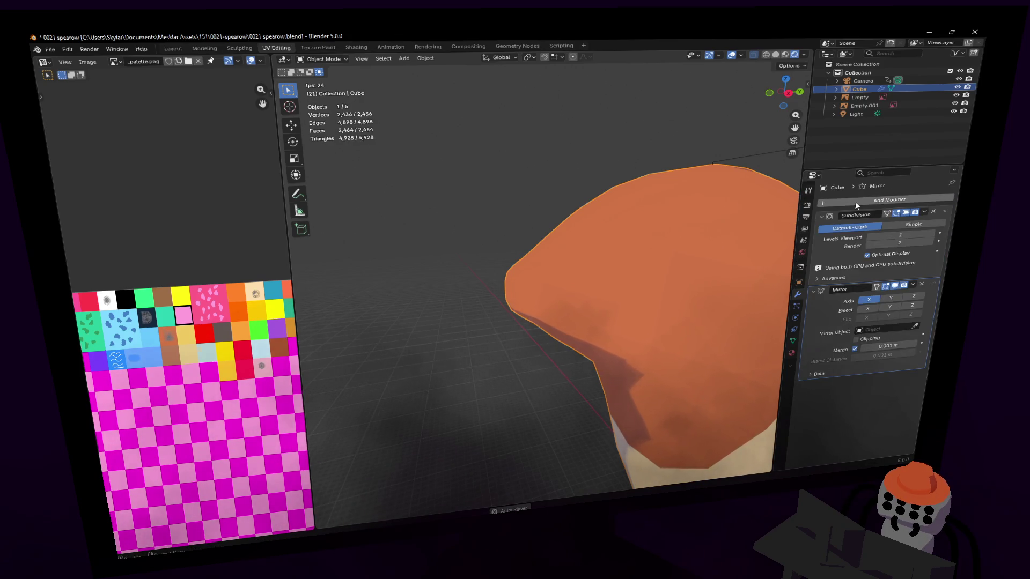
pyautogui.moveTo(937, 284); pyautogui.dragTo(949, 203)
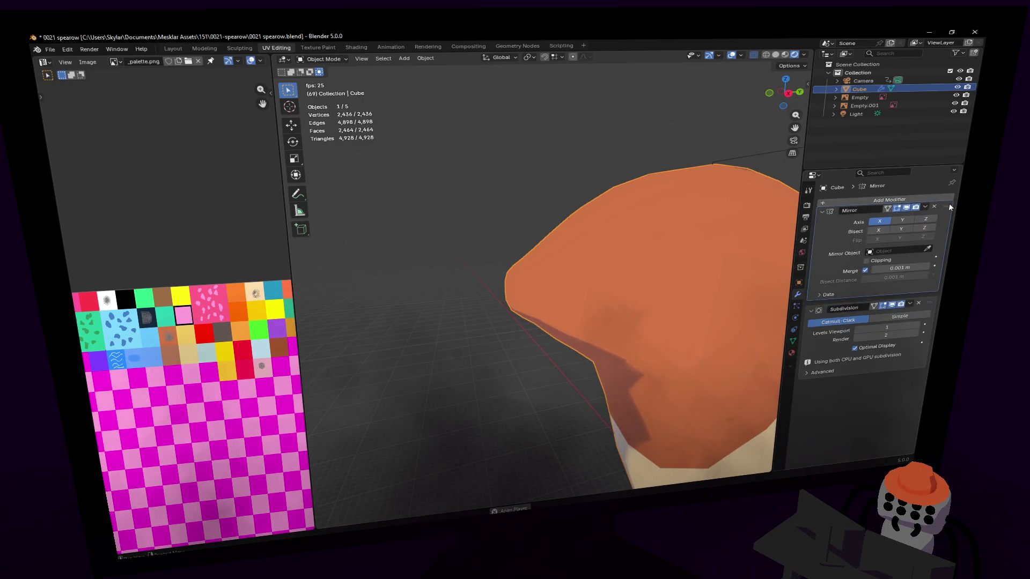
pyautogui.moveTo(546, 239)
pyautogui.mouseDown(button='middle')
pyautogui.moveTo(542, 276)
pyautogui.moveTo(579, 266)
pyautogui.moveTo(704, 313)
pyautogui.moveTo(601, 322)
pyautogui.mouseUp(button='middle')
pyautogui.click(878, 236)
# Test-move a head edge against the reference, cancel, and centre the view on it.
pyautogui.press('Tab')
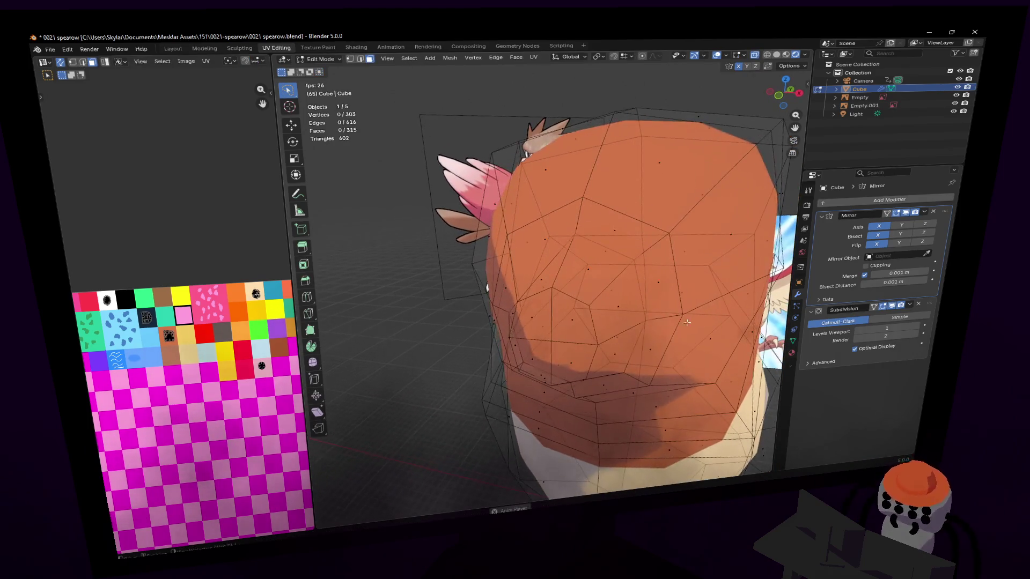
pyautogui.click(593, 322)
pyautogui.press('g')
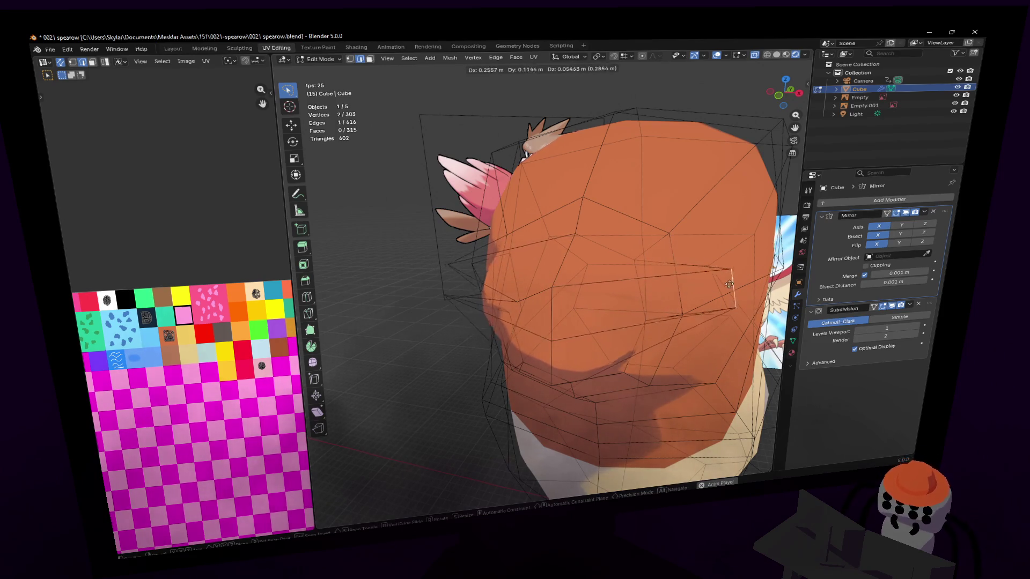
pyautogui.press('Escape')
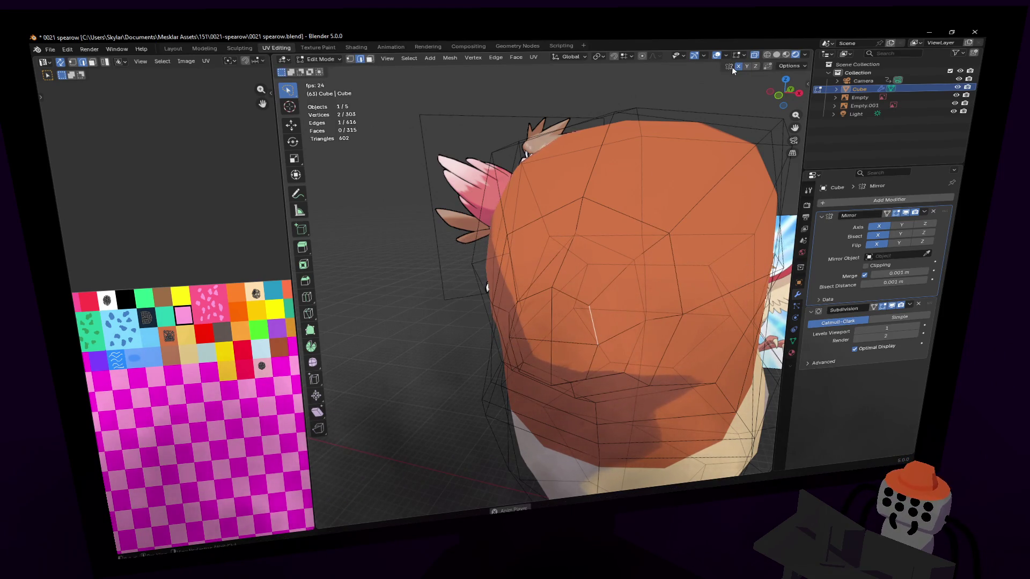
pyautogui.moveTo(677, 173); pyautogui.dragTo(636, 242, button='middle')
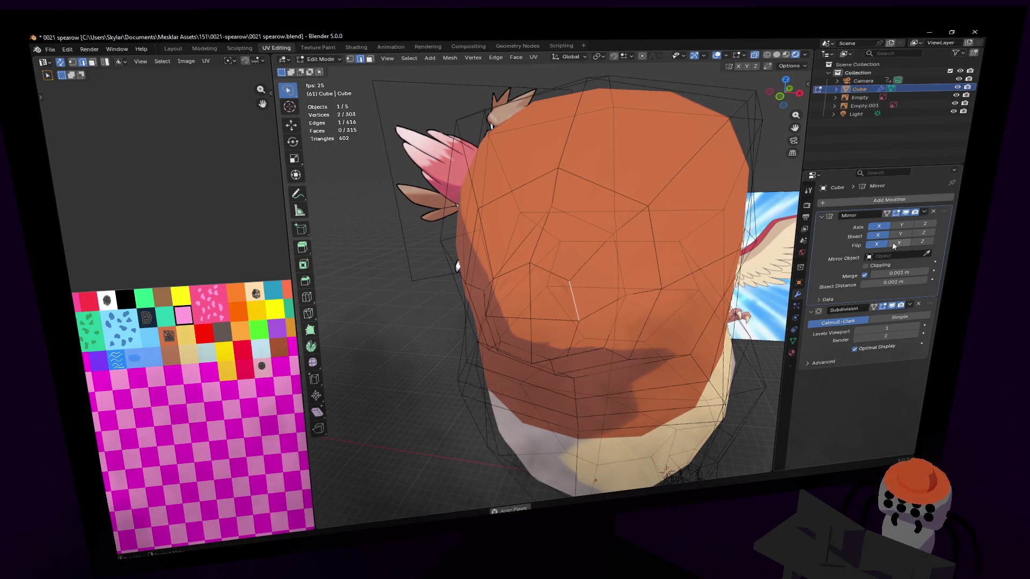
pyautogui.press('g')
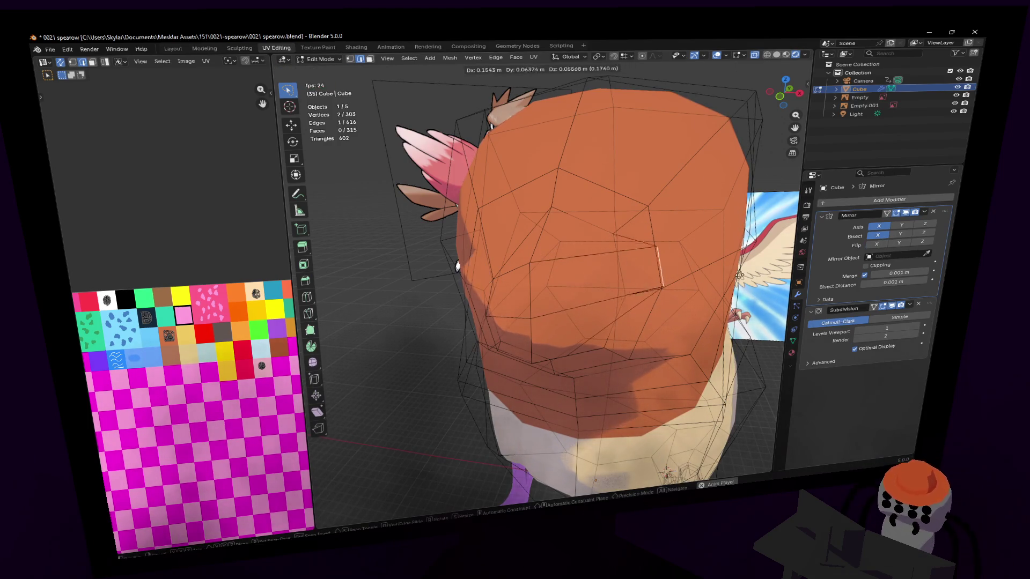
pyautogui.press('Escape')
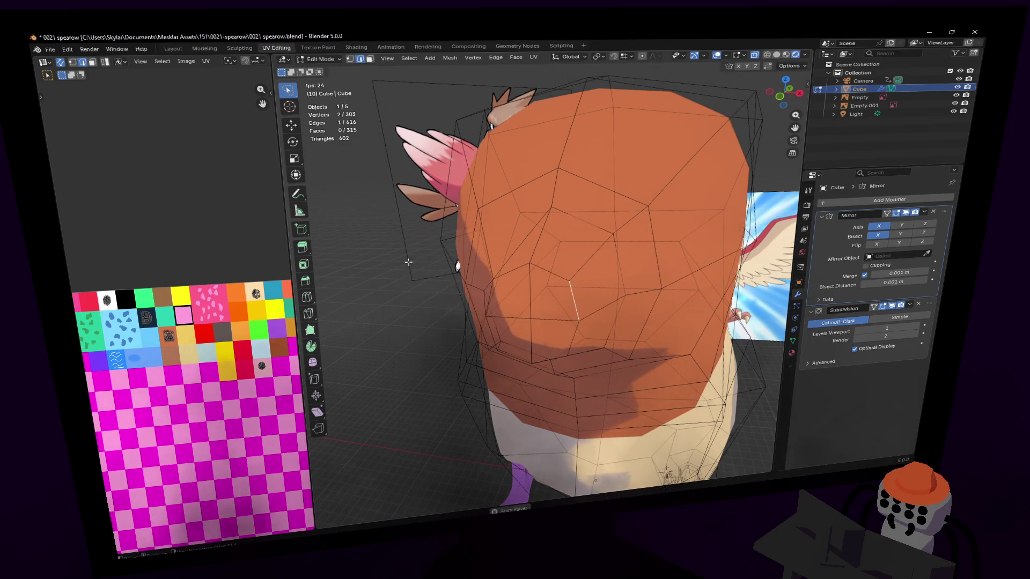
pyautogui.moveTo(480, 260); pyautogui.dragTo(543, 276, button='middle')
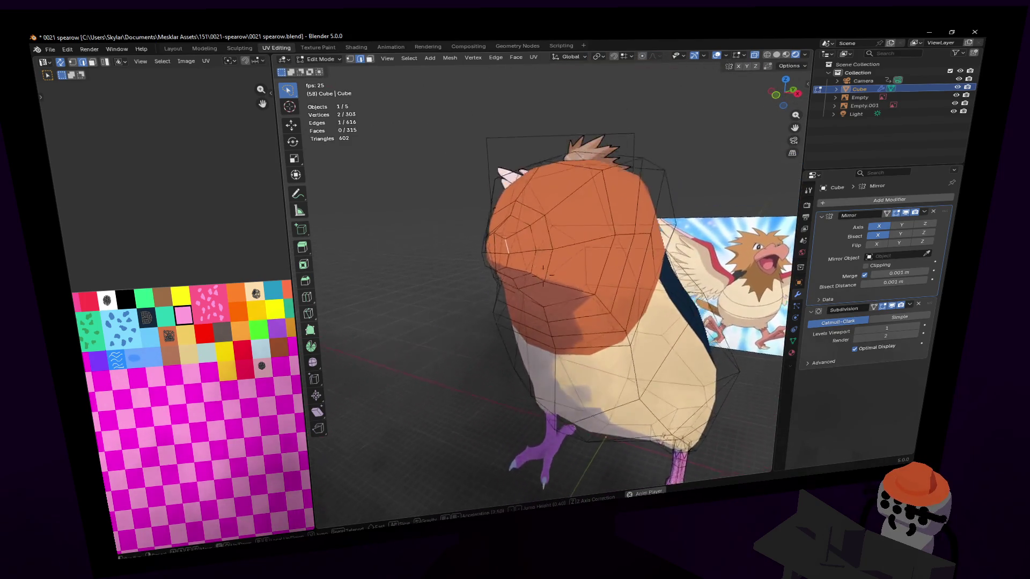
pyautogui.press('KP_Decimal')
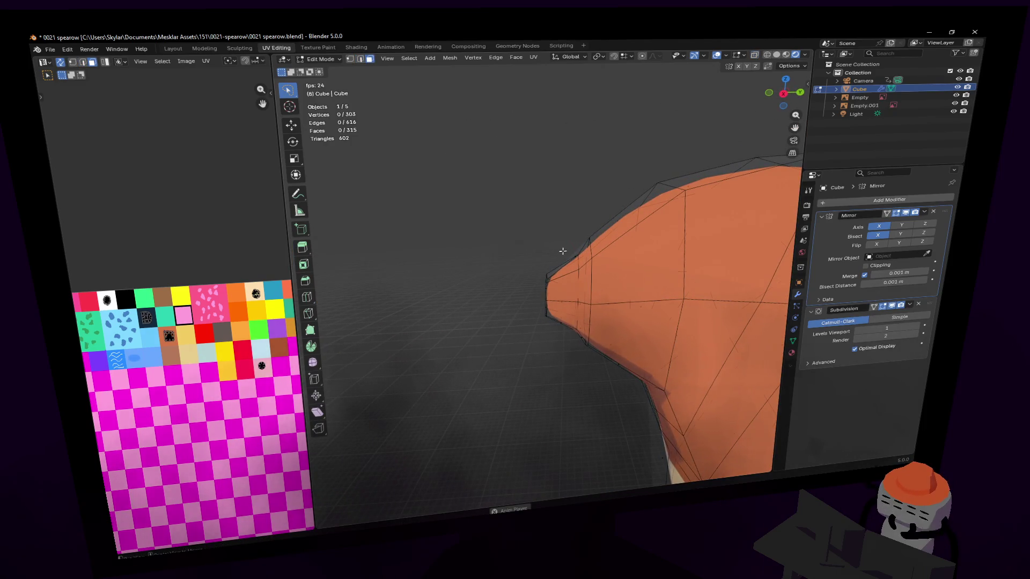
# Lasso-select the beak tip faces and unwrap them angle-based.
pyautogui.moveTo(557, 274); pyautogui.dragTo(551, 315)
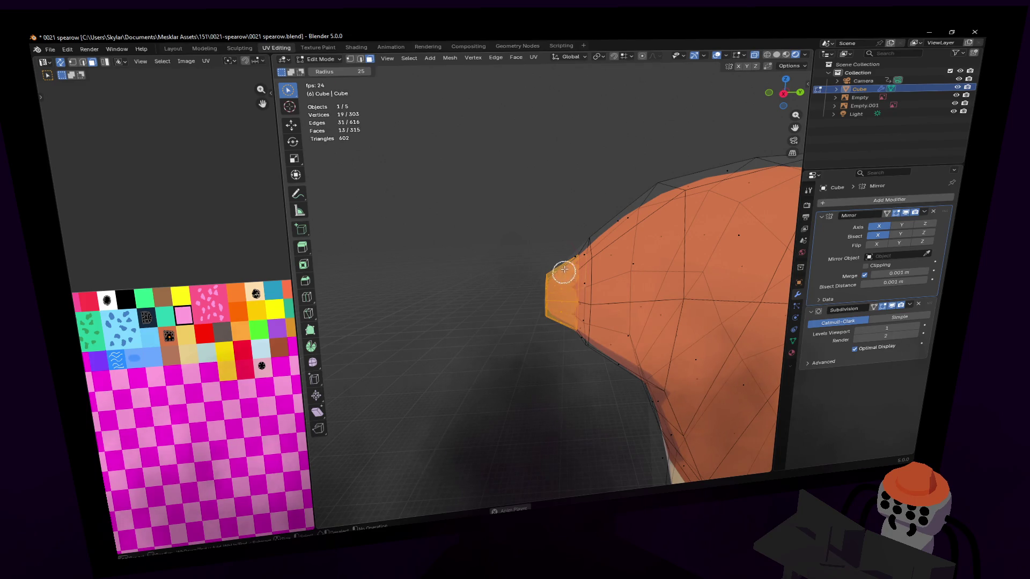
pyautogui.keyDown('ctrl'); pyautogui.moveTo(566, 253); pyautogui.dragTo(555, 250); pyautogui.keyUp('ctrl')
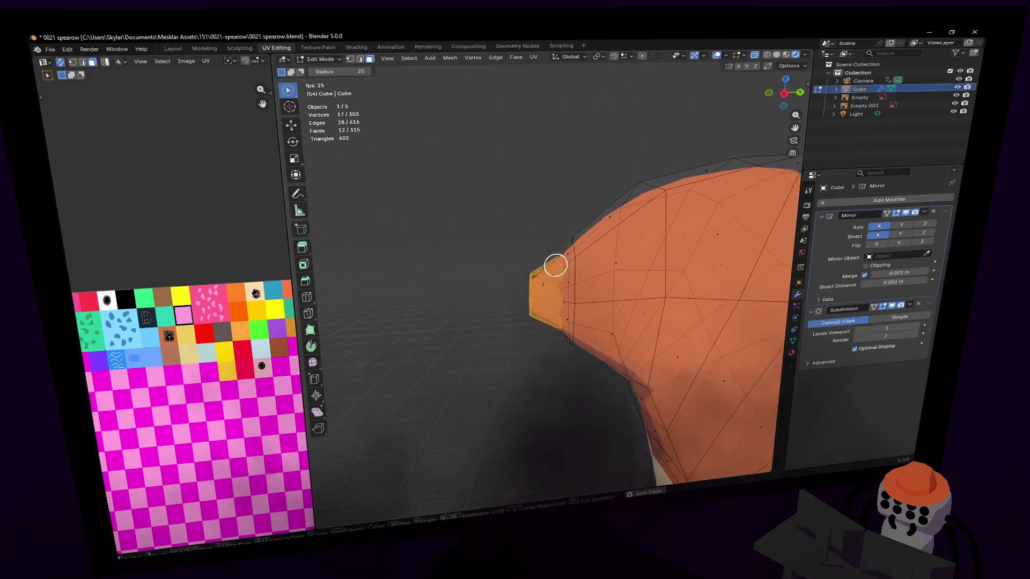
pyautogui.moveTo(555, 266); pyautogui.dragTo(552, 269, button='middle')
pyautogui.press('u')
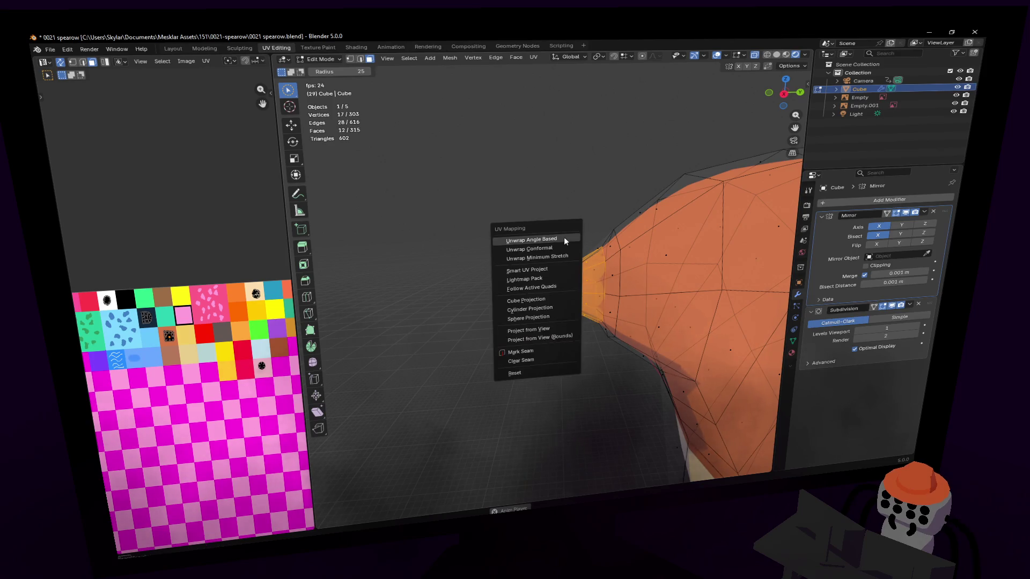
pyautogui.click(550, 256)
# Shrink the beak UV island and place it on the pink palette swatch, then check the result.
pyautogui.press('s')
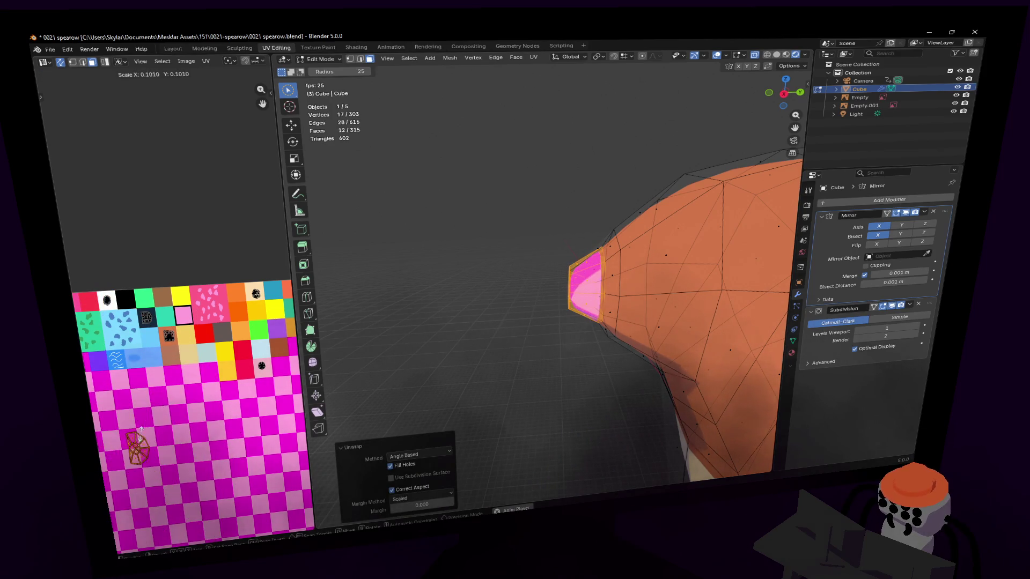
pyautogui.press('g')
pyautogui.press('Return')
pyautogui.moveTo(566, 281)
pyautogui.mouseDown(button='middle')
pyautogui.moveTo(677, 275)
pyautogui.moveTo(564, 322)
pyautogui.mouseUp(button='middle')
pyautogui.press('g')
pyautogui.press('Return')
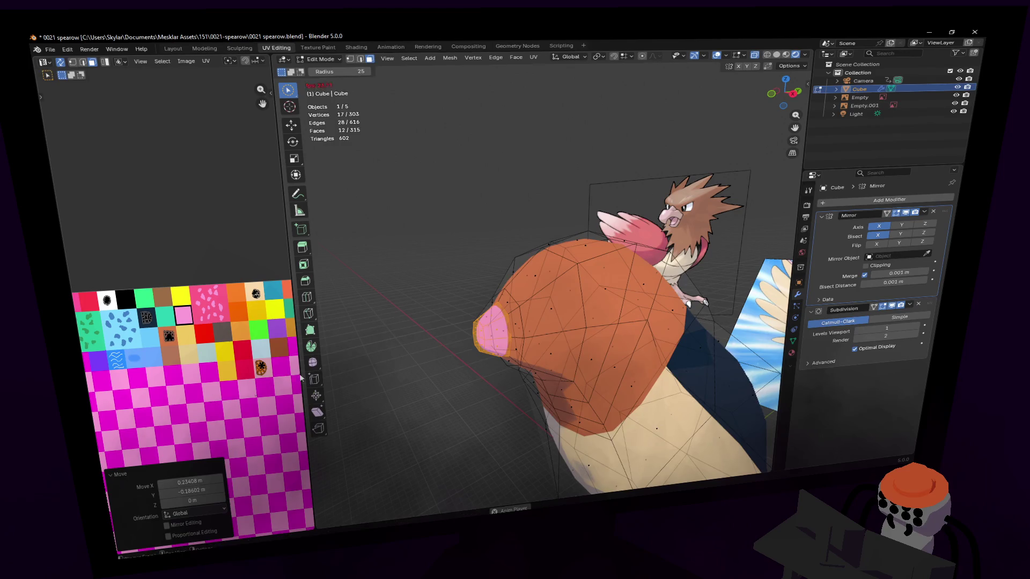
pyautogui.press('Tab')
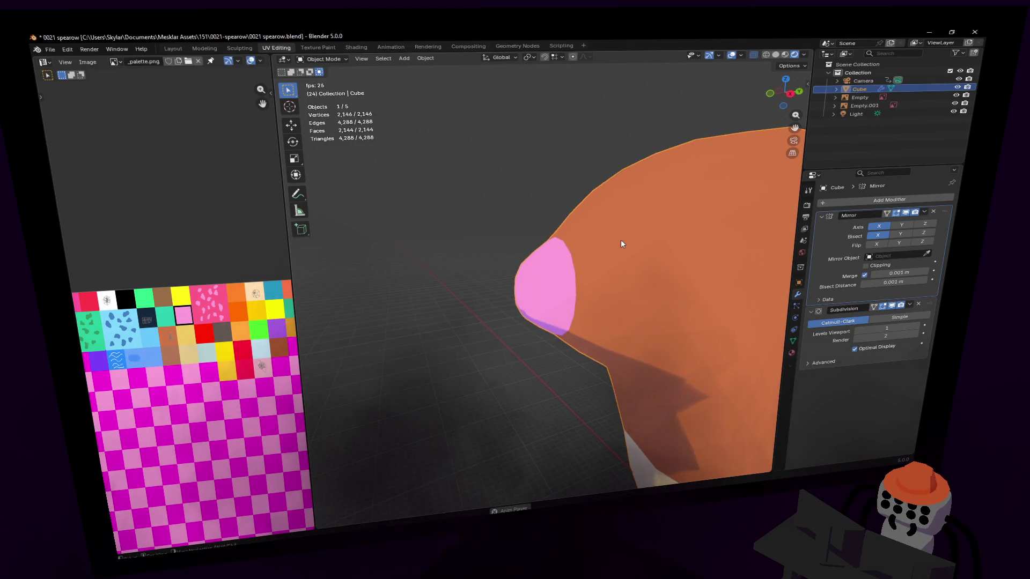
pyautogui.press('Tab')
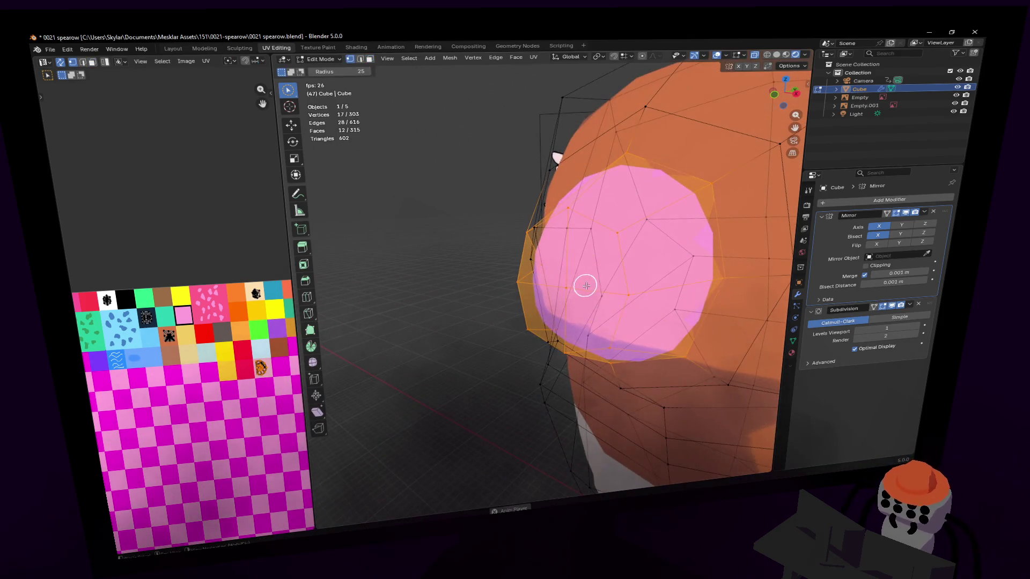
# Pull the beak tip vertex forward along Y into a sharper point.
pyautogui.click(575, 291)
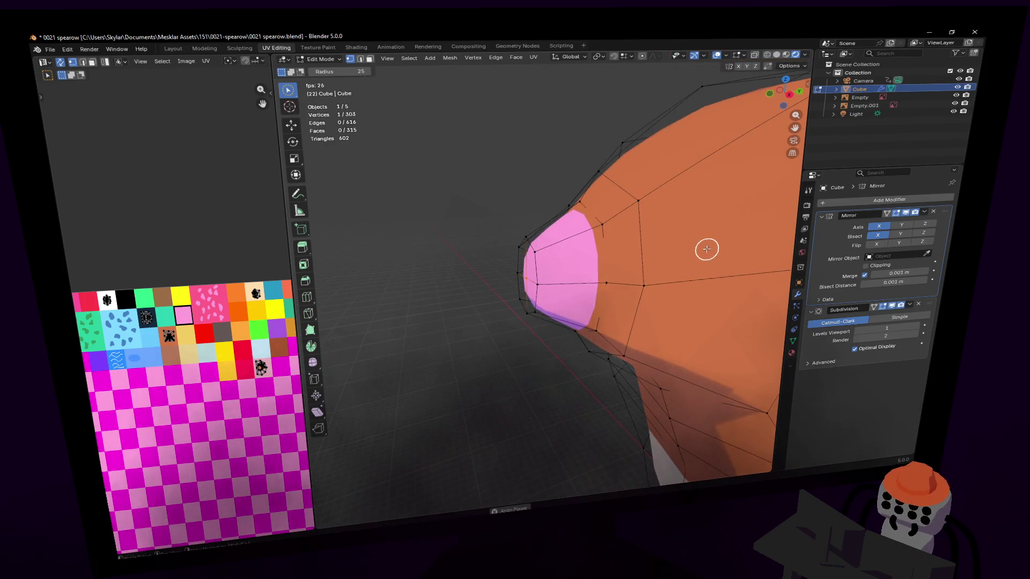
pyautogui.press('g')
pyautogui.press('y')
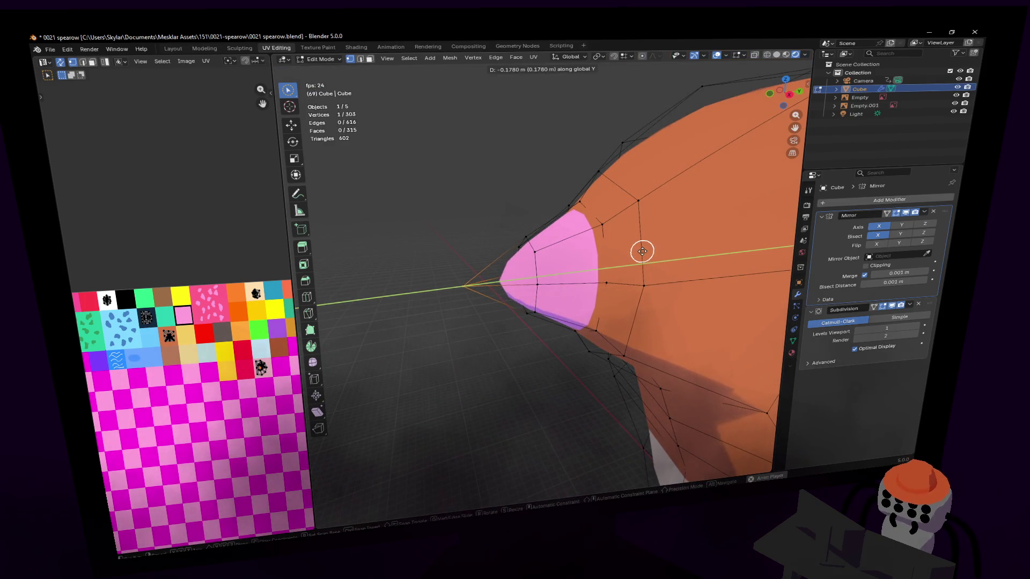
pyautogui.click(620, 253)
pyautogui.press('c')
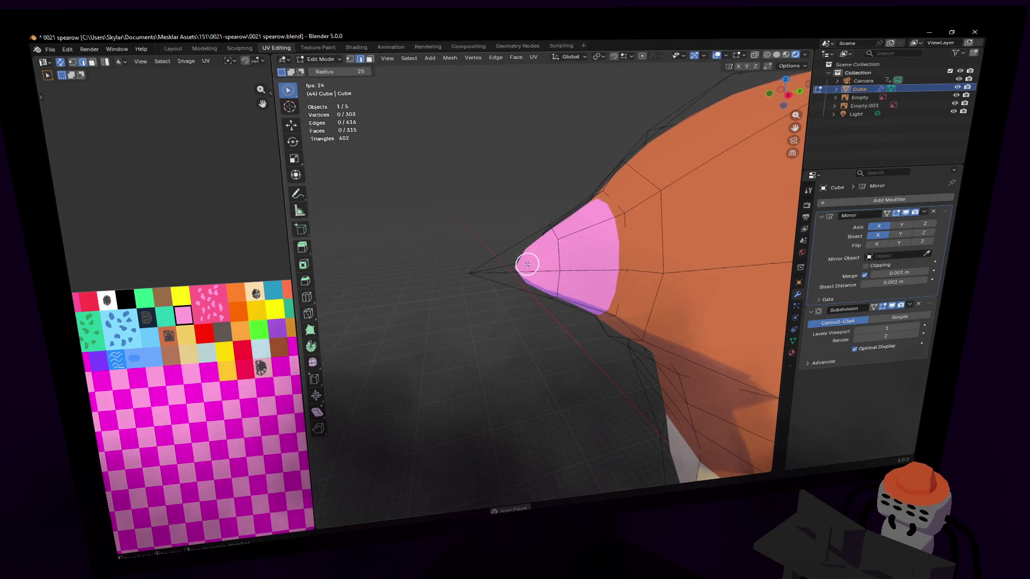
pyautogui.press('Escape')
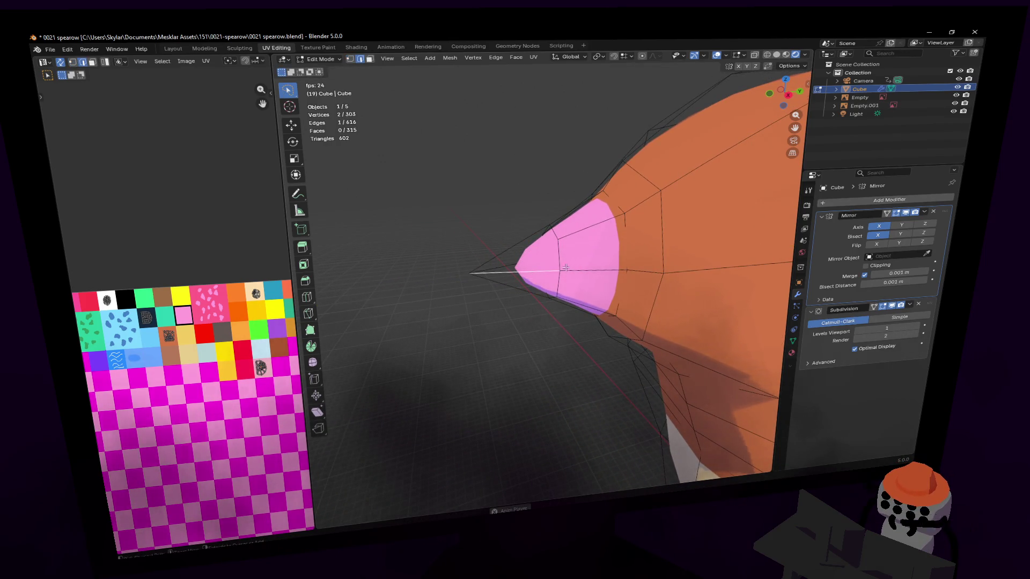
# Select three vertices around the beak tip.
pyautogui.click(557, 267)
pyautogui.moveTo(556, 267)
pyautogui.mouseDown(button='middle')
pyautogui.moveTo(548, 265)
pyautogui.moveTo(565, 258)
pyautogui.mouseUp(button='middle')
pyautogui.keyDown('shift'); pyautogui.click(557, 268); pyautogui.keyUp('shift')
pyautogui.keyDown('shift'); pyautogui.click(518, 266); pyautogui.keyUp('shift')
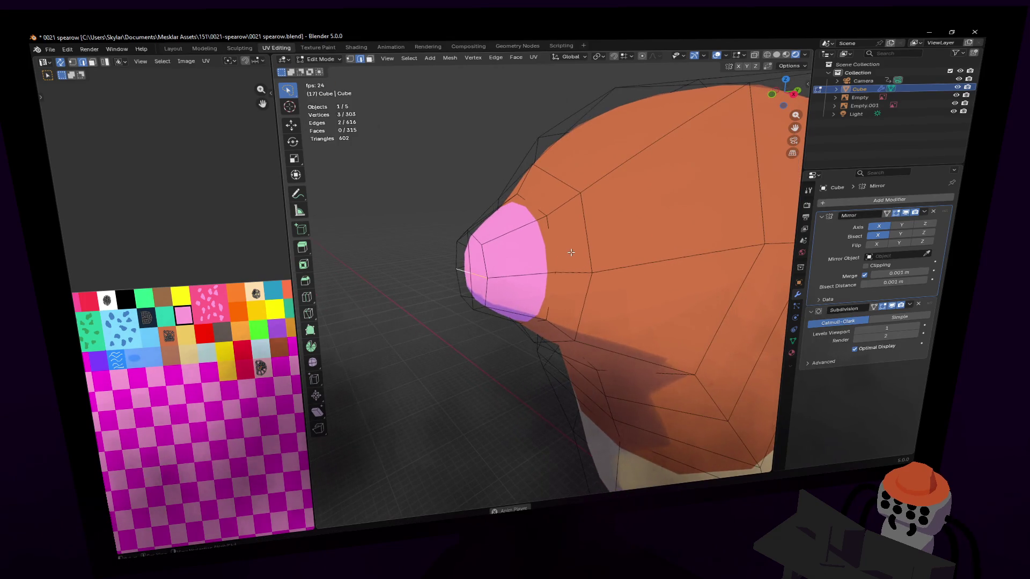
# Extrude the three beak vertices up along Z and push them forward along Y.
pyautogui.press('e')
pyautogui.press('z')
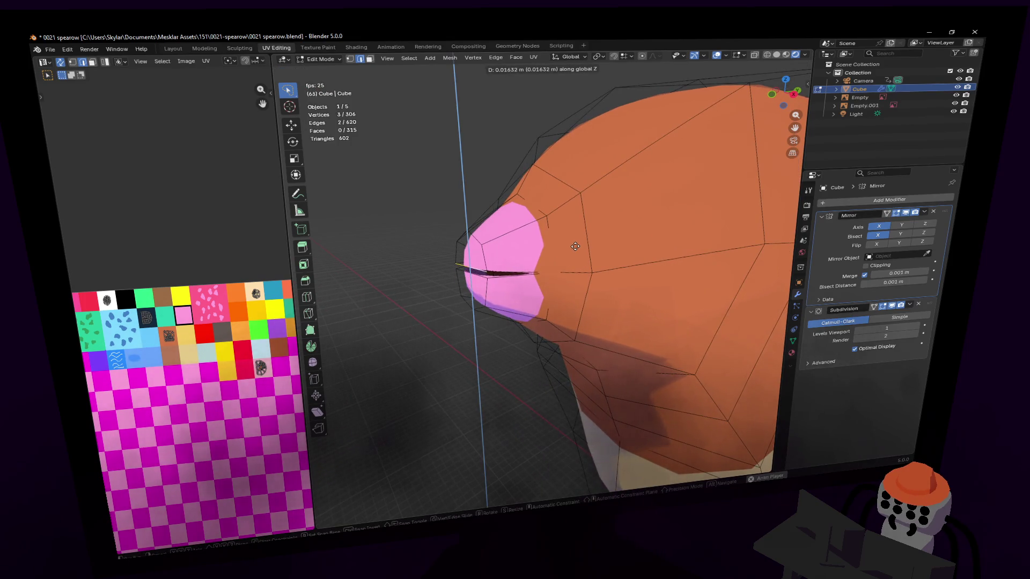
pyautogui.click(576, 245)
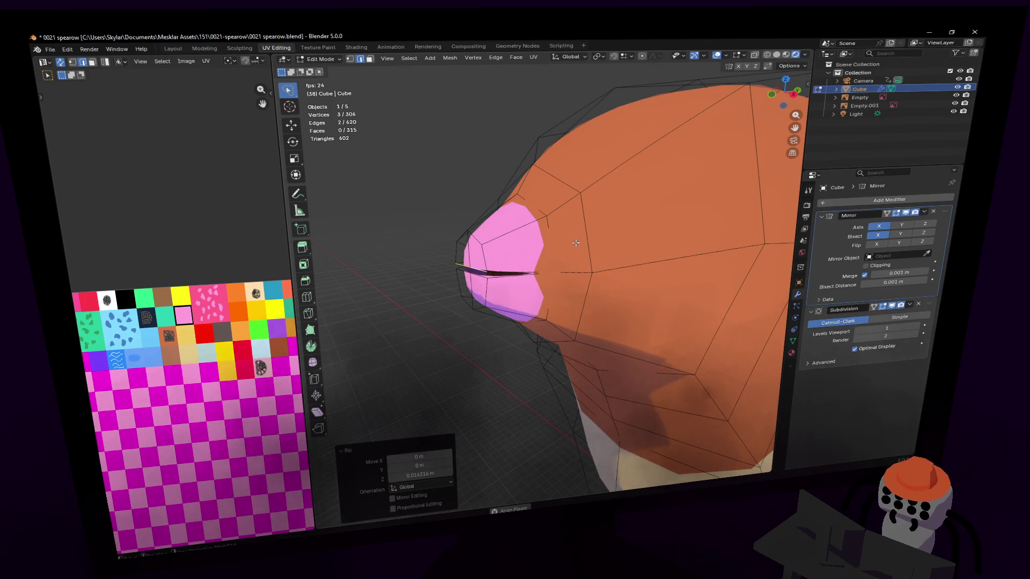
pyautogui.moveTo(580, 238)
pyautogui.mouseDown(button='middle')
pyautogui.moveTo(555, 245)
pyautogui.moveTo(536, 272)
pyautogui.mouseUp(button='middle')
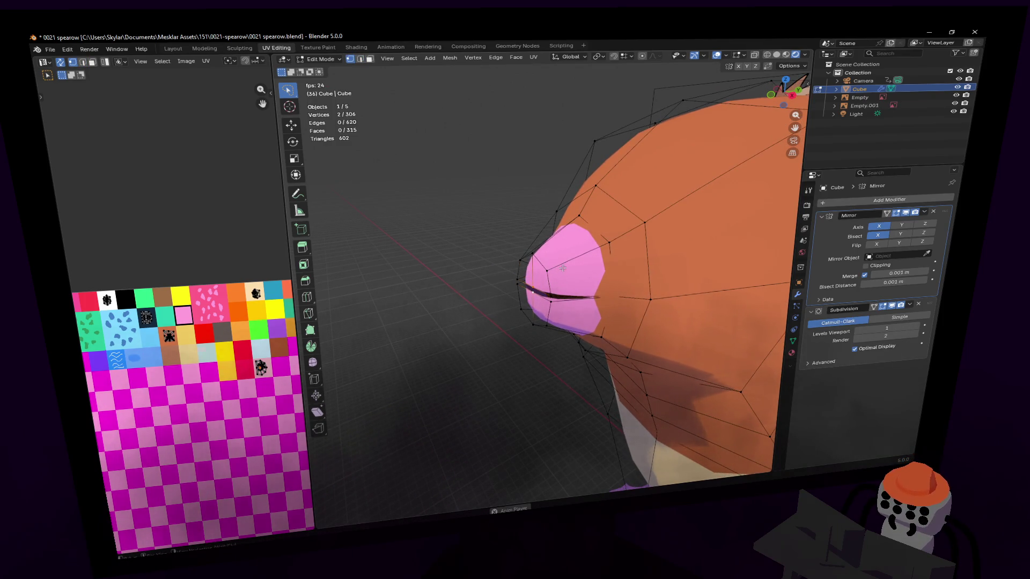
pyautogui.press('g')
pyautogui.press('y')
pyautogui.click(512, 285)
pyautogui.moveTo(512, 285)
pyautogui.mouseDown(button='middle')
pyautogui.moveTo(543, 274)
pyautogui.moveTo(507, 301)
pyautogui.mouseUp(button='middle')
pyautogui.click(508, 301)
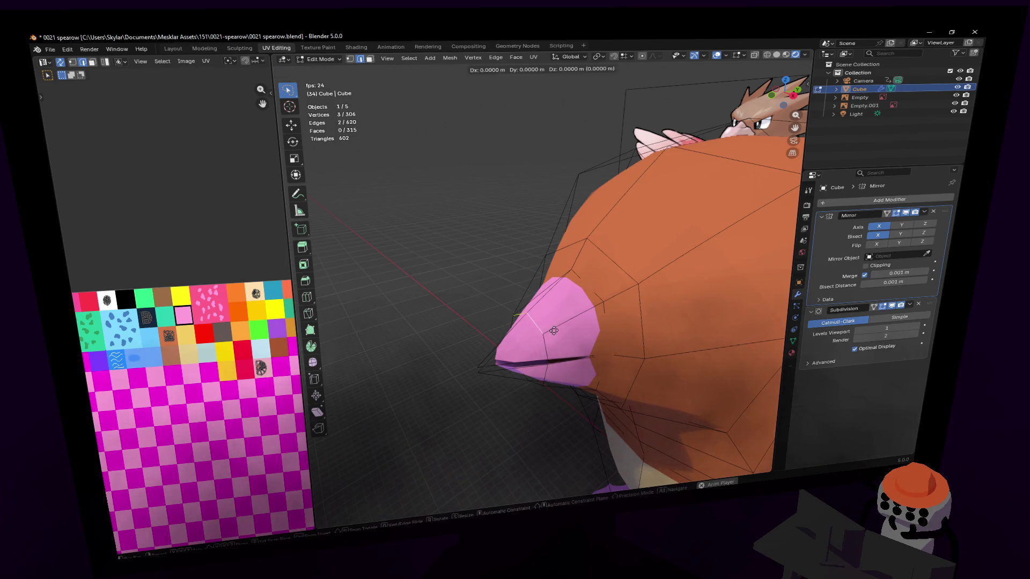
# Push two more beak vertices forward along Y so the beak juts out from the head.
pyautogui.moveTo(546, 344)
pyautogui.mouseDown(button='middle')
pyautogui.moveTo(547, 330)
pyautogui.moveTo(522, 333)
pyautogui.moveTo(599, 287)
pyautogui.mouseUp(button='middle')
pyautogui.keyDown('shift'); pyautogui.click(522, 333); pyautogui.keyUp('shift')
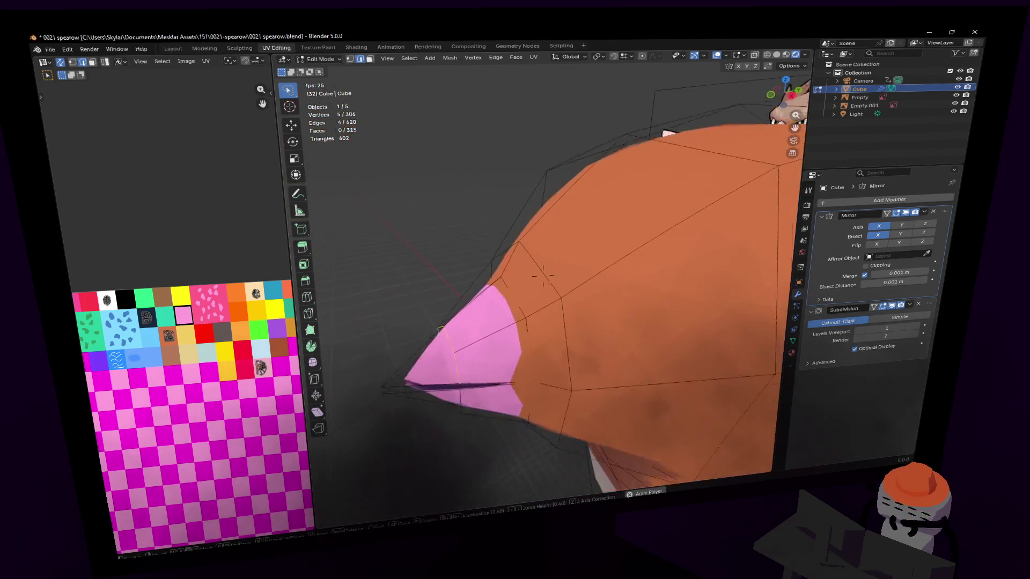
pyautogui.keyDown('shift'); pyautogui.click(600, 287); pyautogui.keyUp('shift')
pyautogui.press('g')
pyautogui.press('y')
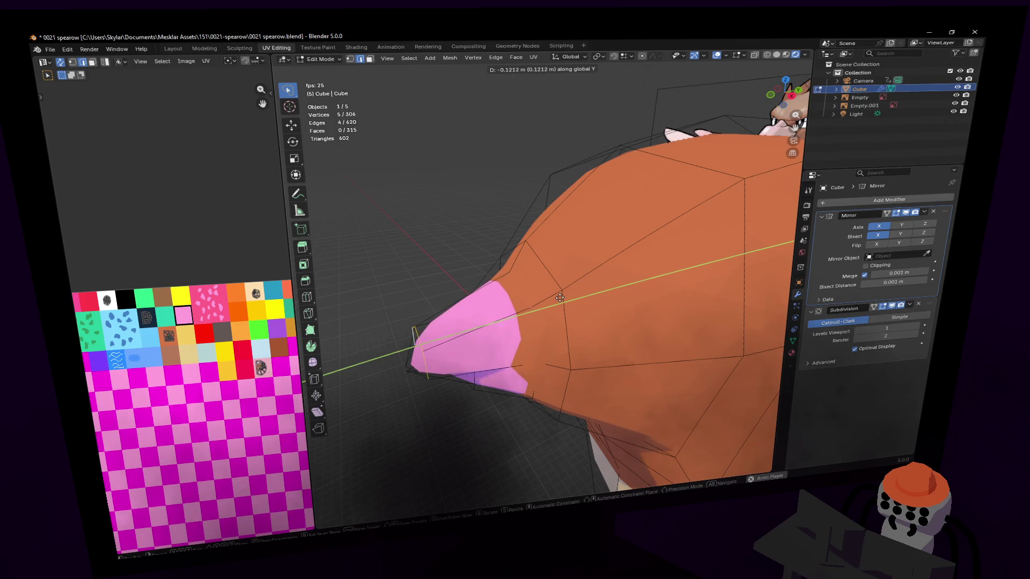
pyautogui.click(553, 298)
pyautogui.moveTo(553, 298)
pyautogui.mouseDown(button='middle')
pyautogui.moveTo(543, 270)
pyautogui.moveTo(483, 290)
pyautogui.moveTo(616, 294)
pyautogui.mouseUp(button='middle')
pyautogui.scroll(3, 483, 290)
pyautogui.hotkey('alt', 'a')
pyautogui.click(617, 291)
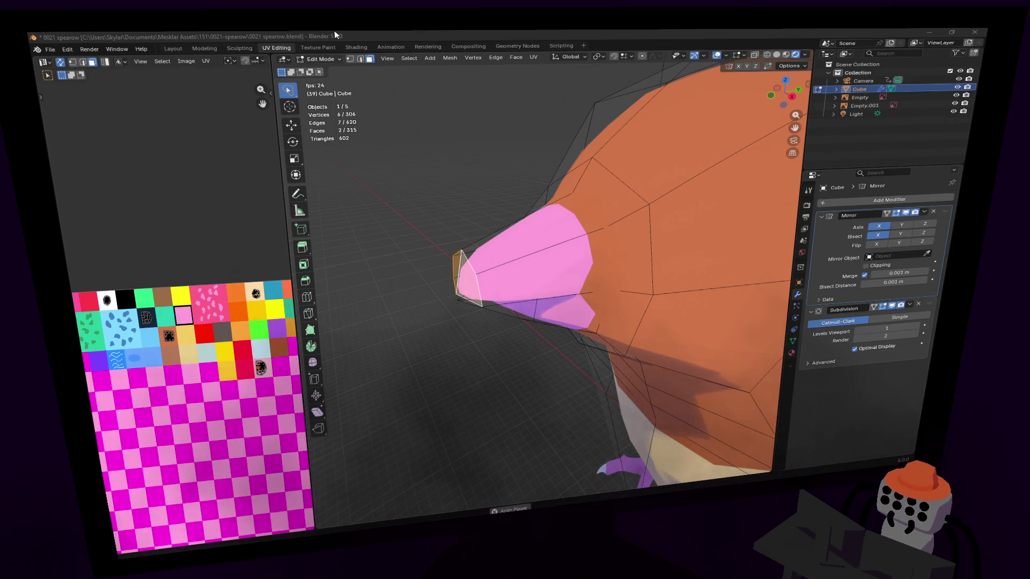
# Move the beak tip forward along Y and add an edge loop around the beak.
pyautogui.moveTo(523, 241)
pyautogui.mouseDown(button='middle')
pyautogui.moveTo(561, 233)
pyautogui.moveTo(556, 258)
pyautogui.moveTo(523, 290)
pyautogui.mouseUp(button='middle')
pyautogui.press('g')
pyautogui.press('y')
pyautogui.click(533, 237)
pyautogui.hotkey('ctrl', 'r')
pyautogui.click(454, 369)
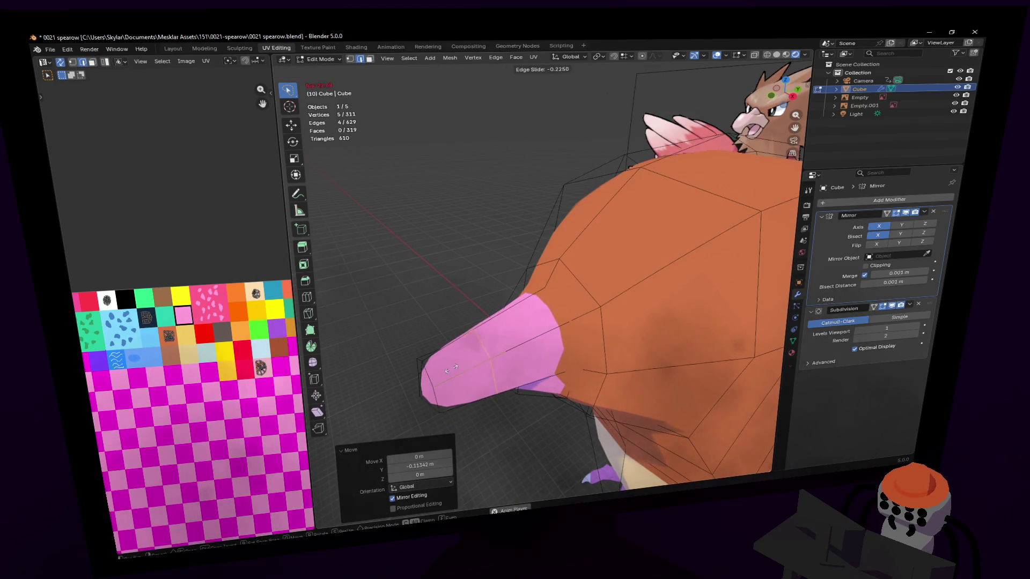
pyautogui.click(441, 374)
# Adjust the beak top vertices up and down along Z to shape its profile.
pyautogui.click(467, 342)
pyautogui.press('g')
pyautogui.press('z')
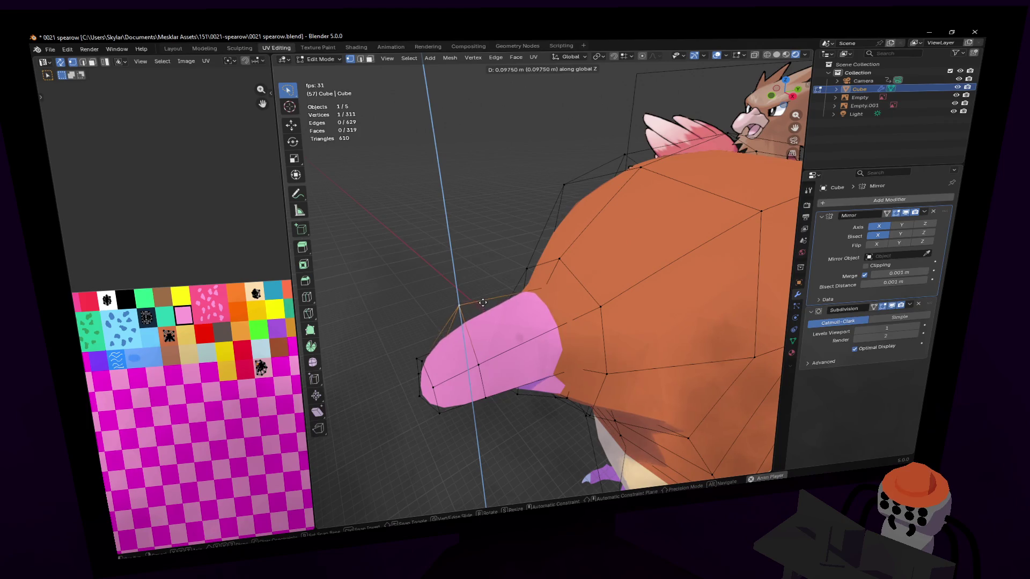
pyautogui.click(488, 294)
pyautogui.moveTo(488, 294)
pyautogui.mouseDown(button='middle')
pyautogui.moveTo(543, 282)
pyautogui.moveTo(483, 239)
pyautogui.mouseUp(button='middle')
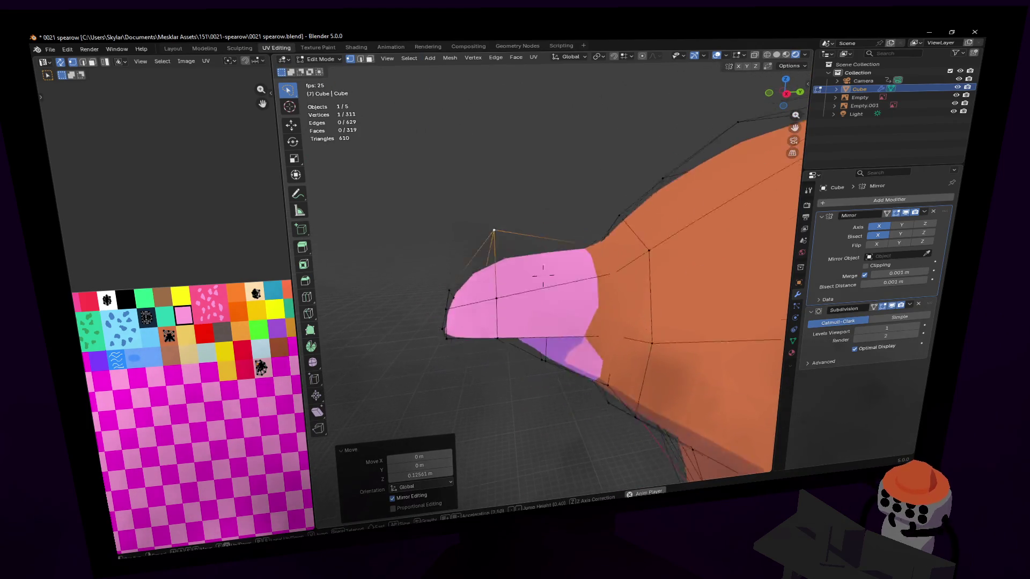
pyautogui.press('g')
pyautogui.press('z')
pyautogui.click(497, 269)
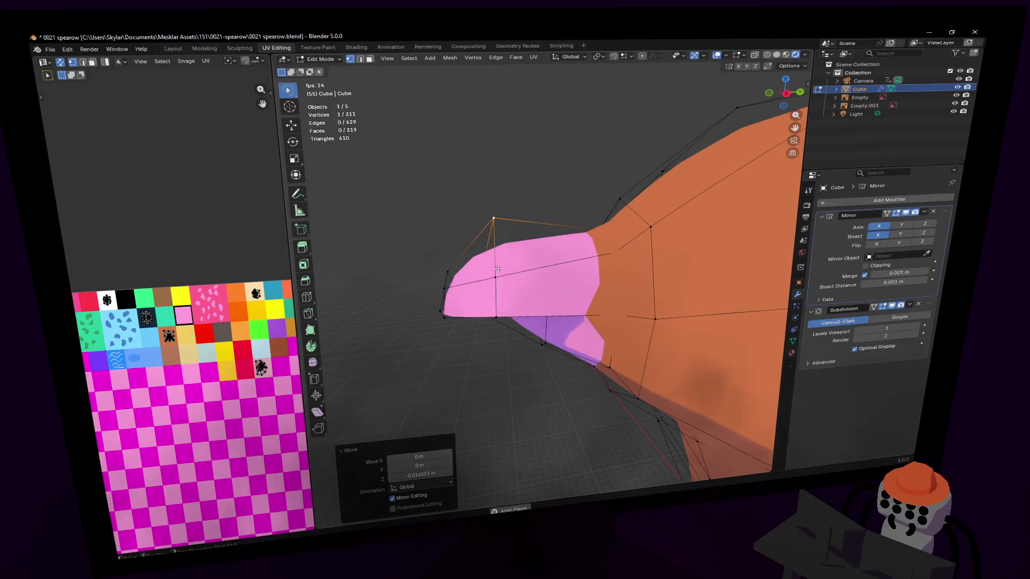
pyautogui.press('g')
pyautogui.press('z')
pyautogui.click(498, 266)
pyautogui.scroll(3, 523, 276)
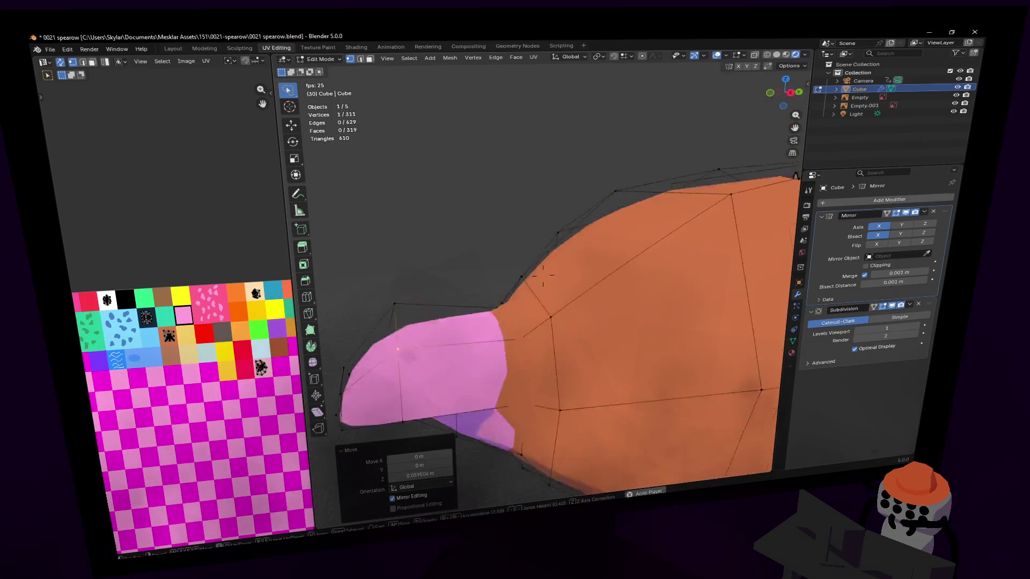
pyautogui.scroll(3, 543, 274)
pyautogui.scroll(-2, 542, 273)
pyautogui.moveTo(543, 273)
pyautogui.mouseDown(button='middle')
pyautogui.moveTo(507, 212)
pyautogui.moveTo(563, 242)
pyautogui.moveTo(491, 205)
pyautogui.mouseUp(button='middle')
pyautogui.press('g')
pyautogui.press('z')
pyautogui.click(515, 181)
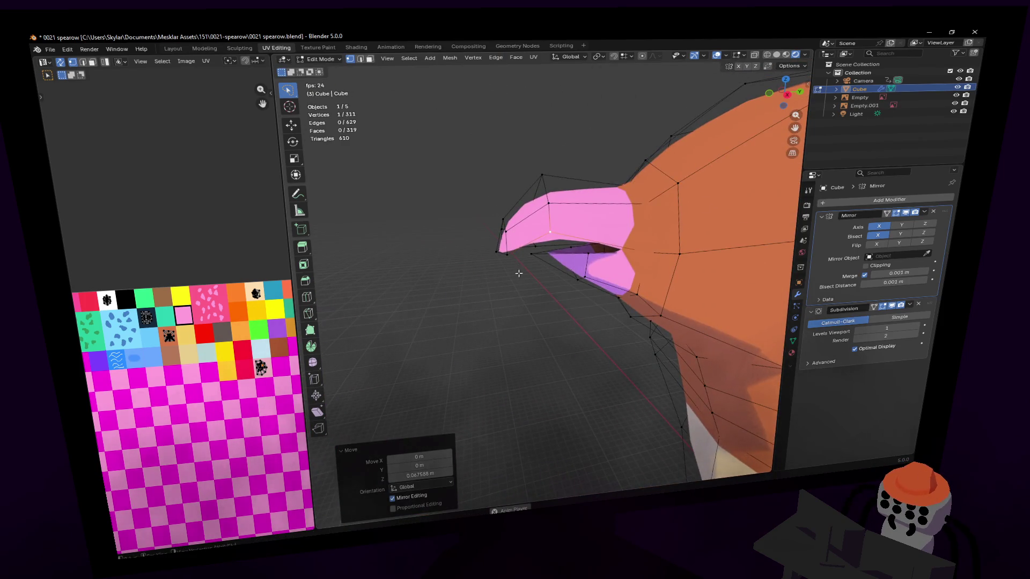
# Lower the beak tip and rotate it around X into a downward hook.
pyautogui.keyDown('shift'); pyautogui.click(487, 256); pyautogui.keyUp('shift')
pyautogui.press('g')
pyautogui.press('z')
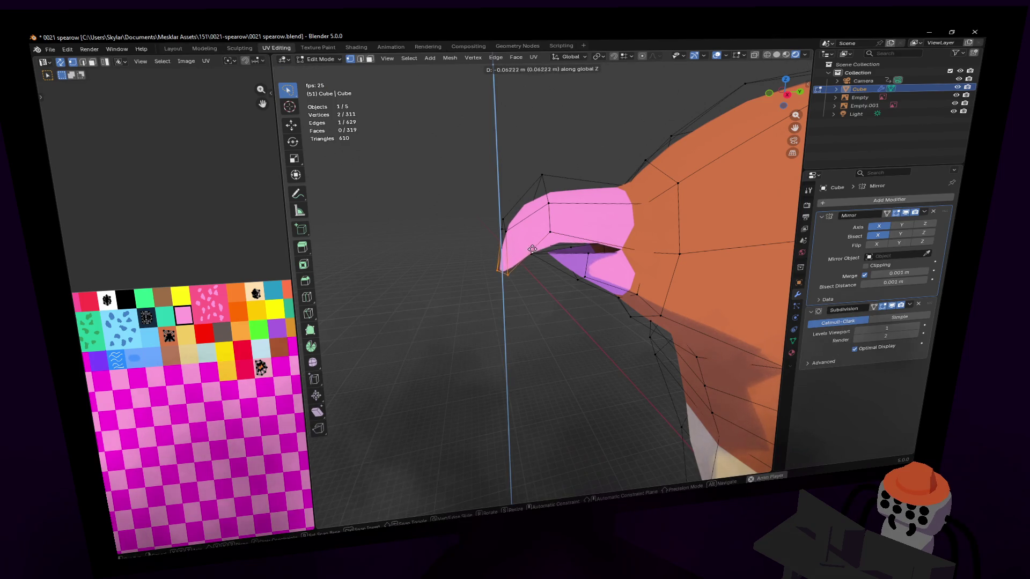
pyautogui.click(533, 248)
pyautogui.moveTo(532, 249); pyautogui.dragTo(532, 201, button='middle')
pyautogui.press('r')
pyautogui.press('x')
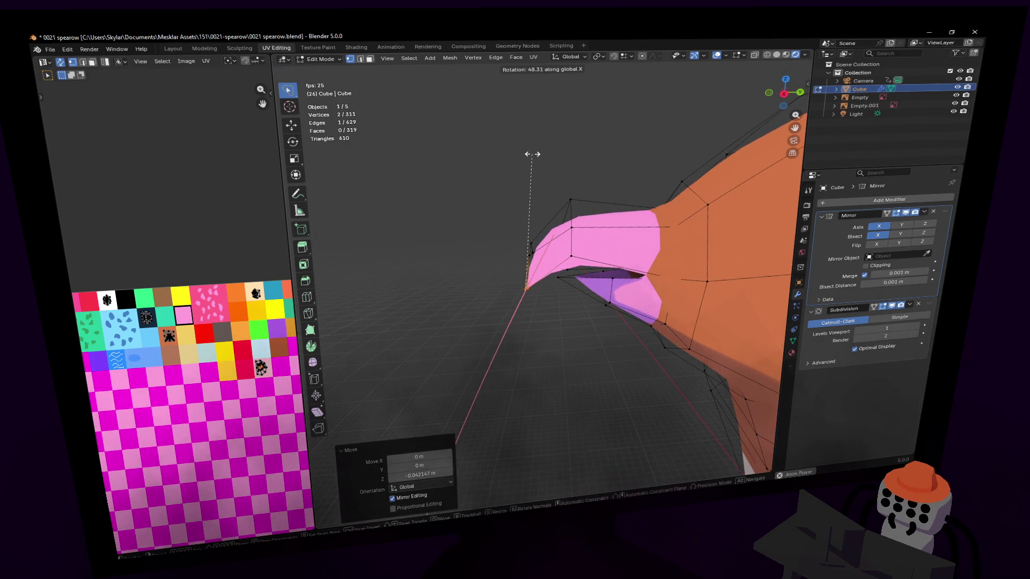
pyautogui.click(532, 154)
pyautogui.moveTo(544, 156); pyautogui.dragTo(556, 229, button='middle')
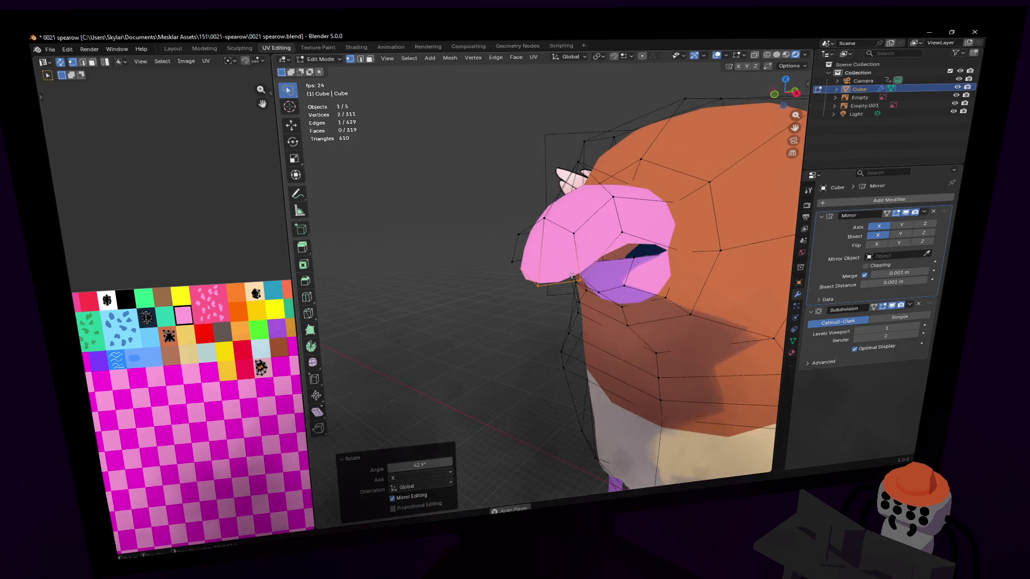
pyautogui.press('space')
pyautogui.keyDown('shift'); pyautogui.click(574, 277); pyautogui.keyUp('shift')
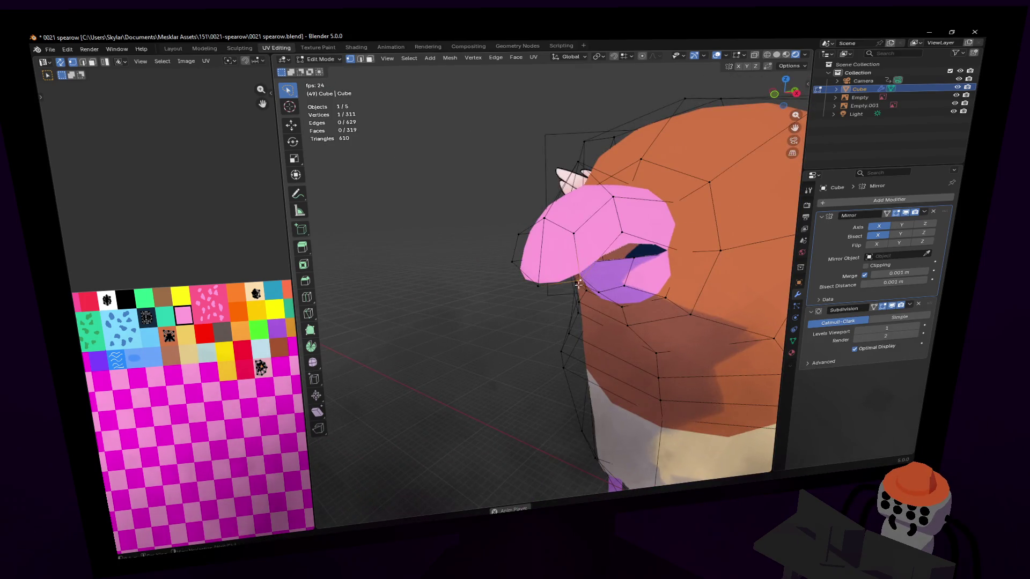
pyautogui.moveTo(578, 283); pyautogui.dragTo(613, 266, button='middle')
pyautogui.press('g')
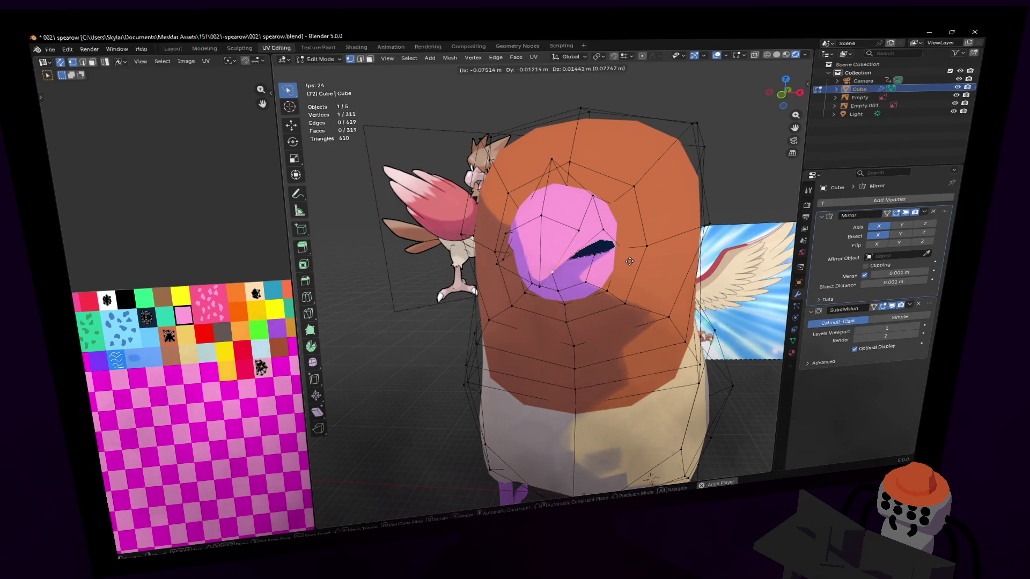
pyautogui.click(629, 261)
pyautogui.moveTo(630, 262); pyautogui.dragTo(542, 276, button='middle')
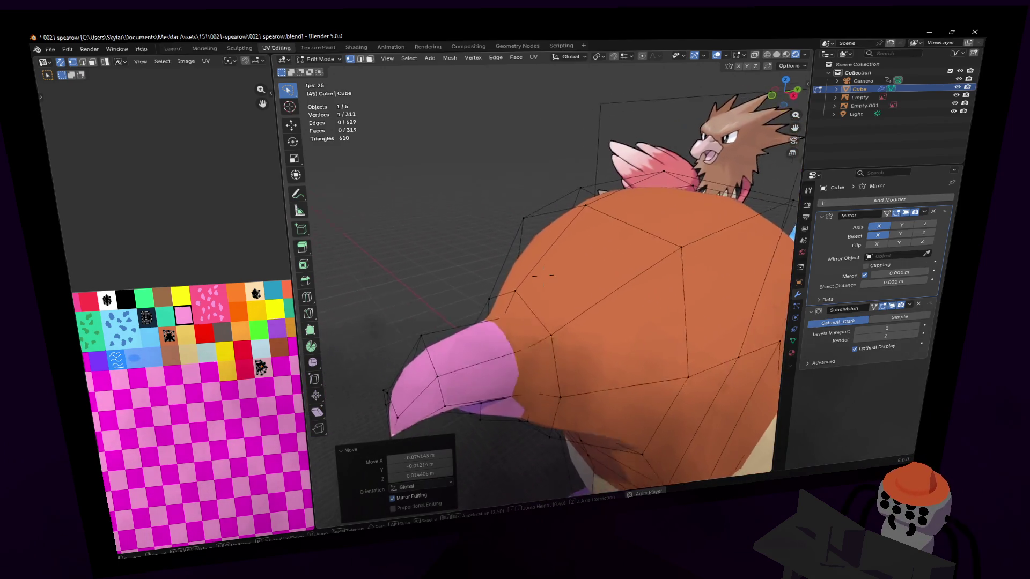
pyautogui.press('Escape')
# Add two more edge loops on the beak and raise a top vertex along Z.
pyautogui.hotkey('ctrl', 'r')
pyautogui.click(491, 318)
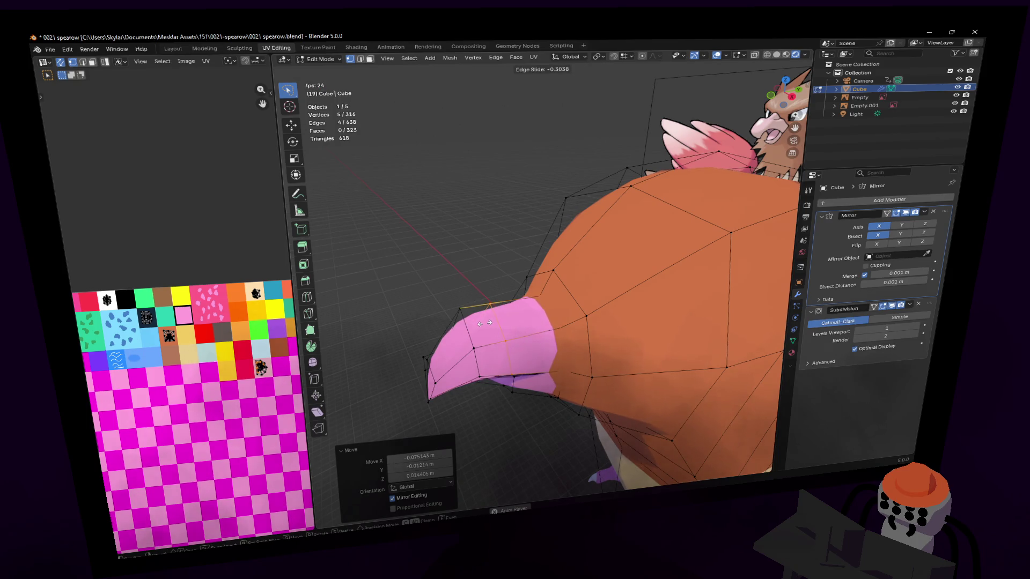
pyautogui.click(486, 321)
pyautogui.press('g')
pyautogui.press('z')
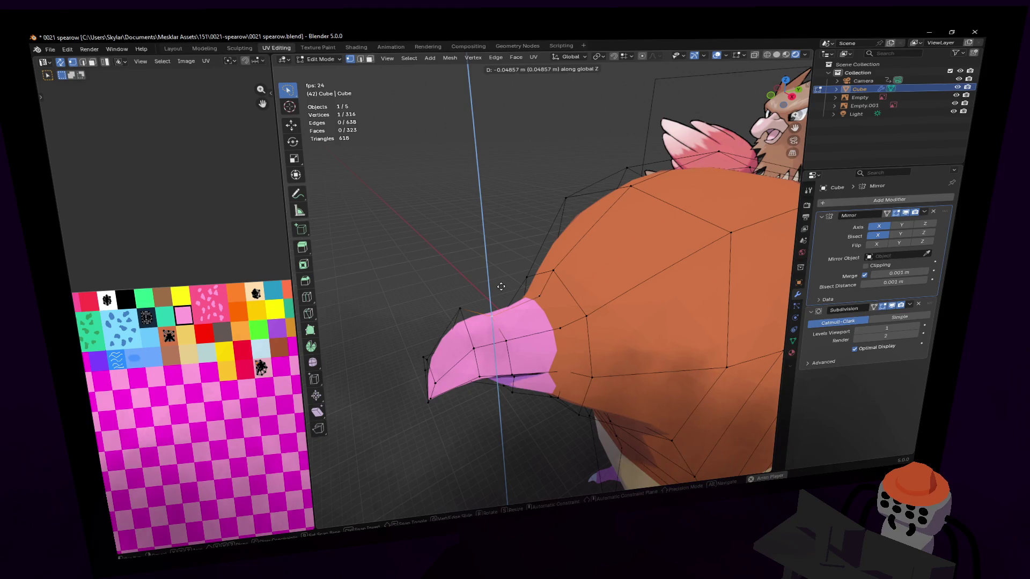
pyautogui.click(501, 286)
pyautogui.hotkey('ctrl', 'z')
pyautogui.press('g')
pyautogui.press('z')
pyautogui.click(475, 292)
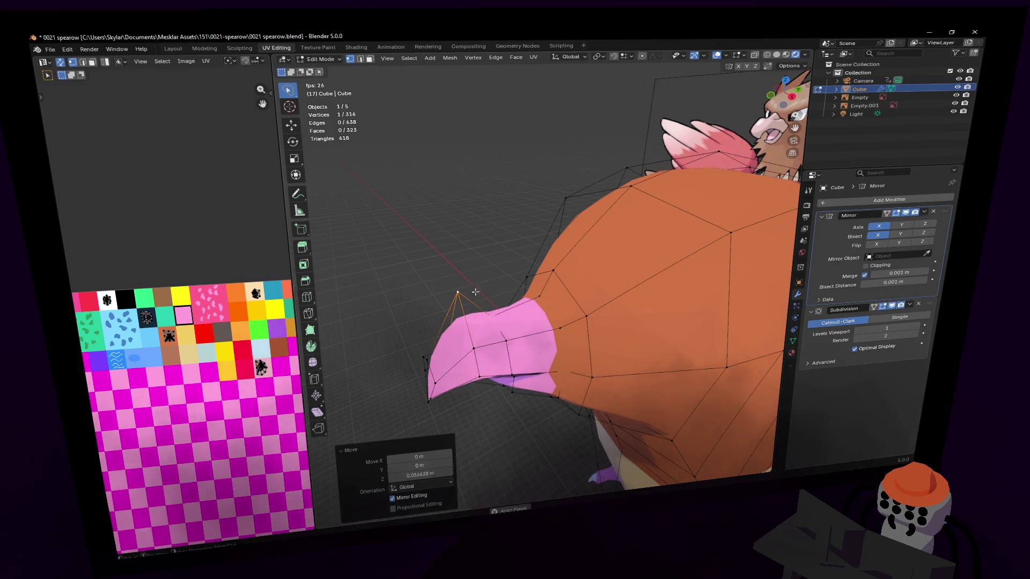
pyautogui.hotkey('ctrl', 'r')
pyautogui.click(482, 306)
pyautogui.rightClick(483, 306)
# Move a beak edge in edge-select mode to refine the hooked shape.
pyautogui.click(476, 307)
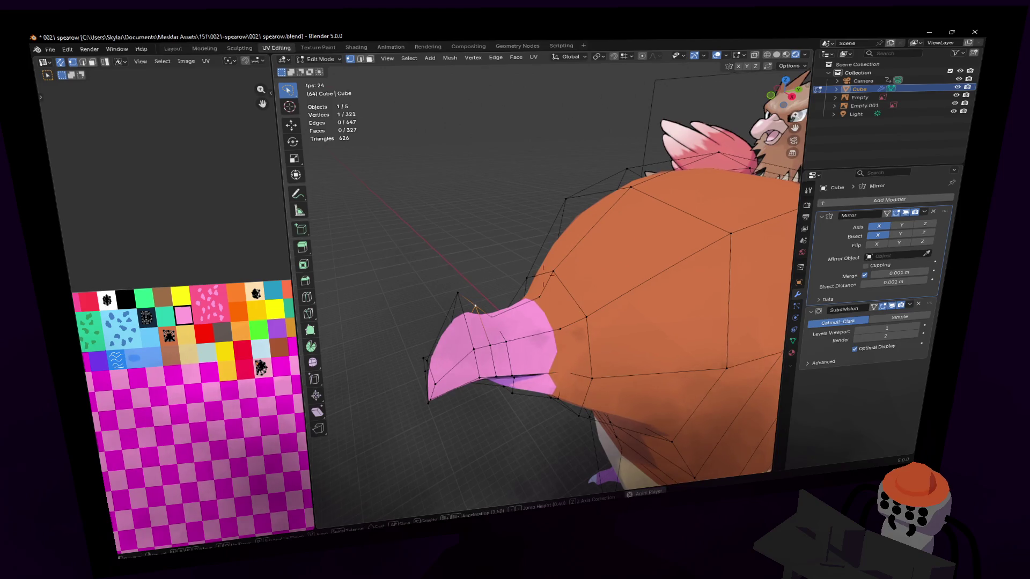
pyautogui.moveTo(476, 306)
pyautogui.mouseDown(button='middle')
pyautogui.moveTo(515, 265)
pyautogui.moveTo(542, 275)
pyautogui.moveTo(483, 322)
pyautogui.mouseUp(button='middle')
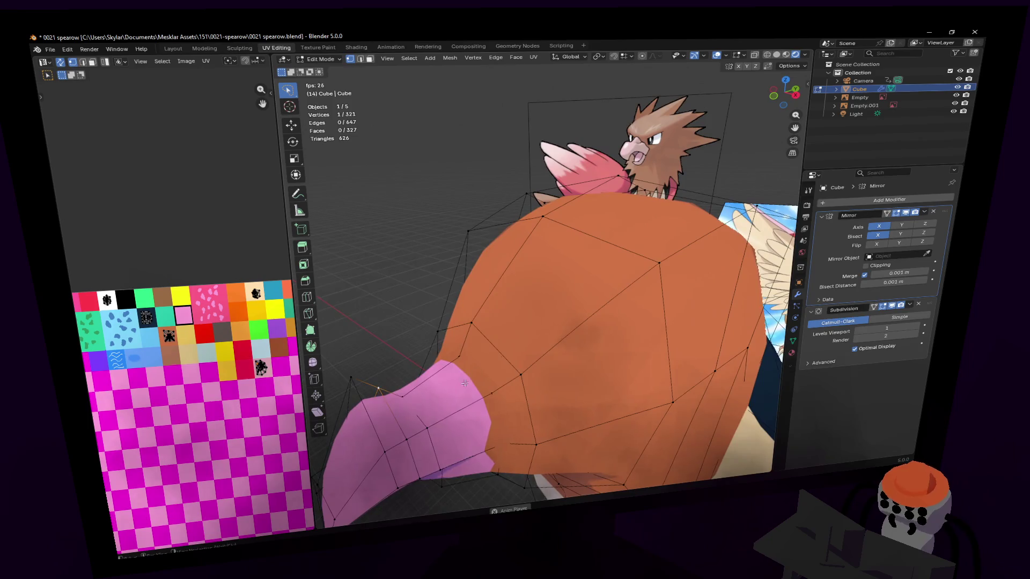
pyautogui.press('2')
pyautogui.click(465, 346)
pyautogui.moveTo(466, 346); pyautogui.dragTo(475, 338)
pyautogui.moveTo(475, 338); pyautogui.dragTo(542, 275, button='middle')
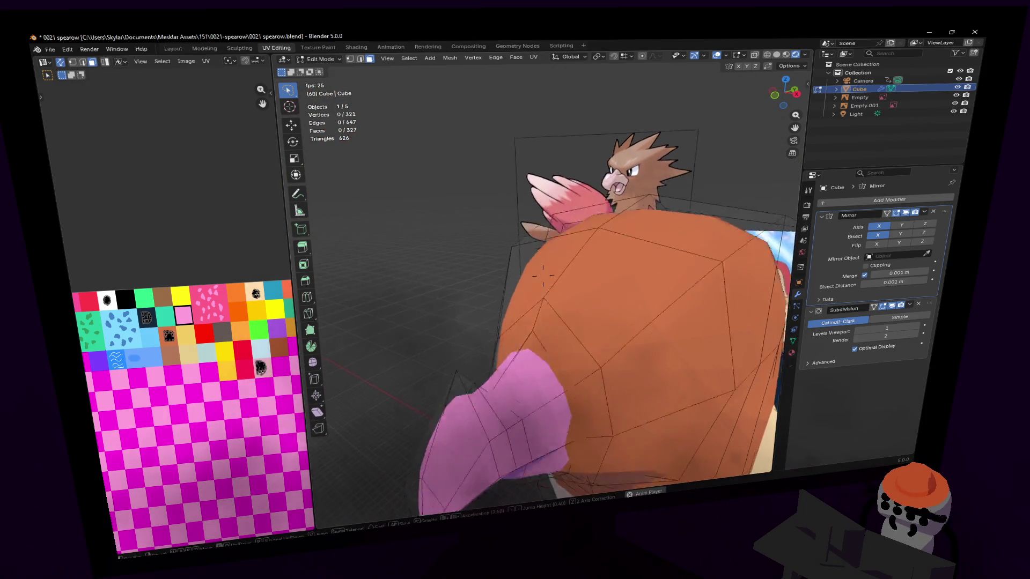
pyautogui.click(538, 282)
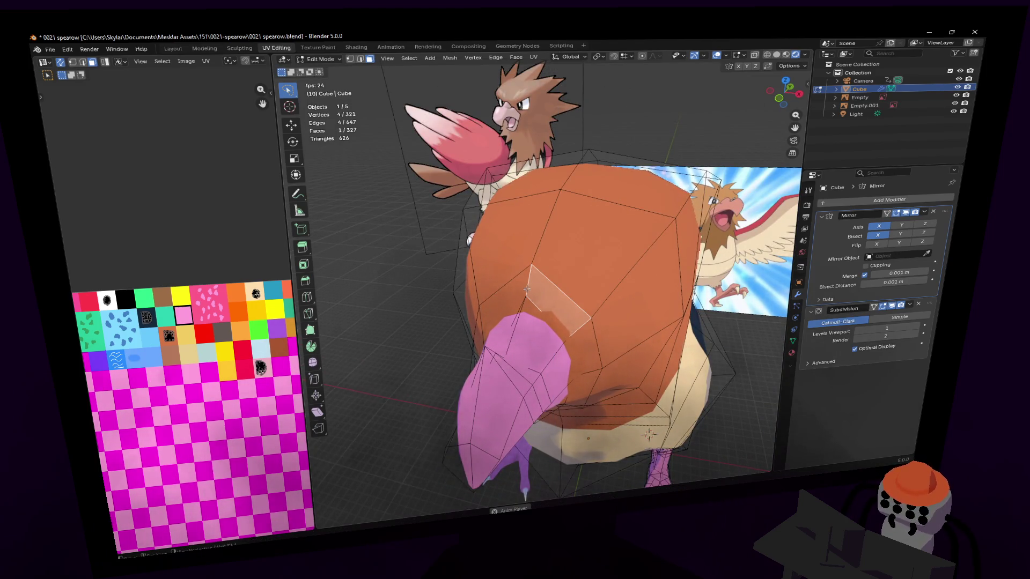
pyautogui.click(526, 289)
pyautogui.press('g')
pyautogui.press('z')
pyautogui.click(543, 276)
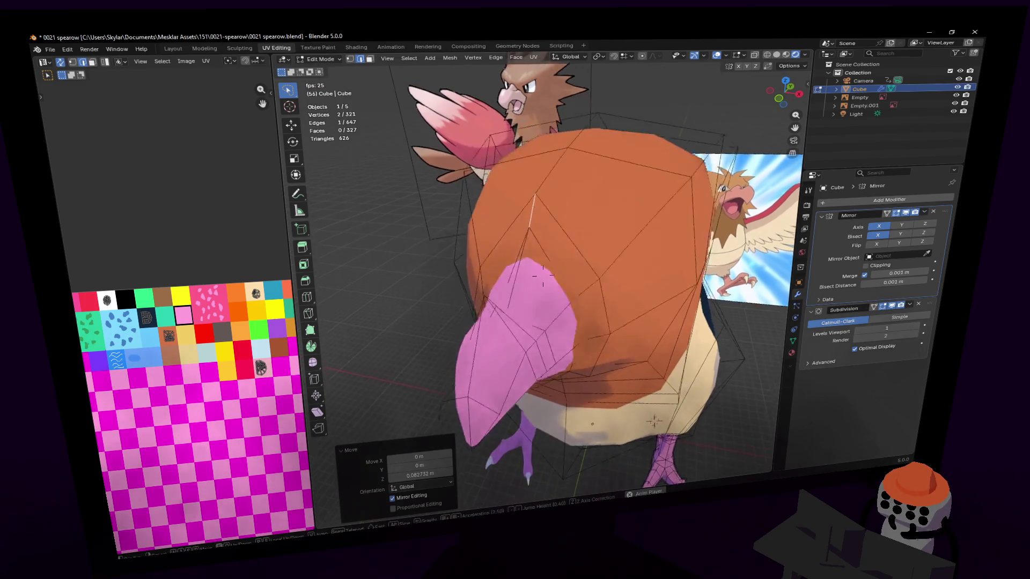
pyautogui.hotkey('ctrl', 'z')
pyautogui.hotkey('ctrl', 'z')
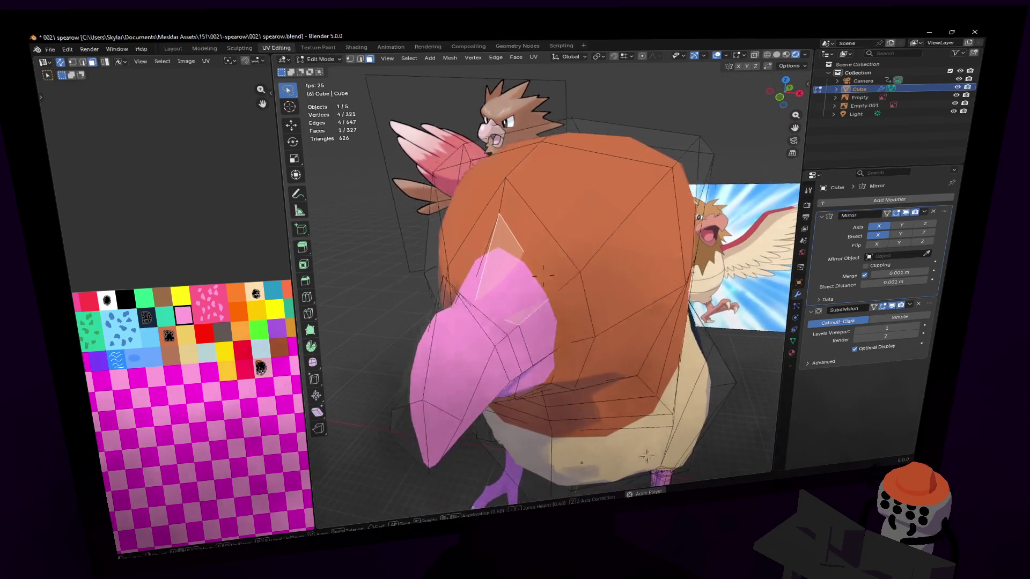
pyautogui.moveTo(547, 276); pyautogui.dragTo(523, 294, button='middle')
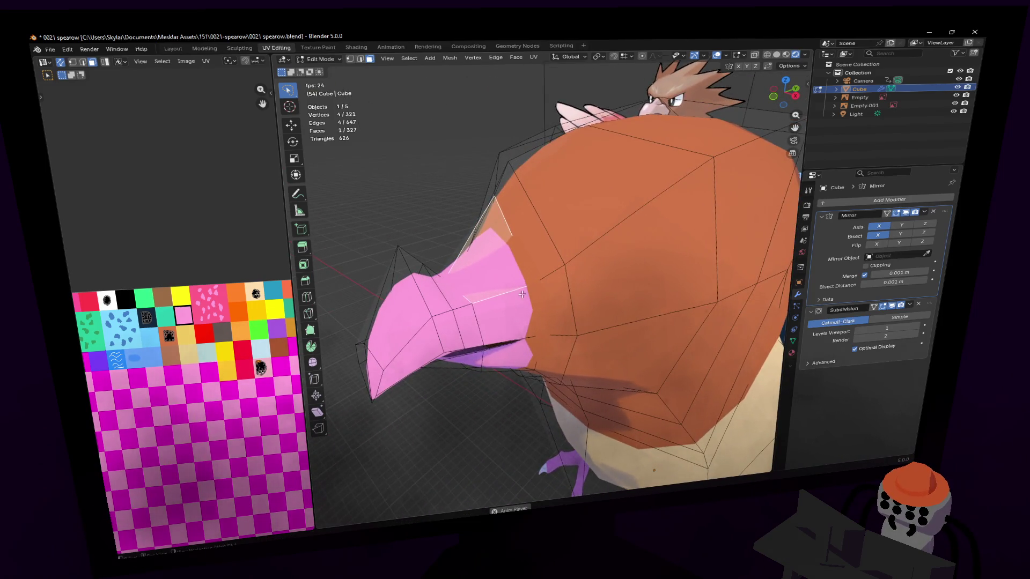
pyautogui.moveTo(522, 294); pyautogui.dragTo(543, 276, button='middle')
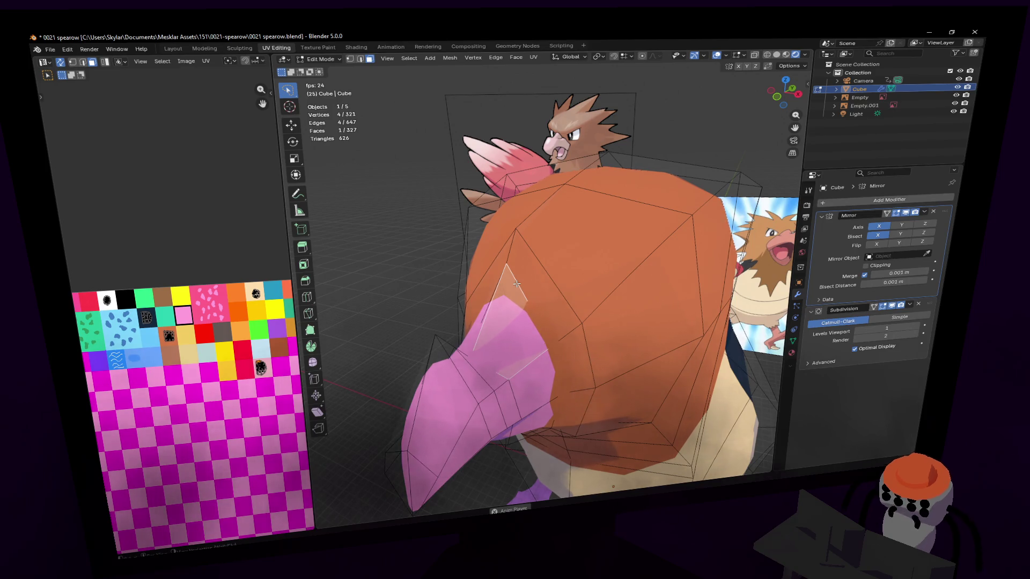
pyautogui.press('space')
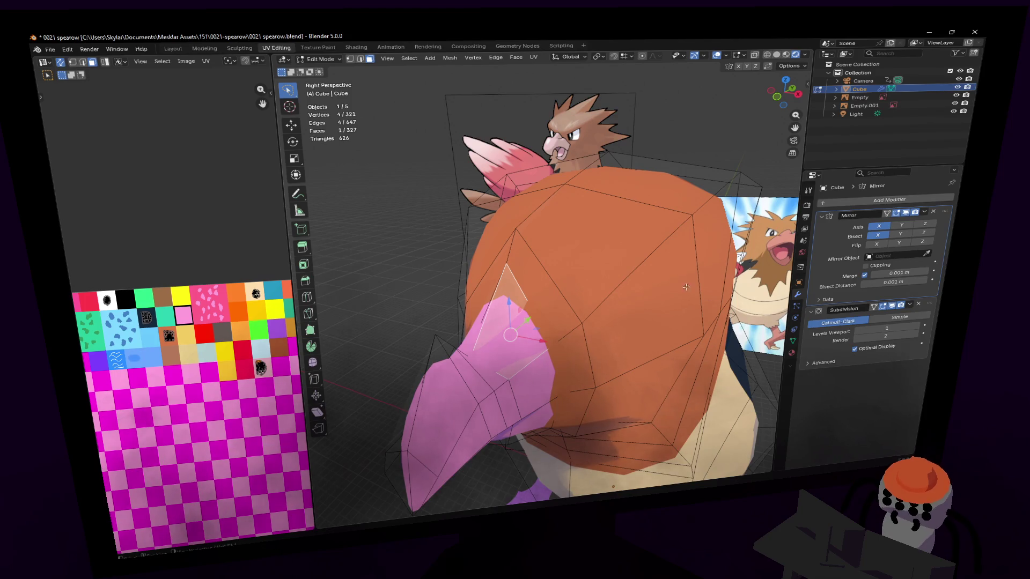
pyautogui.hotkey('shift', '`')
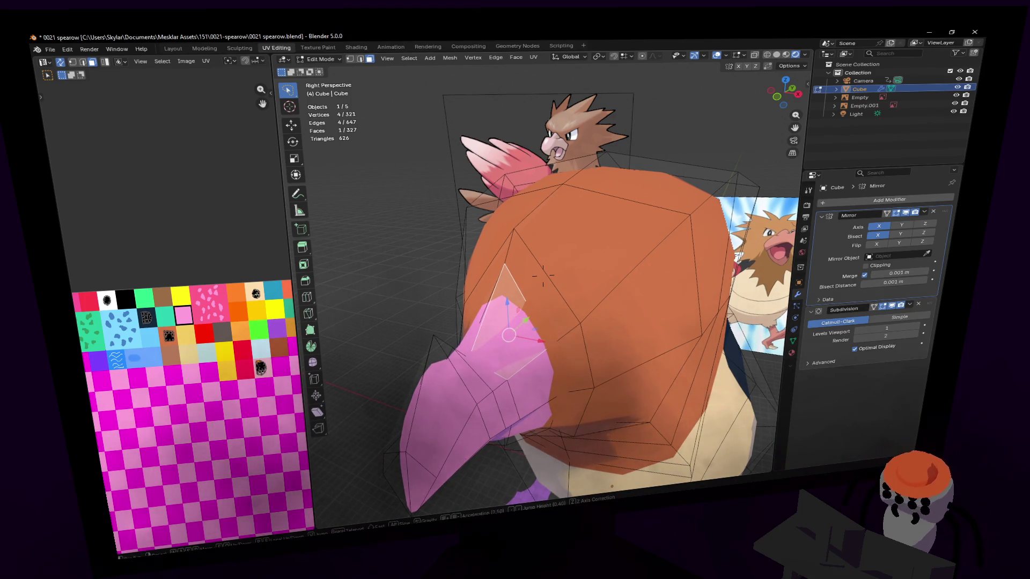
pyautogui.click(542, 277)
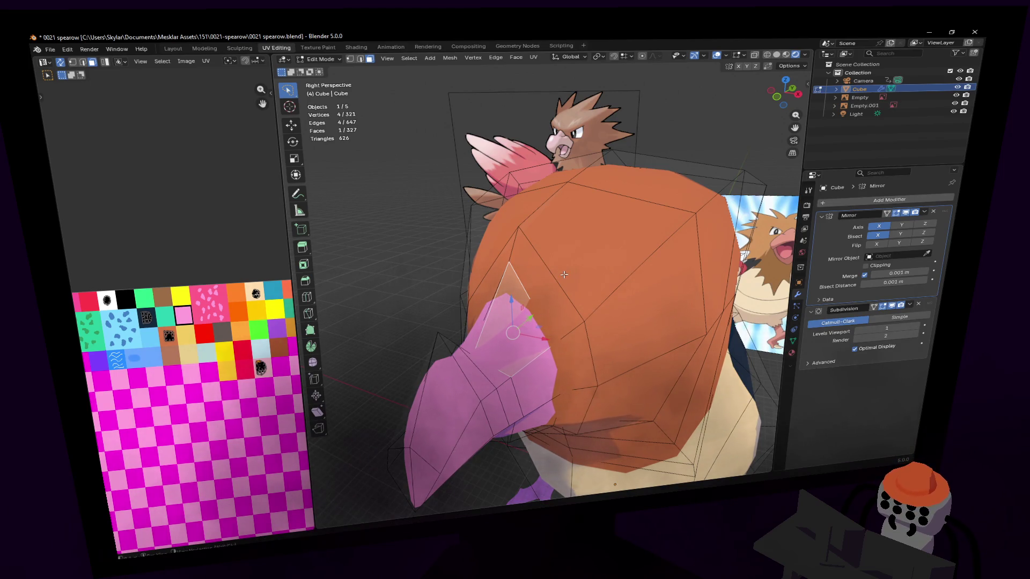
pyautogui.hotkey('shift', '`')
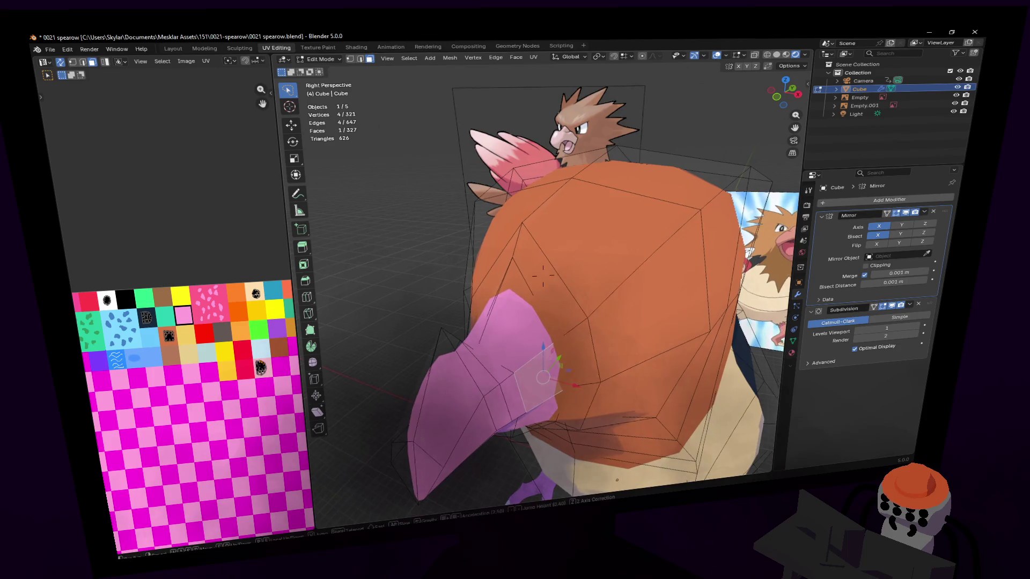
pyautogui.press('s')
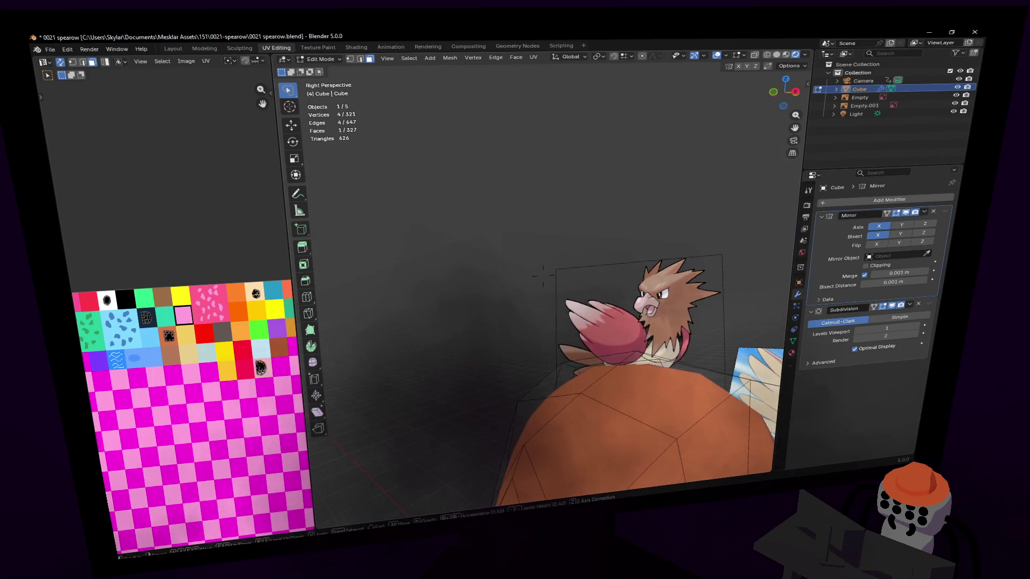
# Raise a beak vertex vertically in two moves, then fly to a close side view of the beak.
pyautogui.press('w')
pyautogui.click(577, 262)
pyautogui.press('g')
pyautogui.press('z')
pyautogui.click(573, 254)
pyautogui.press('g')
pyautogui.press('z')
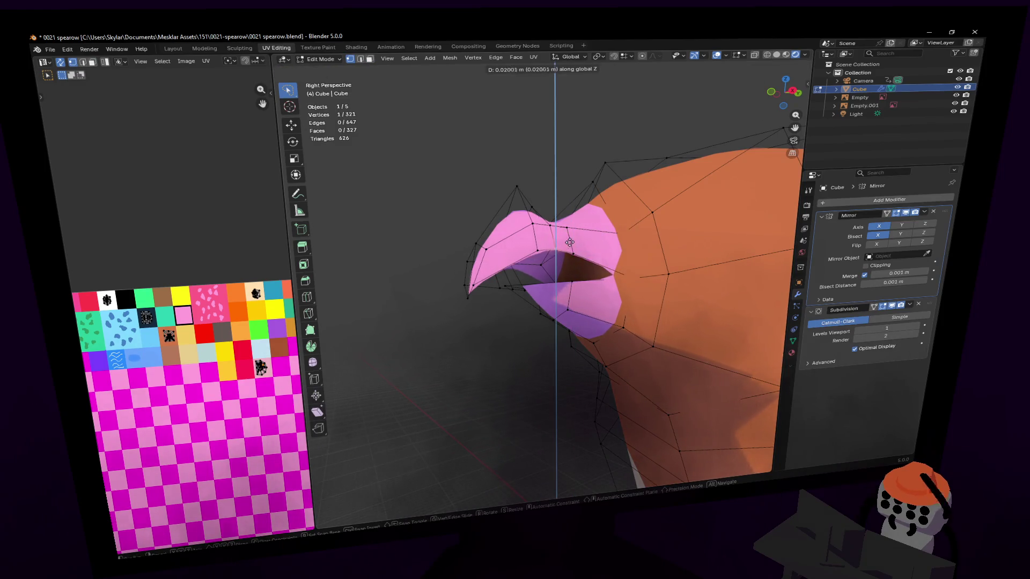
pyautogui.click(570, 242)
pyautogui.hotkey('shift', '`')
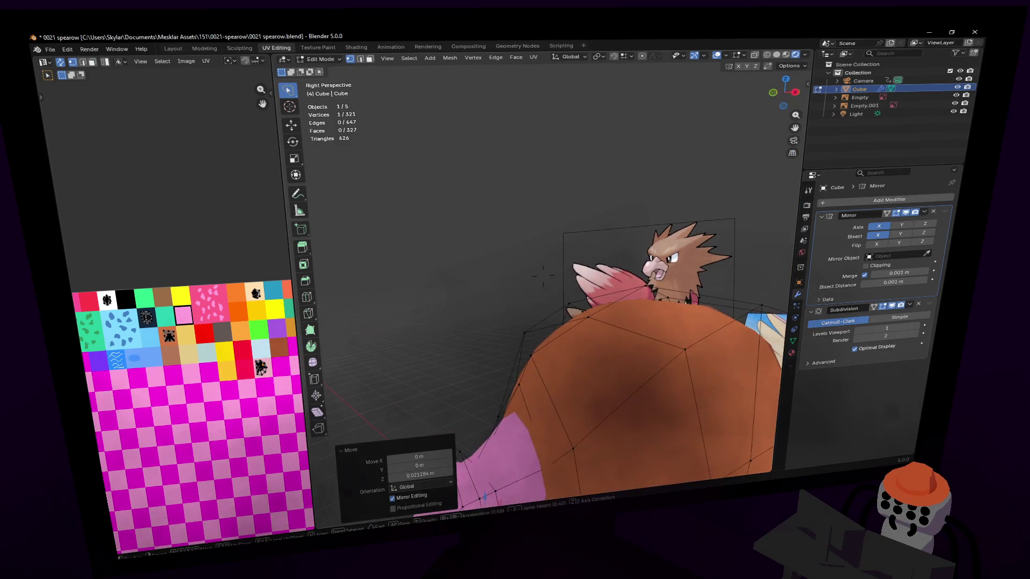
pyautogui.press('w')
pyautogui.click(537, 282)
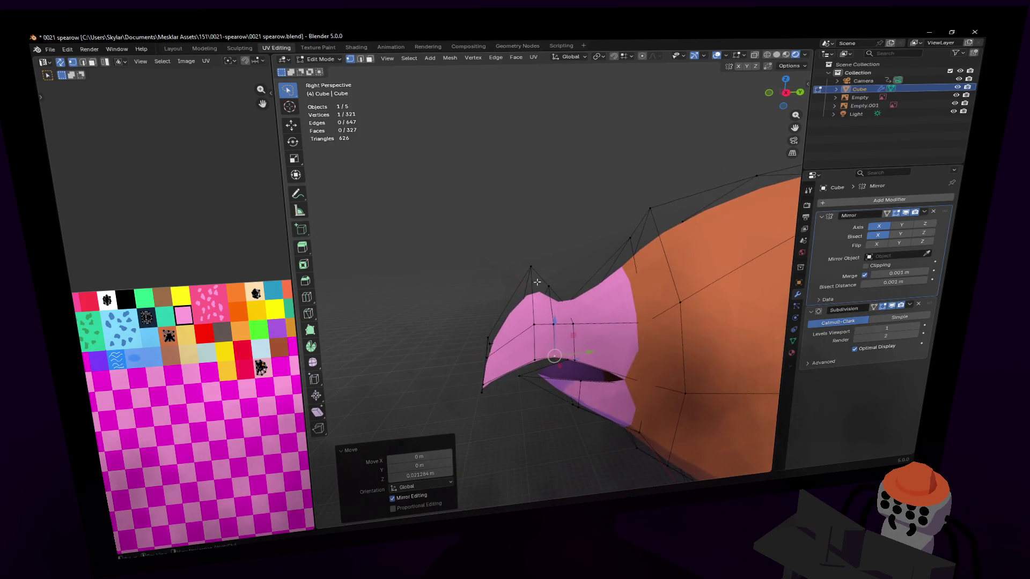
# Add an edge loop across the beak and lift and reposition one of its edges.
pyautogui.hotkey('ctrl', 'r')
pyautogui.click(493, 339)
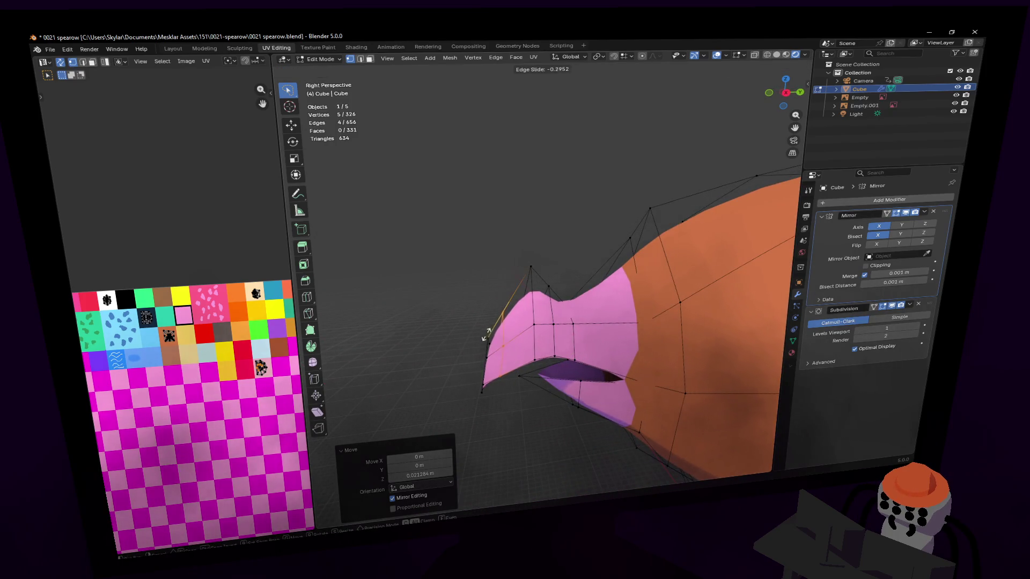
pyautogui.click(488, 343)
pyautogui.press('g')
pyautogui.press('z')
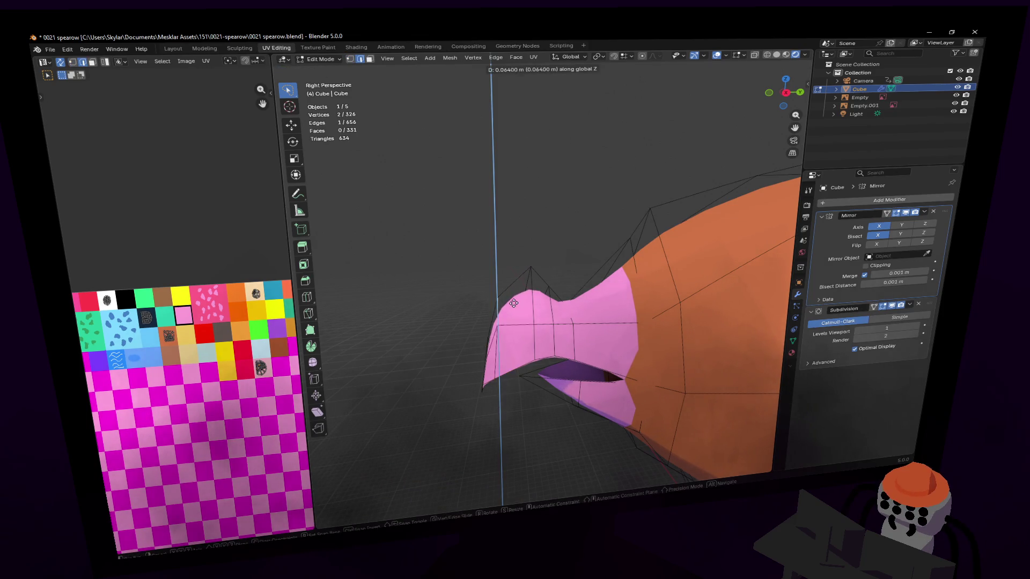
pyautogui.click(513, 307)
pyautogui.keyDown('shift'); pyautogui.moveTo(512, 306); pyautogui.dragTo(577, 313, button='middle'); pyautogui.keyUp('shift')
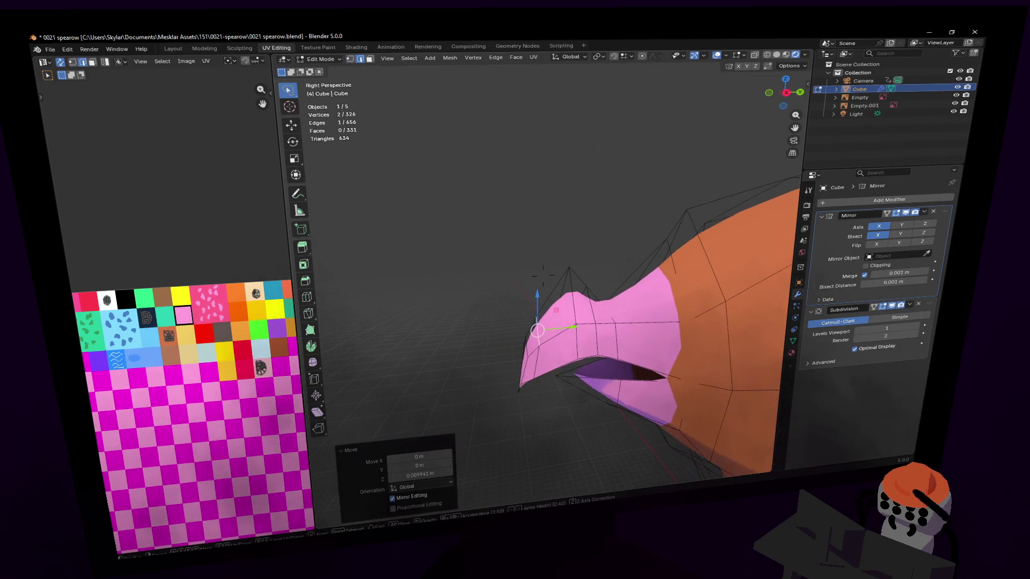
pyautogui.press('g')
pyautogui.click(574, 311)
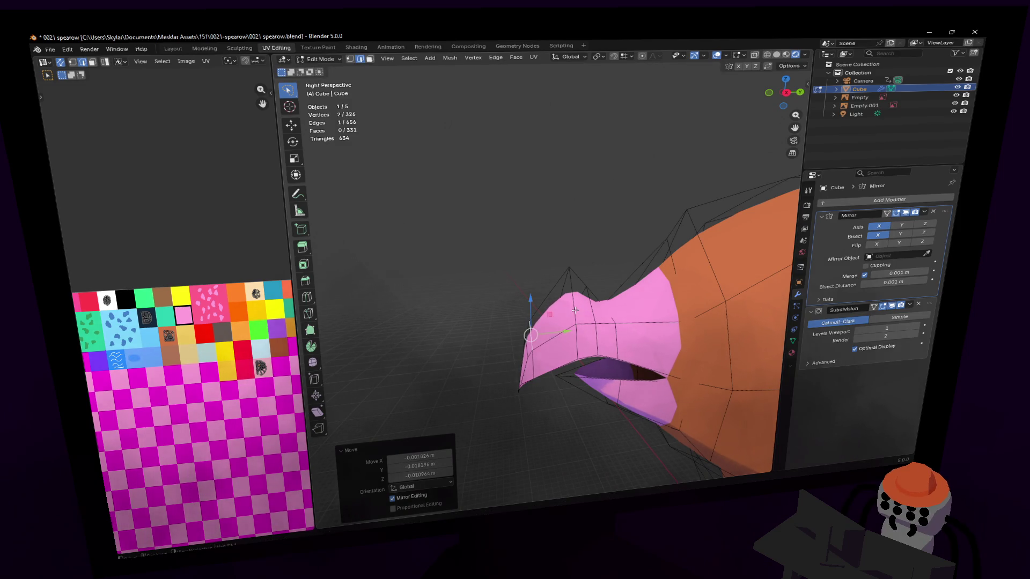
# Rotate the beak edge around X and raise the tip vertices into a hooked point.
pyautogui.moveTo(576, 287)
pyautogui.keyDown('shift'); pyautogui.mouseDown(button='middle')
pyautogui.moveTo(537, 278)
pyautogui.moveTo(604, 273)
pyautogui.mouseUp(button='middle'); pyautogui.keyUp('shift')
pyautogui.press('r')
pyautogui.press('x')
pyautogui.click(562, 311)
pyautogui.press('g')
pyautogui.press('z')
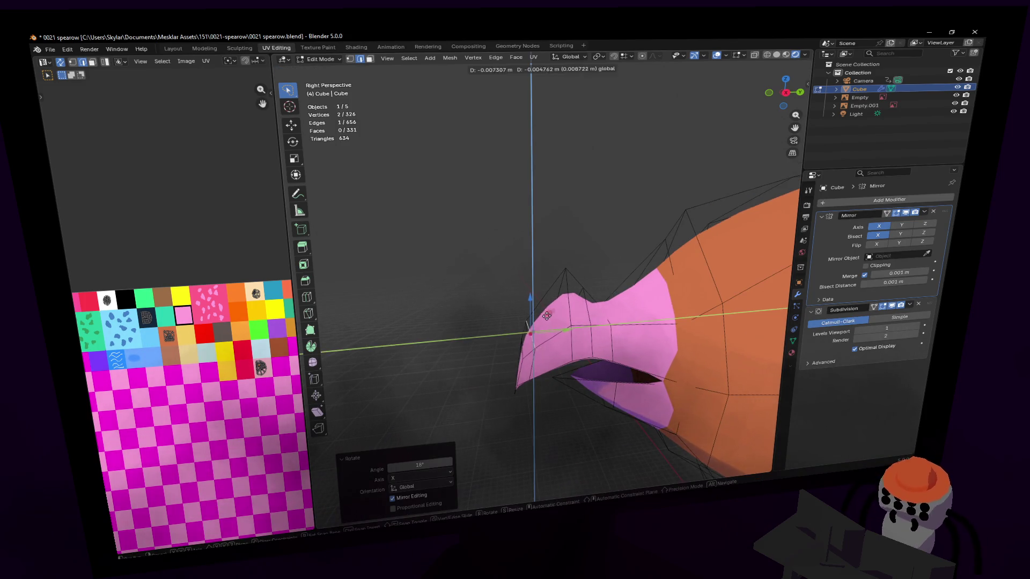
pyautogui.click(552, 288)
# Add another edge loop through the beak and lift one of its upper vertices.
pyautogui.hotkey('ctrl', 'r')
pyautogui.click(552, 286)
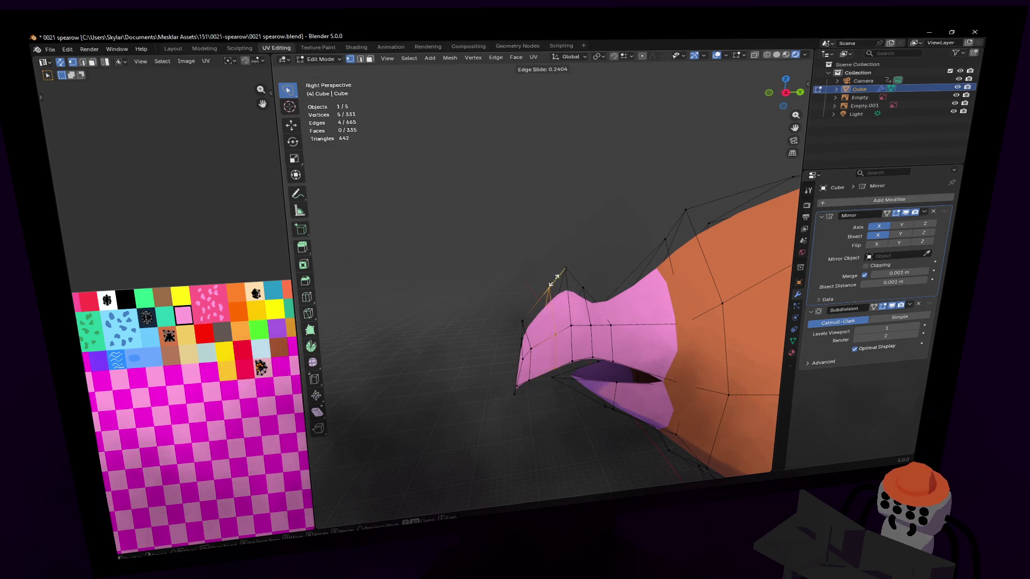
pyautogui.click(561, 268)
pyautogui.keyDown('shift'); pyautogui.moveTo(561, 268); pyautogui.dragTo(531, 277, button='middle'); pyautogui.keyUp('shift')
pyautogui.click(517, 286)
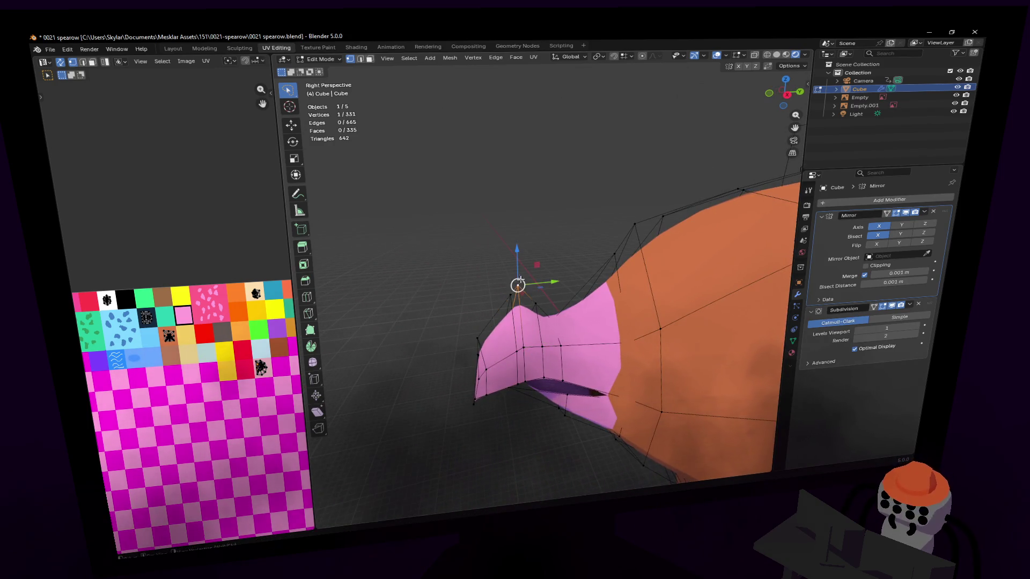
pyautogui.press('g')
pyautogui.press('z')
pyautogui.click(543, 271)
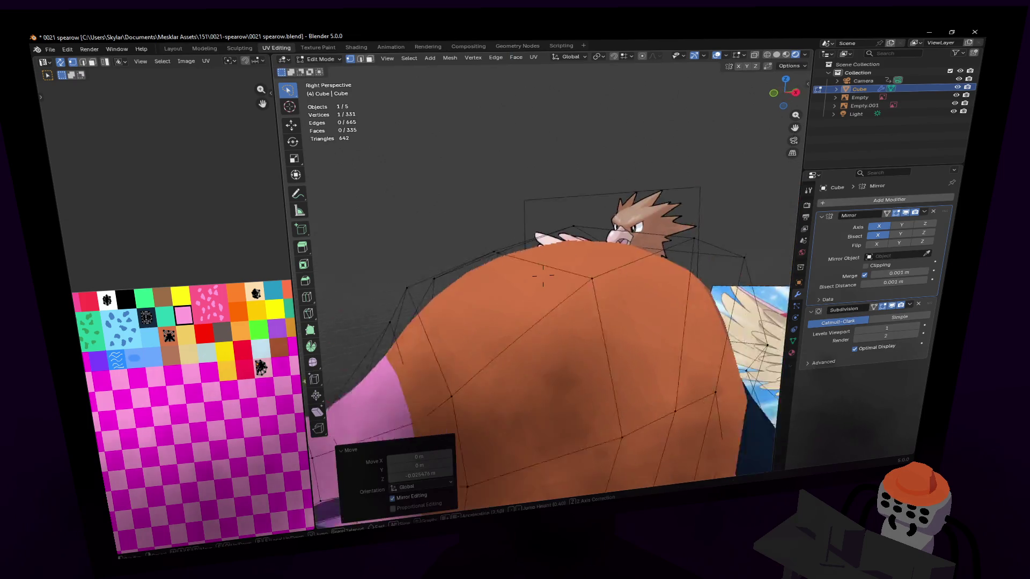
pyautogui.moveTo(543, 271); pyautogui.dragTo(511, 280, button='middle')
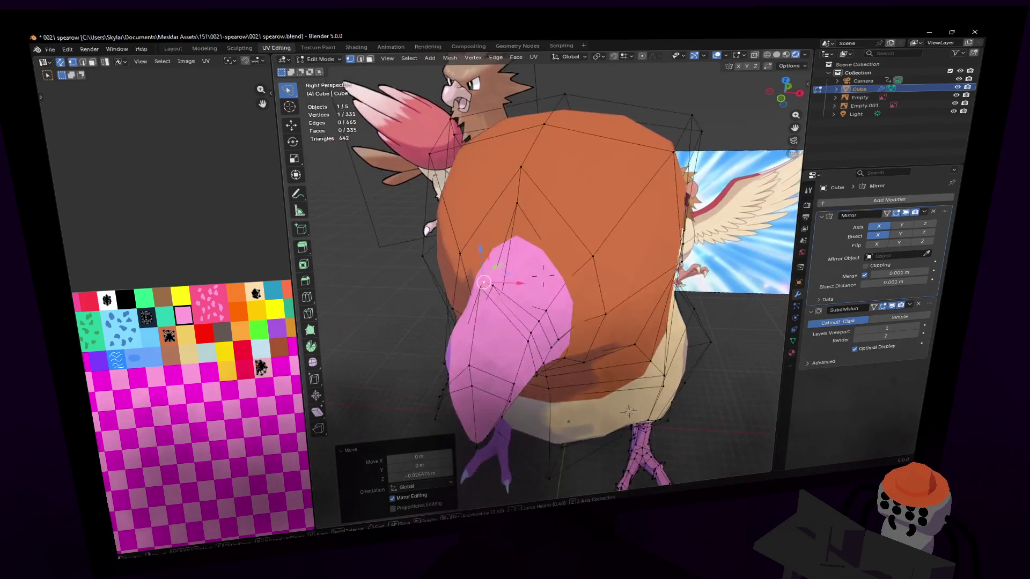
# Add a centred edge loop near the beak base and slide it into place.
pyautogui.hotkey('ctrl', 'r')
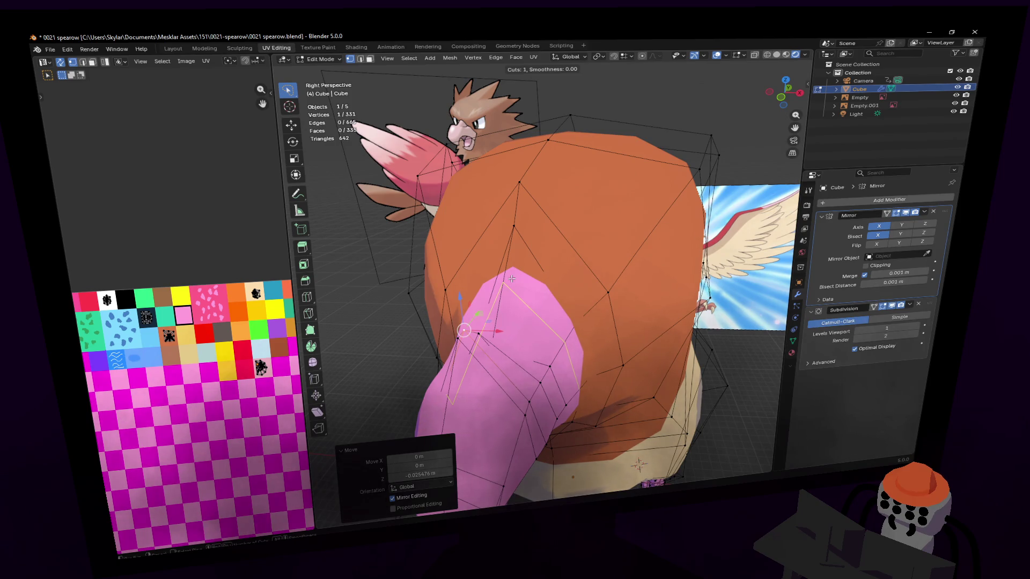
pyautogui.click(512, 278)
pyautogui.rightClick(513, 277)
pyautogui.moveTo(512, 278)
pyautogui.mouseDown(button='middle')
pyautogui.moveTo(577, 264)
pyautogui.moveTo(529, 263)
pyautogui.moveTo(687, 339)
pyautogui.moveTo(543, 274)
pyautogui.moveTo(563, 258)
pyautogui.mouseUp(button='middle')
pyautogui.press('g')
pyautogui.press('g')
pyautogui.click(532, 263)
# Scale the new loop narrower along Y where the beak meets the head, then switch to face select.
pyautogui.press('s')
pyautogui.press('x')
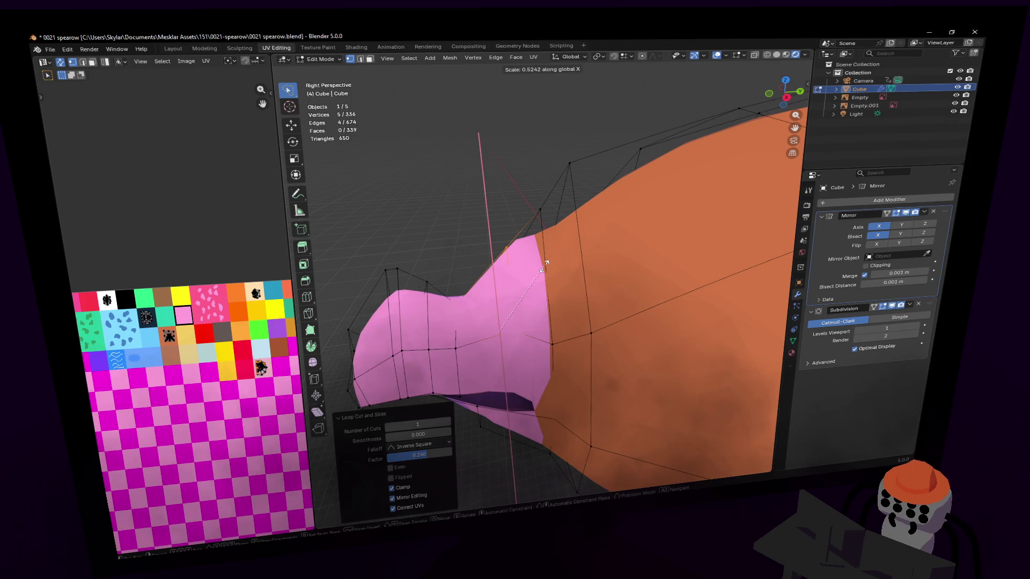
pyautogui.press('y')
pyautogui.click(497, 296)
pyautogui.moveTo(497, 296)
pyautogui.mouseDown(button='middle')
pyautogui.moveTo(542, 275)
pyautogui.moveTo(515, 338)
pyautogui.mouseUp(button='middle')
pyautogui.press('3')
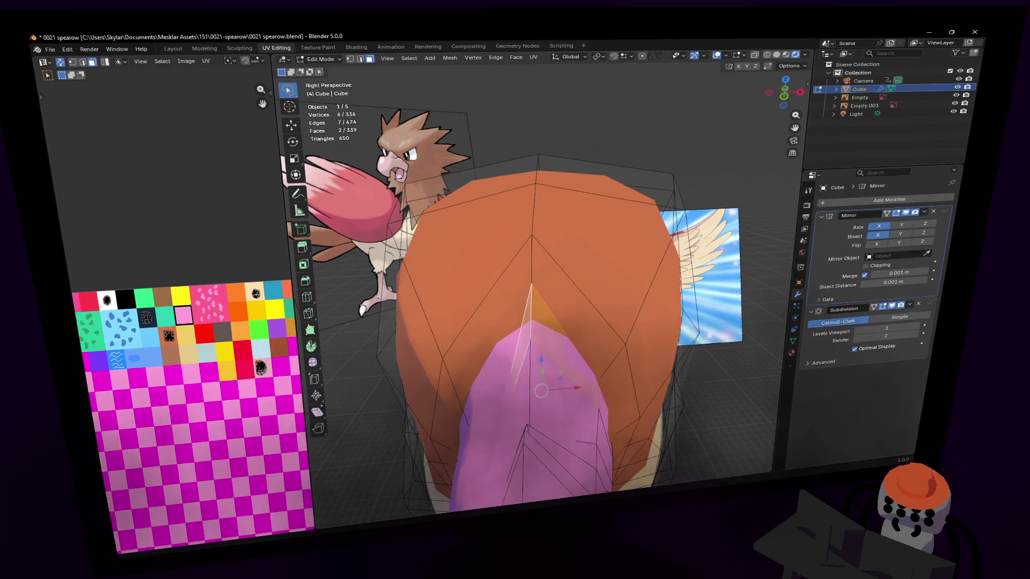
# Remove the existing Mirror modifier and add a fresh Mirror modifier in Object Mode.
pyautogui.press('Tab')
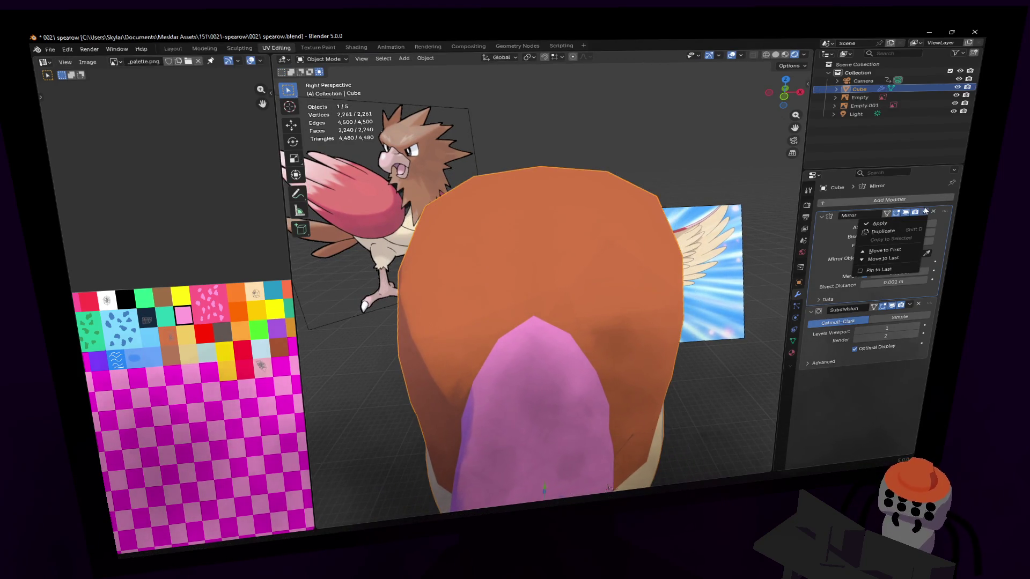
pyautogui.click(933, 211)
pyautogui.press('Tab')
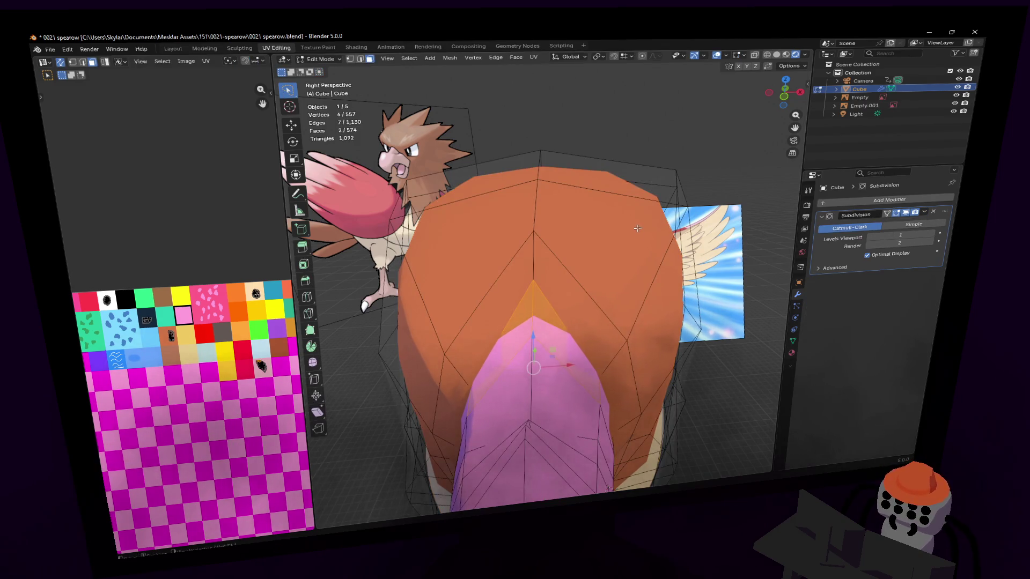
pyautogui.press('Tab')
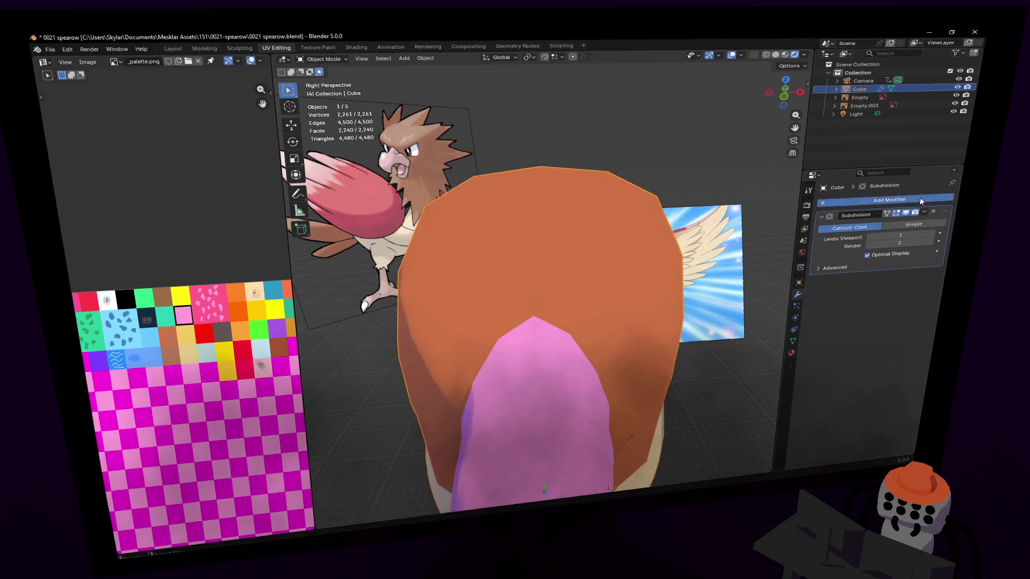
pyautogui.click(919, 197)
pyautogui.write('mi')
pyautogui.press('Return')
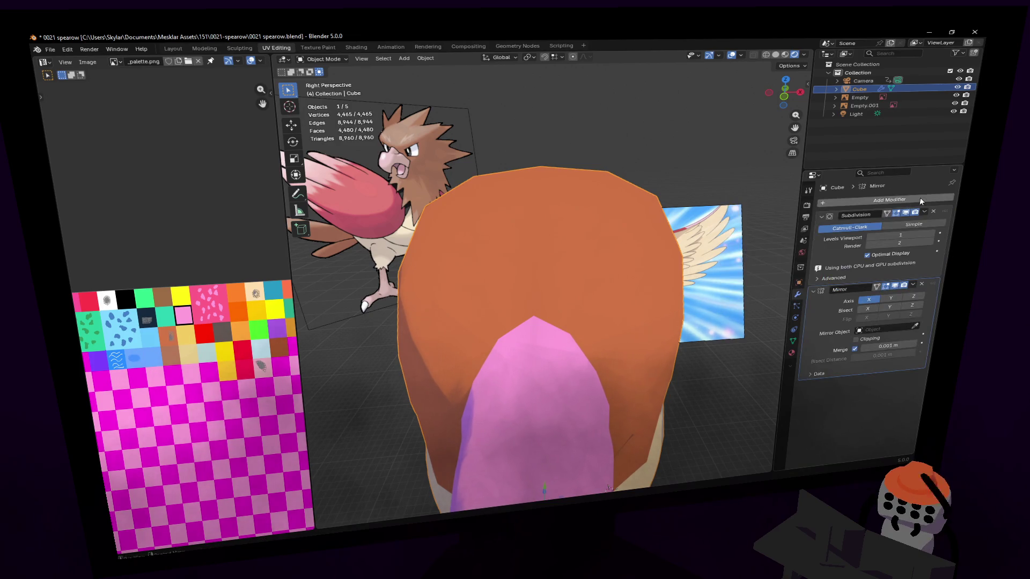
# Move Mirror above Subdivision, enable Bisect X, inspect the bird, and return to Edit Mode.
pyautogui.moveTo(932, 286); pyautogui.dragTo(888, 231)
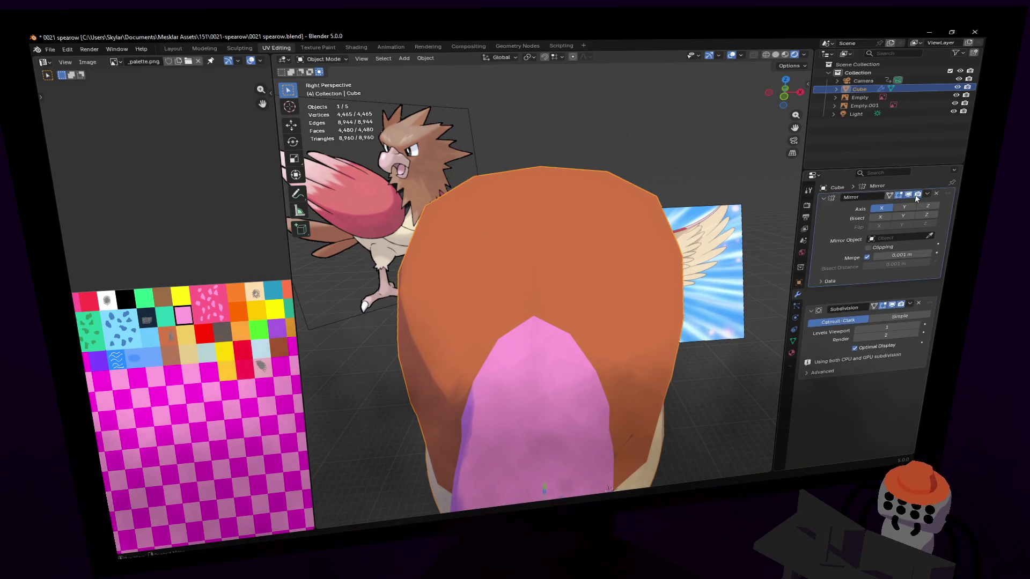
pyautogui.click(879, 237)
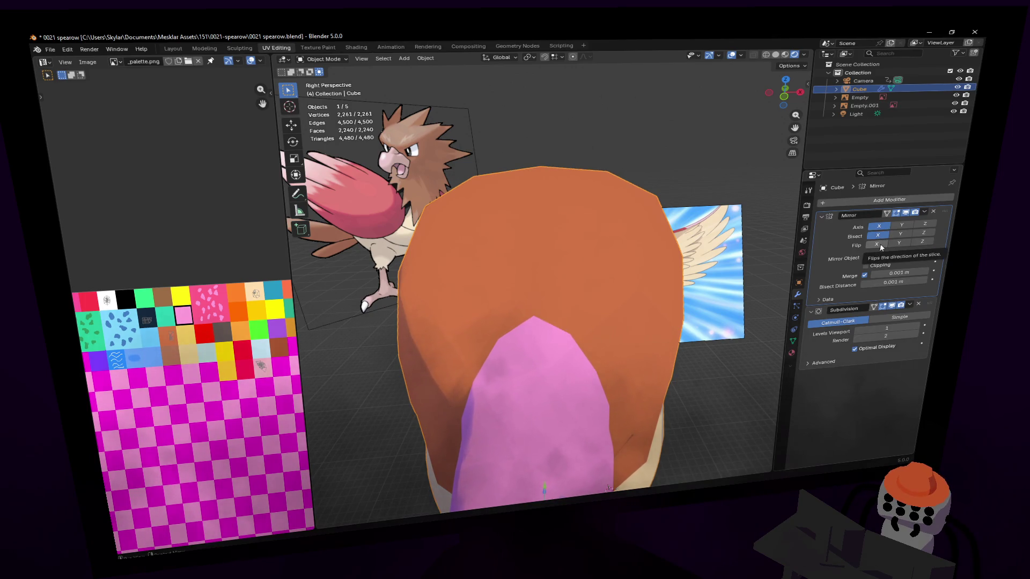
pyautogui.moveTo(611, 258)
pyautogui.mouseDown(button='middle')
pyautogui.moveTo(543, 276)
pyautogui.moveTo(614, 258)
pyautogui.mouseUp(button='middle')
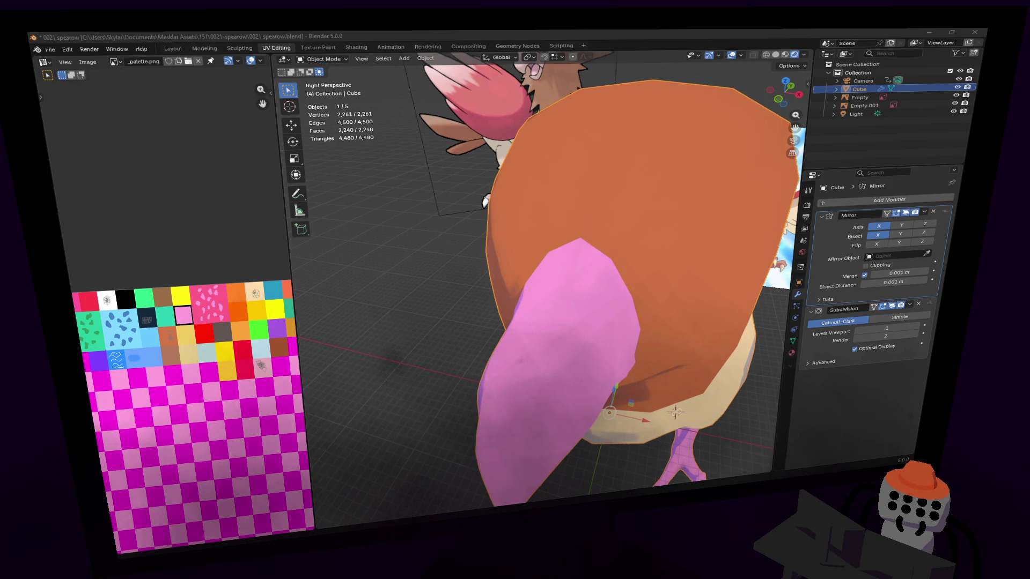
pyautogui.moveTo(604, 278)
pyautogui.mouseDown(button='middle')
pyautogui.moveTo(543, 274)
pyautogui.moveTo(578, 276)
pyautogui.moveTo(585, 299)
pyautogui.mouseUp(button='middle')
pyautogui.press('Tab')
# Raise selected head vertices vertically and cancel an attempted loop cut.
pyautogui.press('2')
pyautogui.click(585, 299)
pyautogui.press('g')
pyautogui.press('z')
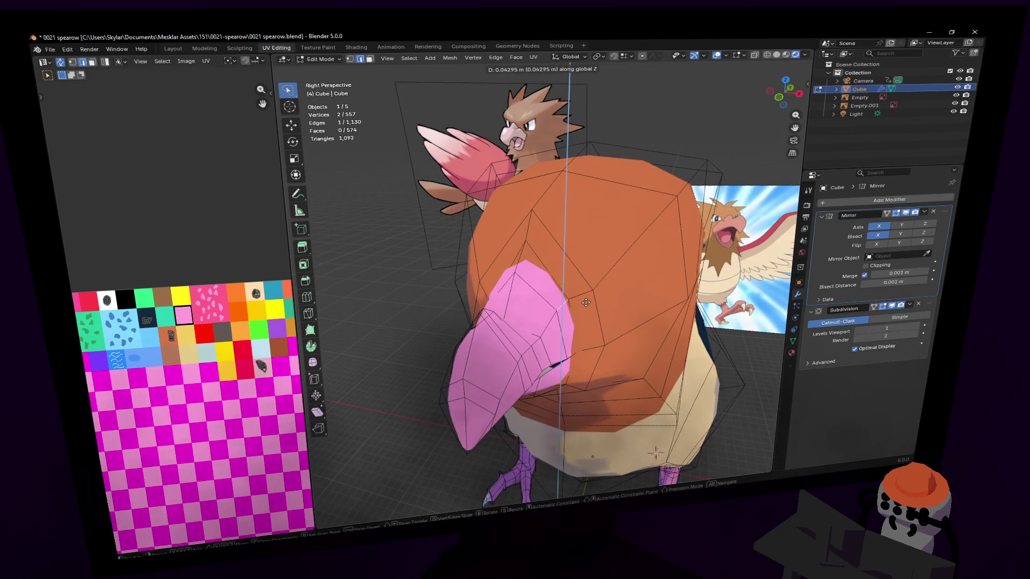
pyautogui.click(547, 278)
pyautogui.hotkey('ctrl', 'r')
pyautogui.press('Escape')
pyautogui.moveTo(544, 275); pyautogui.dragTo(553, 236, button='middle')
pyautogui.scroll(3, 542, 274)
pyautogui.scroll(-2, 542, 274)
pyautogui.scroll(-2, 544, 275)
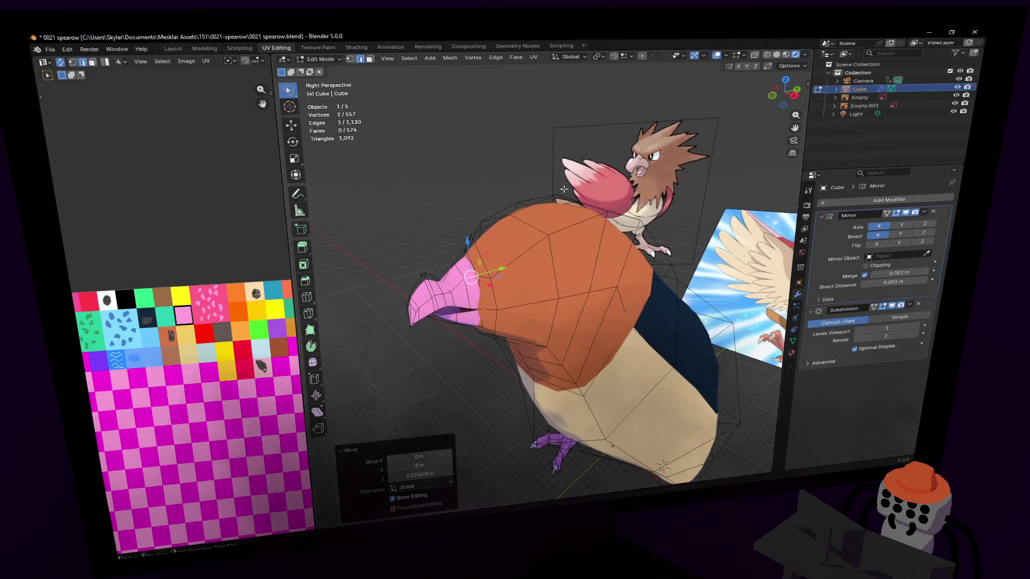
# Nudge a beak vertex, then lower the beak tip face vertically and inspect from several angles.
pyautogui.press('g')
pyautogui.click(493, 278)
pyautogui.moveTo(493, 279)
pyautogui.mouseDown(button='middle')
pyautogui.moveTo(515, 266)
pyautogui.moveTo(543, 277)
pyautogui.moveTo(513, 300)
pyautogui.mouseUp(button='middle')
pyautogui.scroll(2, 515, 265)
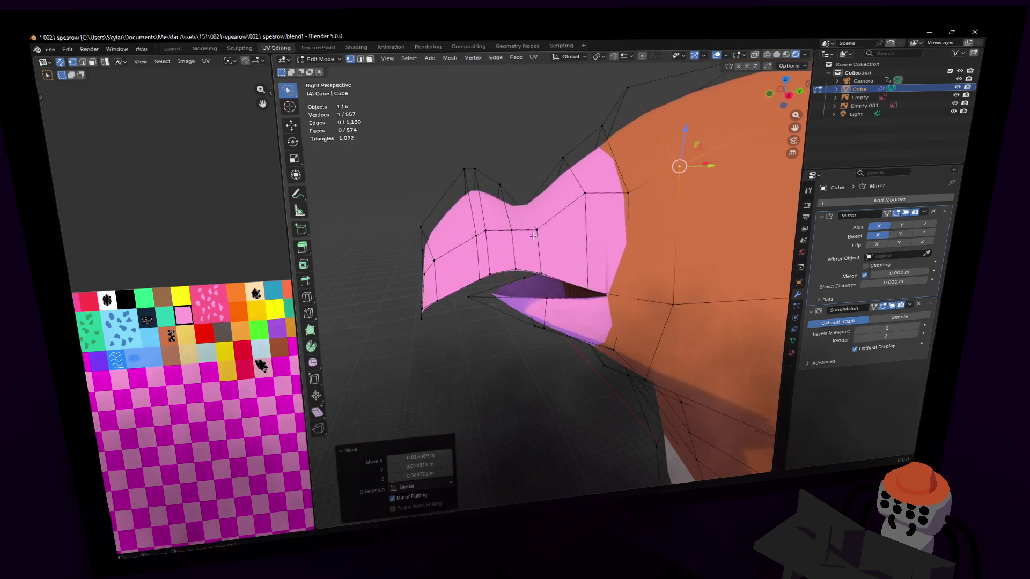
pyautogui.click(513, 300)
pyautogui.press('g')
pyautogui.press('z')
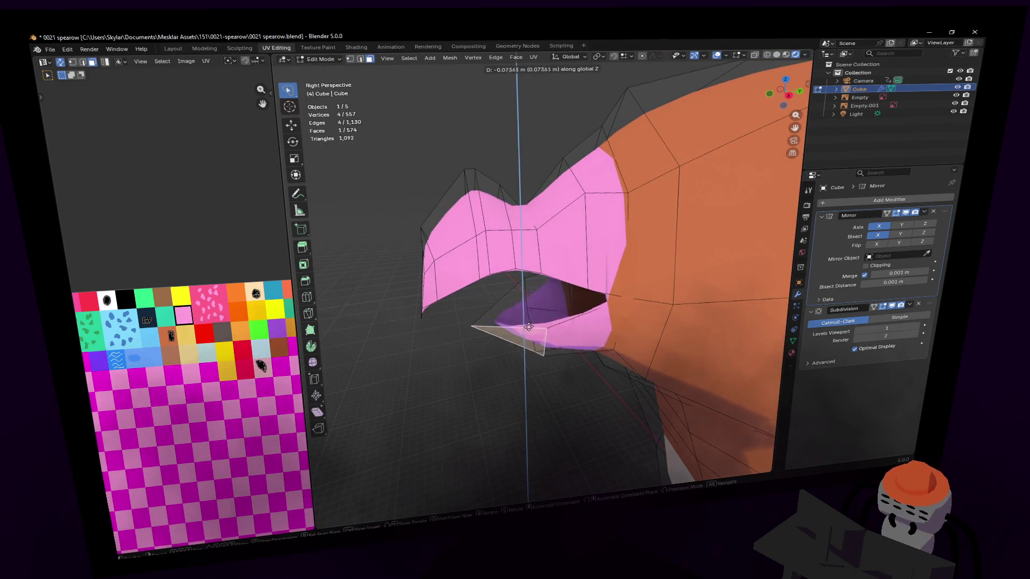
pyautogui.click(543, 275)
pyautogui.moveTo(543, 275); pyautogui.dragTo(553, 323, button='middle')
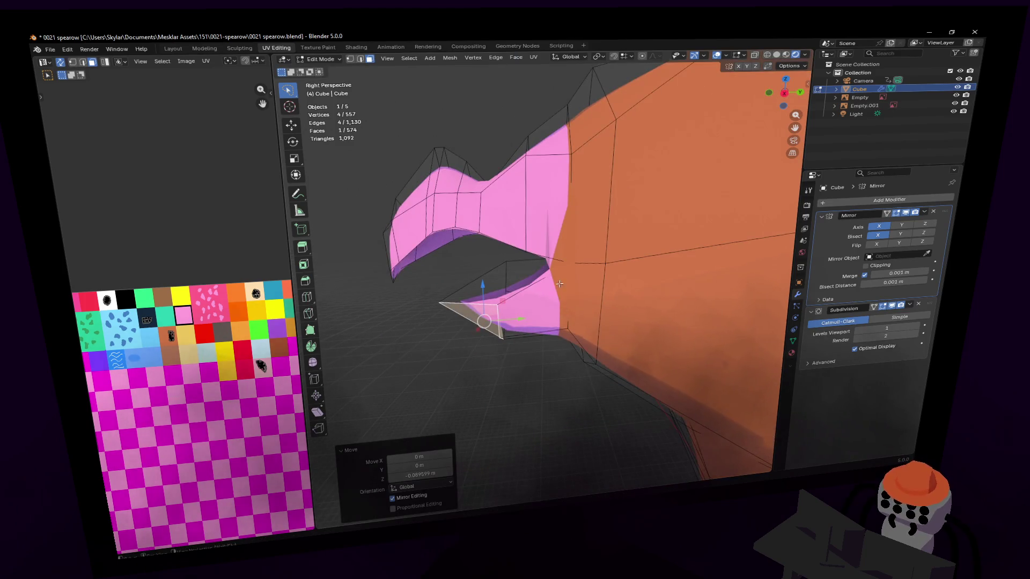
pyautogui.moveTo(559, 284); pyautogui.dragTo(542, 275, button='middle')
pyautogui.scroll(-5, 543, 274)
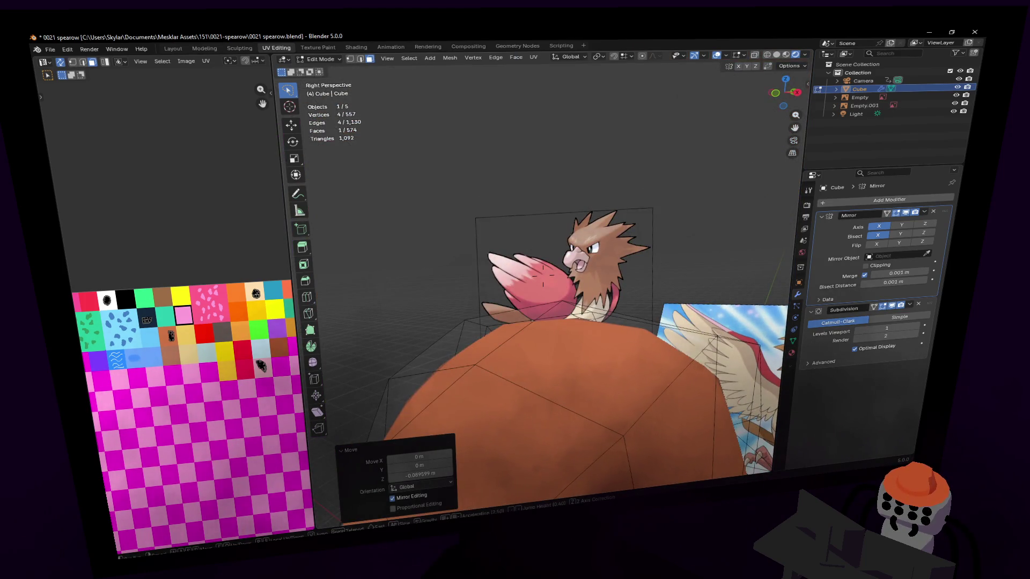
pyautogui.scroll(5, 548, 274)
pyautogui.moveTo(548, 274)
pyautogui.mouseDown(button='middle')
pyautogui.moveTo(596, 280)
pyautogui.moveTo(543, 275)
pyautogui.moveTo(523, 242)
pyautogui.mouseUp(button='middle')
# Add an extra edge loop on the beak and merge the mouth-corner vertices at their center.
pyautogui.click(611, 247)
pyautogui.hotkey('ctrl', 'r')
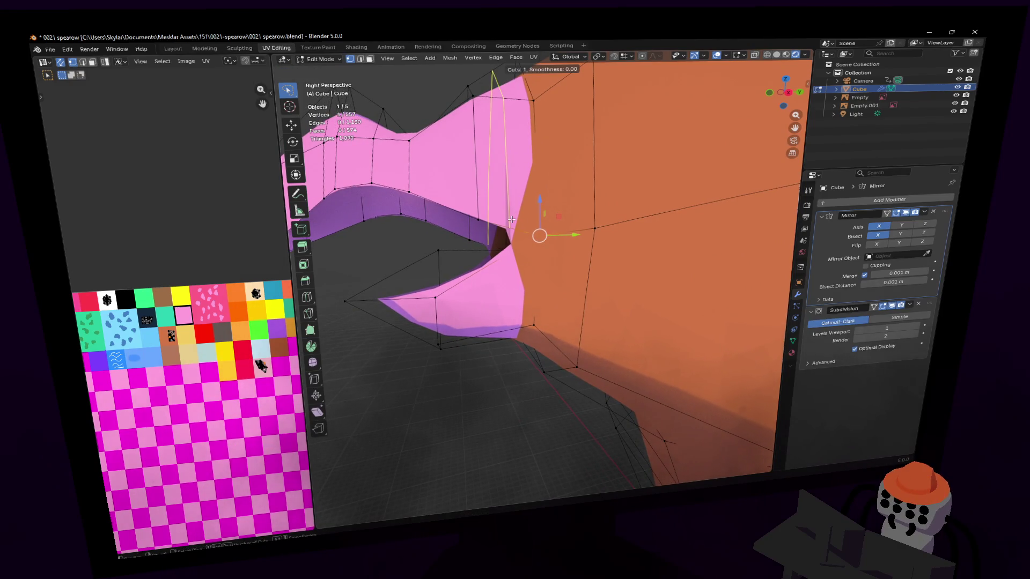
pyautogui.click(511, 217)
pyautogui.click(513, 242)
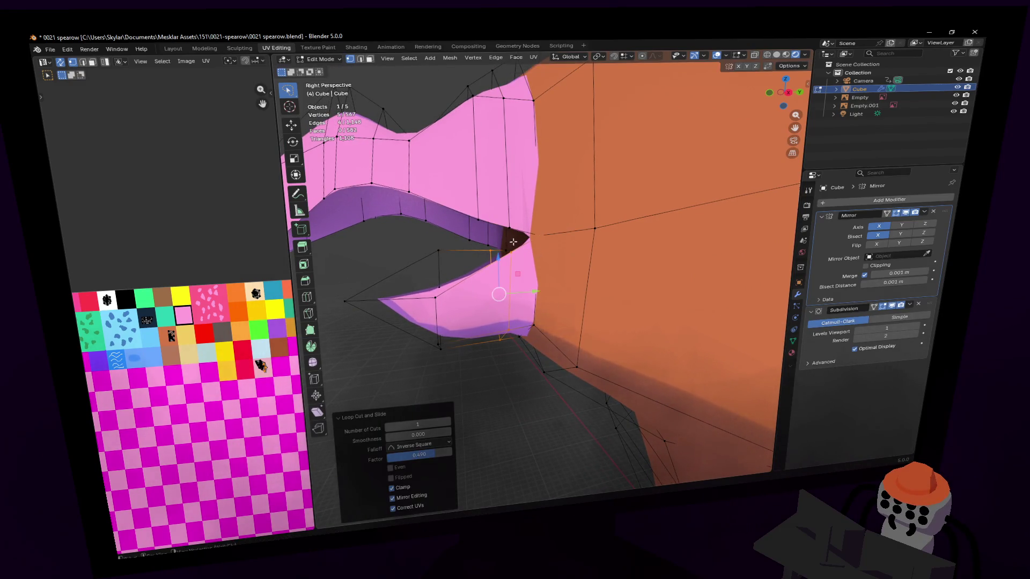
pyautogui.press('m')
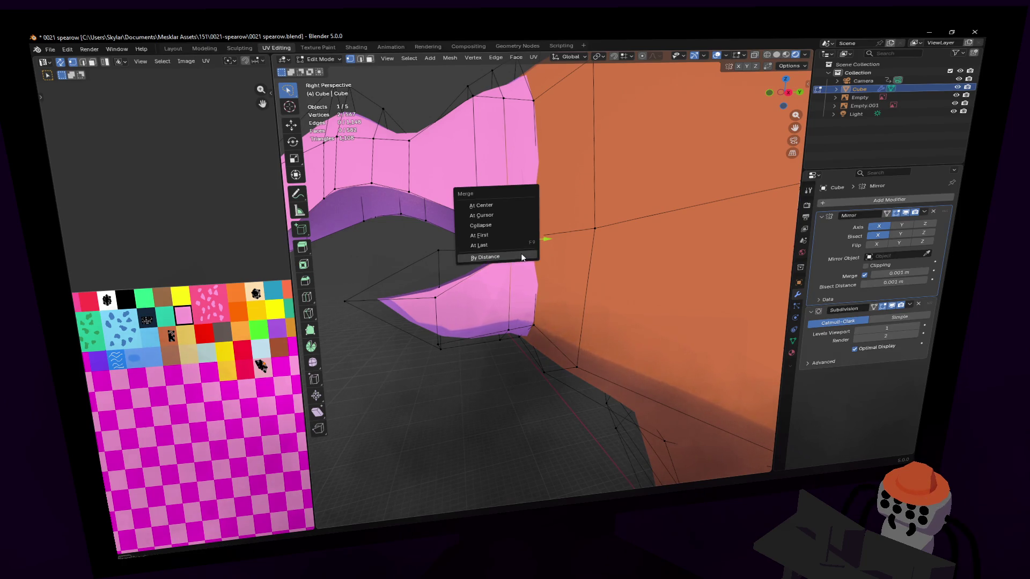
pyautogui.click(505, 203)
# Move a vertex where the beak meets the head and review the beak from the side and below.
pyautogui.moveTo(543, 276); pyautogui.dragTo(561, 186, button='middle')
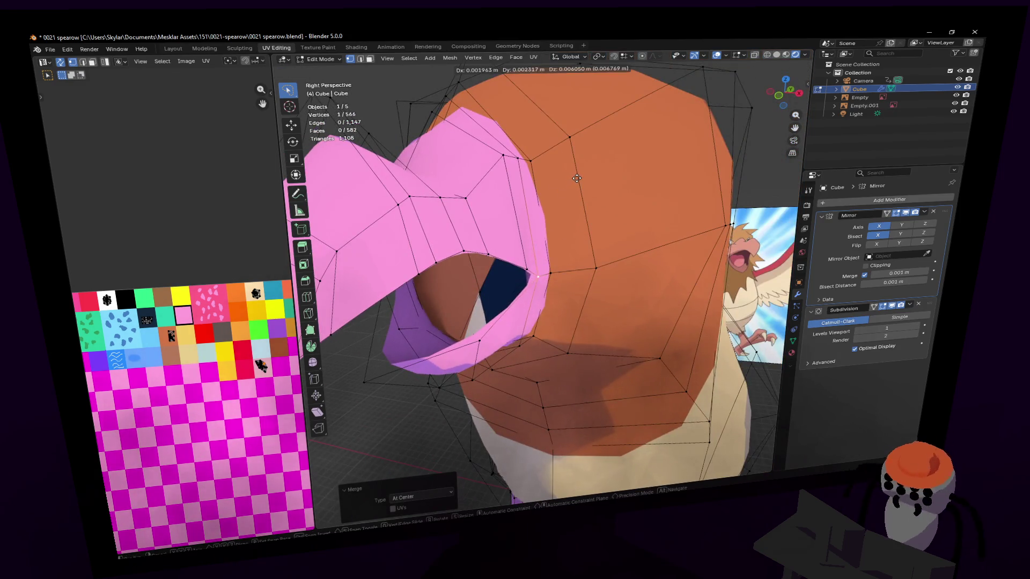
pyautogui.press('g')
pyautogui.click(548, 242)
pyautogui.moveTo(548, 241)
pyautogui.mouseDown(button='middle')
pyautogui.moveTo(543, 278)
pyautogui.moveTo(573, 186)
pyautogui.mouseUp(button='middle')
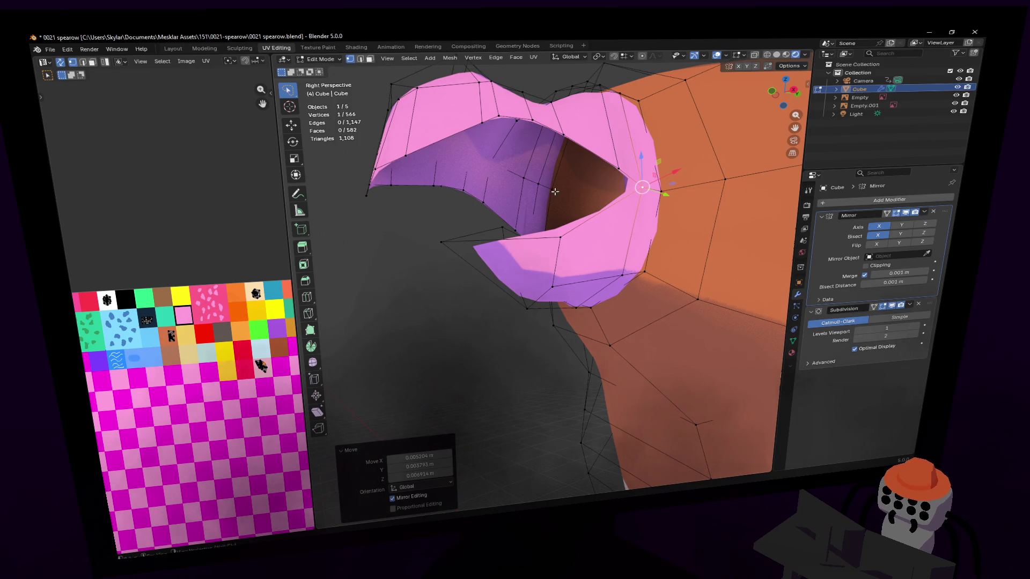
pyautogui.moveTo(541, 194)
pyautogui.mouseDown(button='middle')
pyautogui.moveTo(545, 277)
pyautogui.moveTo(529, 219)
pyautogui.mouseUp(button='middle')
pyautogui.scroll(2, 546, 276)
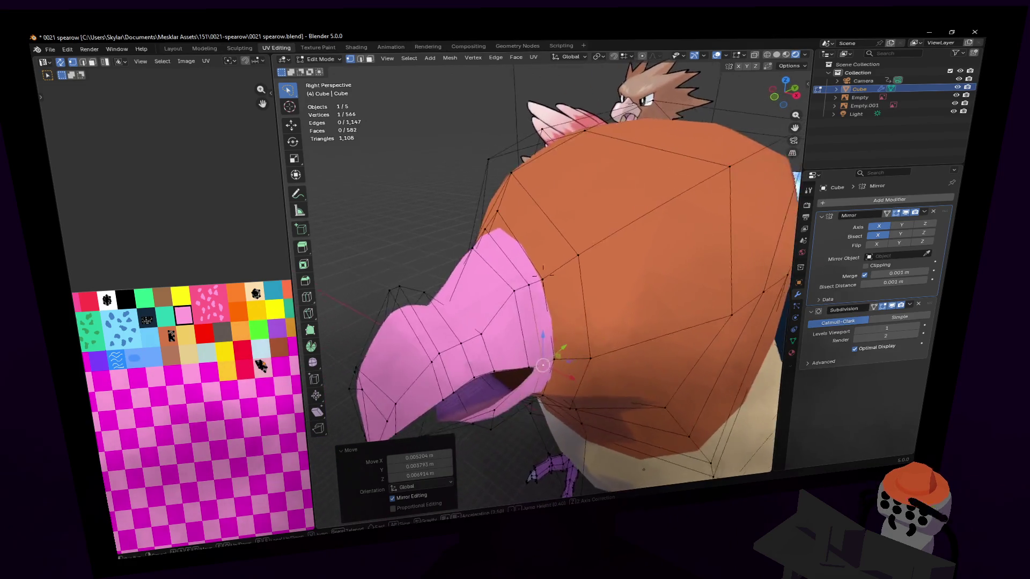
pyautogui.scroll(1, 547, 275)
# Deselect everything and lower the edge where the beak meets the head.
pyautogui.moveTo(559, 279)
pyautogui.mouseDown(button='middle')
pyautogui.moveTo(534, 277)
pyautogui.moveTo(559, 335)
pyautogui.mouseUp(button='middle')
pyautogui.hotkey('alt', 'a')
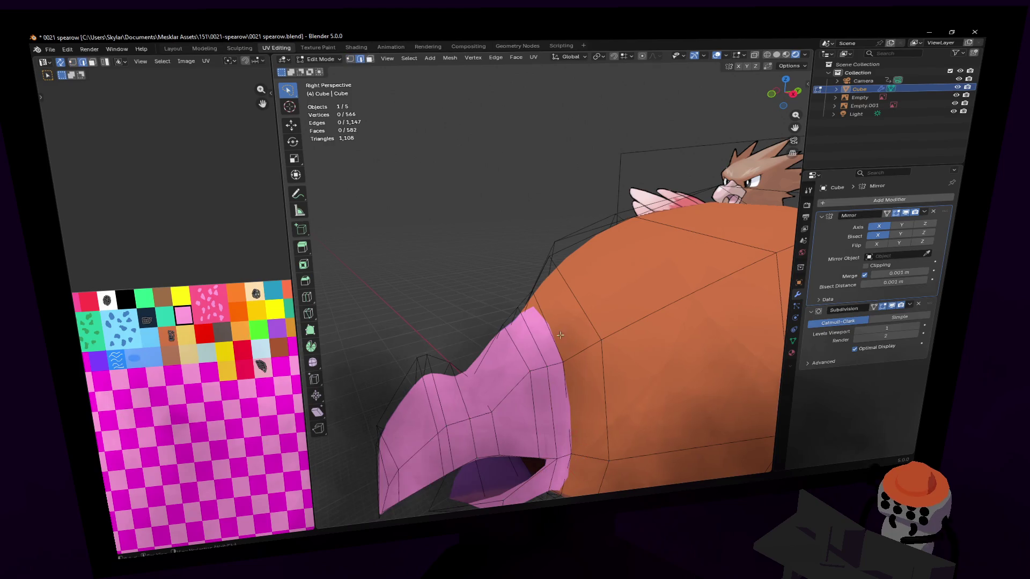
pyautogui.click(525, 342)
pyautogui.press('g')
pyautogui.press('z')
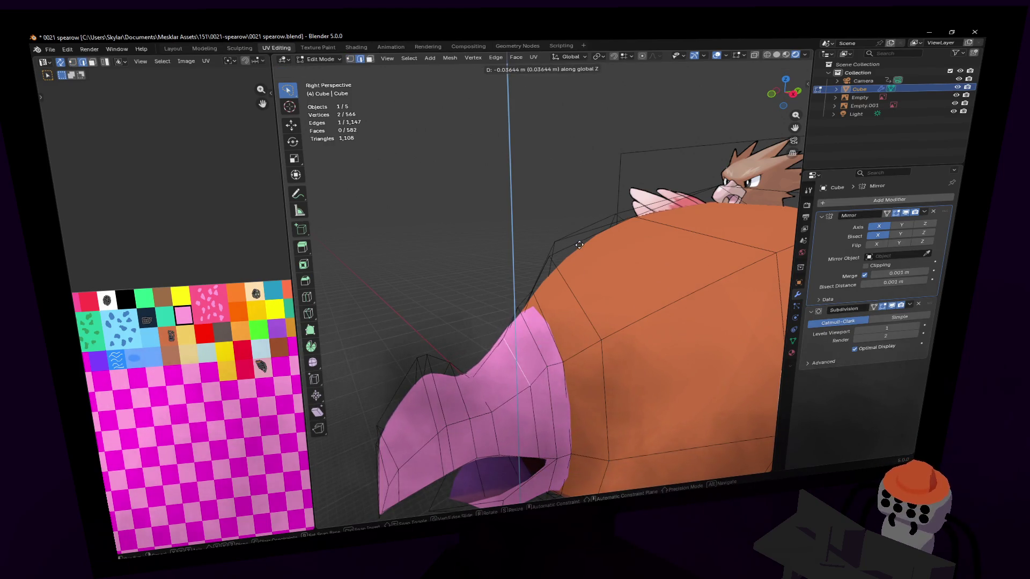
pyautogui.click(579, 245)
# Shift a beak vertex sideways along X in two moves and inspect the head against the reference.
pyautogui.moveTo(559, 288); pyautogui.dragTo(571, 332, button='middle')
pyautogui.click(559, 313)
pyautogui.press('g')
pyautogui.press('x')
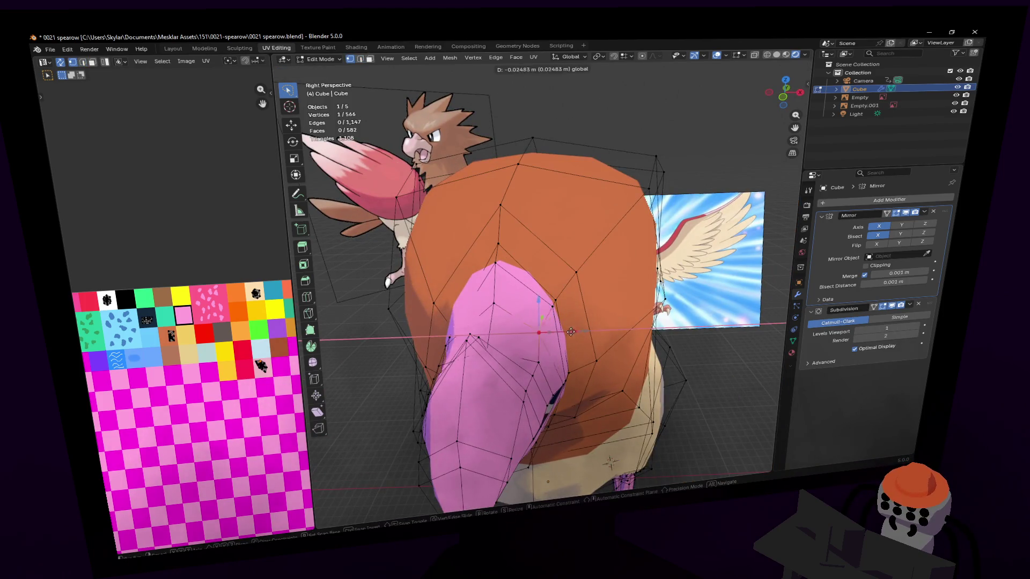
pyautogui.click(559, 333)
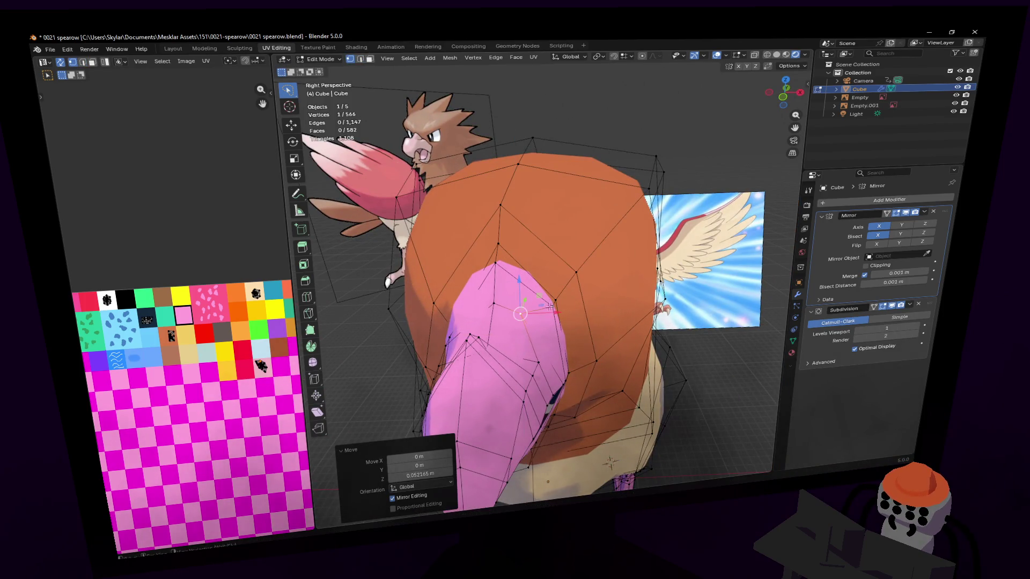
pyautogui.press('g')
pyautogui.press('x')
pyautogui.click(554, 316)
pyautogui.press('KP_Decimal')
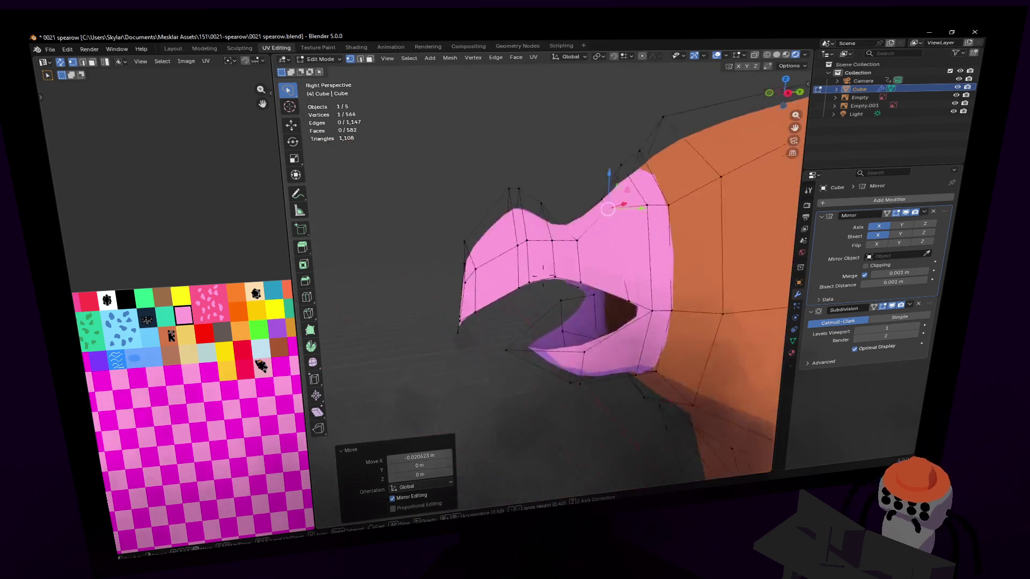
pyautogui.moveTo(554, 317); pyautogui.dragTo(567, 169, button='middle')
pyautogui.scroll(-3, 548, 282)
pyautogui.moveTo(547, 282); pyautogui.dragTo(483, 282, button='middle')
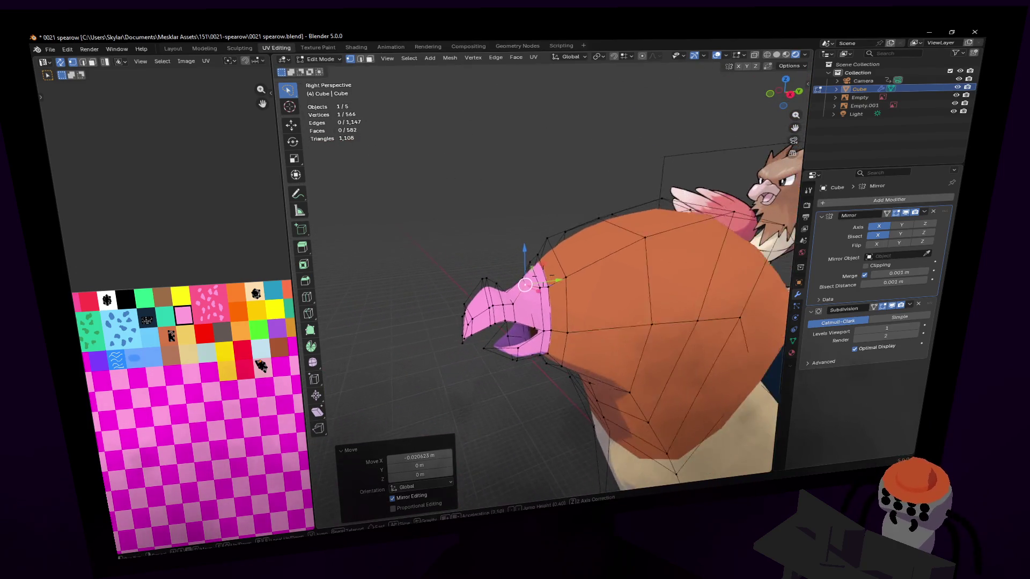
pyautogui.moveTo(547, 282)
pyautogui.mouseDown(button='middle')
pyautogui.moveTo(543, 273)
pyautogui.moveTo(532, 305)
pyautogui.mouseUp(button='middle')
pyautogui.scroll(3, 532, 306)
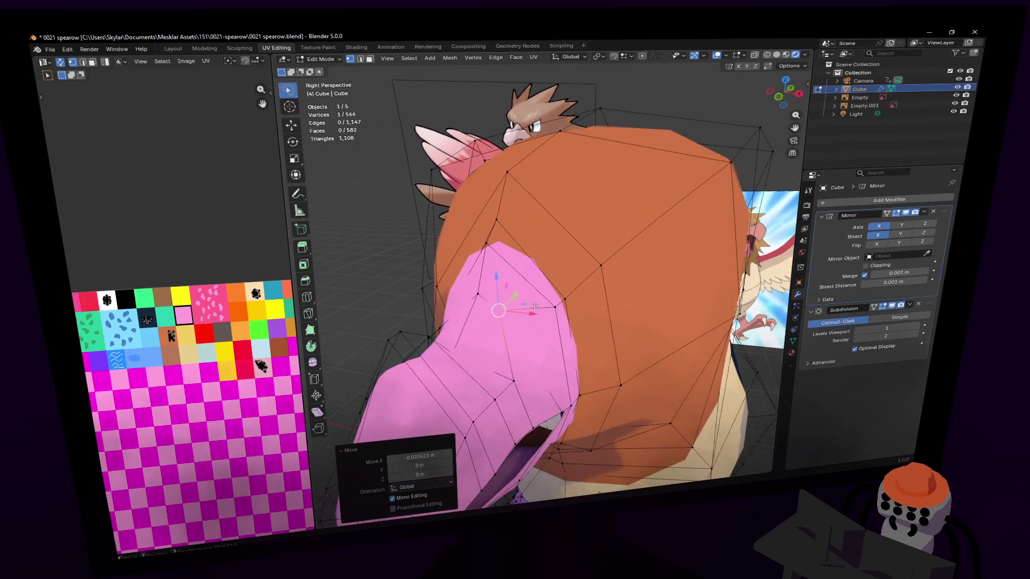
# Cancel a loop cut, then reposition and raise an edge on the side of the head.
pyautogui.hotkey('ctrl', 'r')
pyautogui.press('Escape')
pyautogui.moveTo(532, 305)
pyautogui.mouseDown(button='middle')
pyautogui.moveTo(530, 267)
pyautogui.moveTo(542, 276)
pyautogui.moveTo(482, 278)
pyautogui.moveTo(583, 278)
pyautogui.mouseUp(button='middle')
pyautogui.keyDown('alt'); pyautogui.click(529, 267); pyautogui.keyUp('alt')
pyautogui.click(586, 275)
pyautogui.press('g')
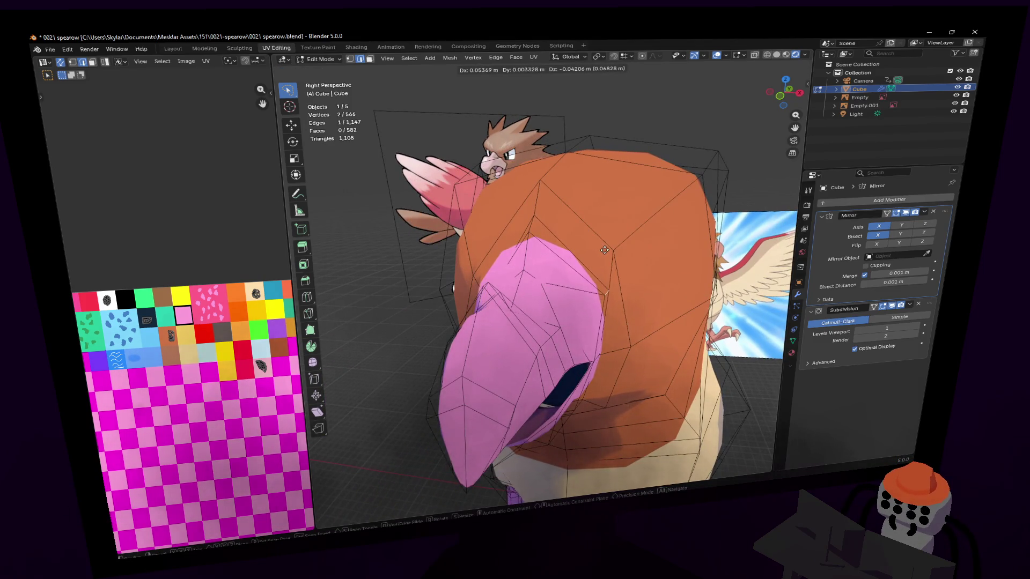
pyautogui.click(602, 251)
pyautogui.press('g')
pyautogui.press('z')
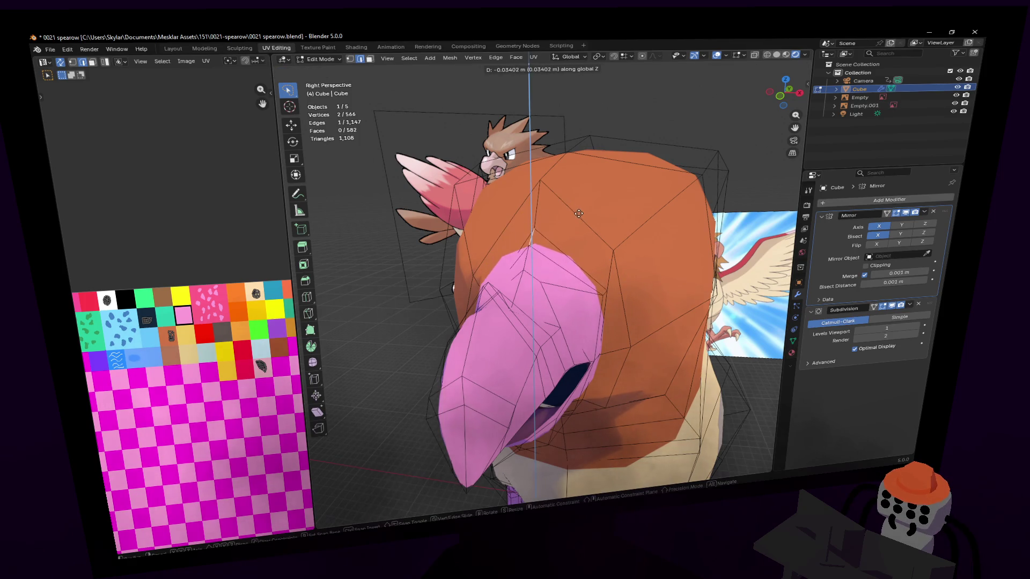
pyautogui.click(593, 233)
# Adjust the heights of three vertices across the top of the head, then switch to the Knife tool.
pyautogui.moveTo(593, 234); pyautogui.dragTo(615, 263, button='middle')
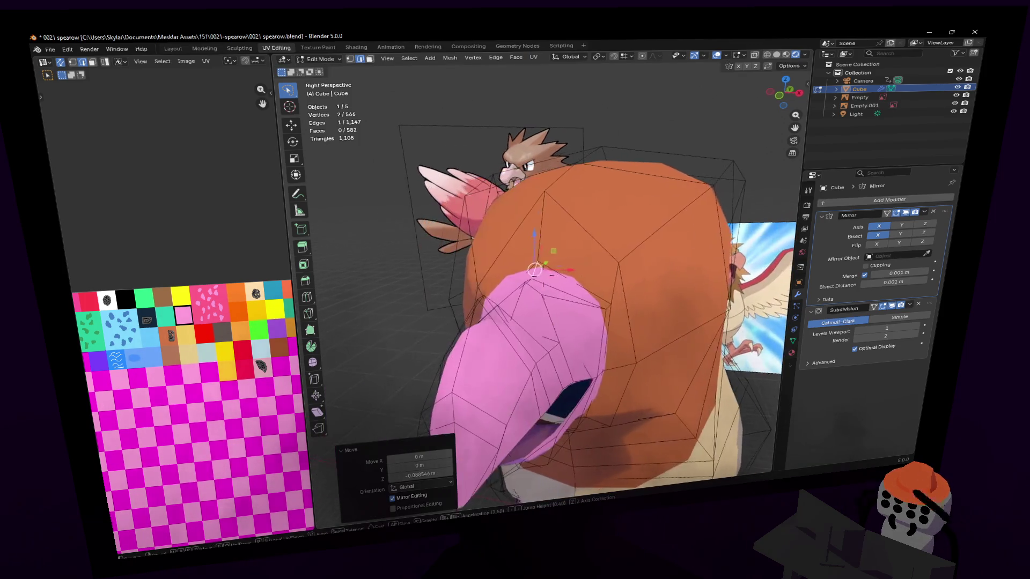
pyautogui.click(614, 263)
pyautogui.press('g')
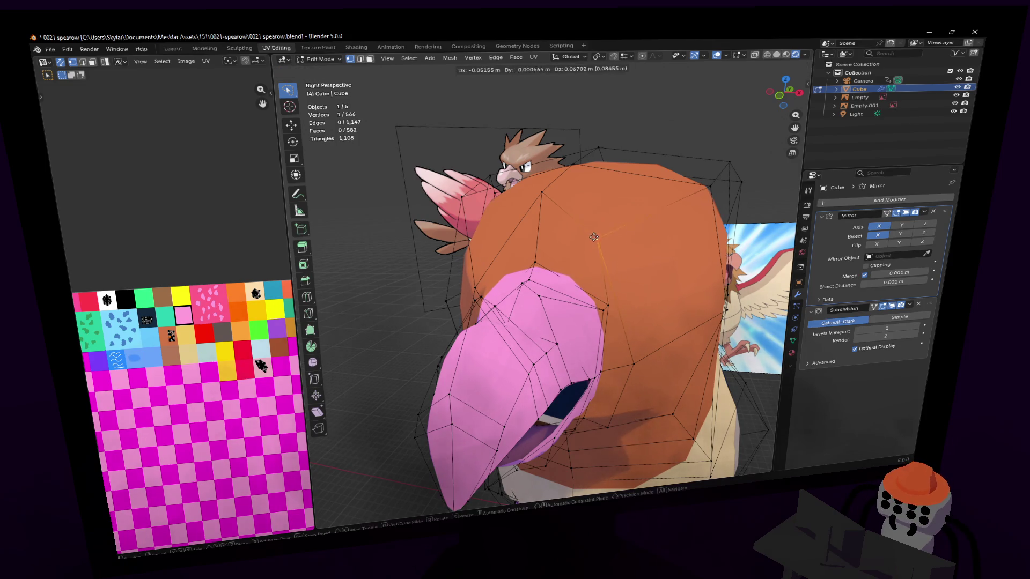
pyautogui.click(555, 196)
pyautogui.click(609, 228)
pyautogui.press('g')
pyautogui.click(584, 180)
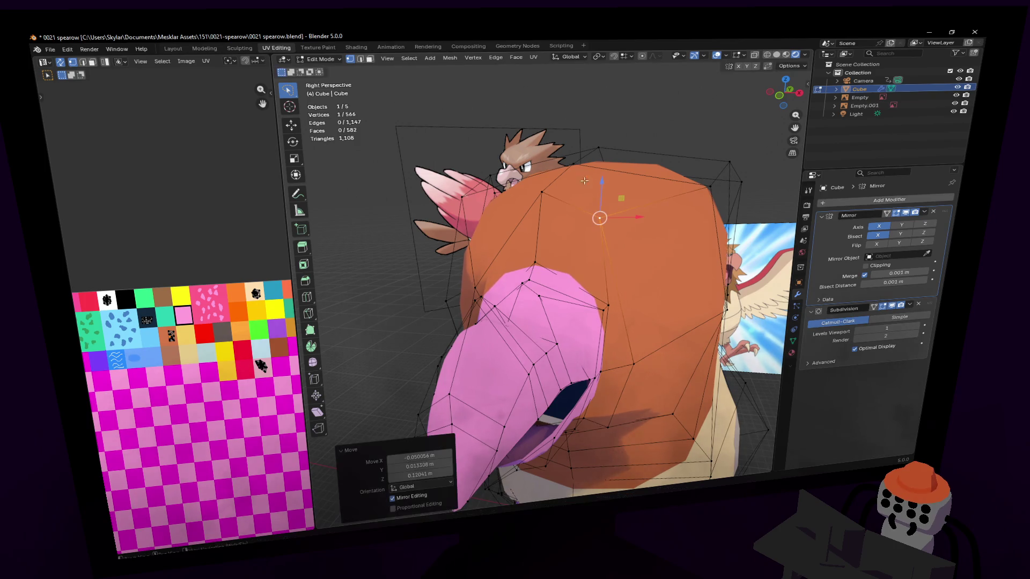
pyautogui.click(551, 188)
pyautogui.press('g')
pyautogui.press('z')
pyautogui.click(565, 238)
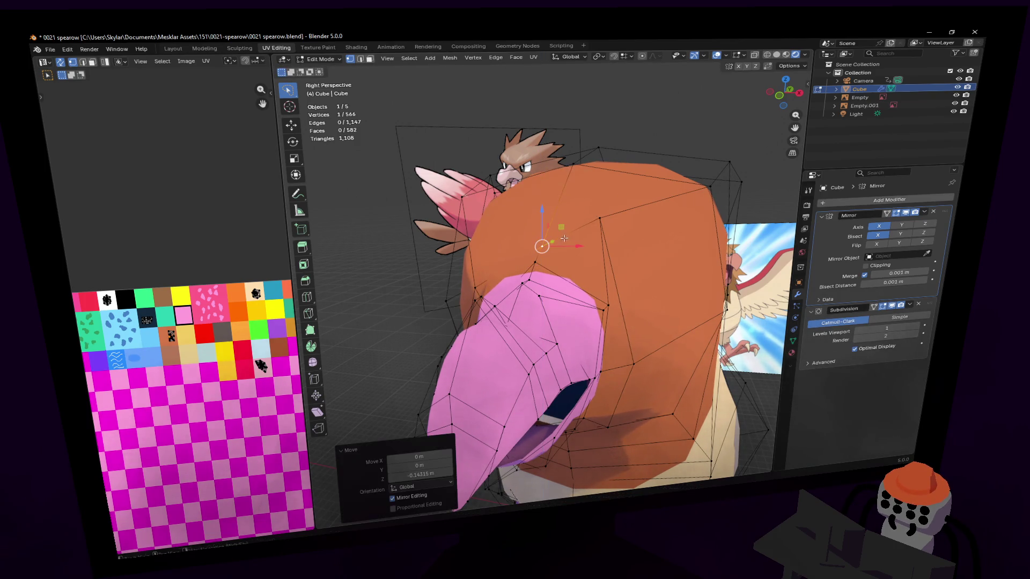
pyautogui.press('g')
pyautogui.press('z')
pyautogui.click(598, 222)
pyautogui.moveTo(598, 221)
pyautogui.mouseDown(button='middle')
pyautogui.moveTo(542, 275)
pyautogui.moveTo(499, 266)
pyautogui.mouseUp(button='middle')
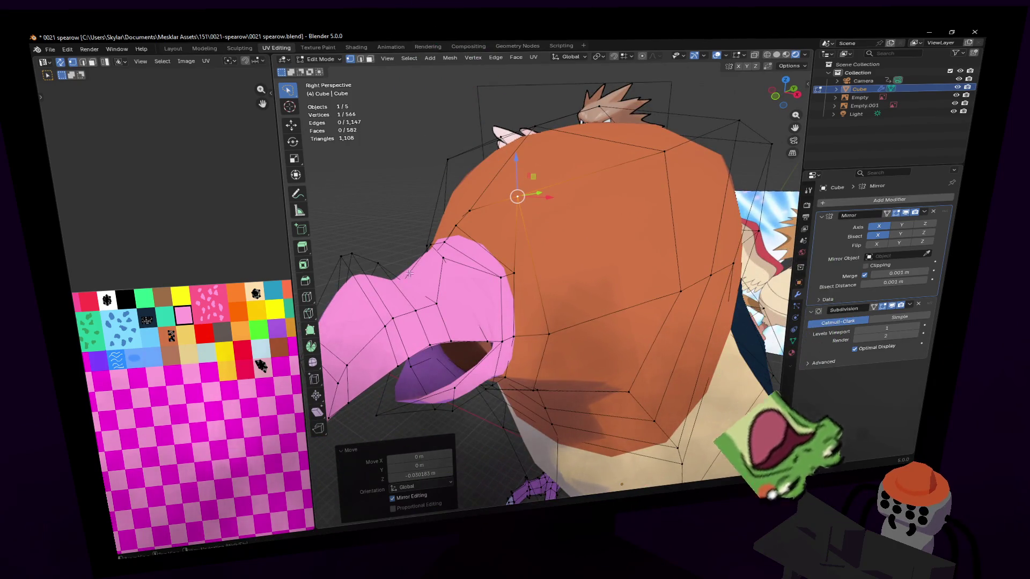
pyautogui.press('k')
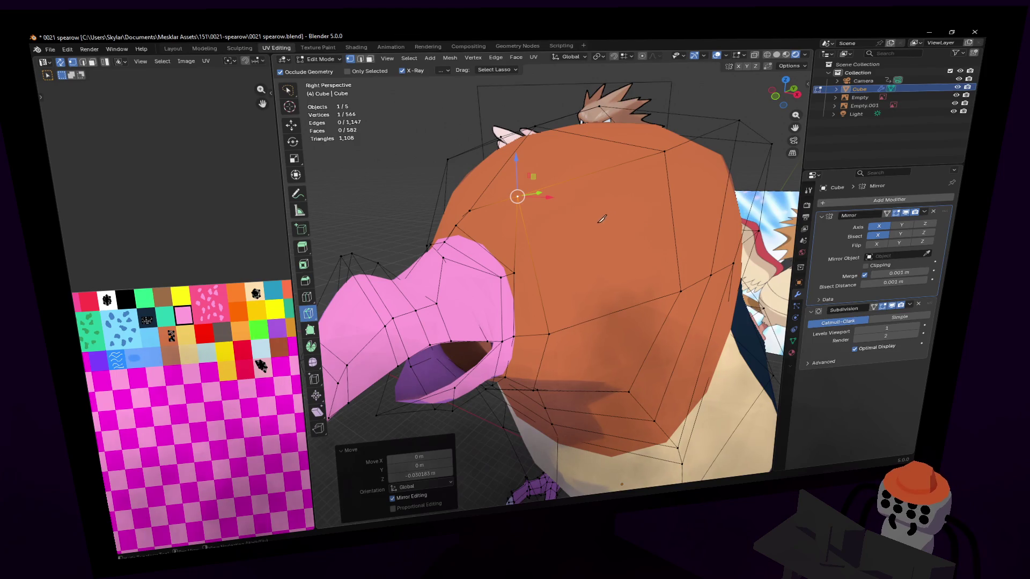
# Try a knife cut and an edge loop on the orange head, then undo and cancel both.
pyautogui.moveTo(602, 218); pyautogui.dragTo(543, 275, button='middle')
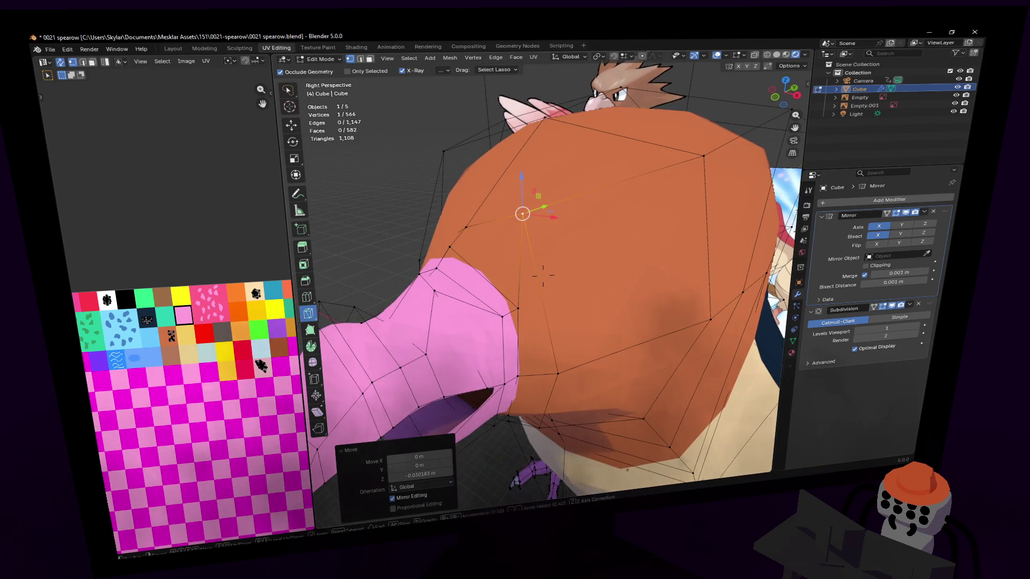
pyautogui.click(521, 307)
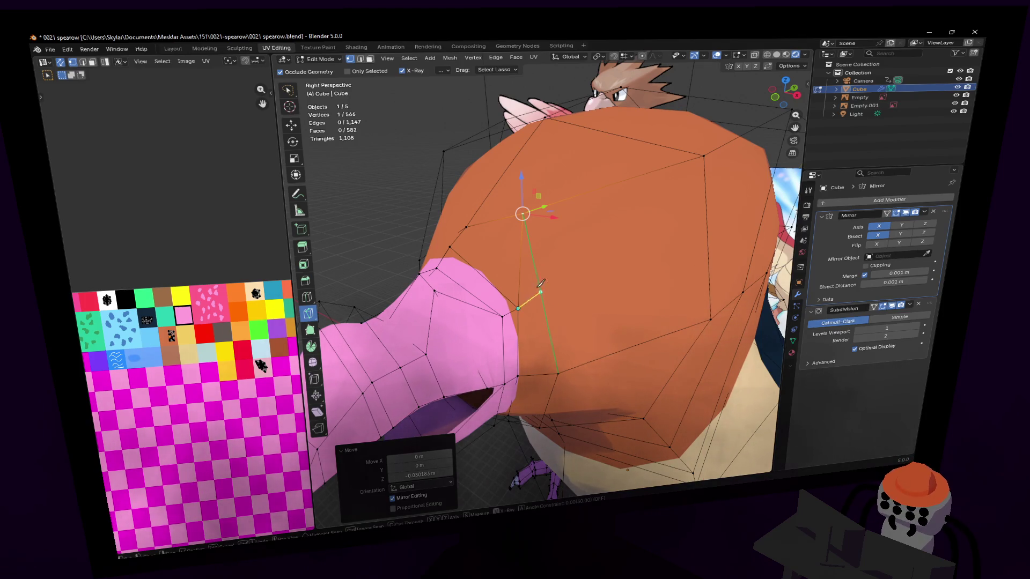
pyautogui.press('Return')
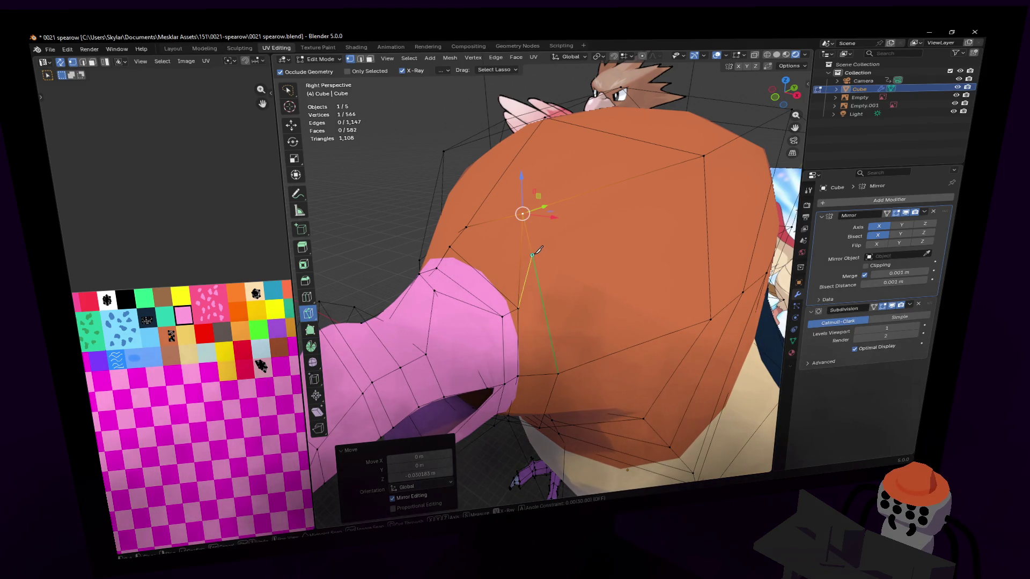
pyautogui.hotkey('ctrl', 'z')
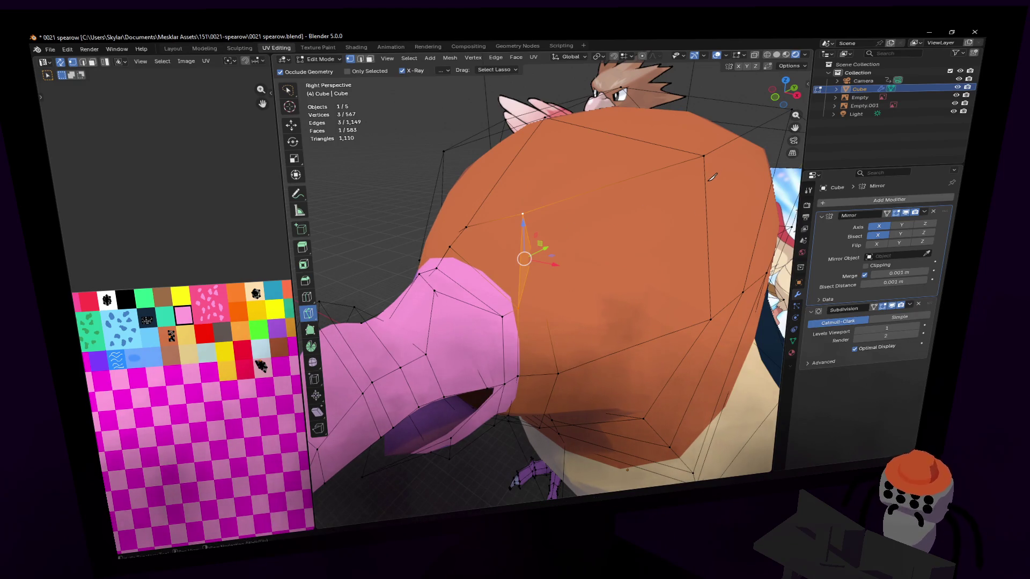
pyautogui.hotkey('ctrl', 'r')
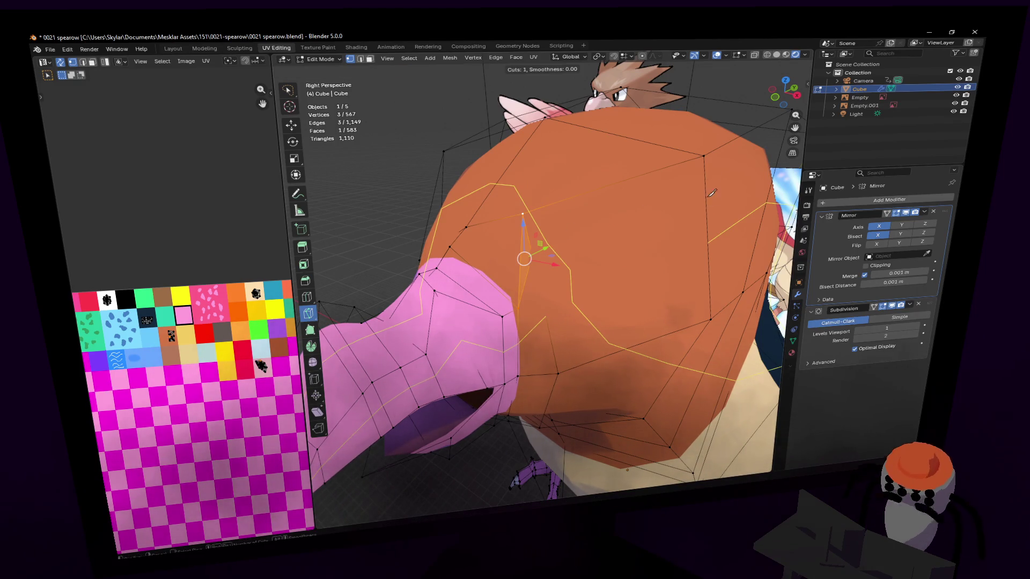
pyautogui.press('Escape')
pyautogui.moveTo(556, 282)
pyautogui.mouseDown(button='middle')
pyautogui.moveTo(535, 276)
pyautogui.moveTo(620, 270)
pyautogui.mouseUp(button='middle')
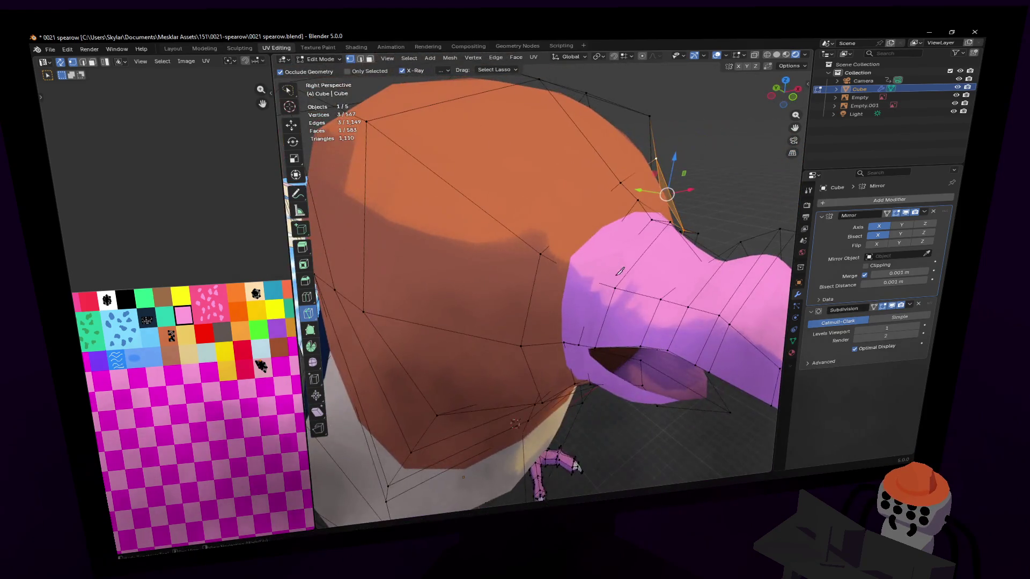
# Restore the subdivision preview, hide Mirror in edit mode, and knife a cut where the beak joins the head.
pyautogui.click(898, 306)
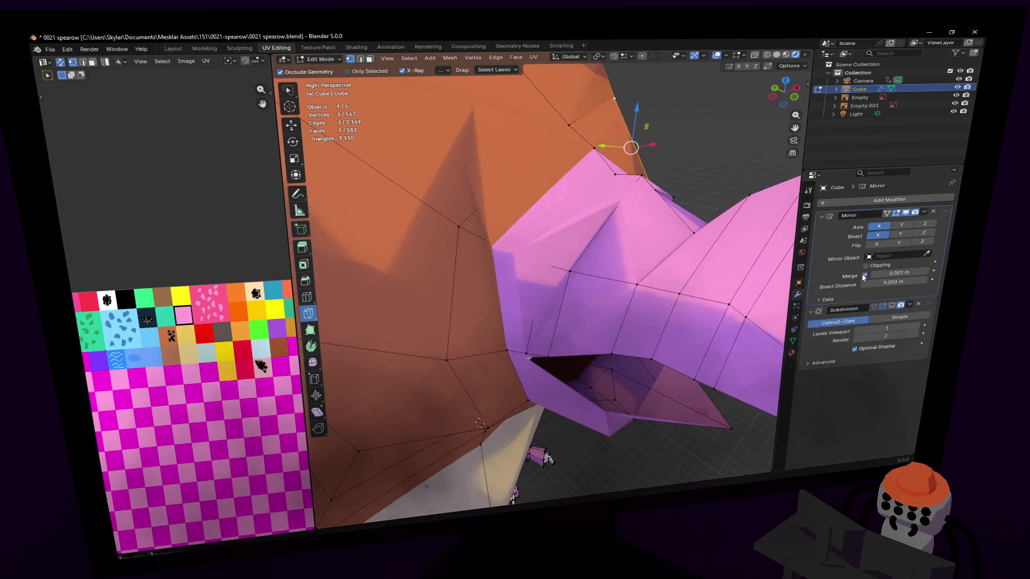
pyautogui.click(901, 306)
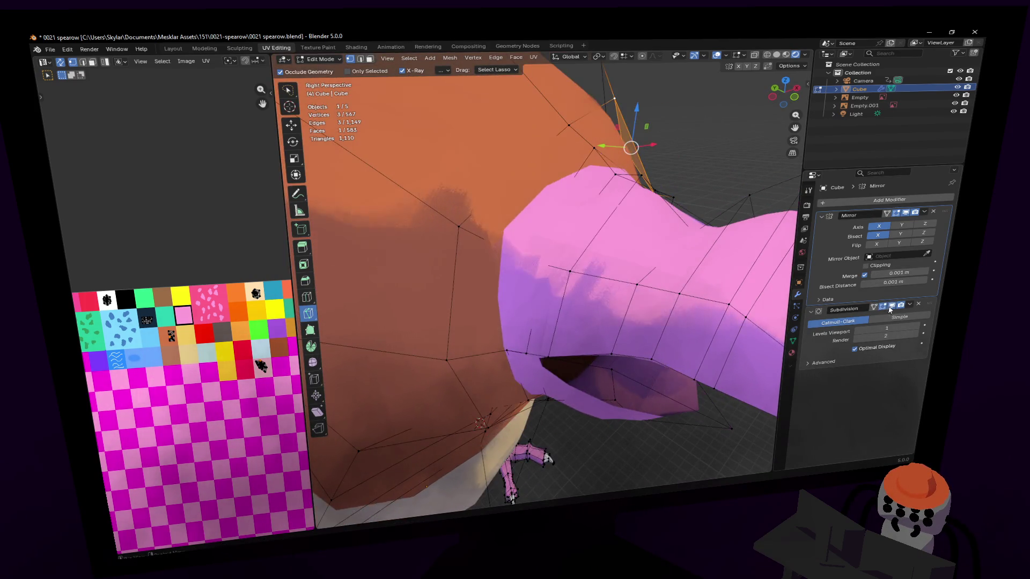
pyautogui.click(905, 212)
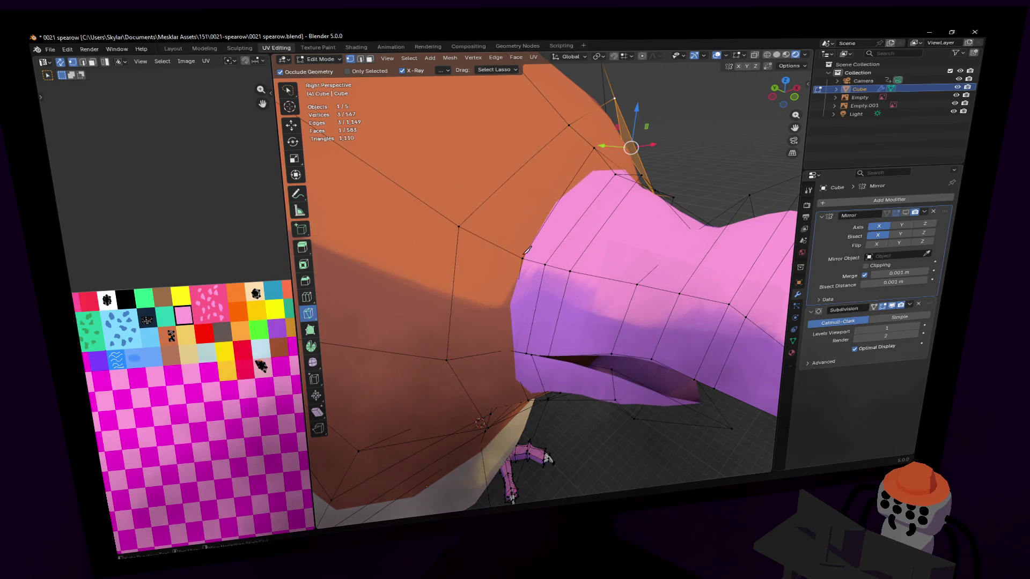
pyautogui.press('k')
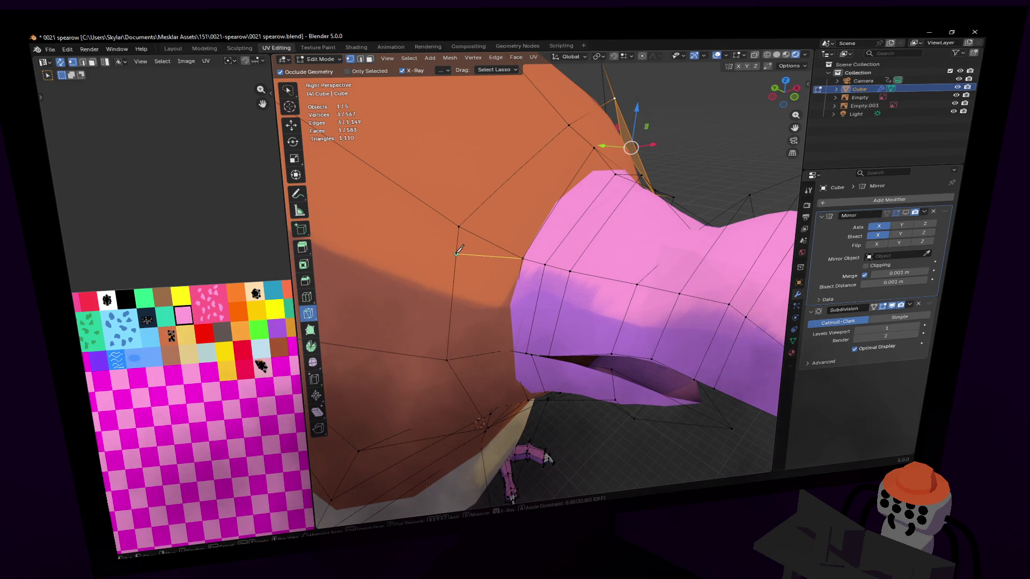
pyautogui.click(457, 252)
pyautogui.press('Return')
pyautogui.moveTo(457, 253); pyautogui.dragTo(621, 188, button='middle')
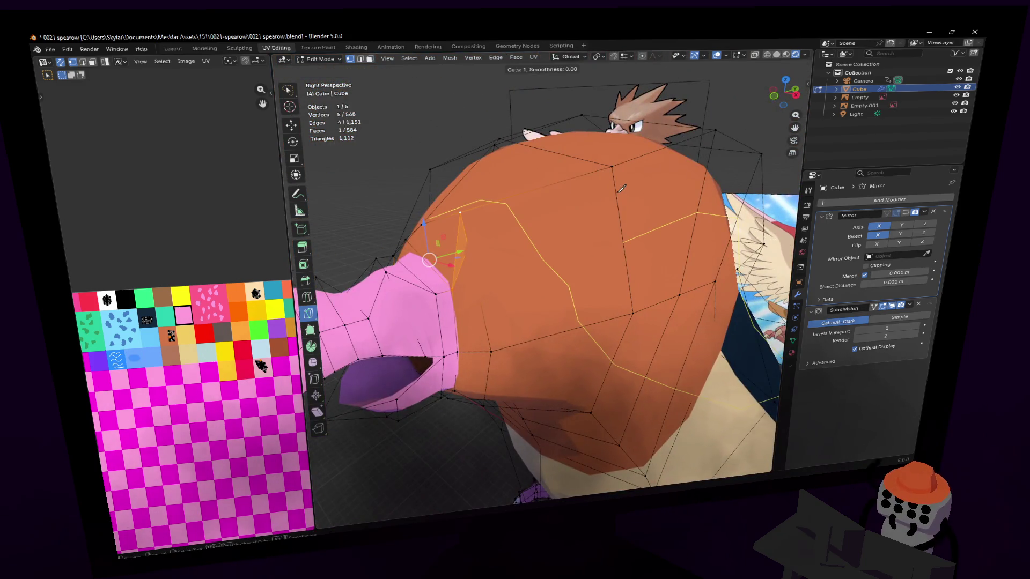
# Add an edge loop around the orange head and abandon a stray knife cut.
pyautogui.click(622, 190)
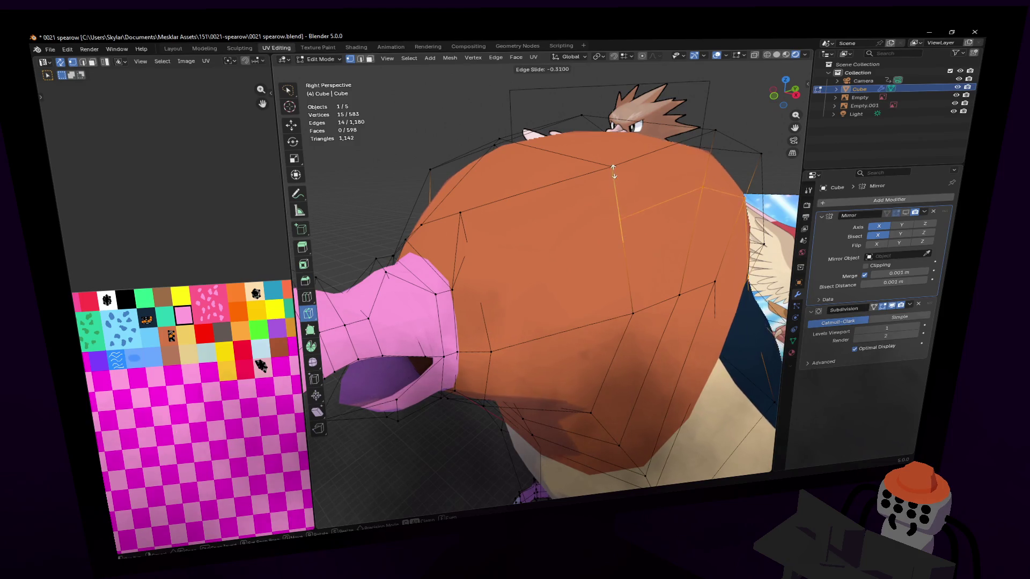
pyautogui.click(609, 151)
pyautogui.moveTo(610, 150)
pyautogui.mouseDown(button='middle')
pyautogui.moveTo(542, 275)
pyautogui.moveTo(532, 196)
pyautogui.mouseUp(button='middle')
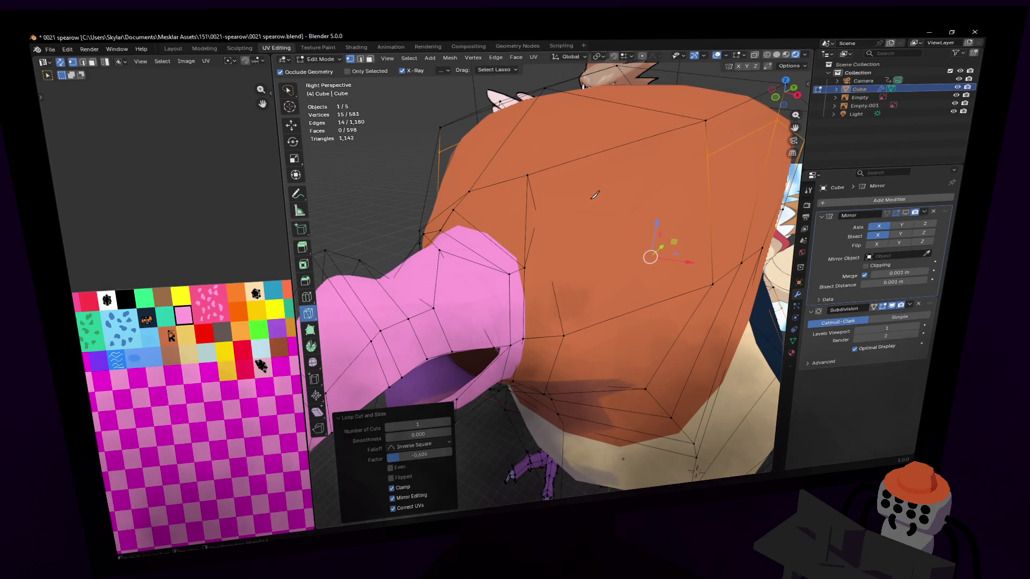
pyautogui.press('k')
pyautogui.click(537, 216)
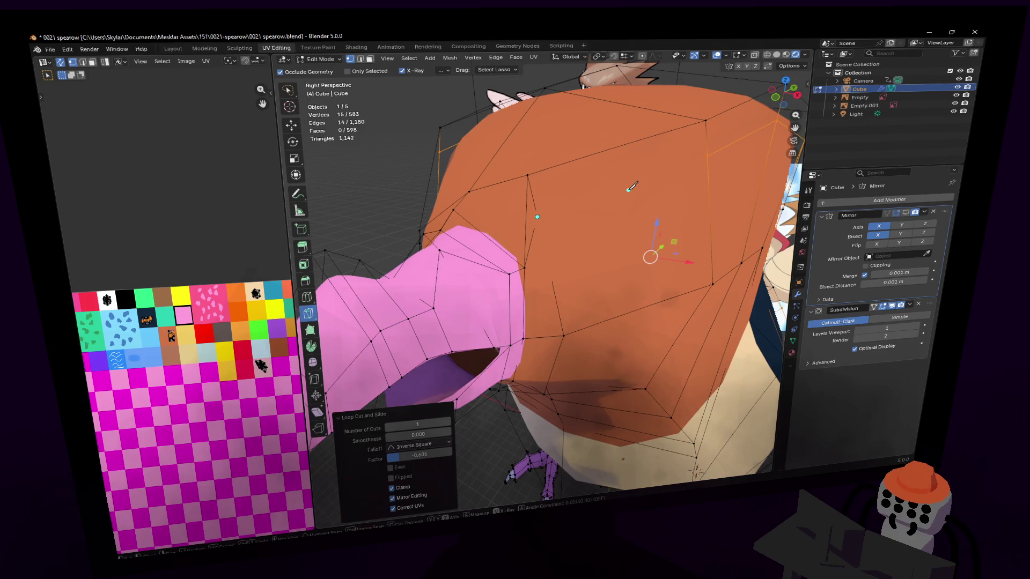
pyautogui.press('Escape')
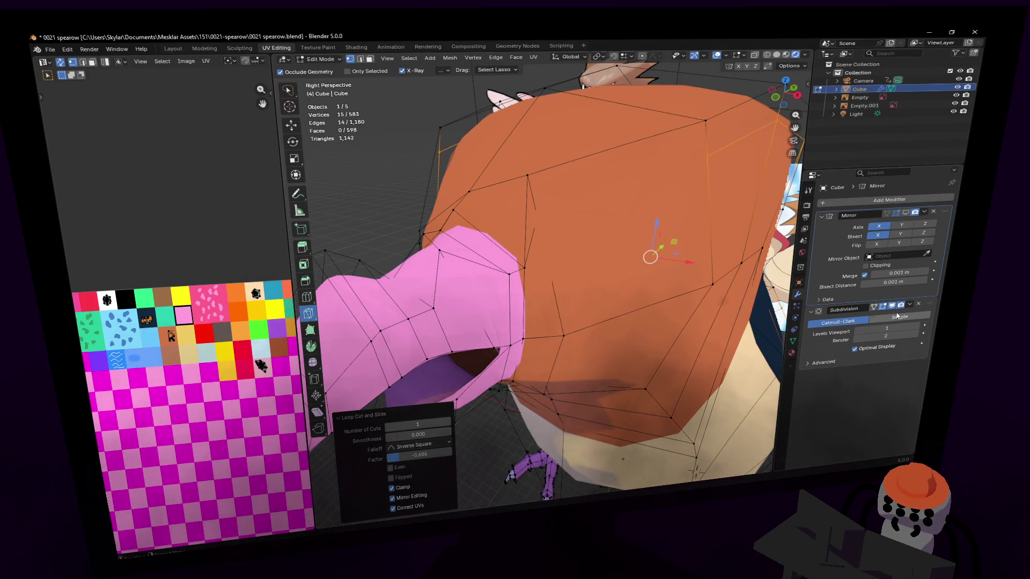
# Turn off the subdivision preview, knife a new edge across the head top, and select it.
pyautogui.click(892, 307)
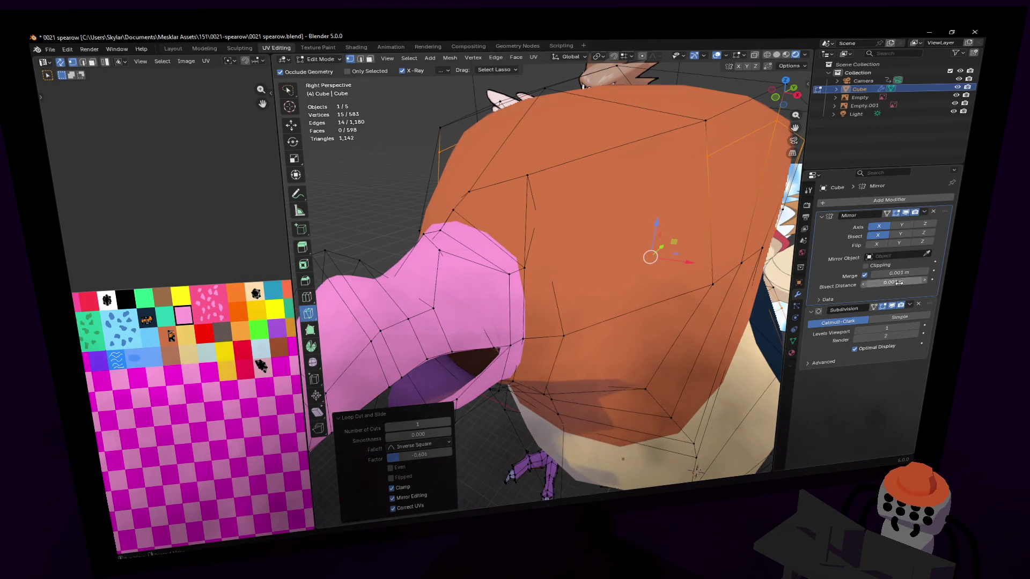
pyautogui.click(892, 307)
pyautogui.press('k')
pyautogui.click(537, 216)
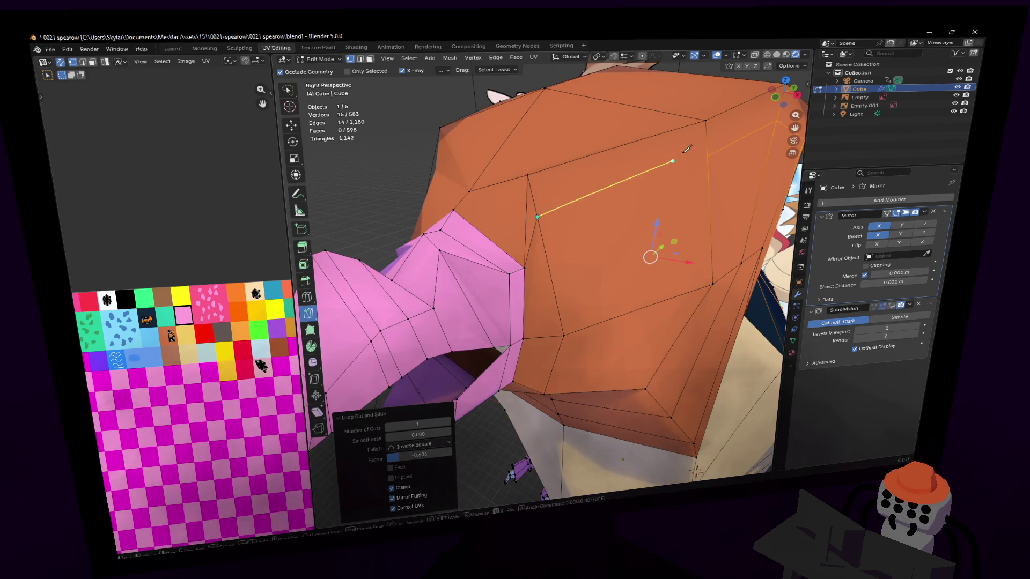
pyautogui.click(713, 151)
pyautogui.press('Return')
pyautogui.moveTo(587, 191)
pyautogui.mouseDown(button='middle')
pyautogui.moveTo(592, 212)
pyautogui.moveTo(532, 220)
pyautogui.moveTo(598, 258)
pyautogui.mouseUp(button='middle')
pyautogui.click(598, 258)
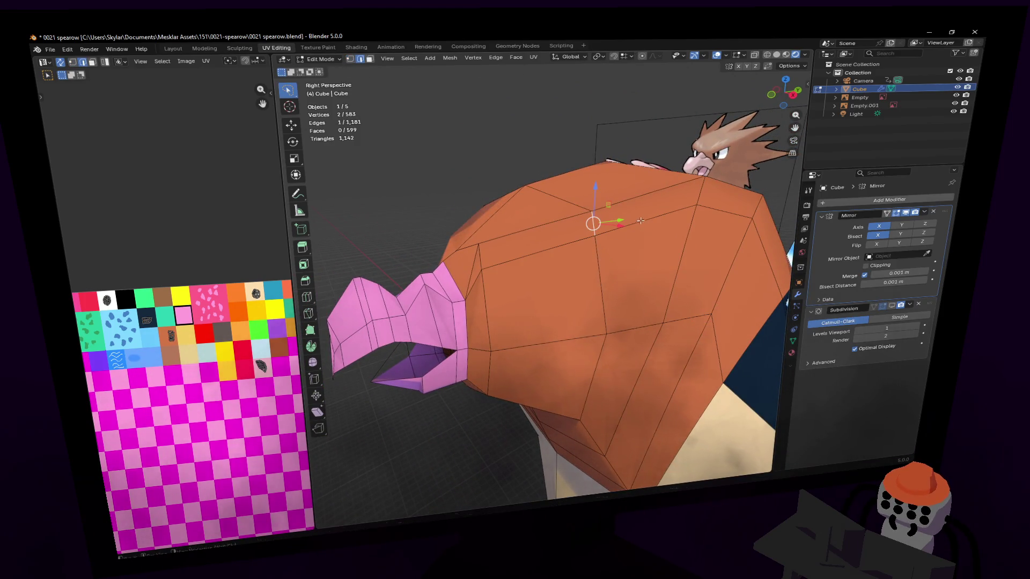
# Move and rotate the new top edge into place, checking it from the side.
pyautogui.press('g')
pyautogui.click(614, 217)
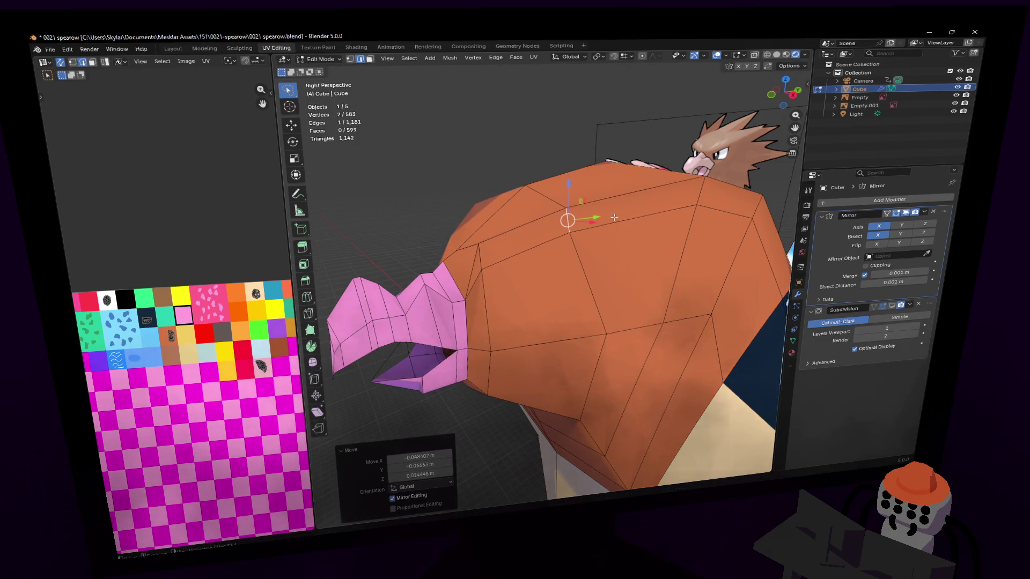
pyautogui.moveTo(614, 217); pyautogui.dragTo(539, 276, button='middle')
pyautogui.press('r')
pyautogui.click(643, 143)
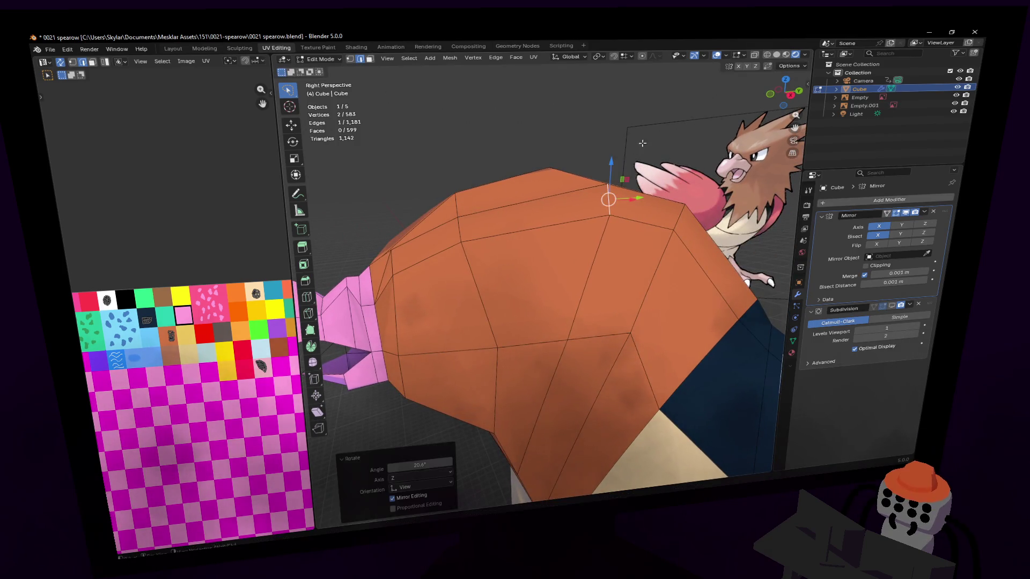
pyautogui.press('g')
pyautogui.click(563, 181)
pyautogui.moveTo(563, 181)
pyautogui.mouseDown(button='middle')
pyautogui.moveTo(543, 275)
pyautogui.moveTo(582, 233)
pyautogui.mouseUp(button='middle')
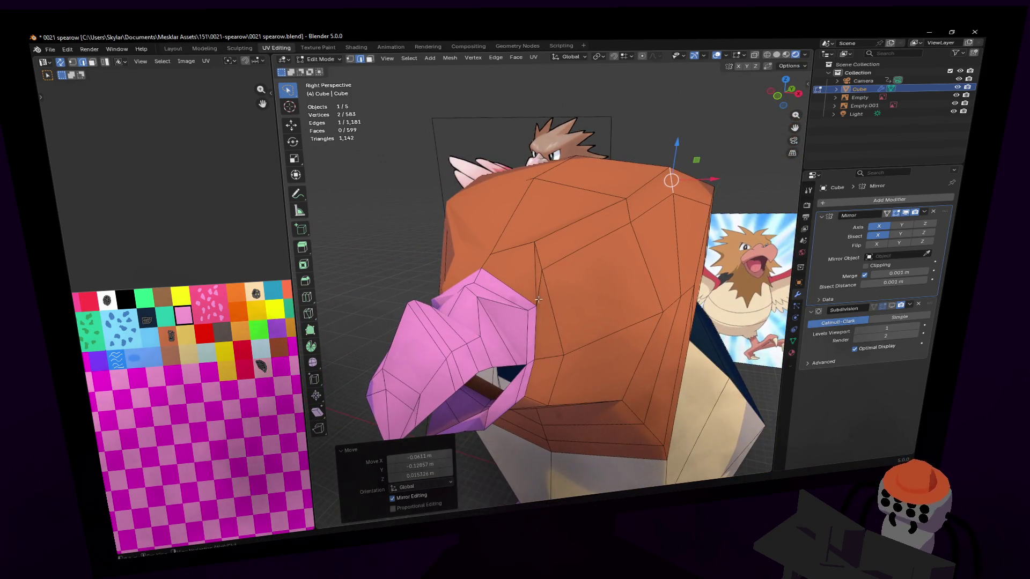
pyautogui.moveTo(538, 299); pyautogui.dragTo(535, 212, button='middle')
# Nudge and slightly rotate the edge again from side and front views.
pyautogui.press('g')
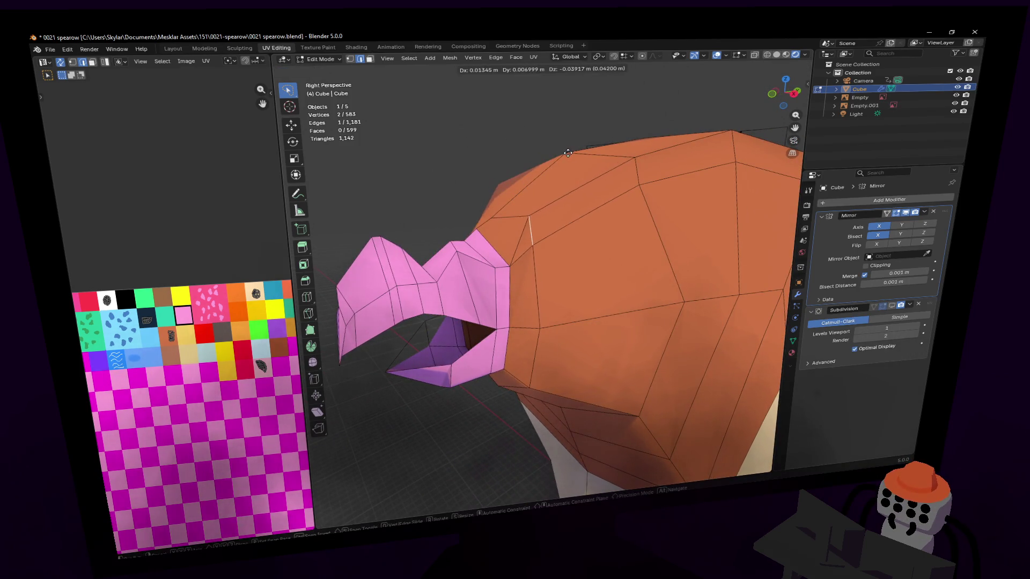
pyautogui.click(566, 162)
pyautogui.moveTo(566, 162)
pyautogui.mouseDown(button='middle')
pyautogui.moveTo(544, 274)
pyautogui.moveTo(555, 146)
pyautogui.mouseUp(button='middle')
pyautogui.press('g')
pyautogui.click(556, 142)
pyautogui.press('r')
pyautogui.click(556, 144)
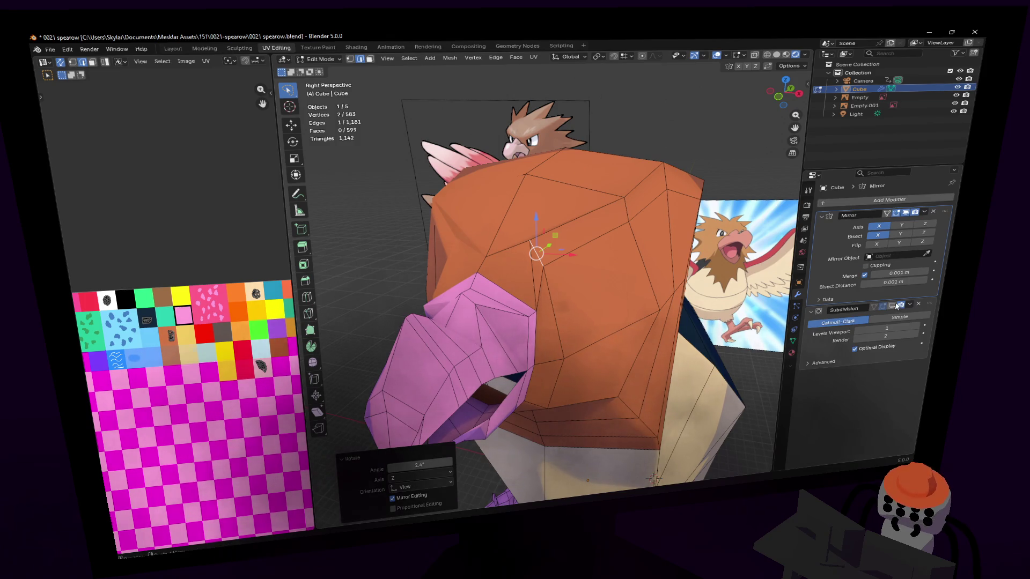
# With subdivision shown on the cage, move and rotate the head vertices to match the reference.
pyautogui.click(890, 306)
pyautogui.moveTo(556, 250)
pyautogui.mouseDown(button='middle')
pyautogui.moveTo(577, 252)
pyautogui.moveTo(560, 256)
pyautogui.mouseUp(button='middle')
pyautogui.press('g')
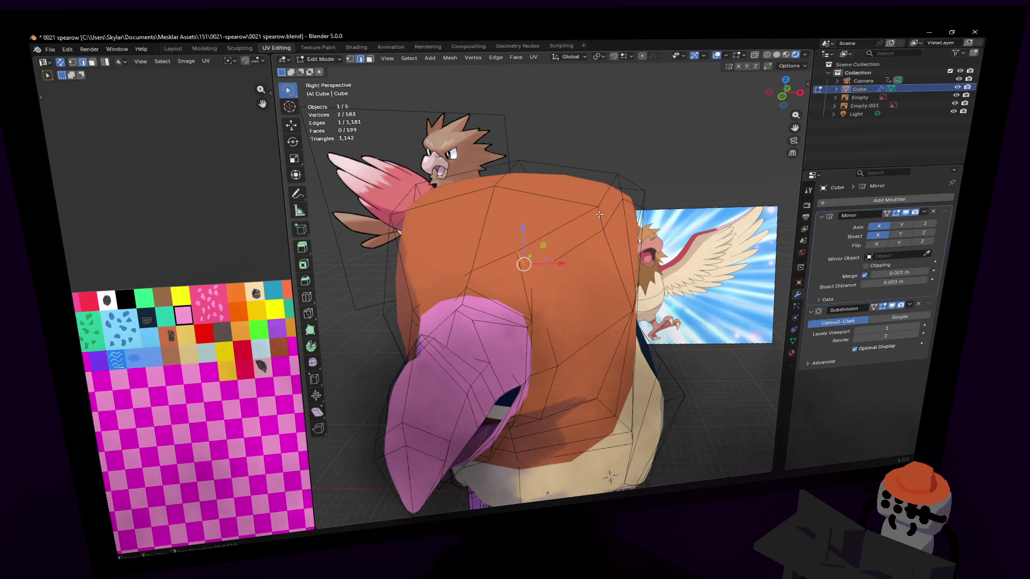
pyautogui.click(596, 209)
pyautogui.press('r')
pyautogui.click(614, 133)
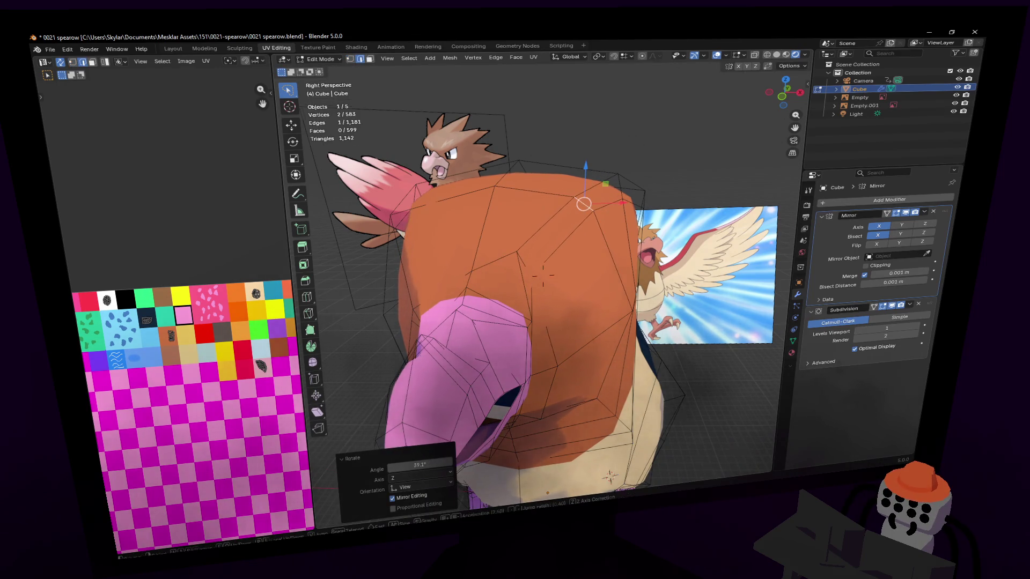
pyautogui.moveTo(614, 132); pyautogui.dragTo(612, 148, button='middle')
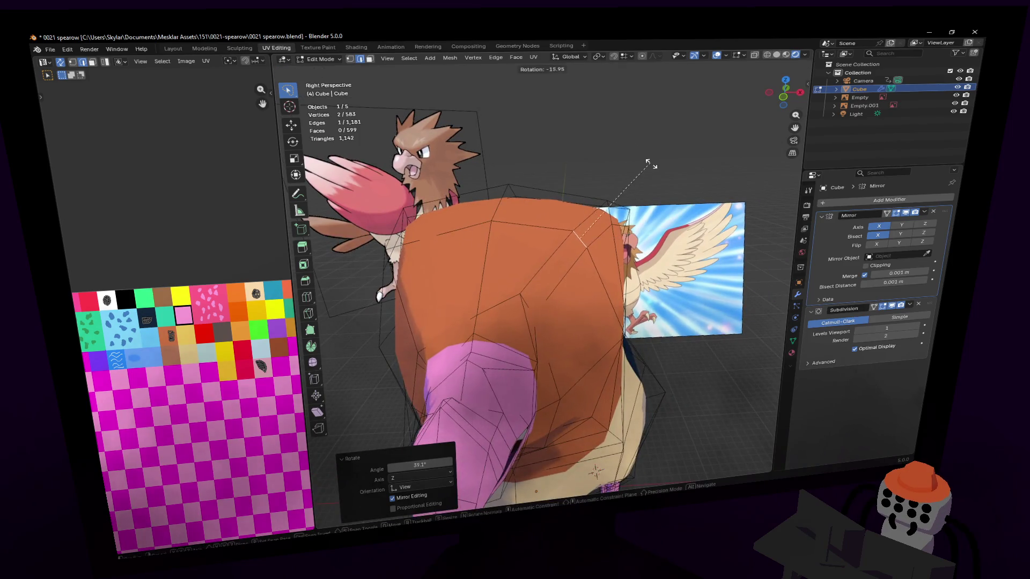
pyautogui.press('g')
pyautogui.click(663, 173)
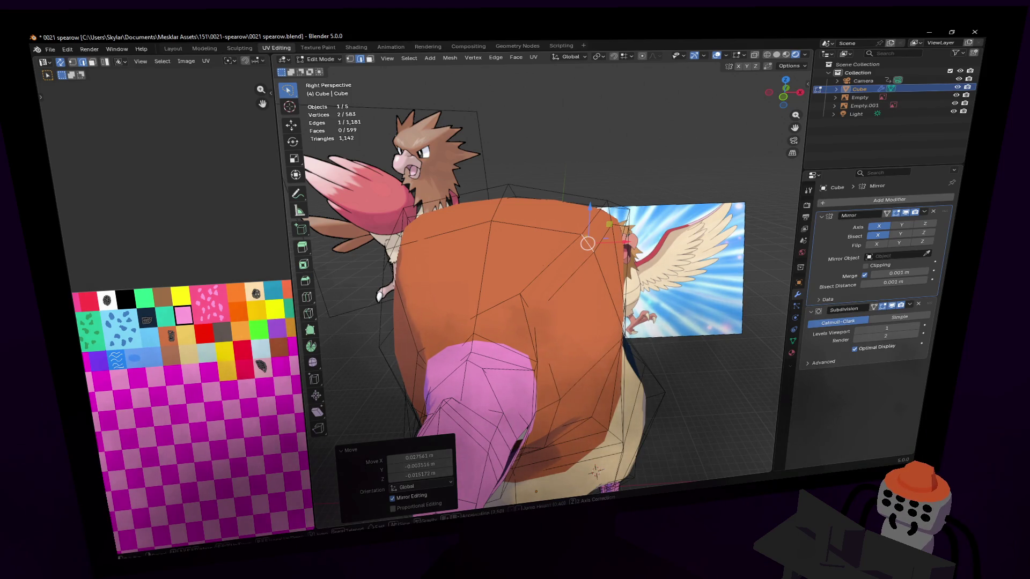
pyautogui.moveTo(664, 173); pyautogui.dragTo(679, 142, button='middle')
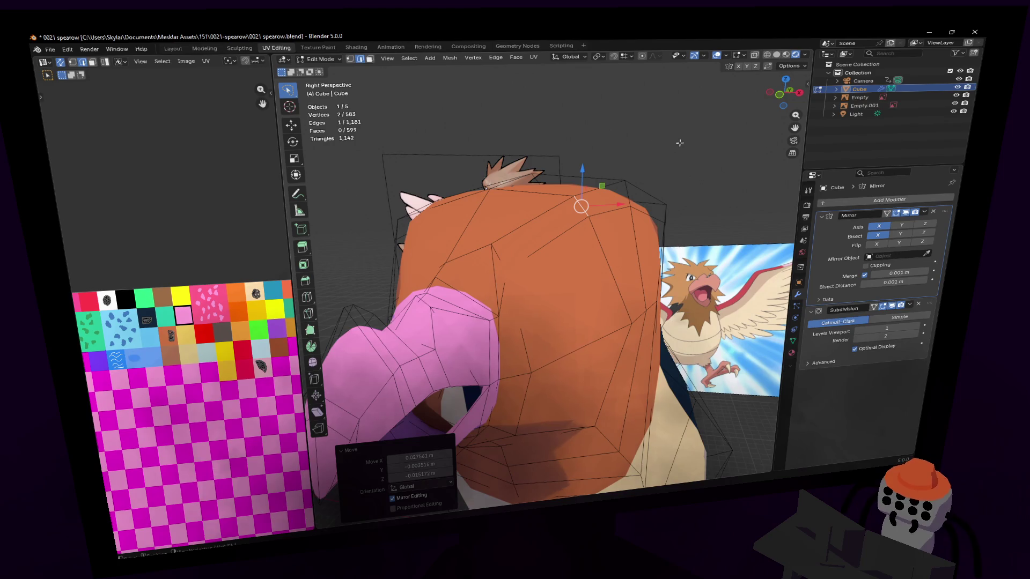
pyautogui.moveTo(680, 184); pyautogui.dragTo(698, 184, button='middle')
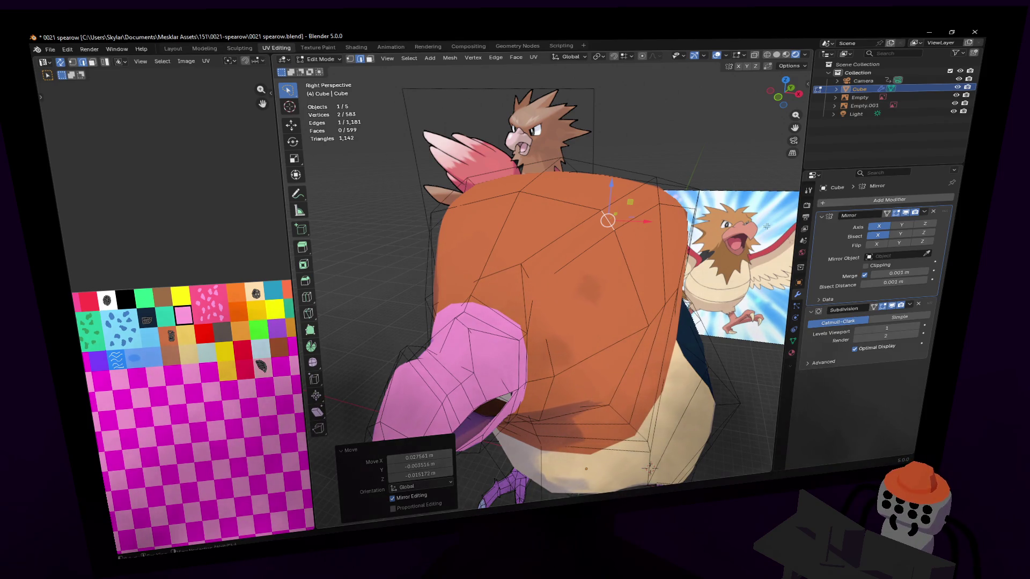
pyautogui.moveTo(649, 467)
pyautogui.mouseDown(button='middle')
pyautogui.moveTo(542, 275)
pyautogui.moveTo(386, 282)
pyautogui.moveTo(542, 275)
pyautogui.moveTo(739, 207)
pyautogui.mouseUp(button='middle')
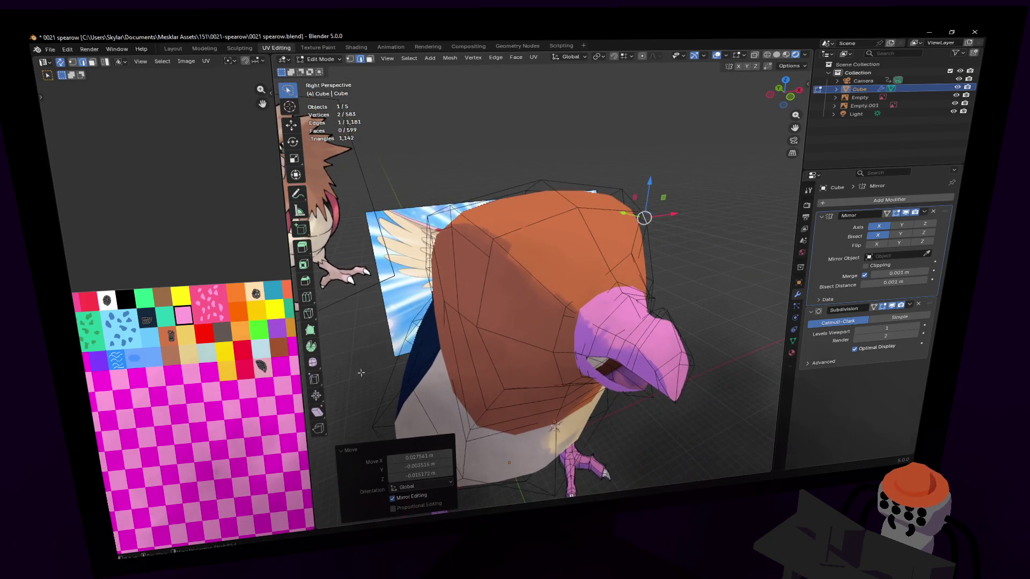
# Knife another cut across the head, then rotate and begin scaling the selected vertices.
pyautogui.click(307, 315)
pyautogui.click(490, 256)
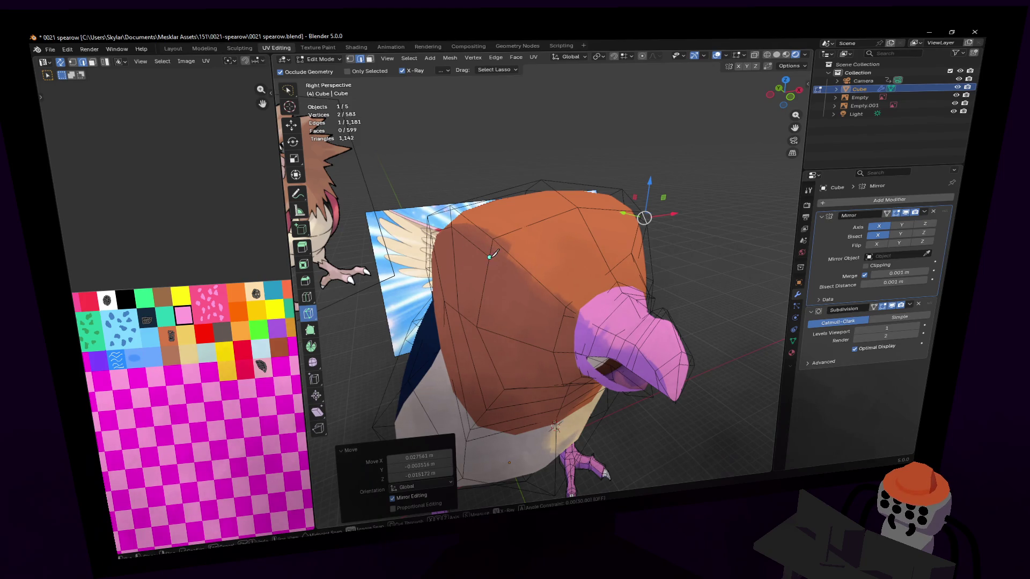
pyautogui.click(565, 312)
pyautogui.moveTo(566, 312)
pyautogui.mouseDown(button='middle')
pyautogui.moveTo(545, 277)
pyautogui.moveTo(515, 274)
pyautogui.mouseUp(button='middle')
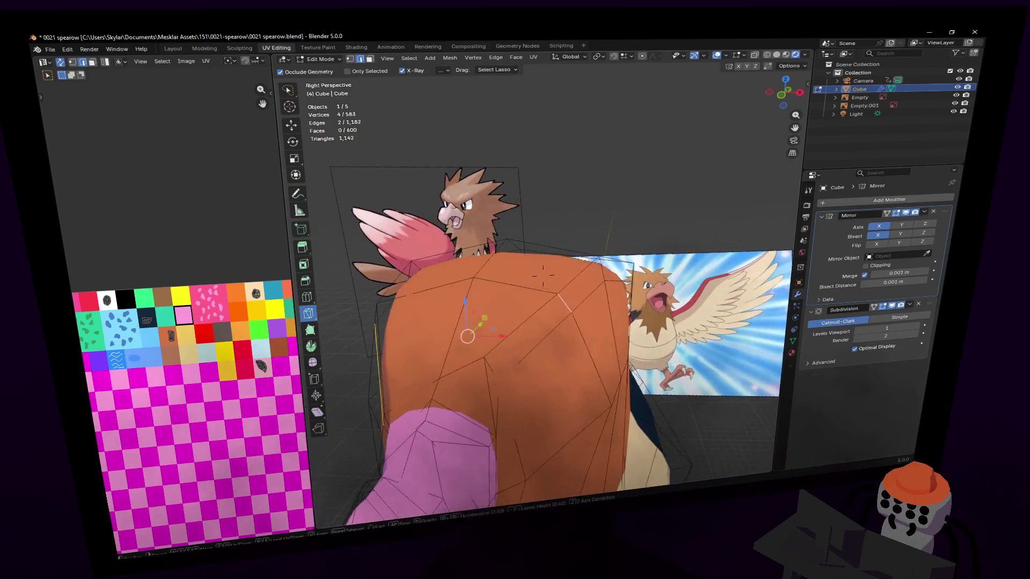
pyautogui.press('Escape')
pyautogui.moveTo(618, 245)
pyautogui.mouseDown(button='middle')
pyautogui.moveTo(543, 275)
pyautogui.moveTo(524, 266)
pyautogui.mouseUp(button='middle')
pyautogui.press('r')
pyautogui.press('Return')
pyautogui.press('s')
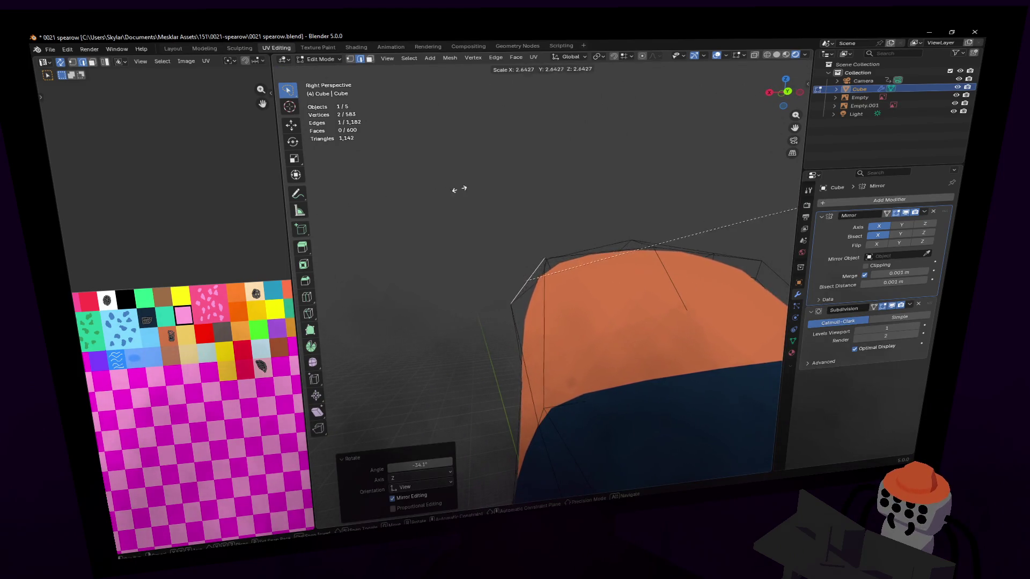
# Finish the scale, then move two individual vertices on top of the head.
pyautogui.click(459, 189)
pyautogui.moveTo(597, 212)
pyautogui.mouseDown(button='middle')
pyautogui.moveTo(496, 279)
pyautogui.moveTo(490, 299)
pyautogui.moveTo(515, 305)
pyautogui.mouseUp(button='middle')
pyautogui.click(545, 241)
pyautogui.press('g')
pyautogui.click(574, 292)
pyautogui.click(564, 265)
pyautogui.press('g')
pyautogui.click(585, 280)
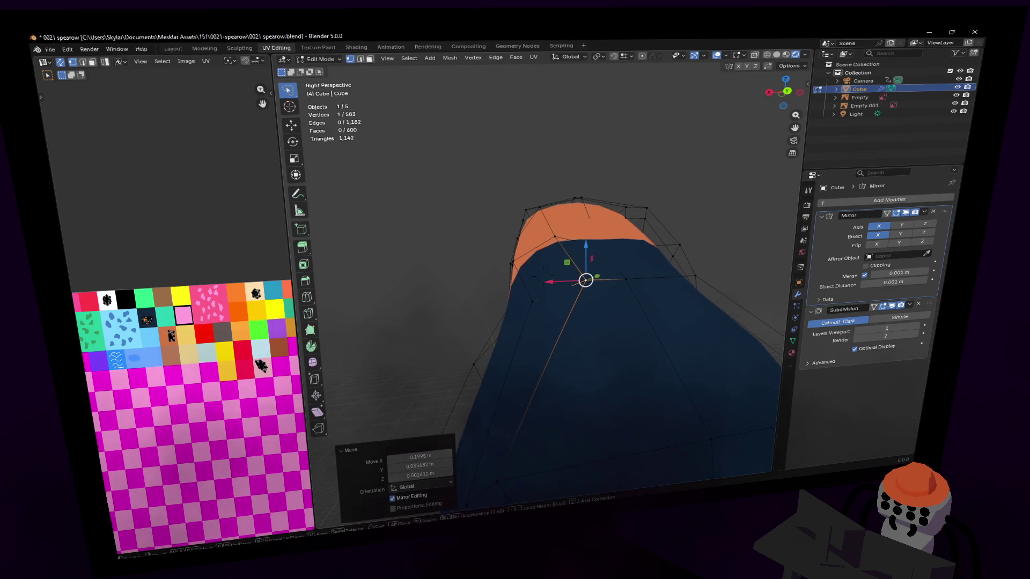
pyautogui.moveTo(584, 281); pyautogui.dragTo(558, 303, button='middle')
# Shift a back-of-head vertex along X and reposition vertices on the dark-blue back.
pyautogui.click(558, 303)
pyautogui.press('g')
pyautogui.press('x')
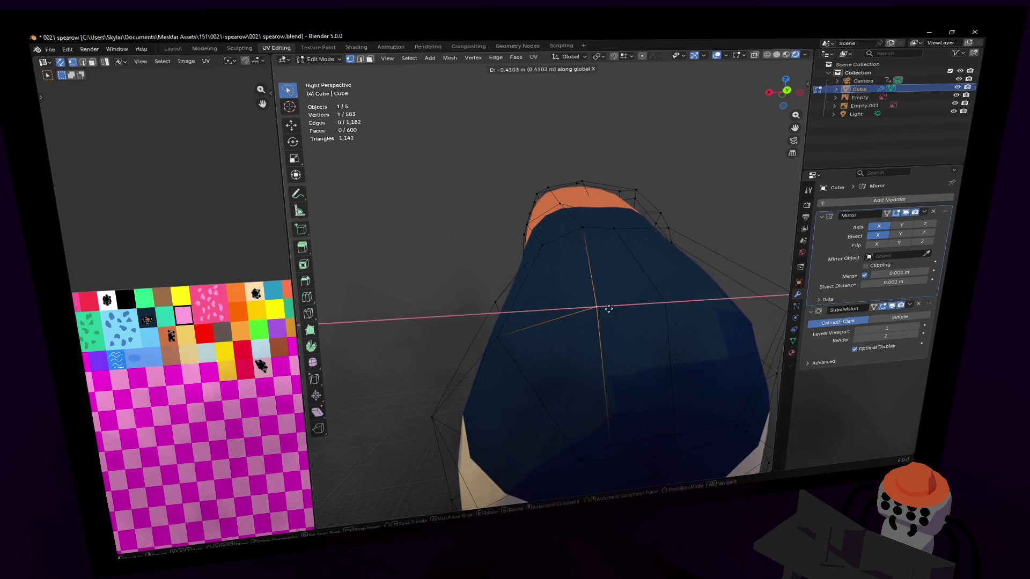
pyautogui.click(609, 309)
pyautogui.click(618, 445)
pyautogui.press('g')
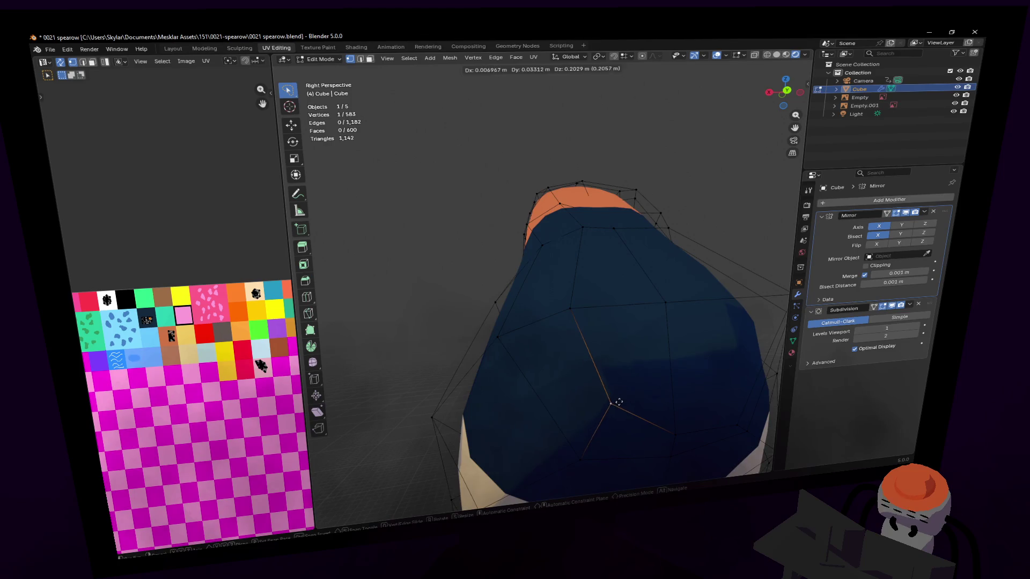
pyautogui.click(618, 403)
pyautogui.moveTo(618, 402); pyautogui.dragTo(612, 413, button='middle')
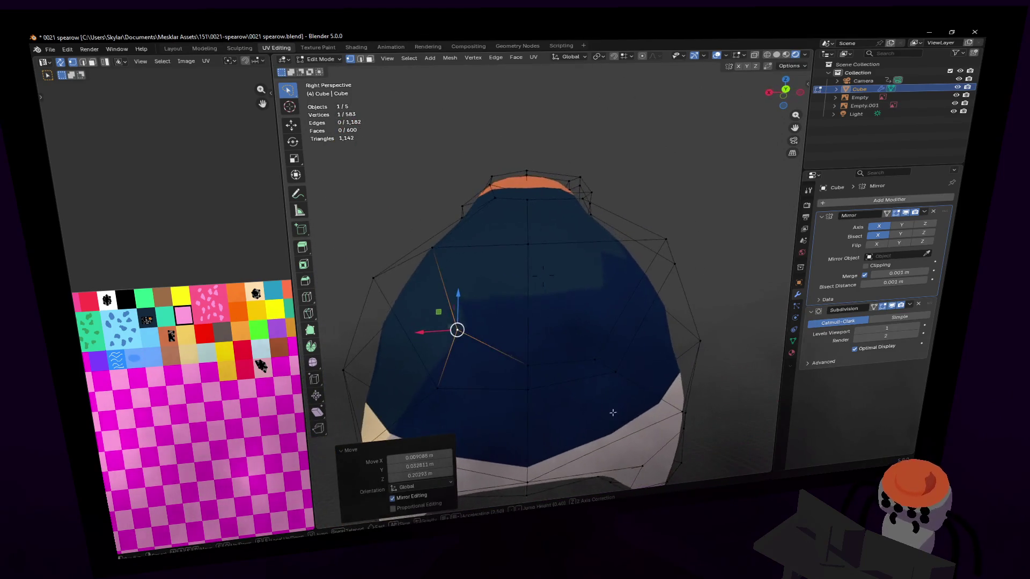
pyautogui.click(458, 367)
# Orbit to review the whole bird from above and start flying toward the beak.
pyautogui.moveTo(458, 367)
pyautogui.mouseDown(button='middle')
pyautogui.moveTo(549, 276)
pyautogui.moveTo(563, 363)
pyautogui.mouseUp(button='middle')
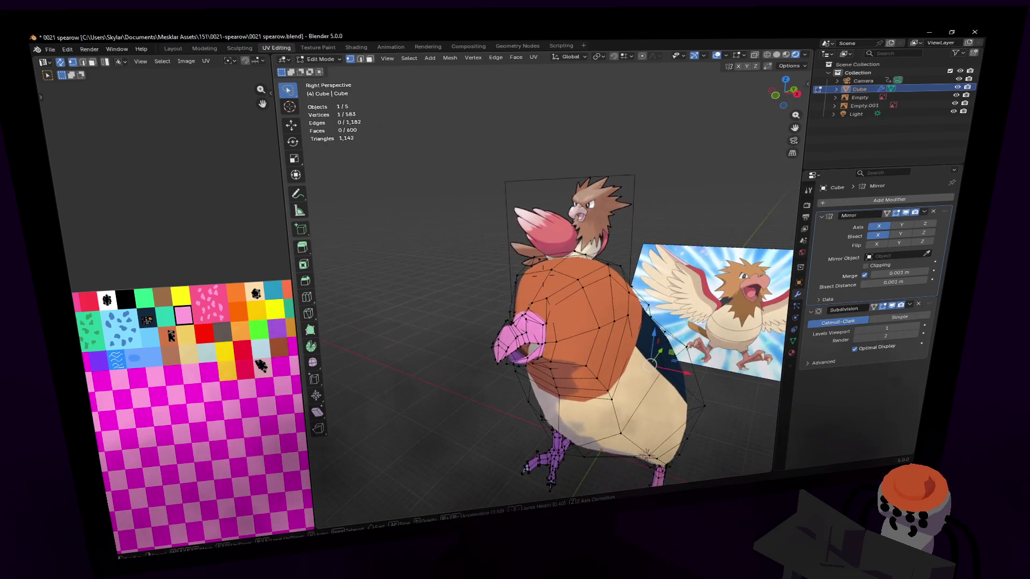
pyautogui.moveTo(558, 295); pyautogui.dragTo(541, 350, button='middle')
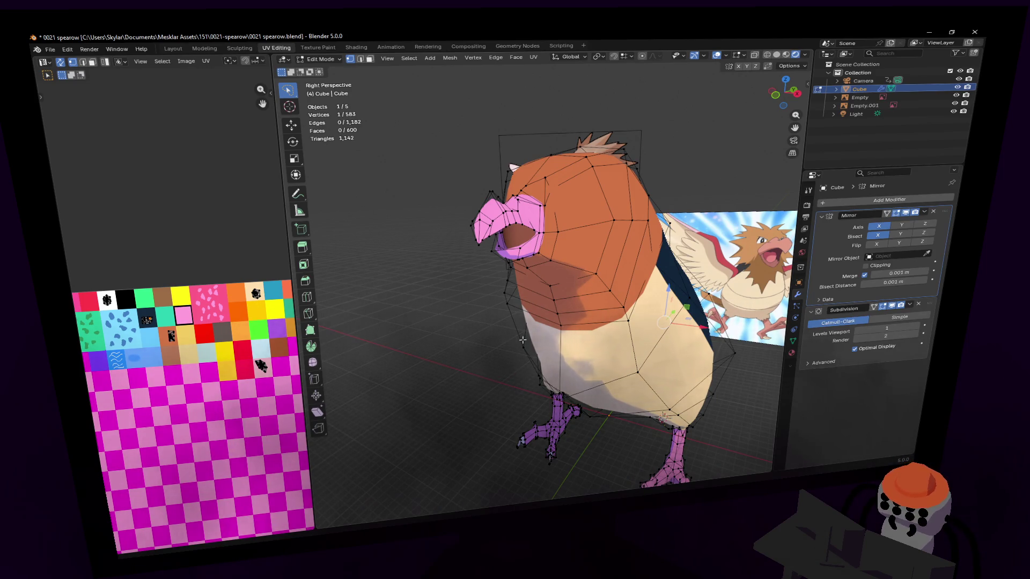
pyautogui.hotkey('shift', '`')
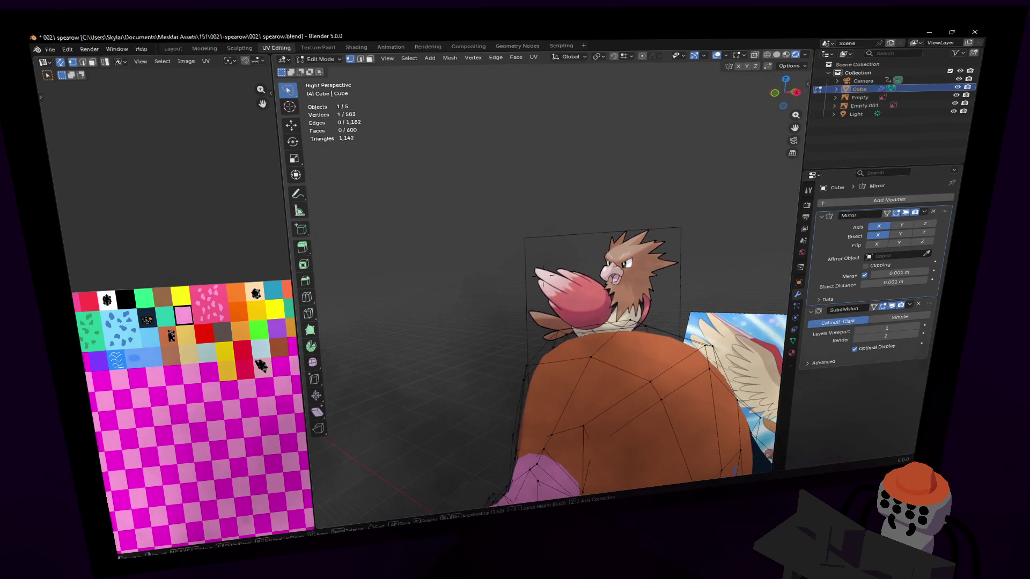
# Fly the view onto the pink beak and move one beak vertex vertically.
pyautogui.press('w')
pyautogui.press('e')
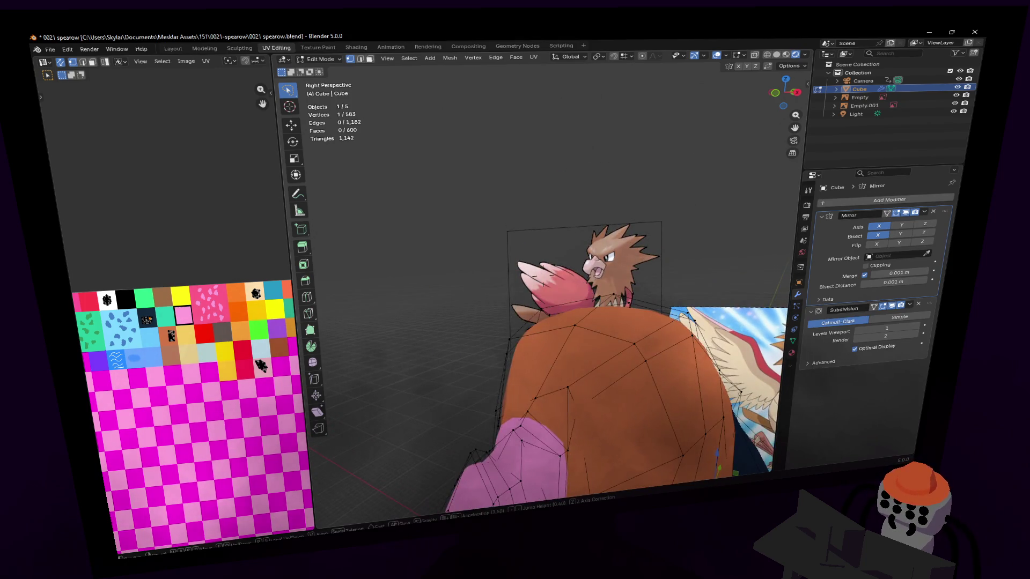
pyautogui.press('w')
pyautogui.click(541, 332)
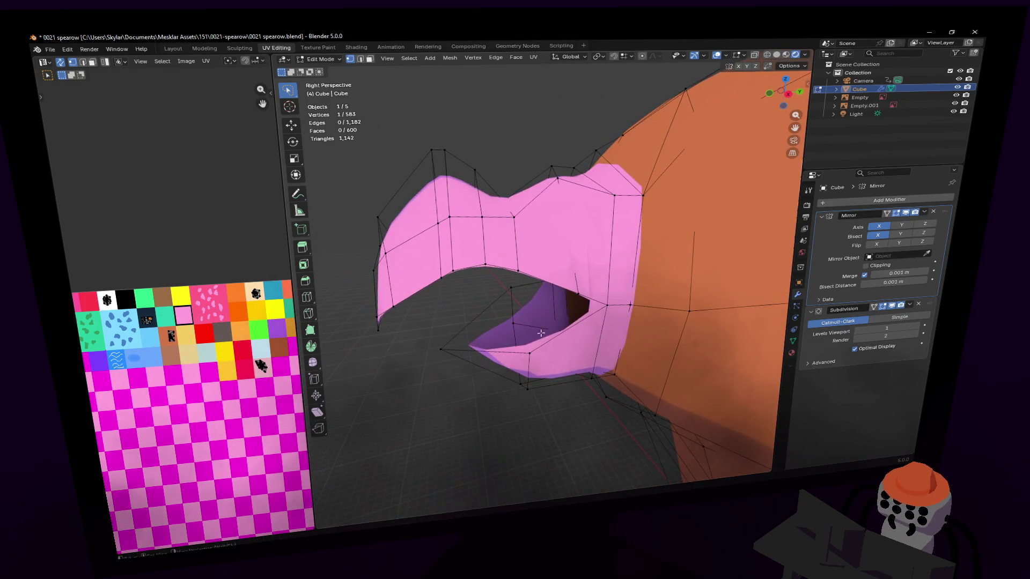
pyautogui.press('g')
pyautogui.press('z')
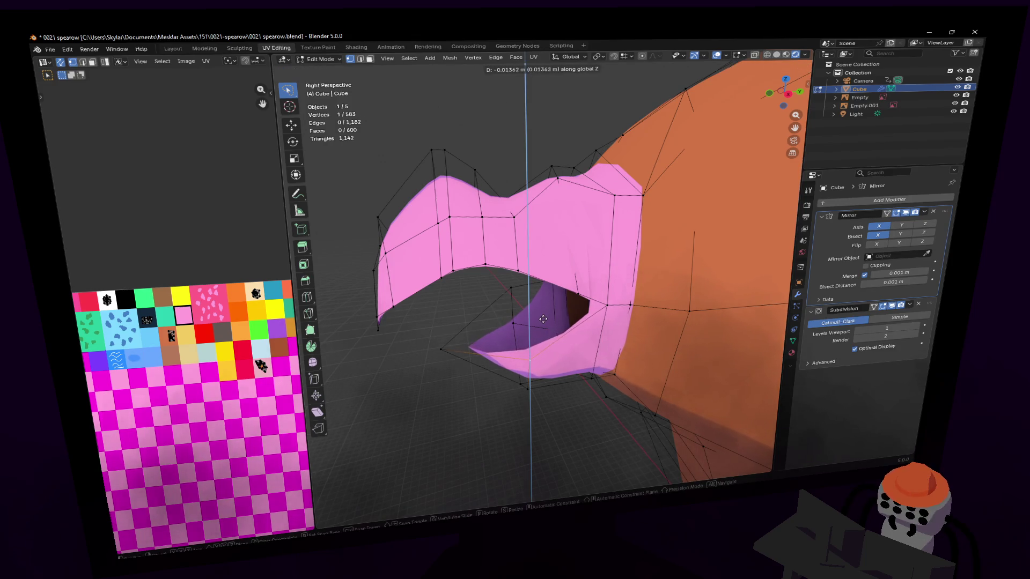
pyautogui.click(543, 320)
pyautogui.click(533, 401)
pyautogui.moveTo(534, 401)
pyautogui.mouseDown(button='middle')
pyautogui.moveTo(568, 259)
pyautogui.moveTo(546, 403)
pyautogui.mouseUp(button='middle')
# Lower further beak vertices along Z to open the mouth, then inspect it from below.
pyautogui.press('g')
pyautogui.press('z')
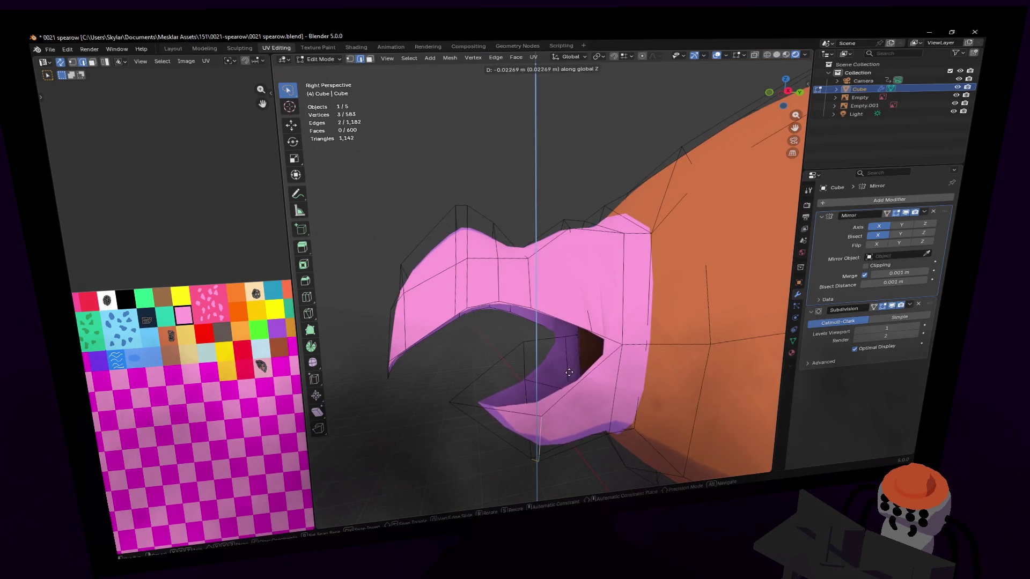
pyautogui.click(571, 367)
pyautogui.click(442, 402)
pyautogui.press('g')
pyautogui.press('z')
pyautogui.click(450, 386)
pyautogui.moveTo(451, 387)
pyautogui.mouseDown(button='middle')
pyautogui.moveTo(543, 272)
pyautogui.moveTo(518, 329)
pyautogui.moveTo(554, 314)
pyautogui.moveTo(538, 242)
pyautogui.mouseUp(button='middle')
pyautogui.hotkey('alt', 'a')
pyautogui.moveTo(557, 299)
pyautogui.mouseDown(button='middle')
pyautogui.moveTo(563, 258)
pyautogui.moveTo(542, 276)
pyautogui.moveTo(588, 316)
pyautogui.moveTo(566, 311)
pyautogui.moveTo(545, 276)
pyautogui.mouseUp(button='middle')
pyautogui.scroll(-3, 559, 299)
pyautogui.scroll(2, 543, 271)
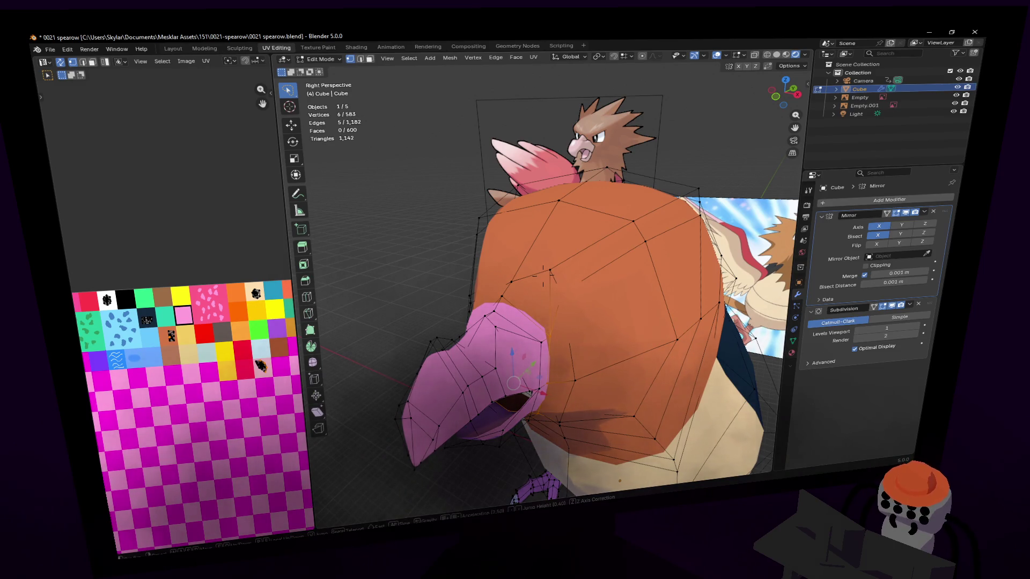
pyautogui.scroll(2, 543, 271)
pyautogui.scroll(1, 543, 278)
pyautogui.scroll(-2, 542, 284)
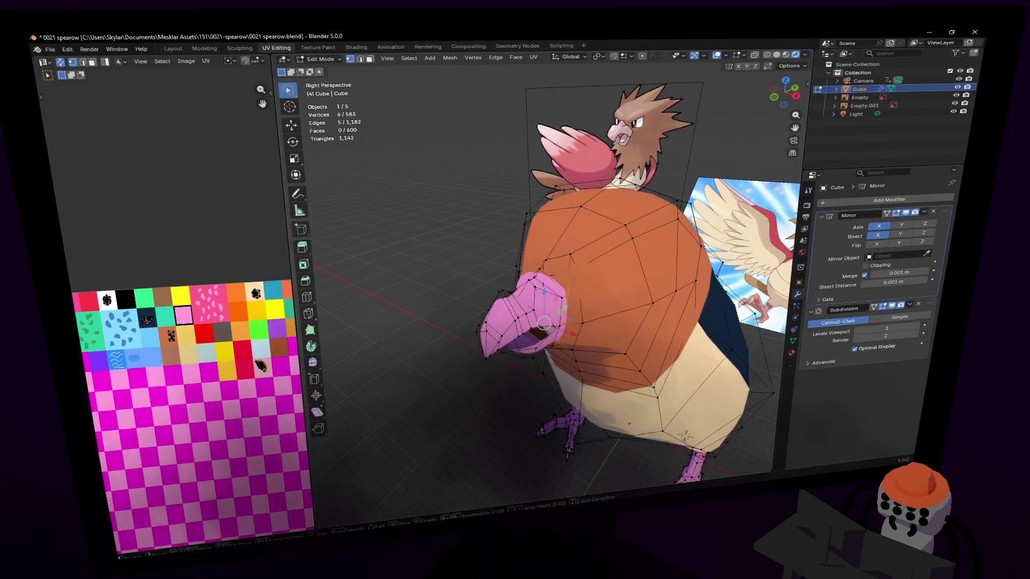
pyautogui.scroll(-2, 541, 280)
pyautogui.scroll(-1, 542, 275)
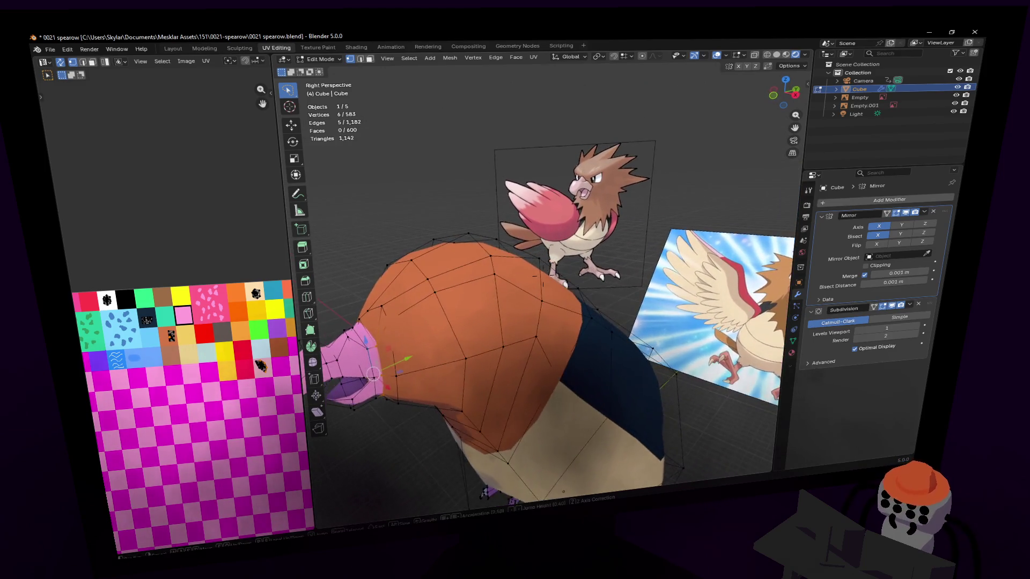
pyautogui.scroll(2, 543, 274)
pyautogui.scroll(2, 545, 270)
pyautogui.scroll(2, 544, 270)
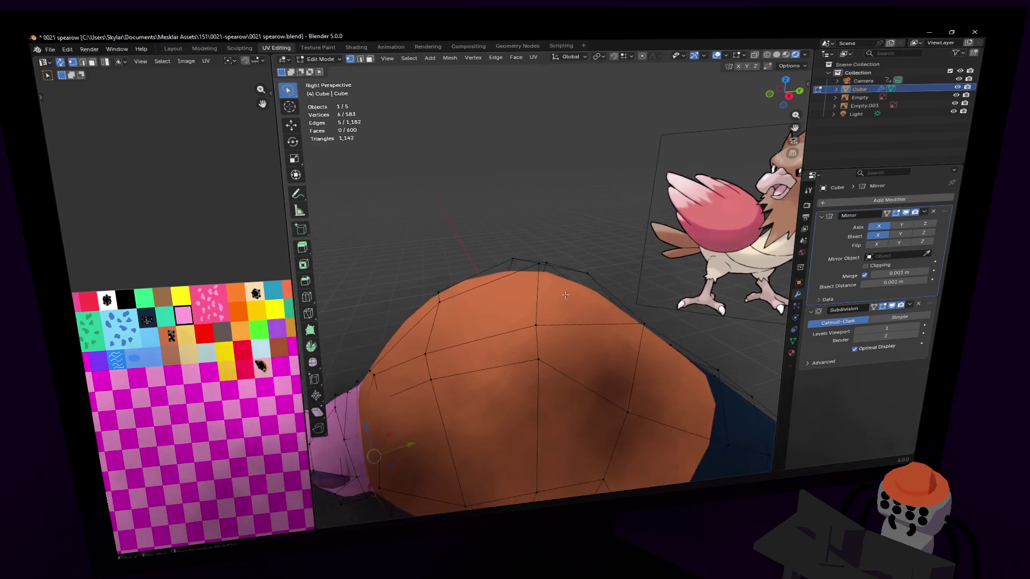
pyautogui.scroll(1, 543, 271)
# In face select, extrude the top face of the orange head upward.
pyautogui.press('3')
pyautogui.scroll(1, 544, 276)
pyautogui.scroll(2, 543, 278)
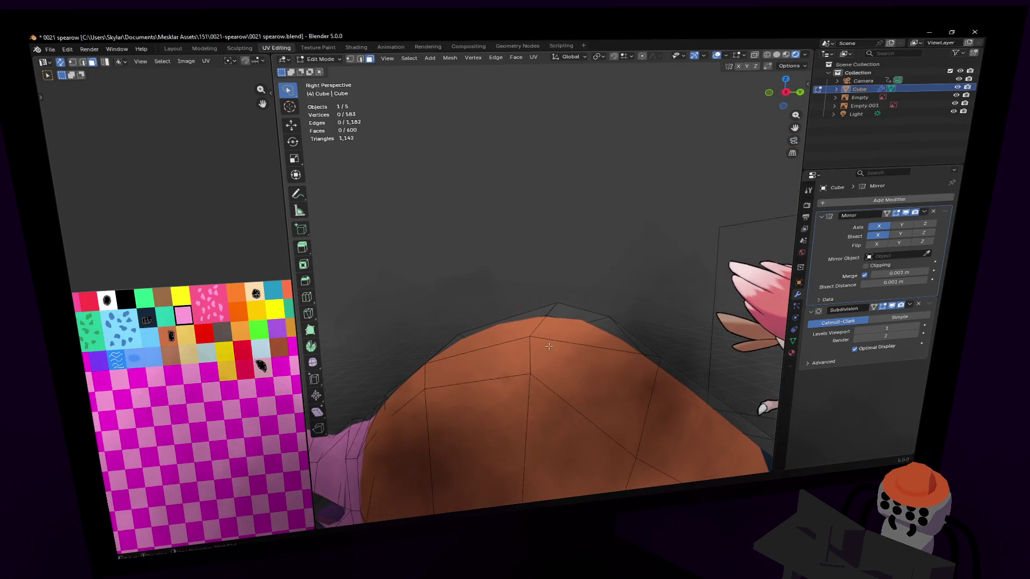
pyautogui.click(589, 326)
pyautogui.scroll(-2, 556, 322)
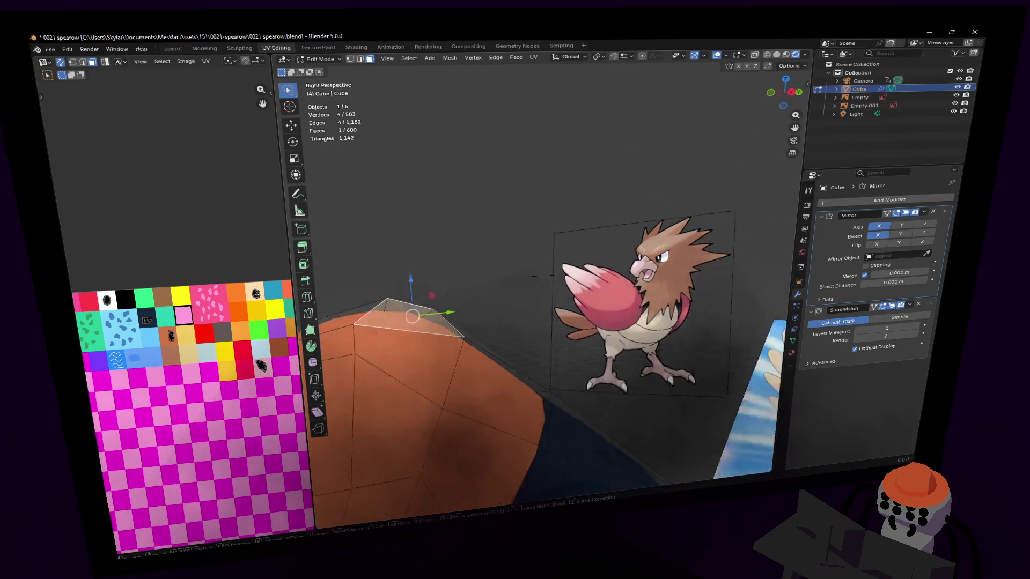
pyautogui.moveTo(545, 320)
pyautogui.keyDown('shift'); pyautogui.mouseDown(button='middle')
pyautogui.moveTo(545, 275)
pyautogui.moveTo(495, 266)
pyautogui.mouseUp(button='middle'); pyautogui.keyUp('shift')
pyautogui.press('e')
pyautogui.click(542, 274)
pyautogui.scroll(1, 542, 272)
# Move, tilt and shrink the extruded face into a pointed crest spike and reposition its tip.
pyautogui.press('g')
pyautogui.click(580, 290)
pyautogui.press('r')
pyautogui.click(614, 287)
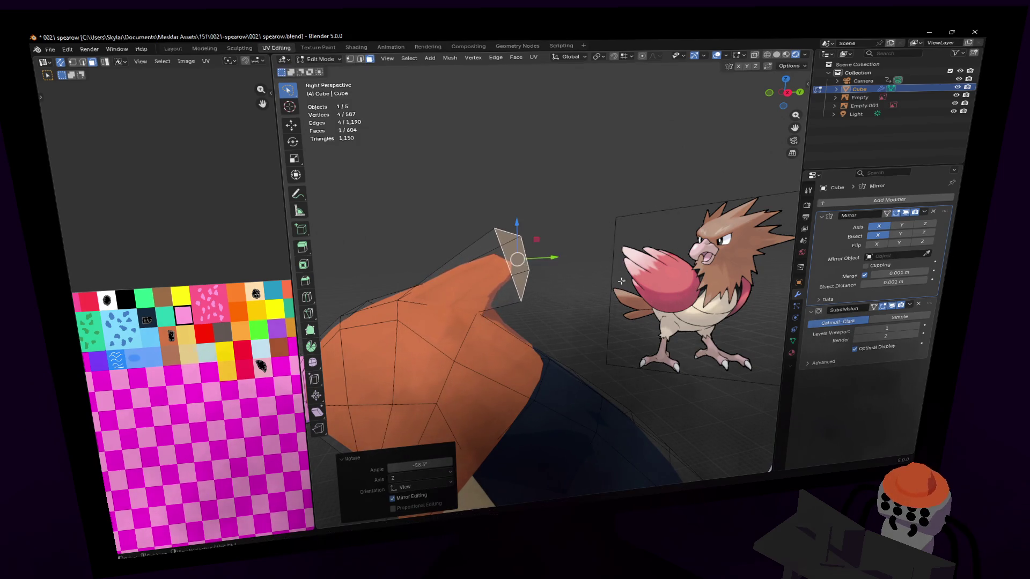
pyautogui.press('s')
pyautogui.click(550, 256)
pyautogui.press('g')
pyautogui.click(531, 272)
pyautogui.moveTo(531, 273); pyautogui.dragTo(543, 284, button='middle')
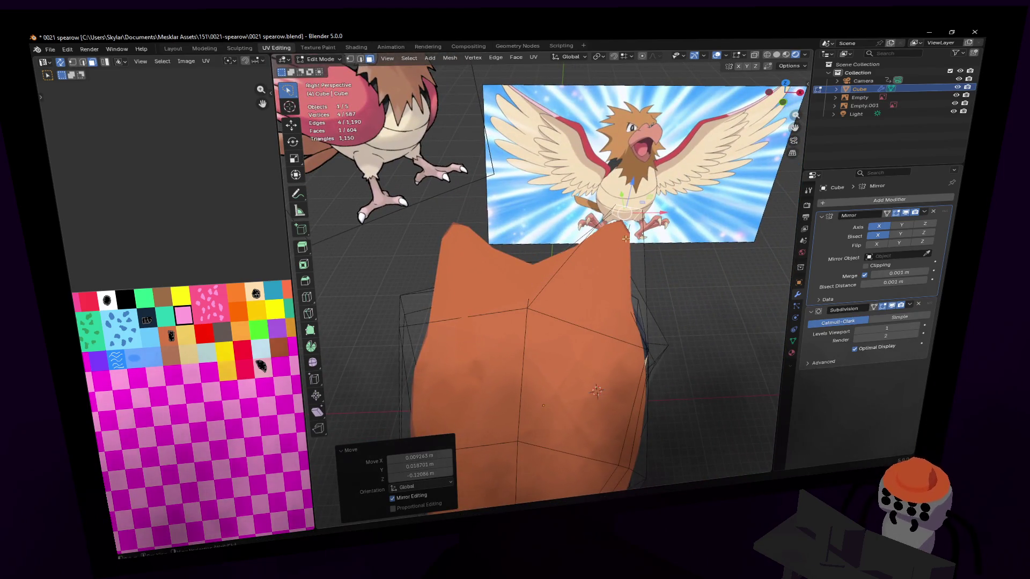
pyautogui.moveTo(543, 283); pyautogui.dragTo(543, 277, button='middle')
pyautogui.click(538, 284)
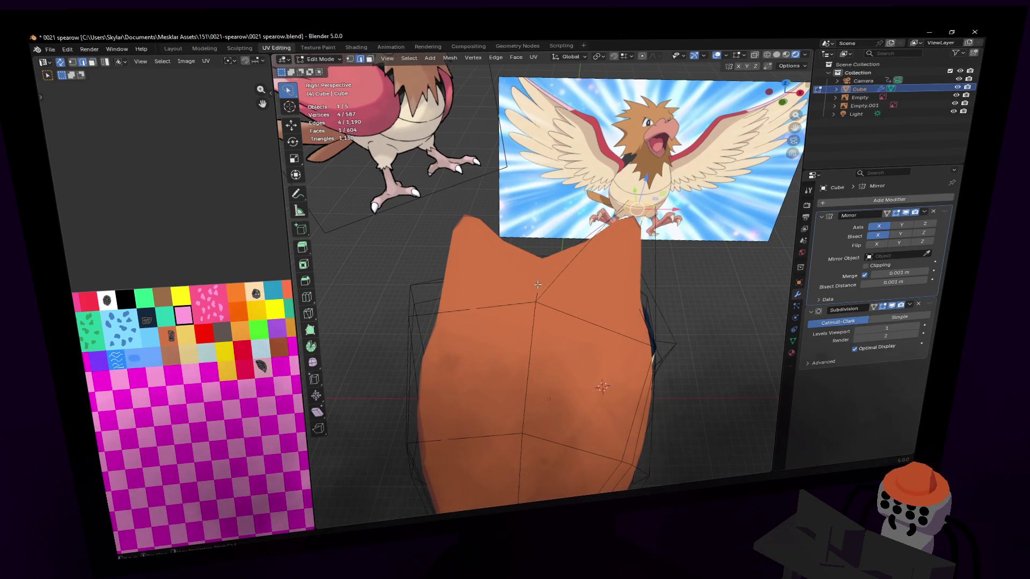
# Bevel a head edge and extrude the resulting face outward to start the second crest spike.
pyautogui.hotkey('ctrl', 'b')
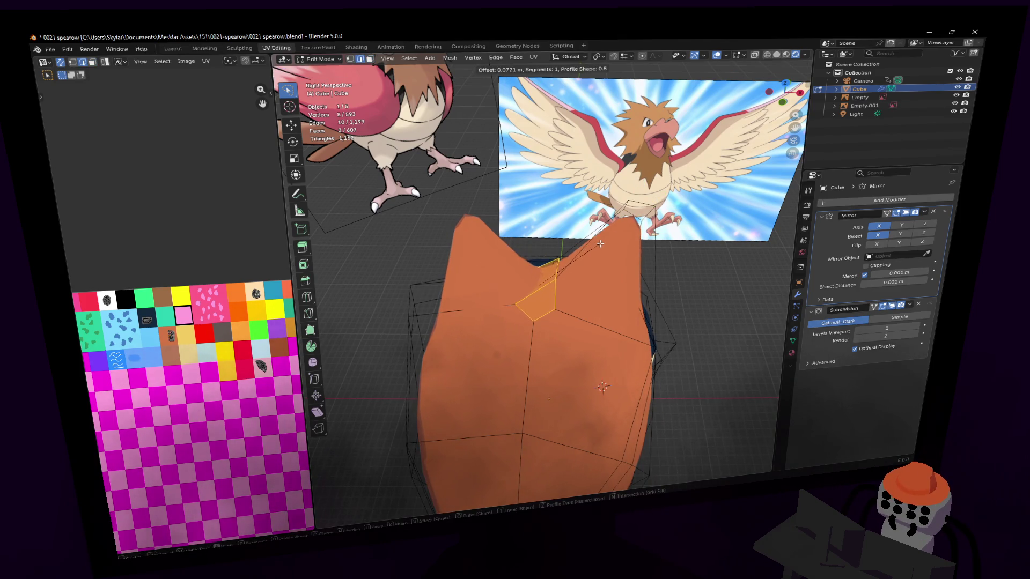
pyautogui.click(540, 287)
pyautogui.moveTo(543, 285); pyautogui.dragTo(555, 242, button='middle')
pyautogui.press('g')
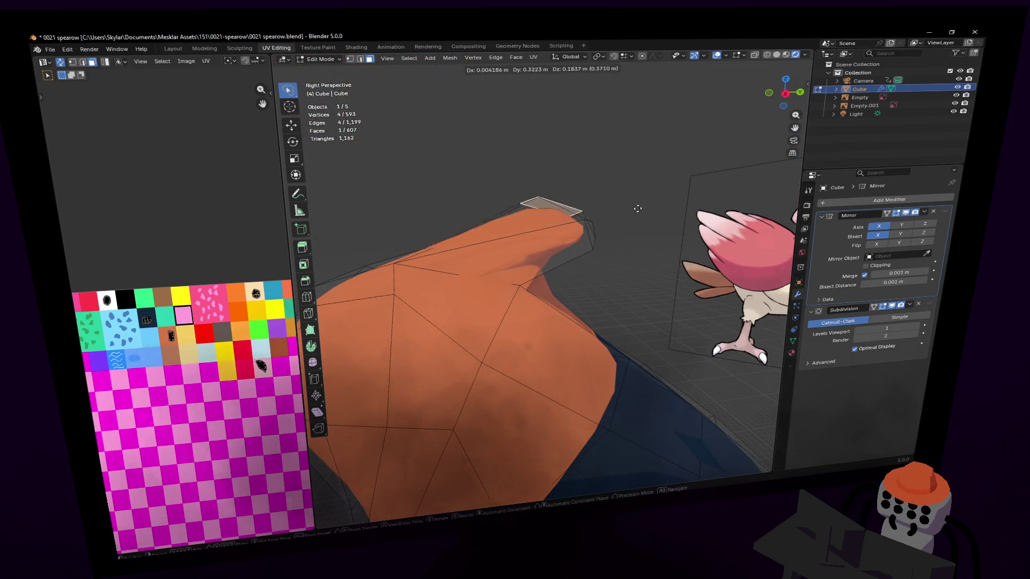
pyautogui.press('Escape')
pyautogui.press('e')
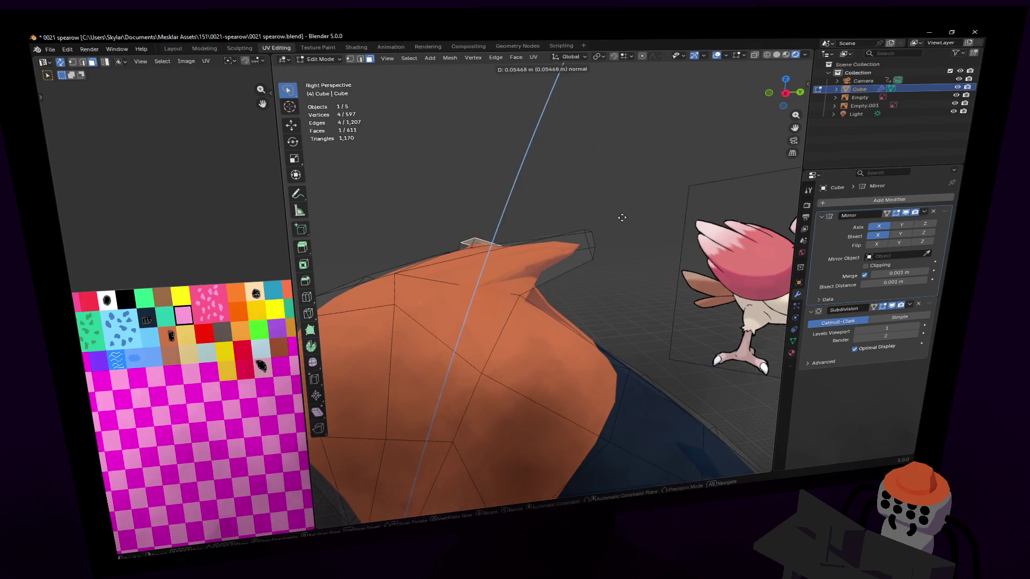
pyautogui.click(649, 212)
# Move and rotate the extruded face upright, then raise it into a taller spike.
pyautogui.press('g')
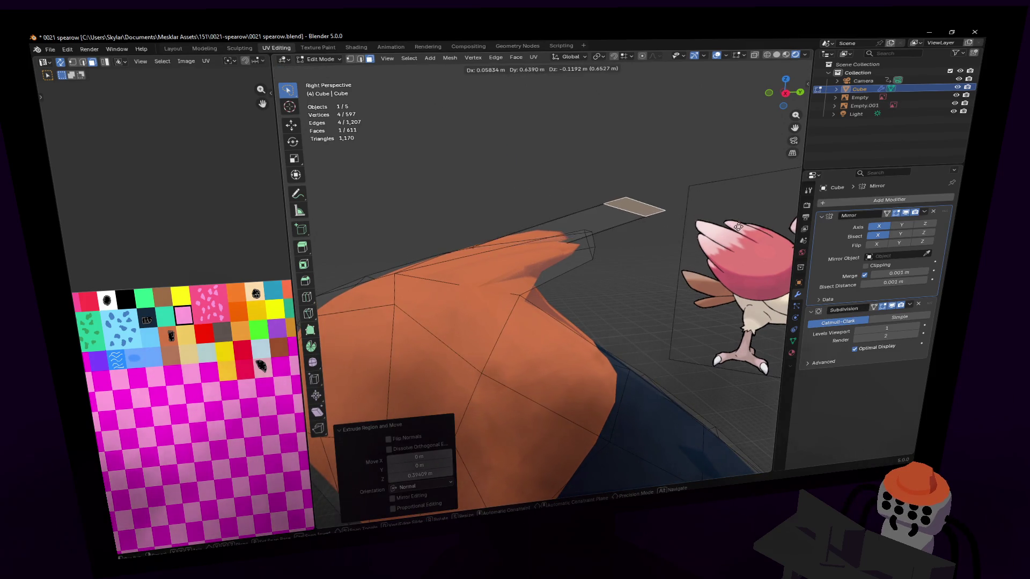
pyautogui.click(728, 182)
pyautogui.press('r')
pyautogui.click(684, 242)
pyautogui.moveTo(684, 242); pyautogui.dragTo(543, 277, button='middle')
pyautogui.press('g')
pyautogui.click(627, 250)
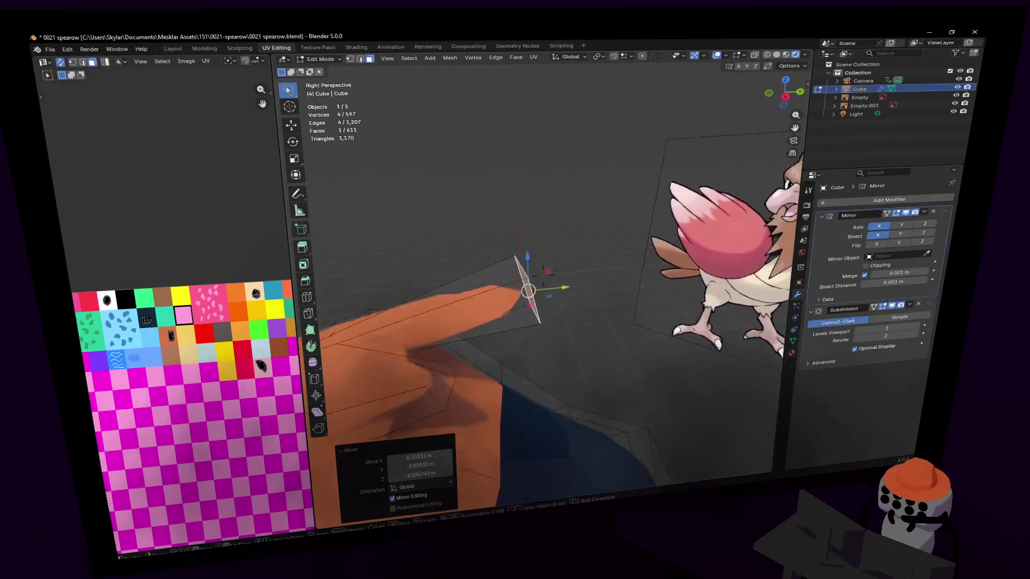
pyautogui.click(542, 274)
# Position the spike tip without sideways drift and scale it down to a sharp, tapered point.
pyautogui.press('g')
pyautogui.hotkey('shift', 'x')
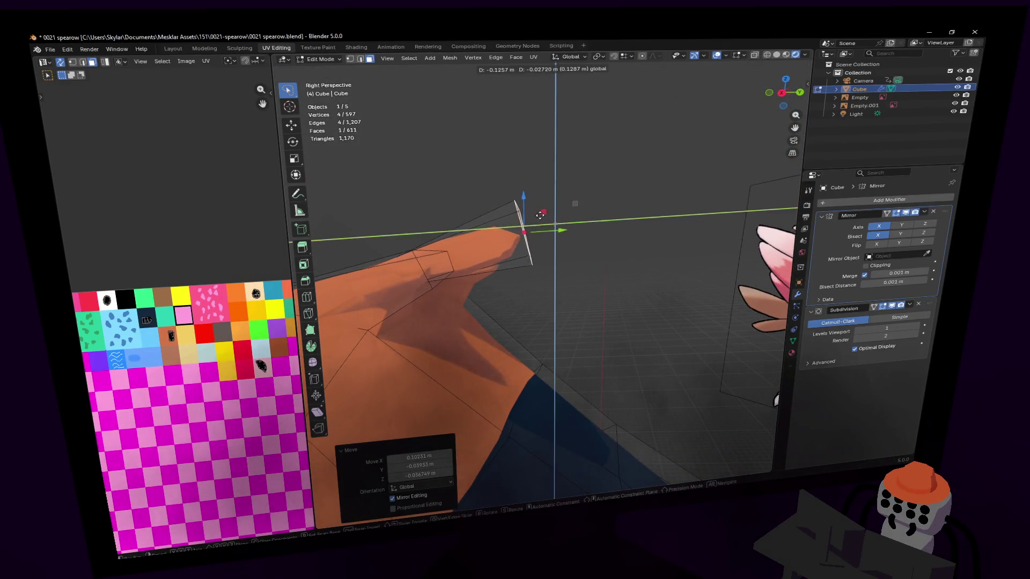
pyautogui.click(511, 225)
pyautogui.press('s')
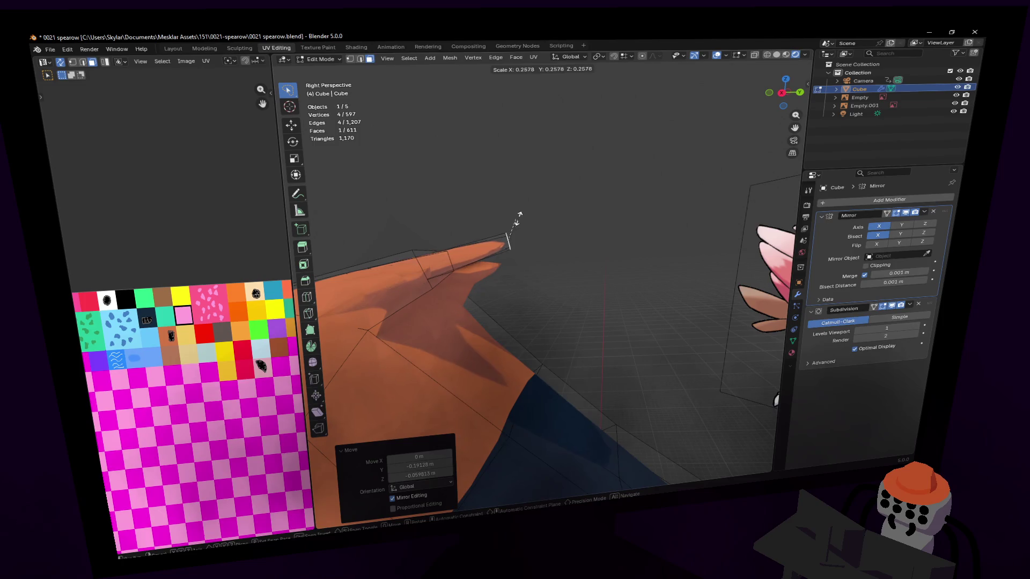
pyautogui.click(519, 218)
pyautogui.moveTo(518, 217); pyautogui.dragTo(513, 225, button='middle')
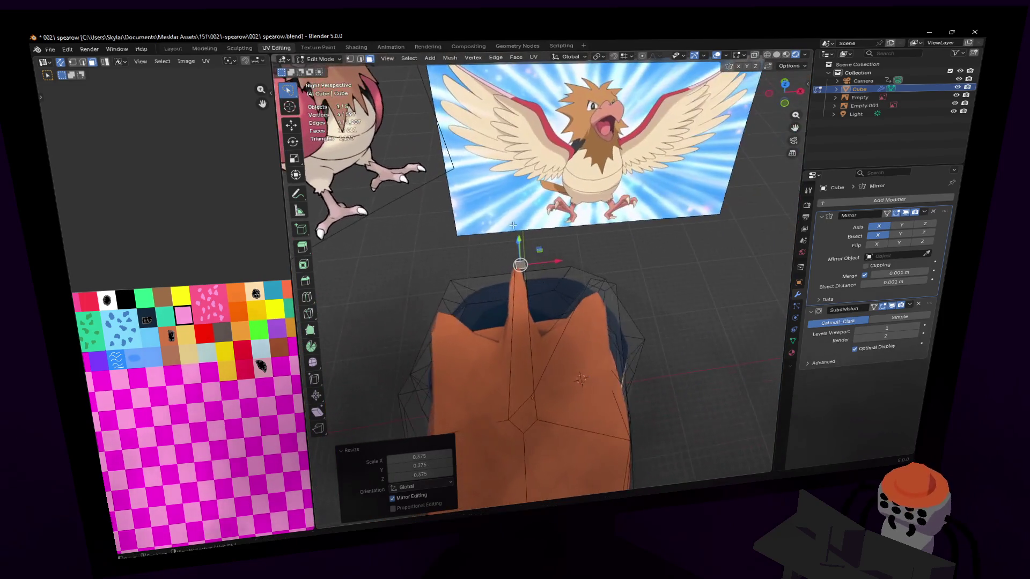
pyautogui.hotkey('shift', '`')
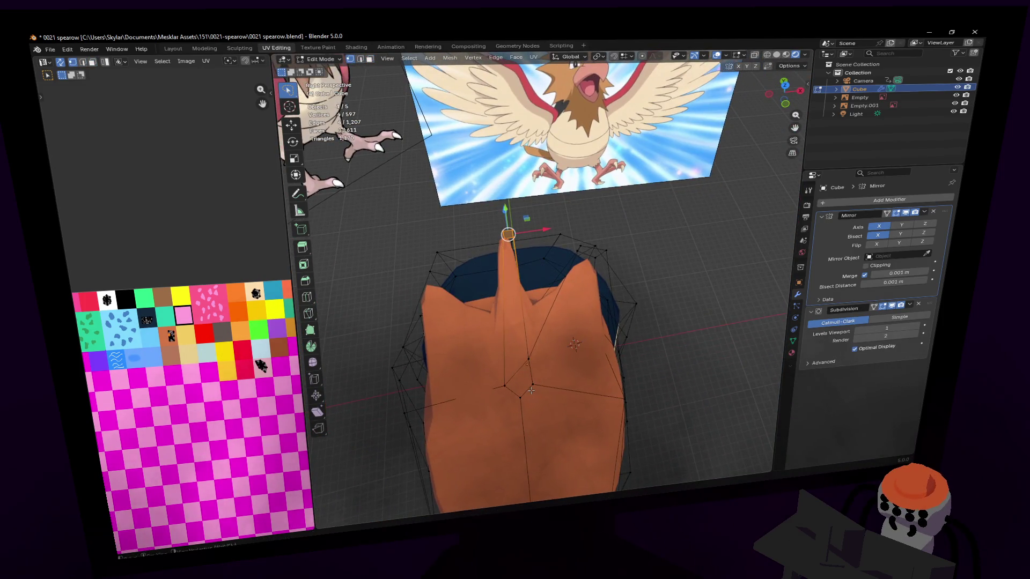
pyautogui.click(527, 378)
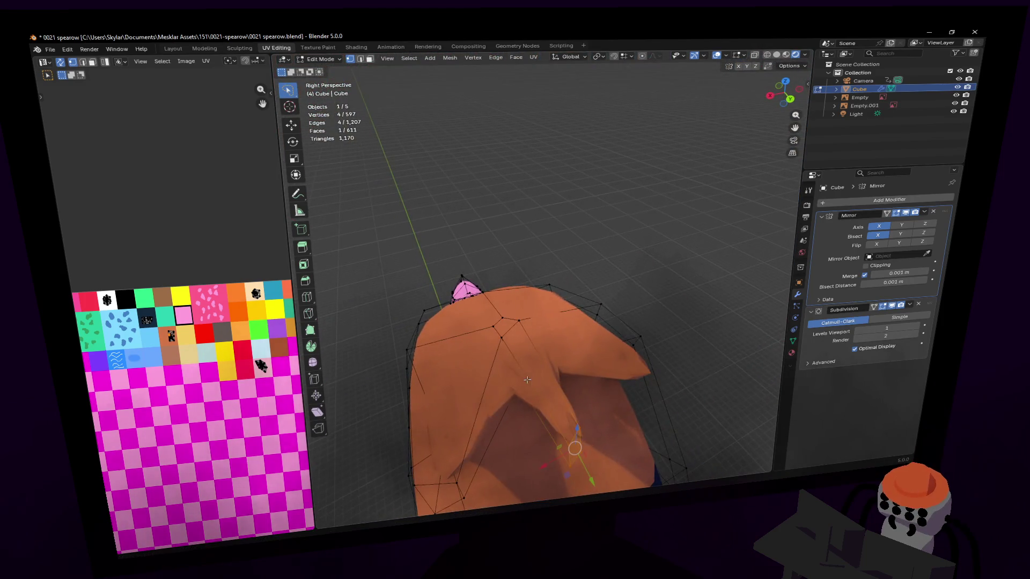
# Adjust an edge on the head from behind and turn on X-ray to see through the crest.
pyautogui.press('2')
pyautogui.click(500, 341)
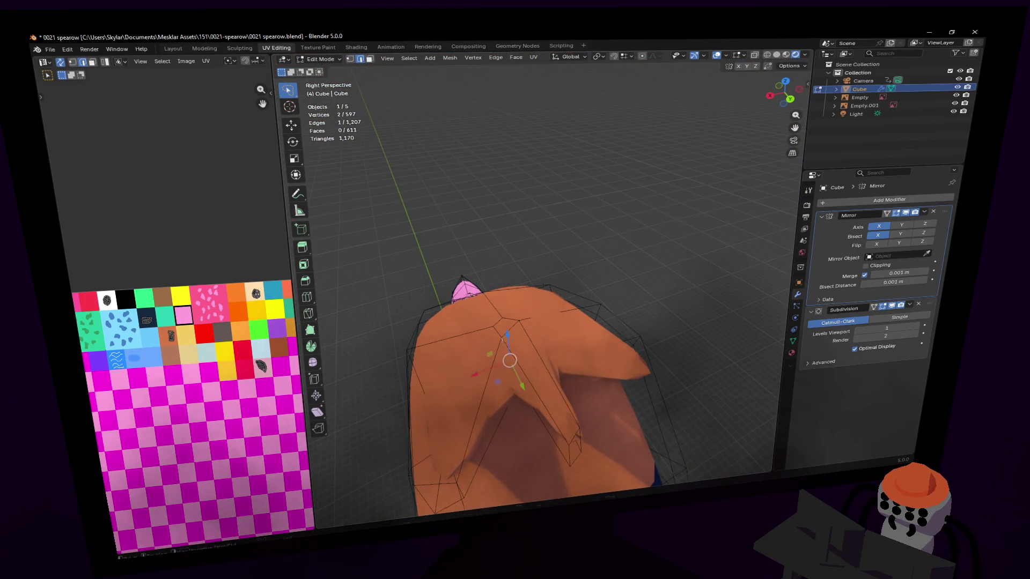
pyautogui.moveTo(509, 360); pyautogui.dragTo(547, 345, button='middle')
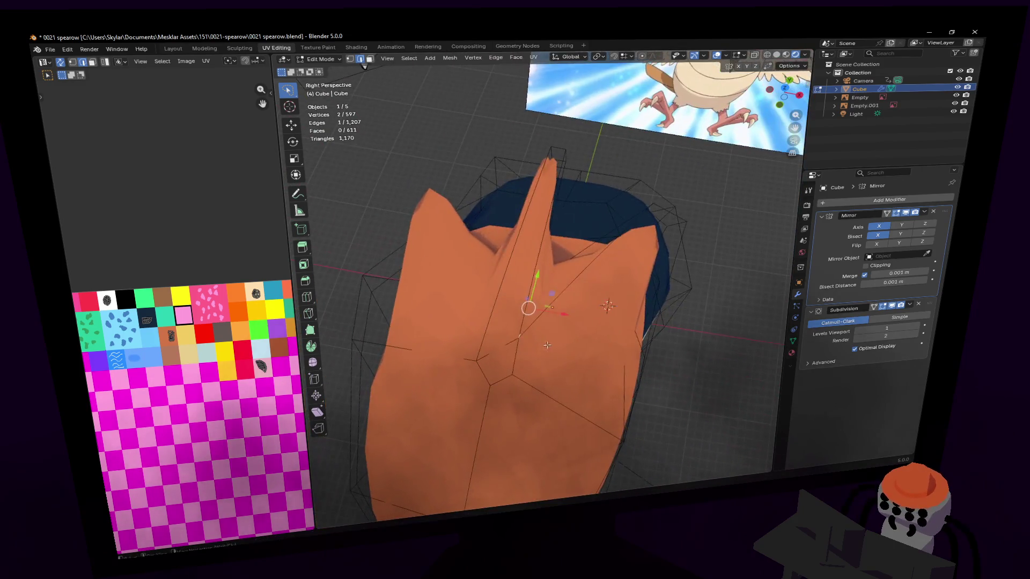
pyautogui.moveTo(547, 346); pyautogui.dragTo(551, 338)
pyautogui.moveTo(551, 337)
pyautogui.mouseDown(button='middle')
pyautogui.moveTo(543, 276)
pyautogui.moveTo(499, 255)
pyautogui.mouseUp(button='middle')
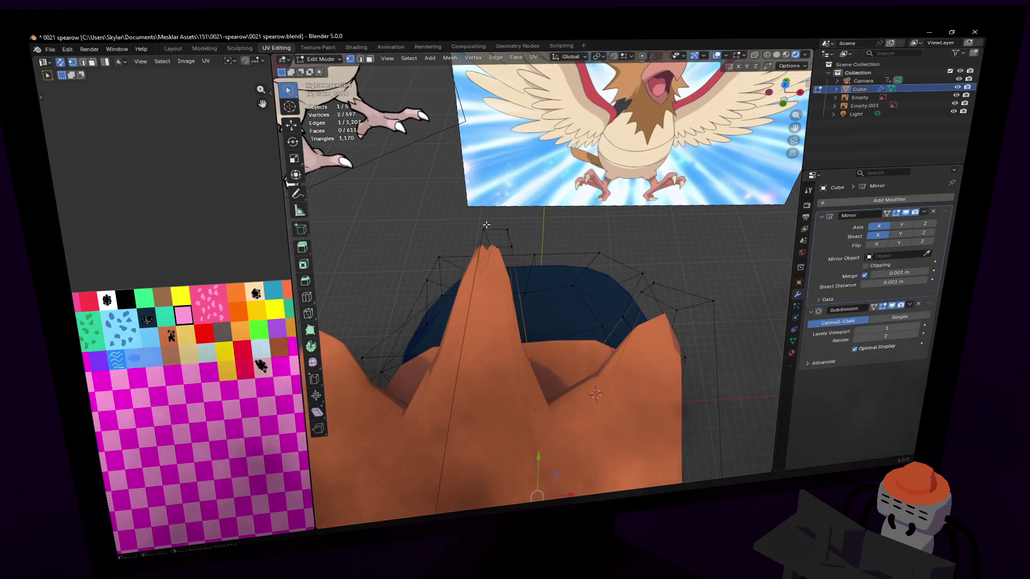
pyautogui.hotkey('alt', 'z')
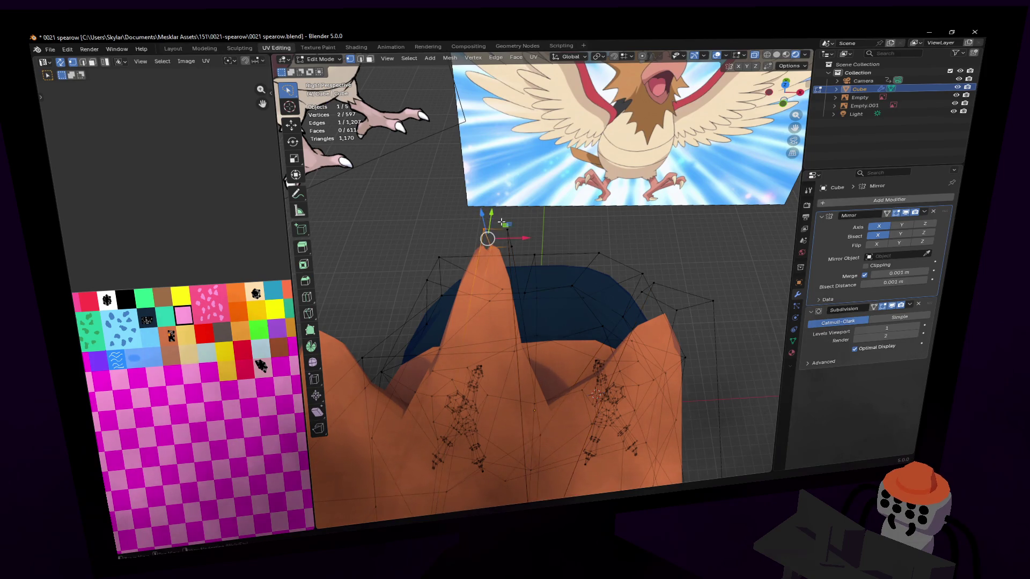
# Shift the crest tip vertex along X, then return to Object Mode with the solid shaded bird.
pyautogui.press('g')
pyautogui.press('x')
pyautogui.click(495, 222)
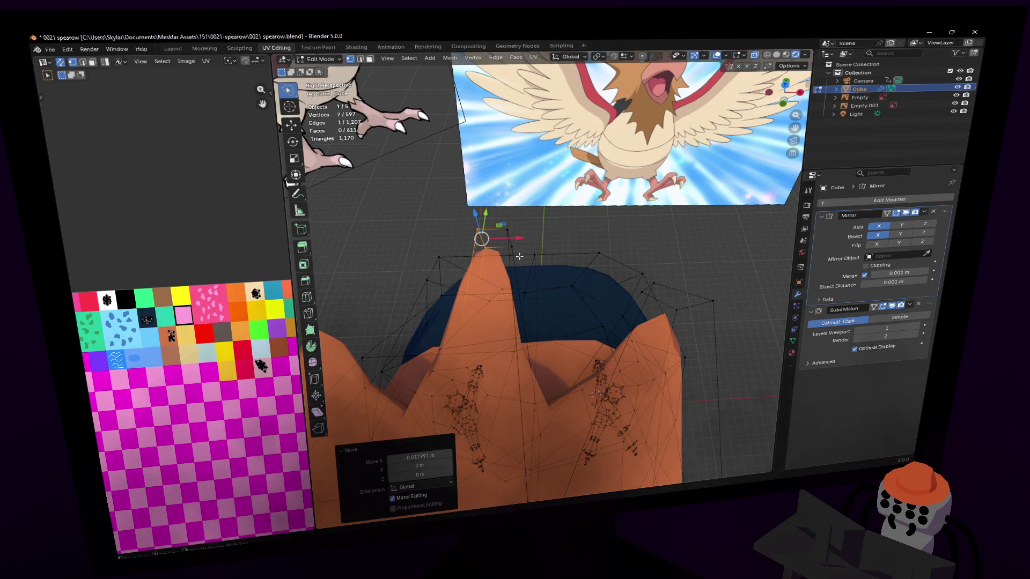
pyautogui.press('Tab')
pyautogui.hotkey('alt', 'z')
pyautogui.moveTo(534, 252)
pyautogui.mouseDown(button='middle')
pyautogui.moveTo(543, 276)
pyautogui.moveTo(533, 257)
pyautogui.mouseUp(button='middle')
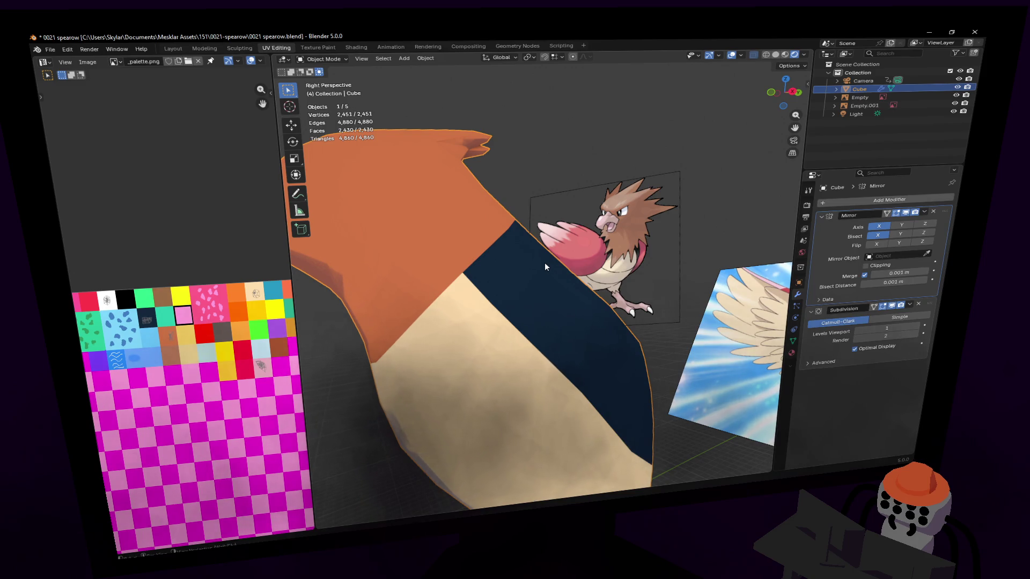
pyautogui.moveTo(574, 251); pyautogui.dragTo(573, 251, button='middle')
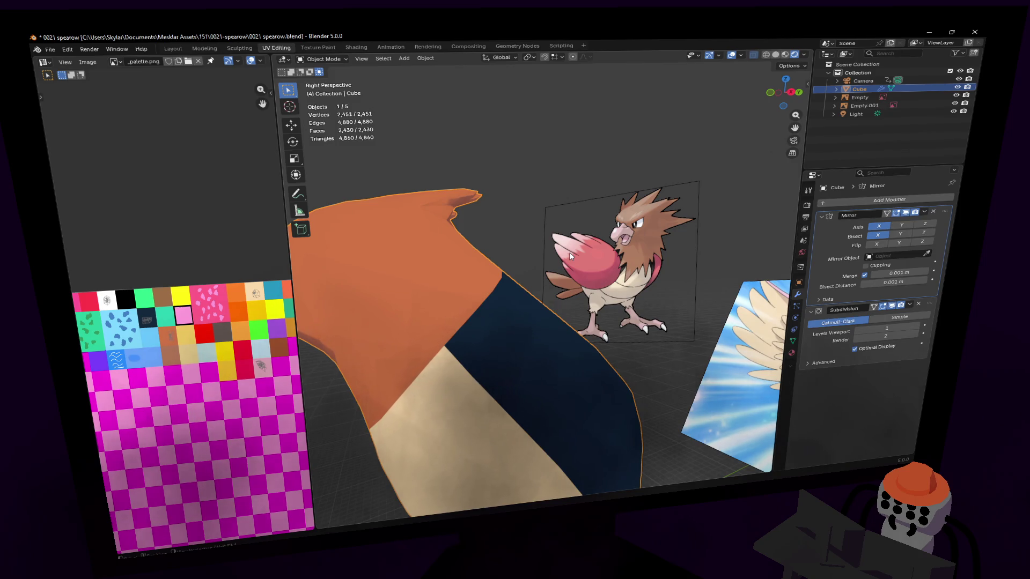
pyautogui.moveTo(543, 257)
pyautogui.mouseDown(button='middle')
pyautogui.moveTo(528, 252)
pyautogui.moveTo(542, 274)
pyautogui.moveTo(648, 236)
pyautogui.mouseUp(button='middle')
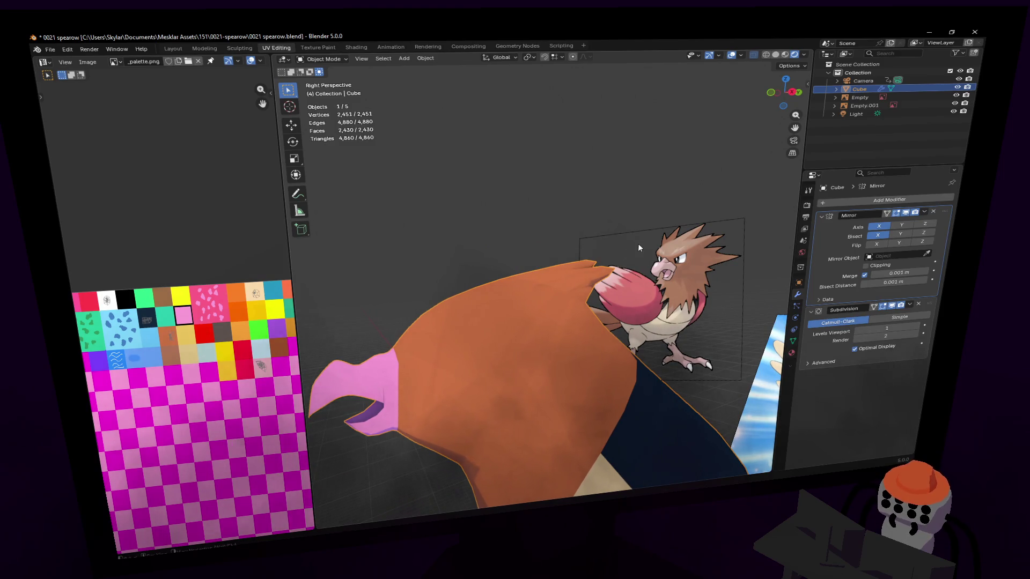
pyautogui.moveTo(639, 243)
pyautogui.mouseDown(button='middle')
pyautogui.moveTo(544, 275)
pyautogui.moveTo(594, 257)
pyautogui.moveTo(570, 302)
pyautogui.mouseUp(button='middle')
pyautogui.press('Tab')
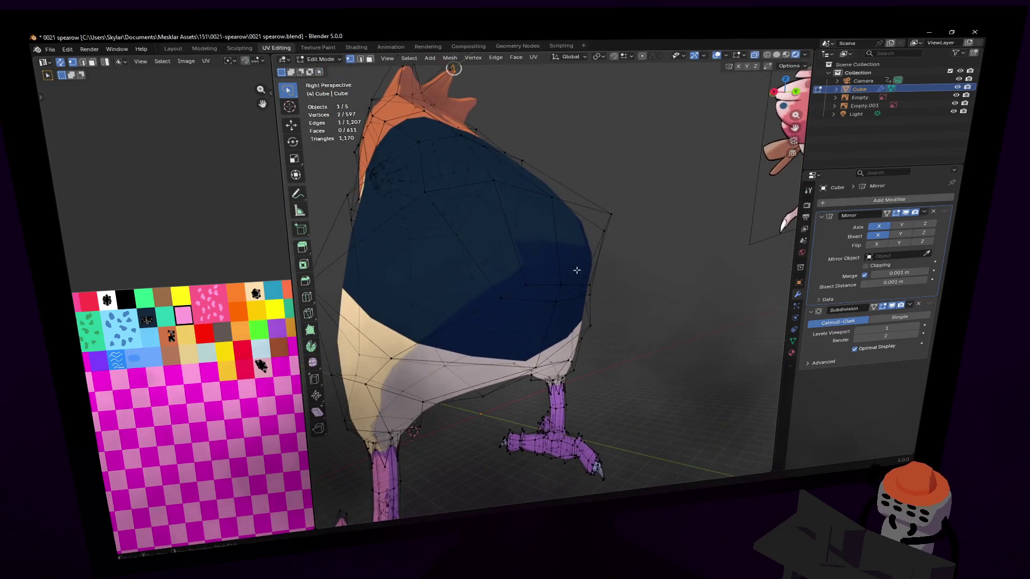
# Lower a body vertex along Z and reposition vertices on the bird's back.
pyautogui.keyDown('shift'); pyautogui.click(573, 297); pyautogui.keyUp('shift')
pyautogui.press('g')
pyautogui.press('z')
pyautogui.click(574, 318)
pyautogui.moveTo(574, 318)
pyautogui.mouseDown(button='middle')
pyautogui.moveTo(595, 298)
pyautogui.moveTo(564, 266)
pyautogui.mouseUp(button='middle')
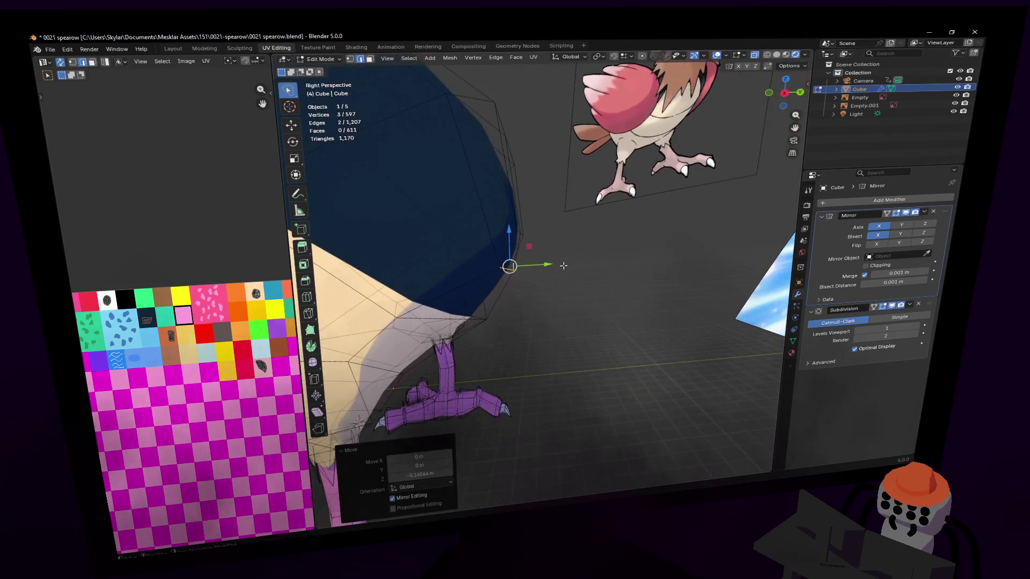
pyautogui.moveTo(548, 265); pyautogui.dragTo(541, 267)
pyautogui.moveTo(540, 267)
pyautogui.mouseDown(button='middle')
pyautogui.moveTo(477, 281)
pyautogui.moveTo(523, 285)
pyautogui.moveTo(527, 270)
pyautogui.mouseUp(button='middle')
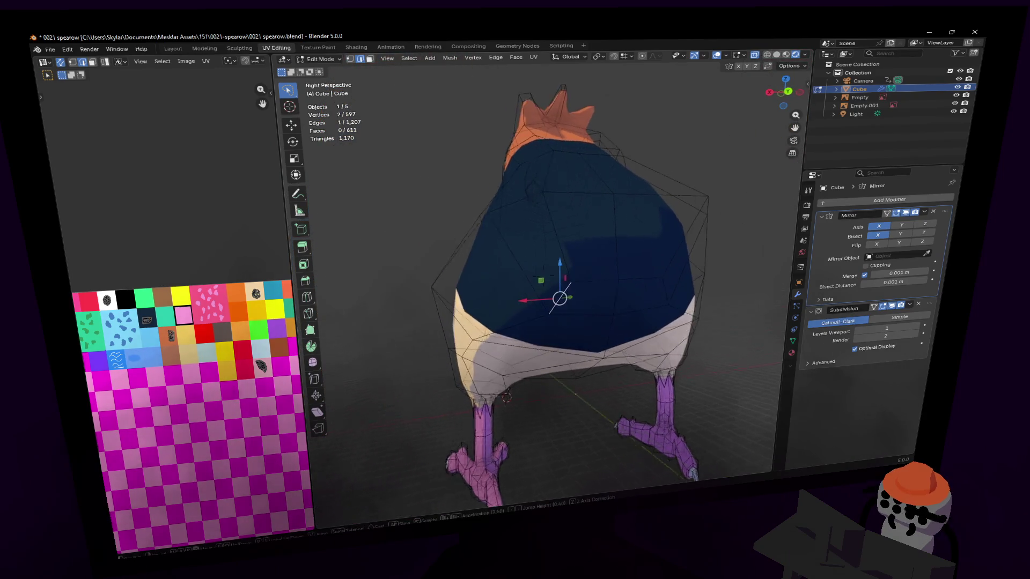
pyautogui.keyDown('shift'); pyautogui.click(523, 273); pyautogui.keyUp('shift')
pyautogui.press('g')
pyautogui.click(539, 269)
# Extrude two neighbouring faces on the dark-blue back, inspect the result, and undo it.
pyautogui.press('3')
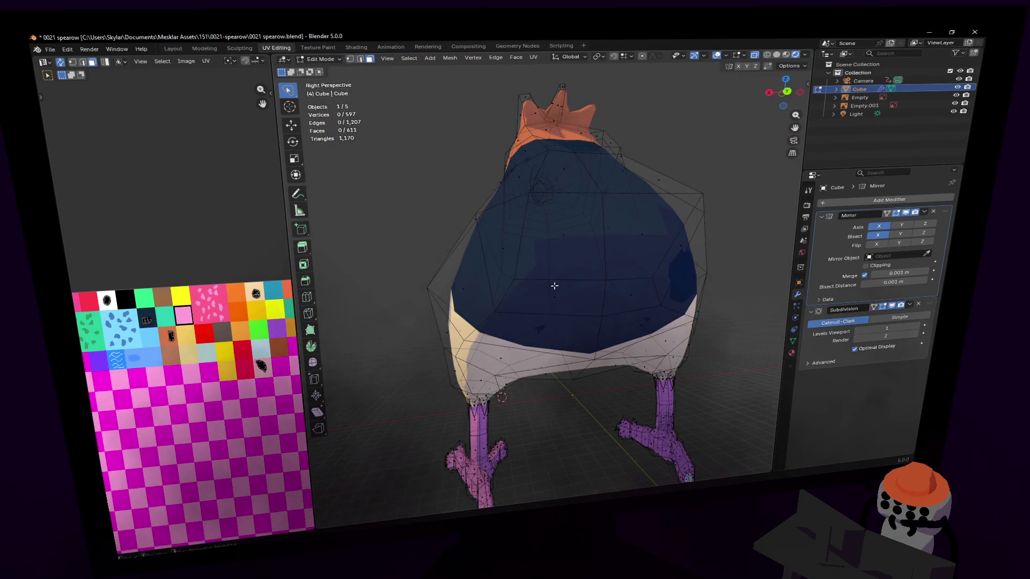
pyautogui.click(584, 298)
pyautogui.keyDown('shift'); pyautogui.click(622, 299); pyautogui.keyUp('shift')
pyautogui.moveTo(622, 298)
pyautogui.mouseDown(button='middle')
pyautogui.moveTo(588, 297)
pyautogui.moveTo(558, 213)
pyautogui.mouseUp(button='middle')
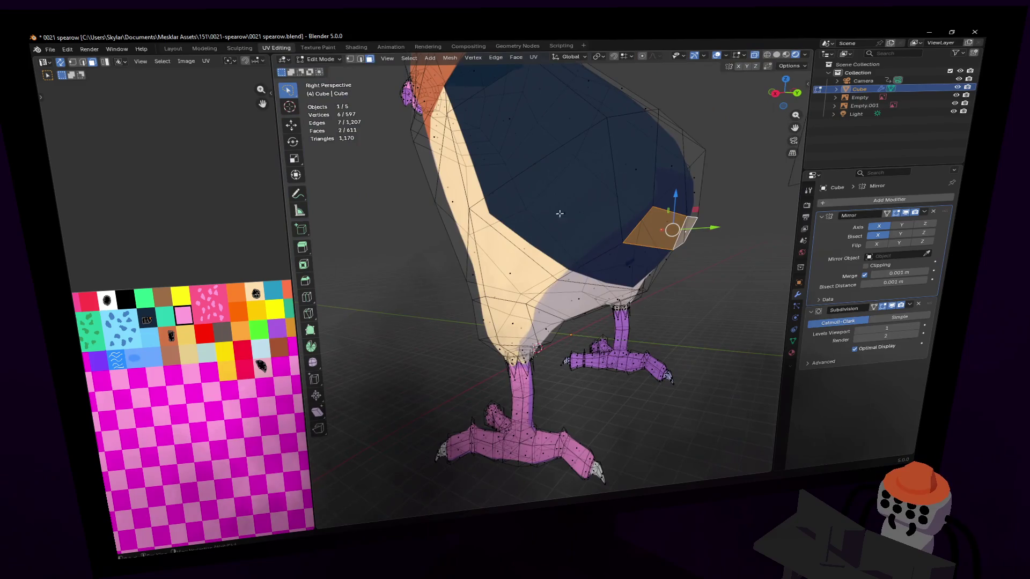
pyautogui.press('e')
pyautogui.click(781, 253)
pyautogui.moveTo(782, 253)
pyautogui.mouseDown(button='middle')
pyautogui.moveTo(538, 275)
pyautogui.moveTo(595, 262)
pyautogui.moveTo(588, 252)
pyautogui.mouseUp(button='middle')
pyautogui.hotkey('ctrl', 'z')
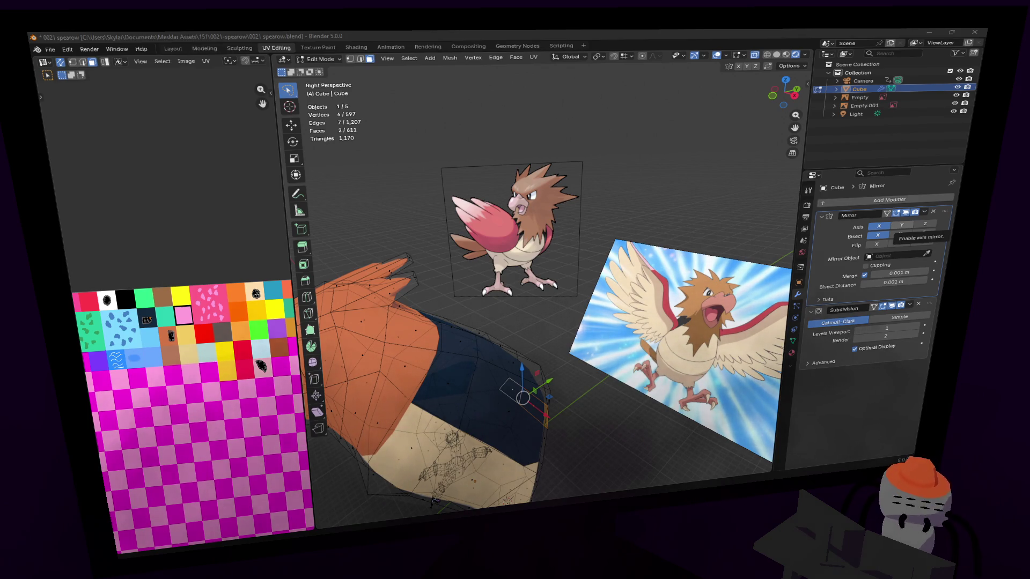
# Switch to the browser and open the Pokémon Black / White page from the DS / DSi section.
pyautogui.hotkey('alt', 'Tab')
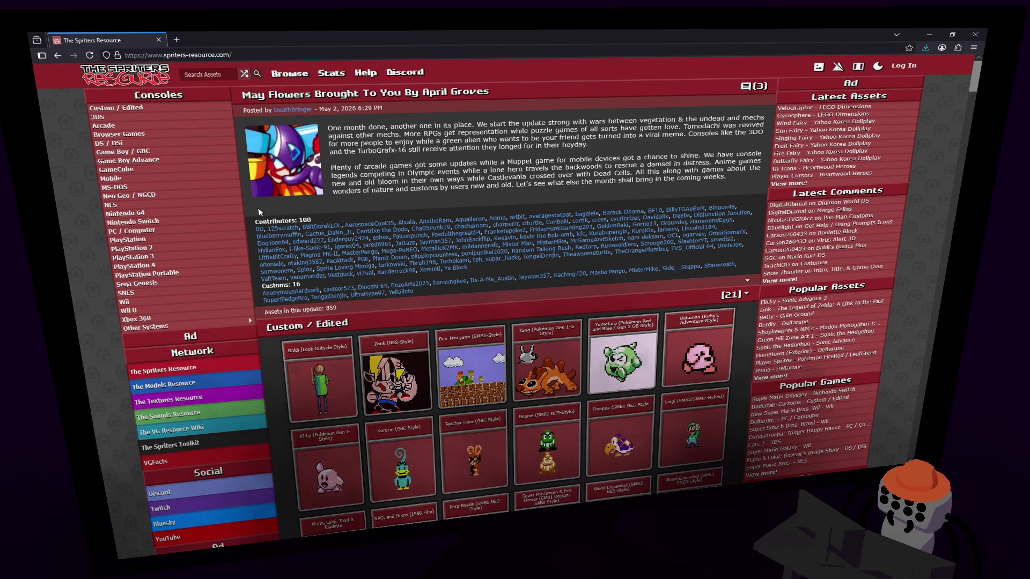
pyautogui.scroll(-3, 253, 213)
pyautogui.scroll(3, 250, 217)
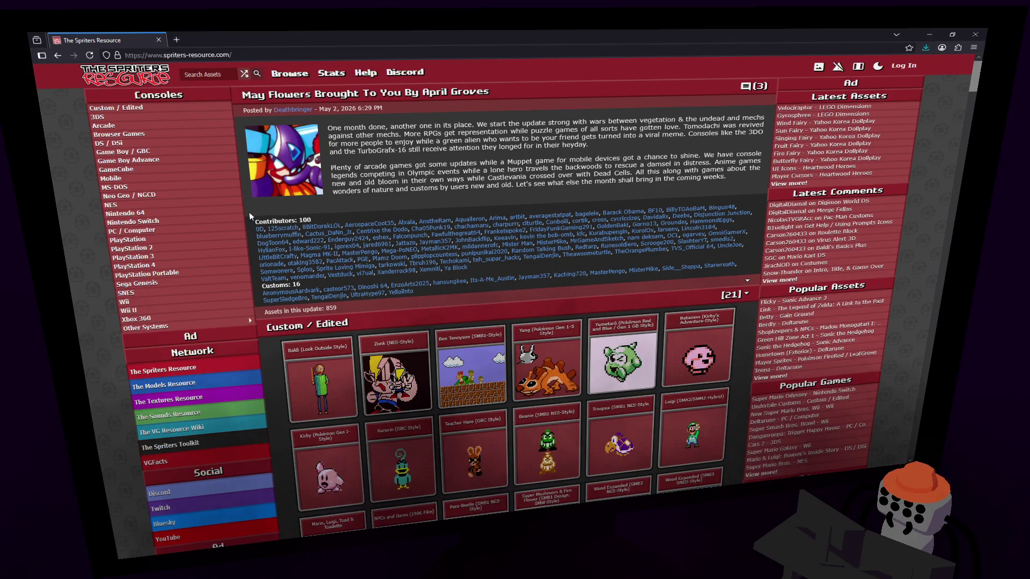
pyautogui.scroll(-3, 248, 218)
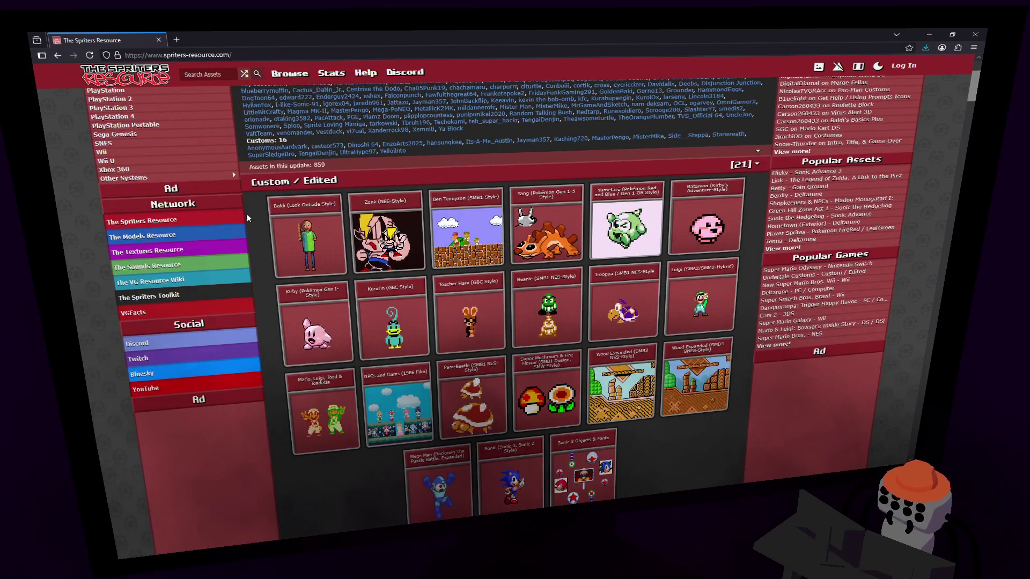
pyautogui.scroll(3, 131, 166)
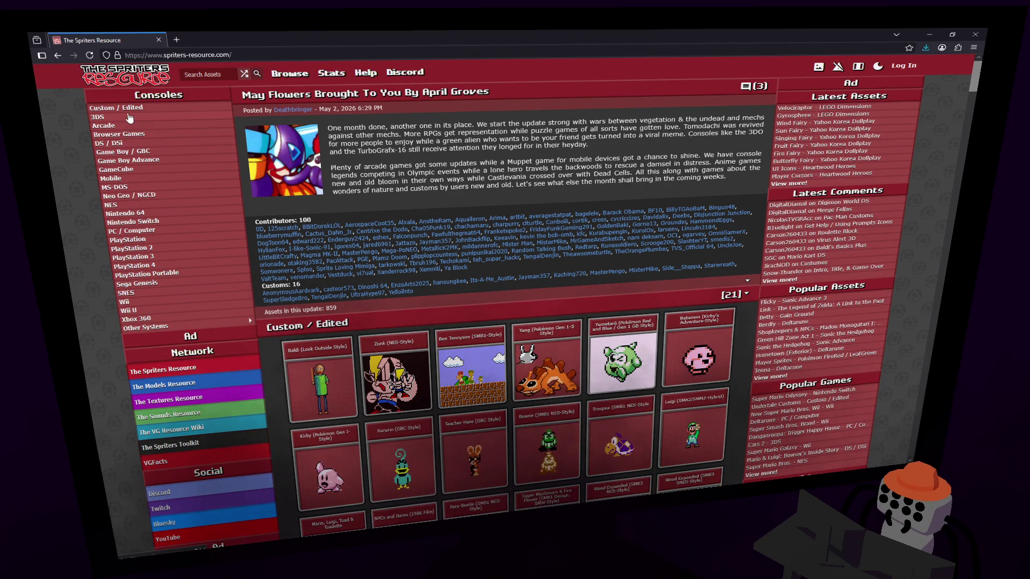
pyautogui.click(121, 142)
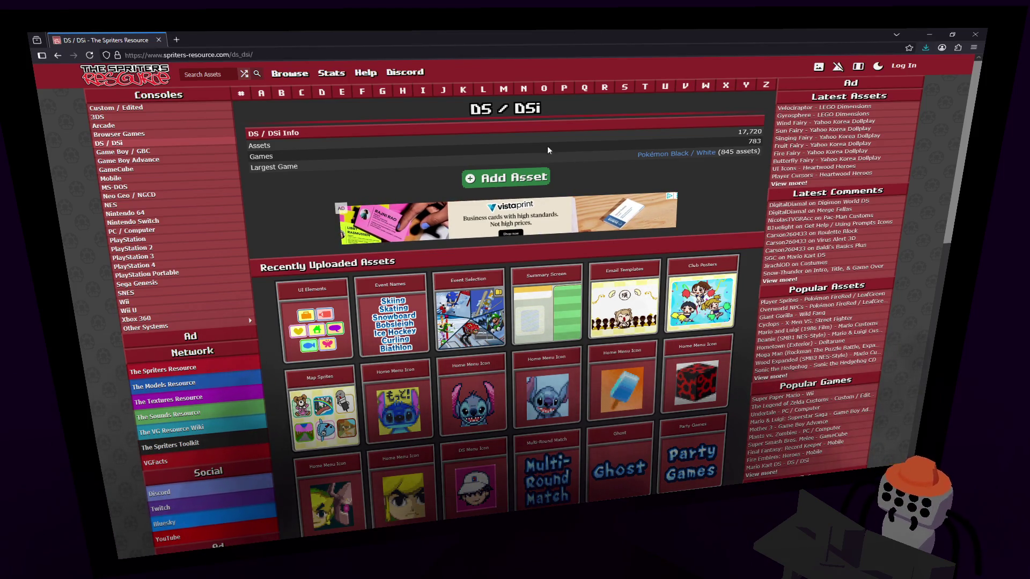
pyautogui.scroll(-1, 266, 207)
pyautogui.scroll(-3, 266, 207)
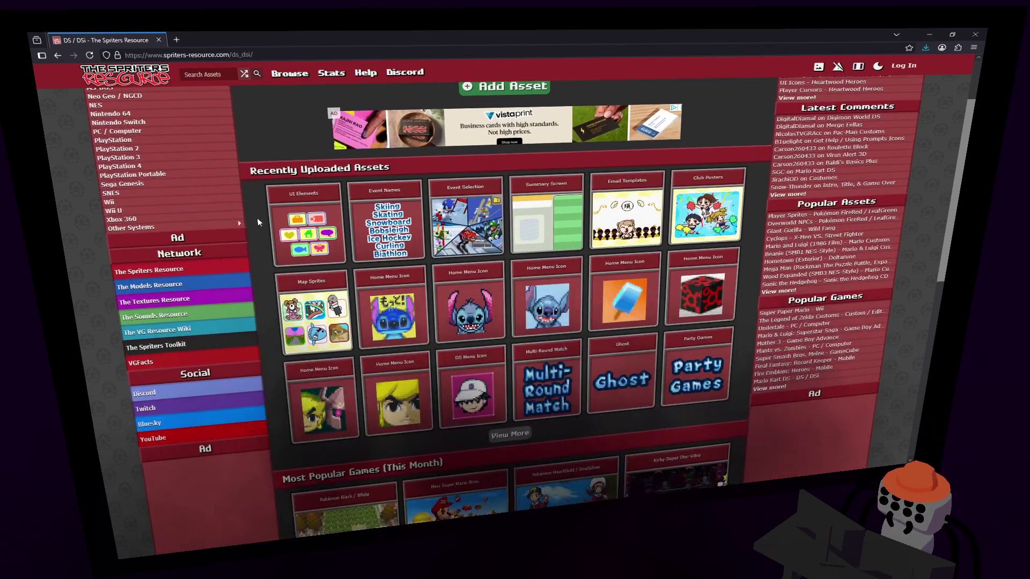
pyautogui.scroll(-1, 259, 218)
pyautogui.scroll(-2, 260, 219)
pyautogui.scroll(-2, 260, 218)
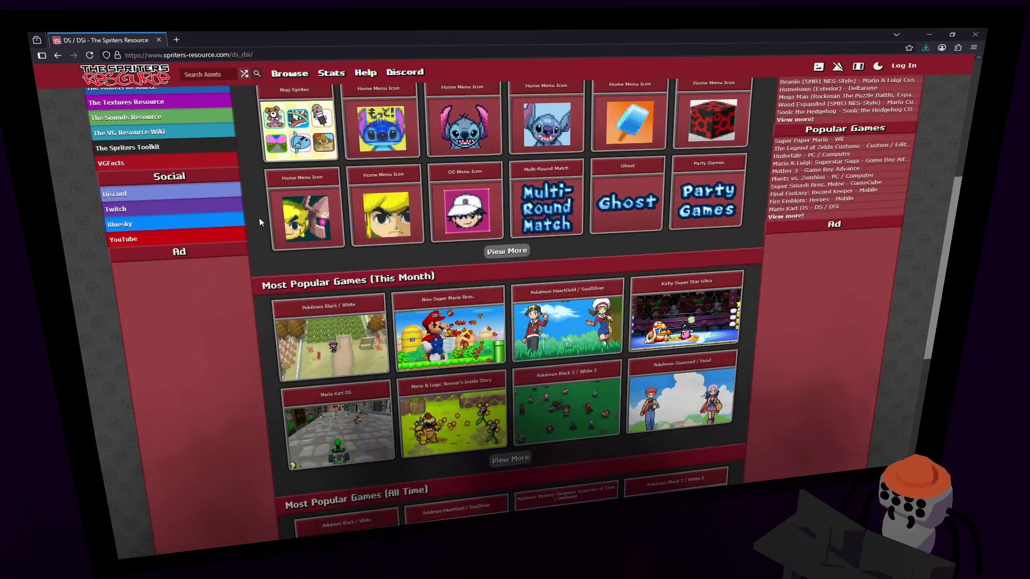
pyautogui.scroll(-2, 260, 218)
pyautogui.scroll(-3, 254, 228)
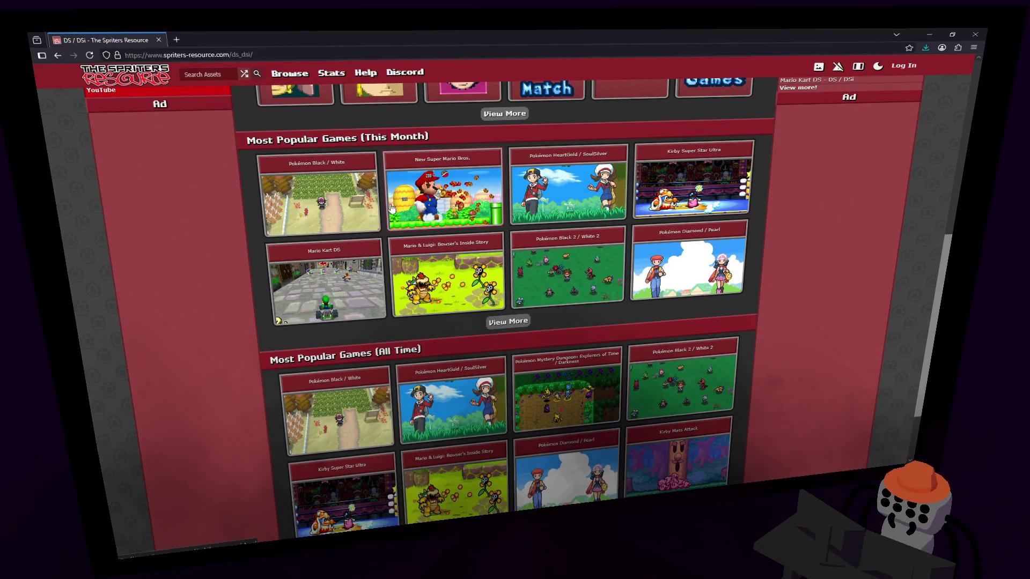
pyautogui.click(350, 210)
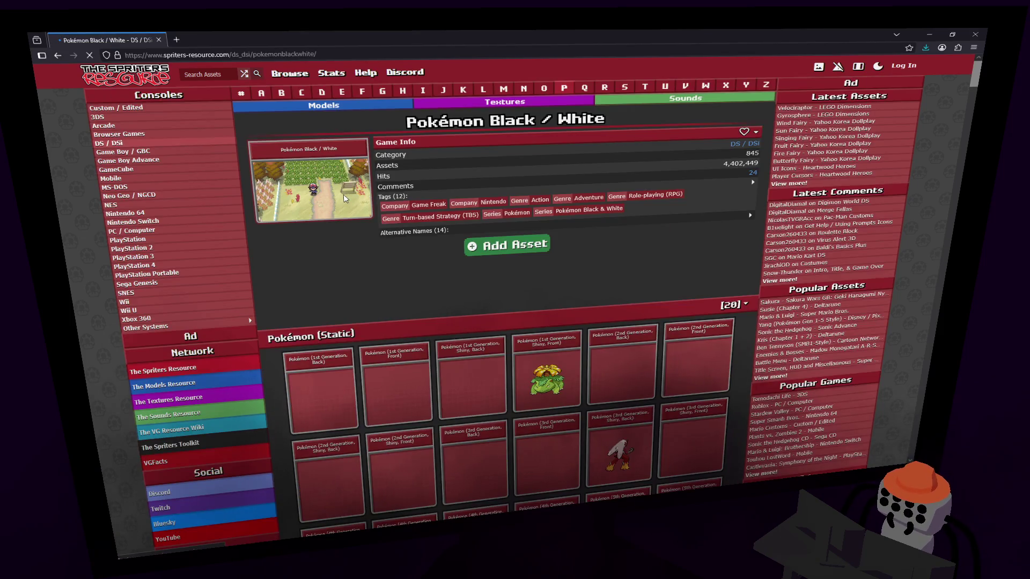
pyautogui.scroll(-3, 347, 211)
pyautogui.scroll(-2, 346, 212)
pyautogui.scroll(-5, 349, 217)
pyautogui.scroll(-5, 349, 212)
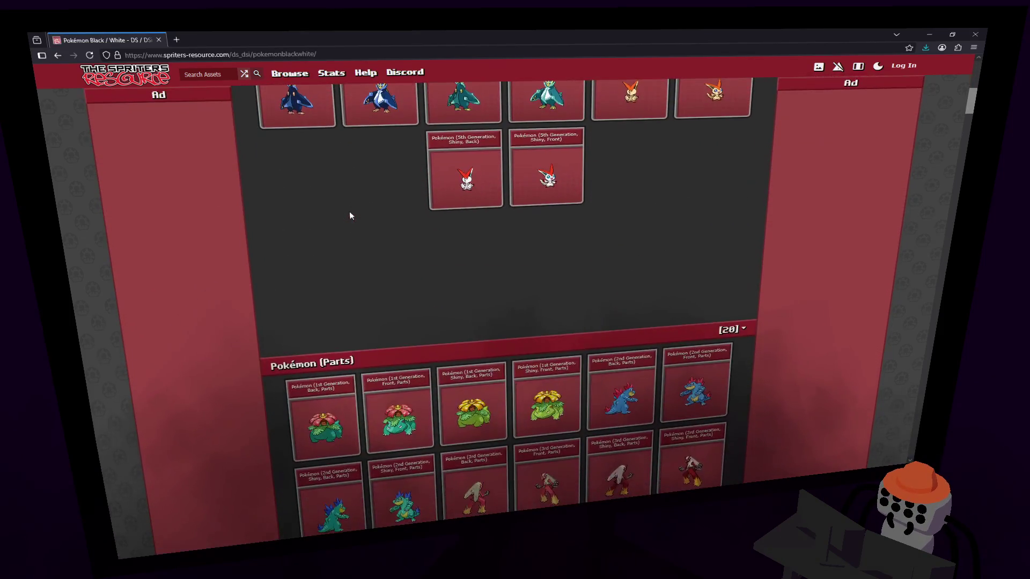
pyautogui.scroll(-1, 349, 212)
pyautogui.scroll(-3, 349, 212)
pyautogui.scroll(-3, 333, 341)
pyautogui.scroll(3, 333, 342)
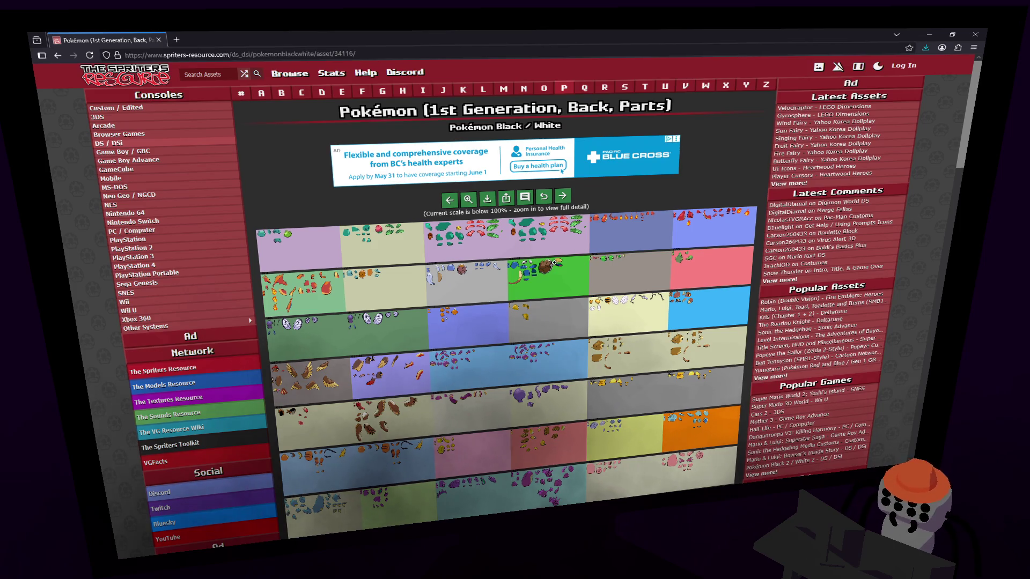
pyautogui.scroll(-3, 588, 262)
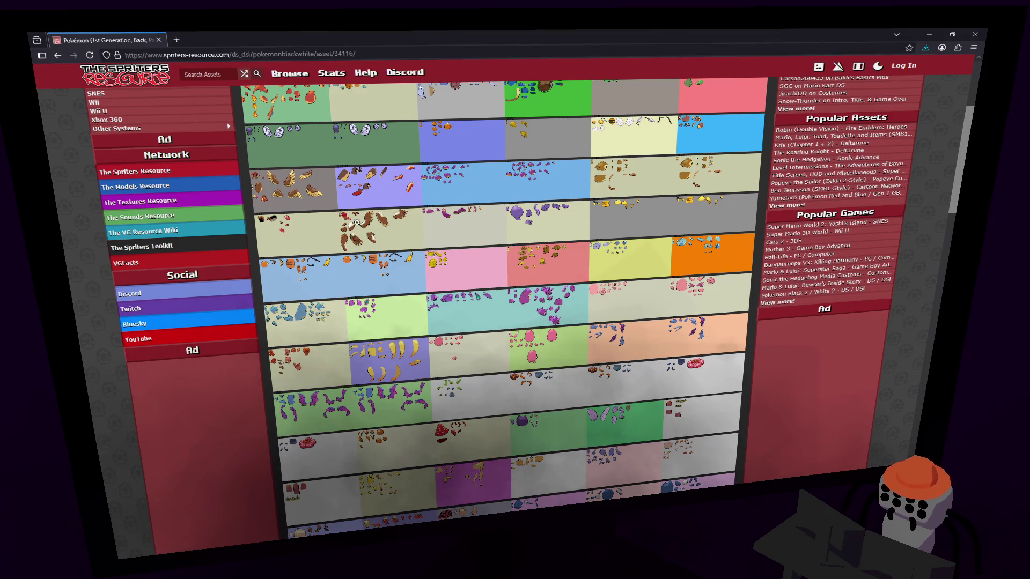
# View sprite sheet 017 at full size showing wing and crest pieces, and float the browser over Blender.
pyautogui.click(276, 237)
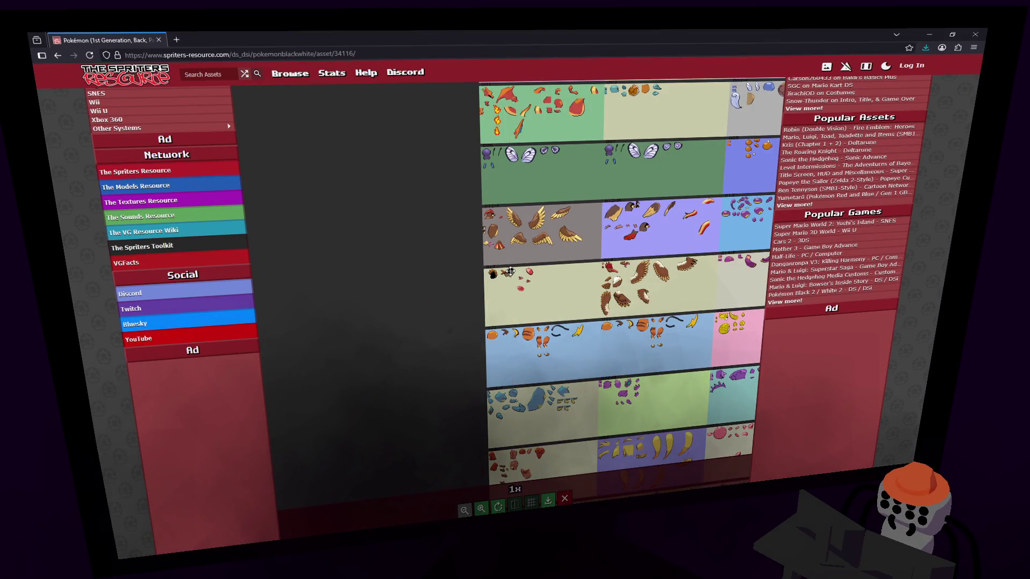
pyautogui.scroll(3, 499, 297)
pyautogui.scroll(3, 494, 338)
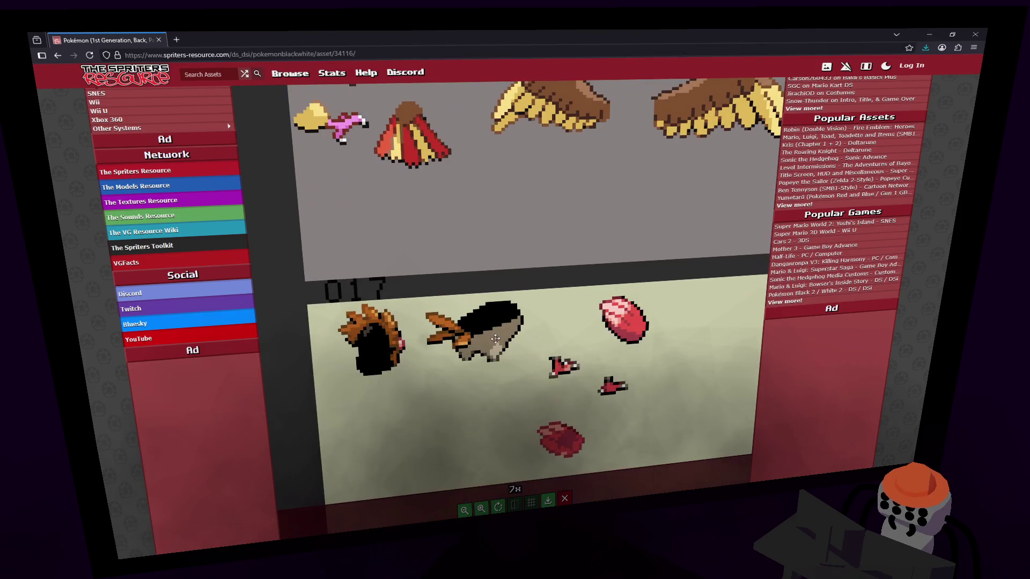
pyautogui.moveTo(487, 346); pyautogui.dragTo(508, 226)
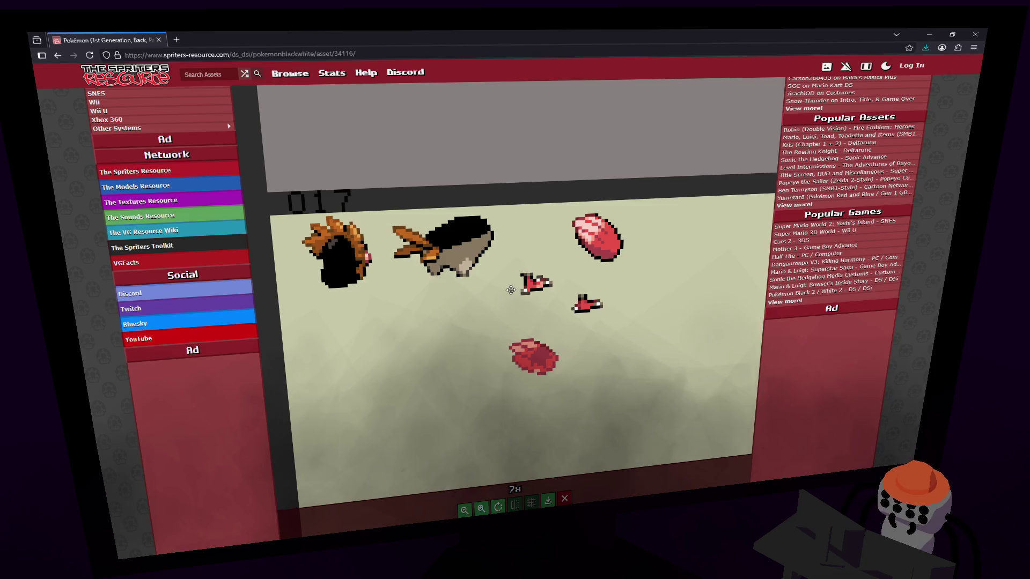
pyautogui.scroll(-5, 496, 274)
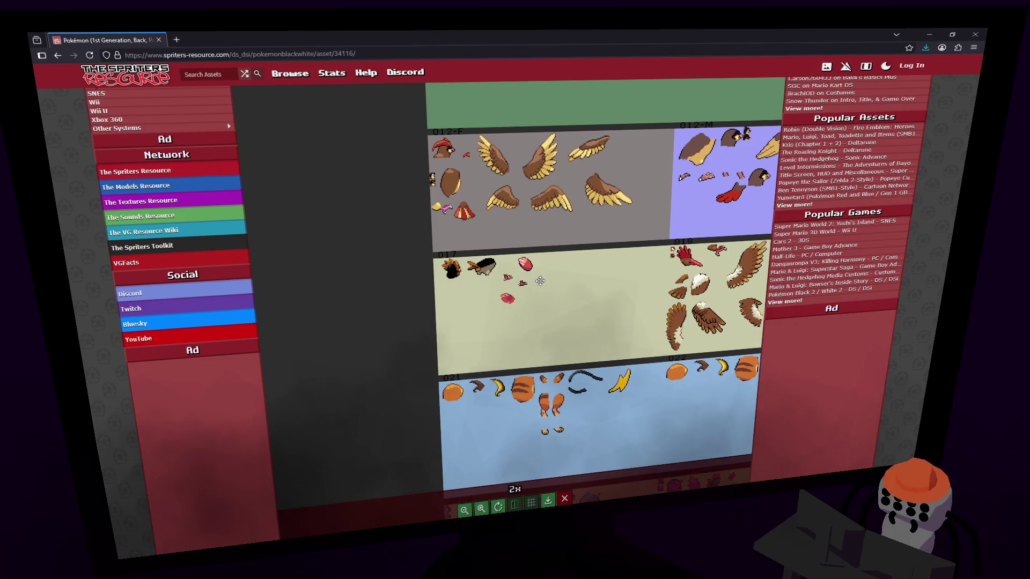
pyautogui.hscroll(2, 601, 224)
pyautogui.hscroll(2, 564, 241)
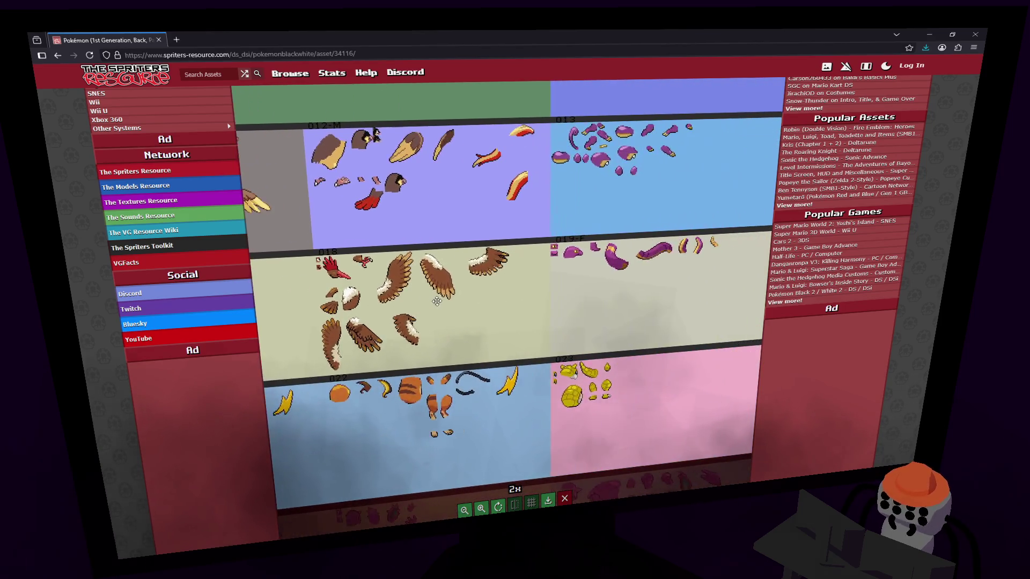
pyautogui.hscroll(2, 523, 266)
pyautogui.hscroll(2, 472, 292)
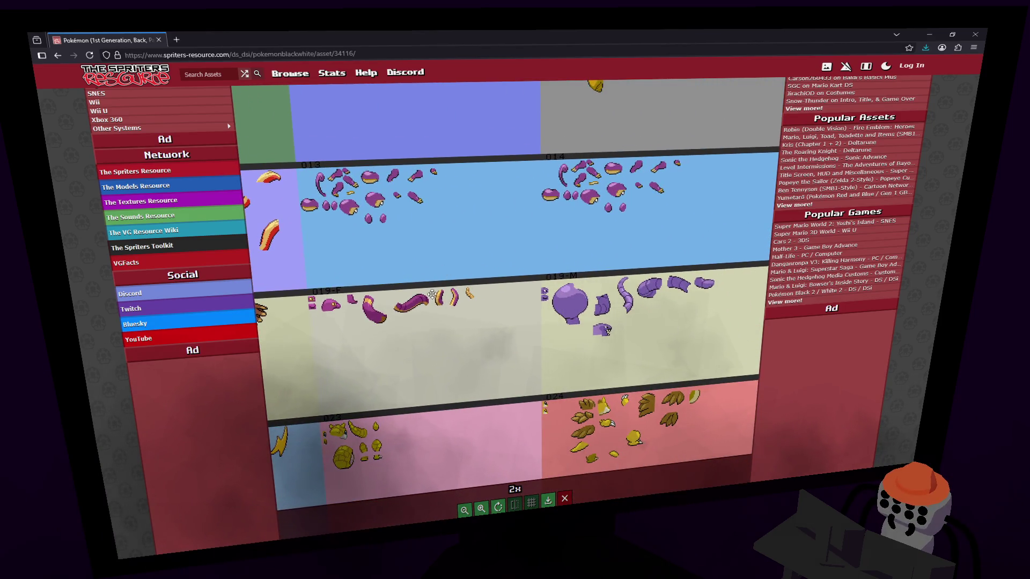
pyautogui.hscroll(2, 429, 324)
pyautogui.hscroll(2, 419, 317)
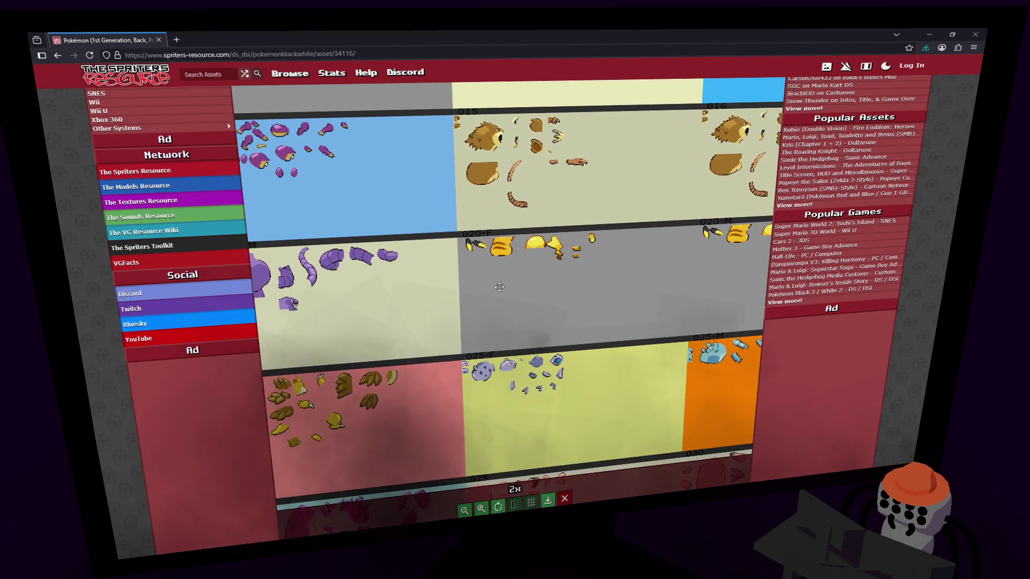
pyautogui.hscroll(2, 378, 306)
pyautogui.hscroll(-2, 362, 305)
pyautogui.hscroll(-2, 357, 311)
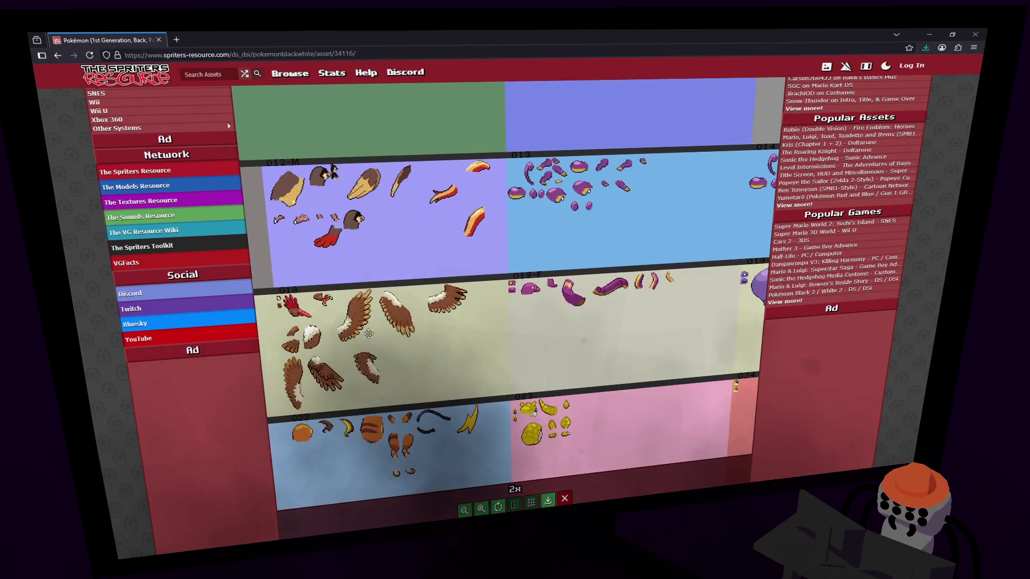
pyautogui.hscroll(-2, 349, 320)
pyautogui.hscroll(-1, 343, 328)
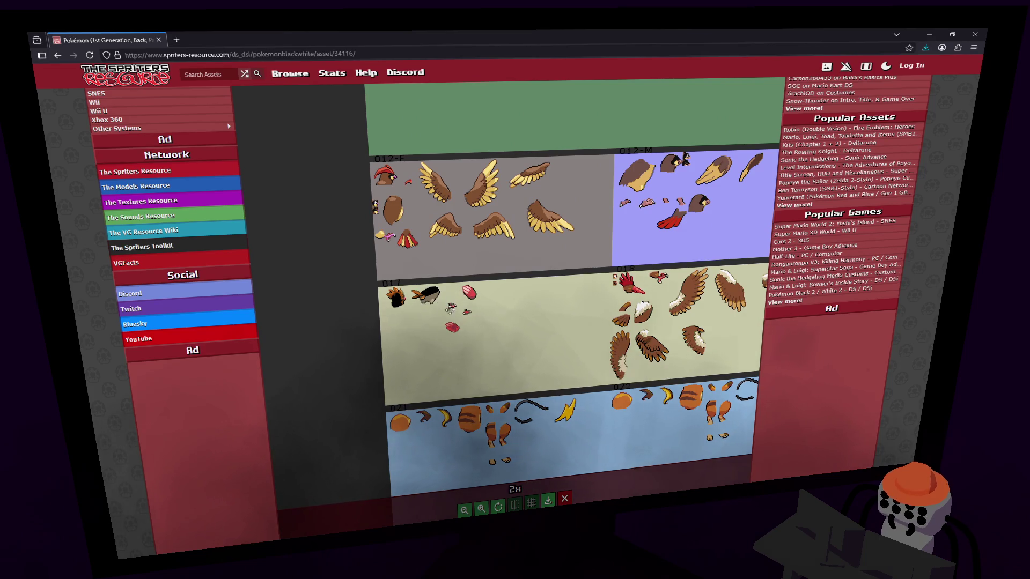
pyautogui.scroll(1, 450, 309)
pyautogui.scroll(1, 466, 314)
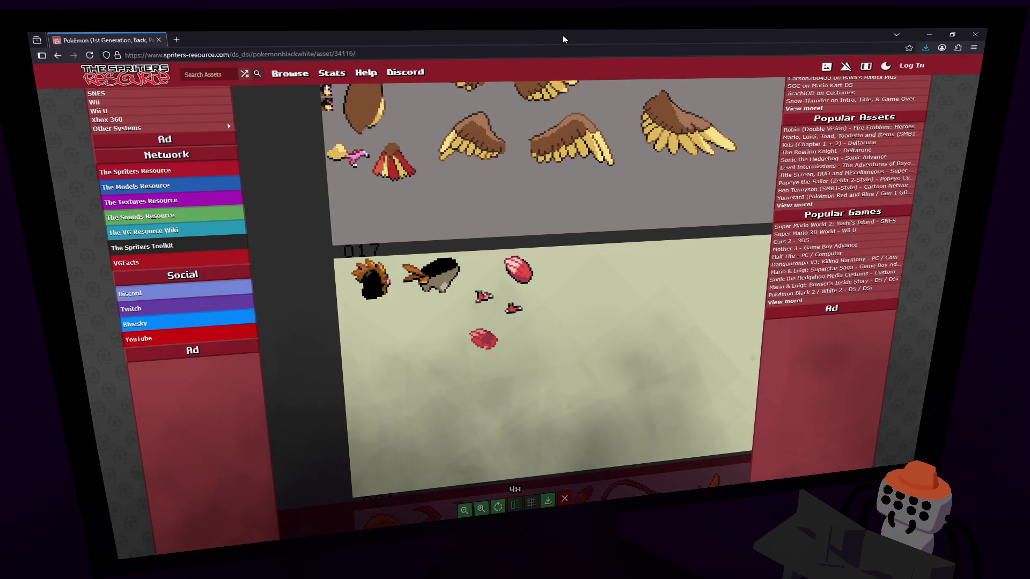
pyautogui.moveTo(507, 35); pyautogui.dragTo(514, 58)
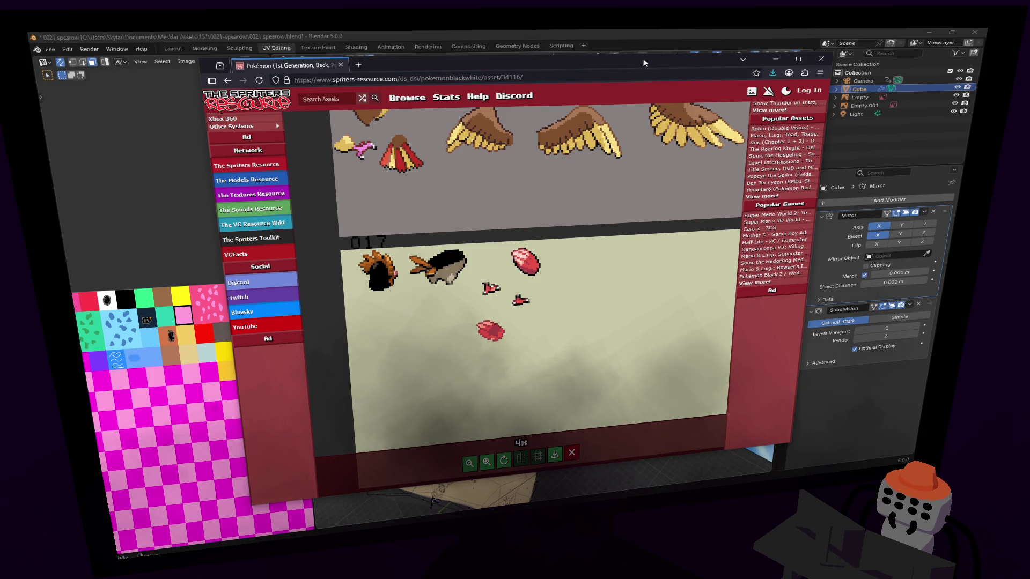
# Bring Blender forward and select the four front faces of the orange head in face mode.
pyautogui.click(735, 42)
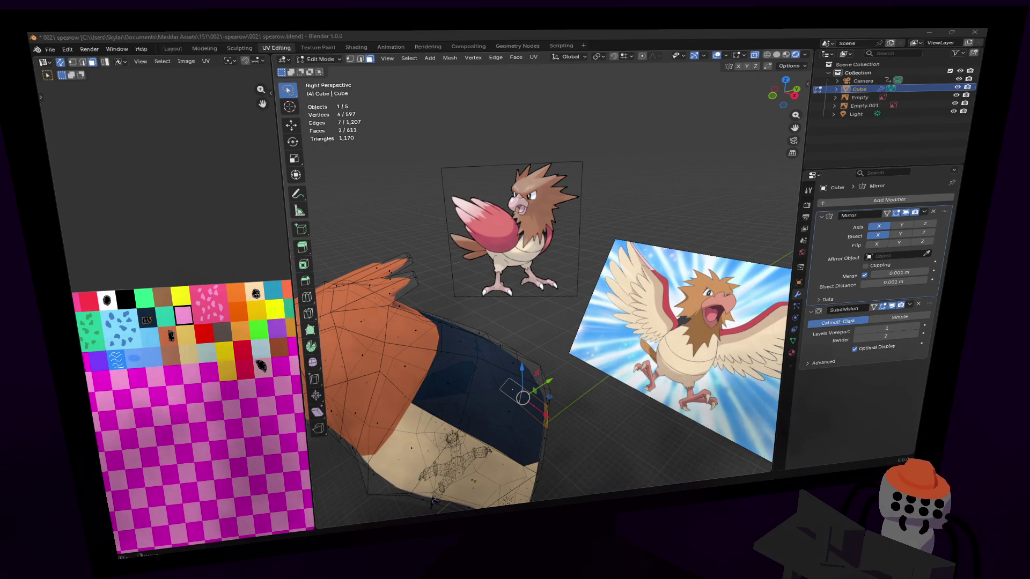
pyautogui.moveTo(551, 256); pyautogui.dragTo(561, 298, button='middle')
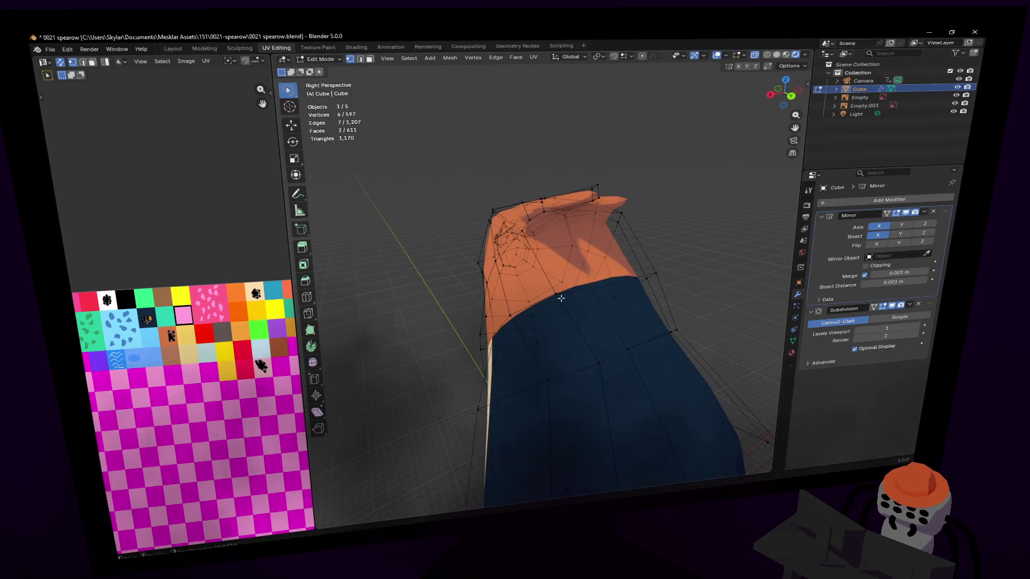
pyautogui.press('3')
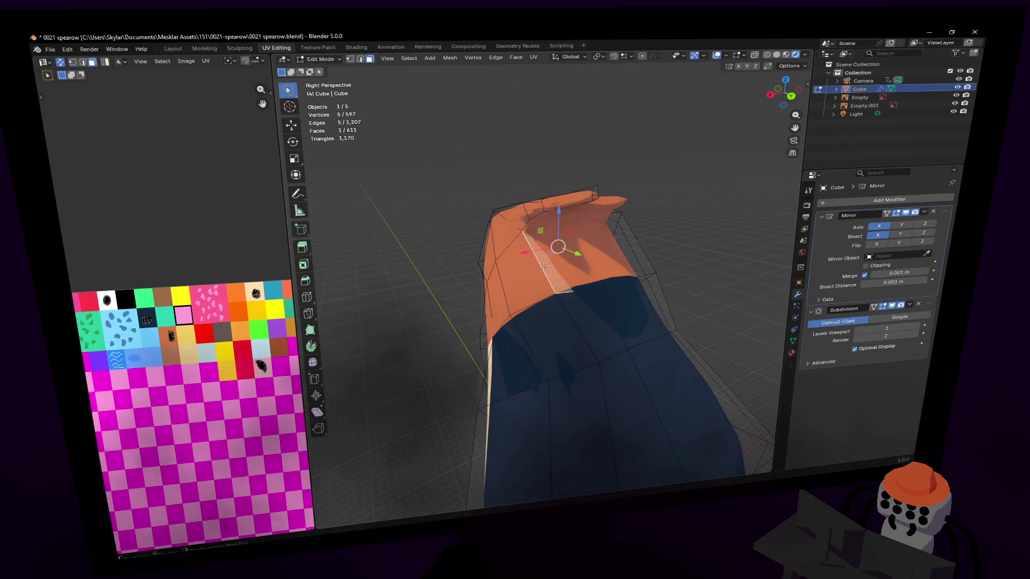
pyautogui.click(583, 257)
pyautogui.moveTo(582, 258); pyautogui.dragTo(543, 276, button='middle')
pyautogui.keyDown('shift'); pyautogui.click(544, 276); pyautogui.keyUp('shift')
pyautogui.keyDown('shift'); pyautogui.click(460, 242); pyautogui.keyUp('shift')
pyautogui.moveTo(459, 241); pyautogui.dragTo(562, 232, button='middle')
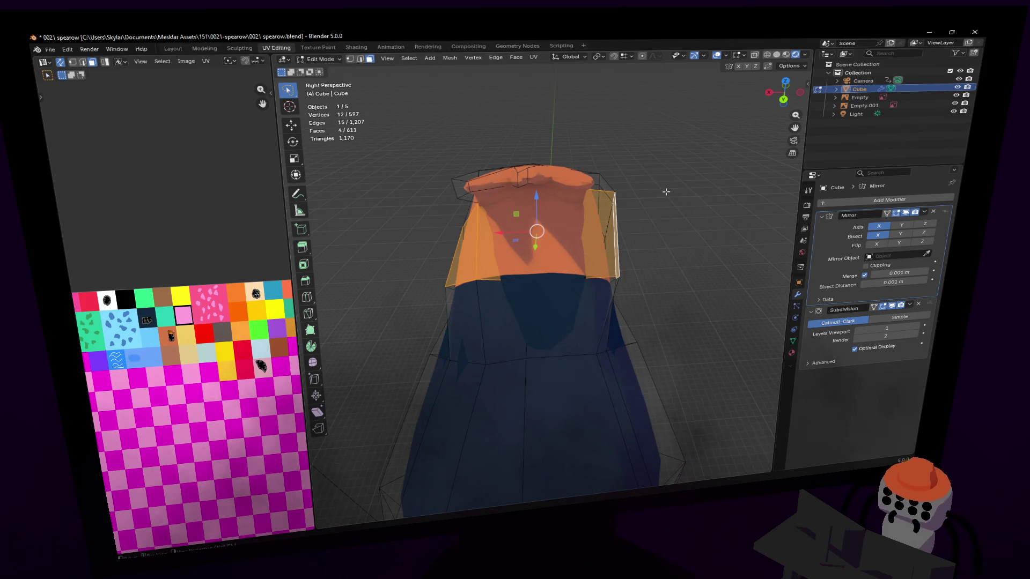
# Unwrap the head faces angle-based, shrink the UV island onto the palette tile, and return to Object Mode.
pyautogui.press('u')
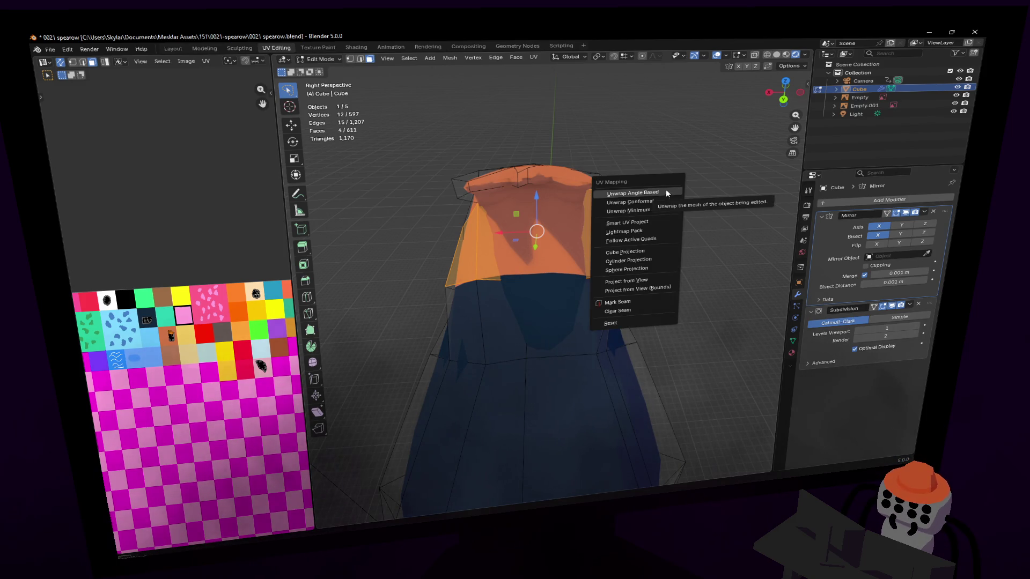
pyautogui.click(658, 188)
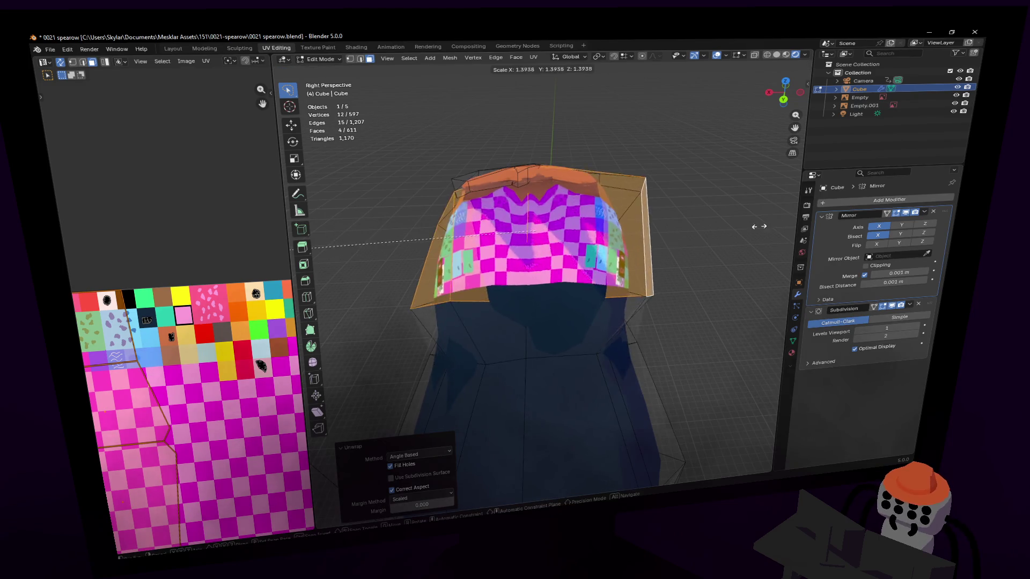
pyautogui.press('s')
pyautogui.click(123, 434)
pyautogui.press('g')
pyautogui.click(171, 337)
pyautogui.moveTo(579, 208); pyautogui.dragTo(563, 242, button='middle')
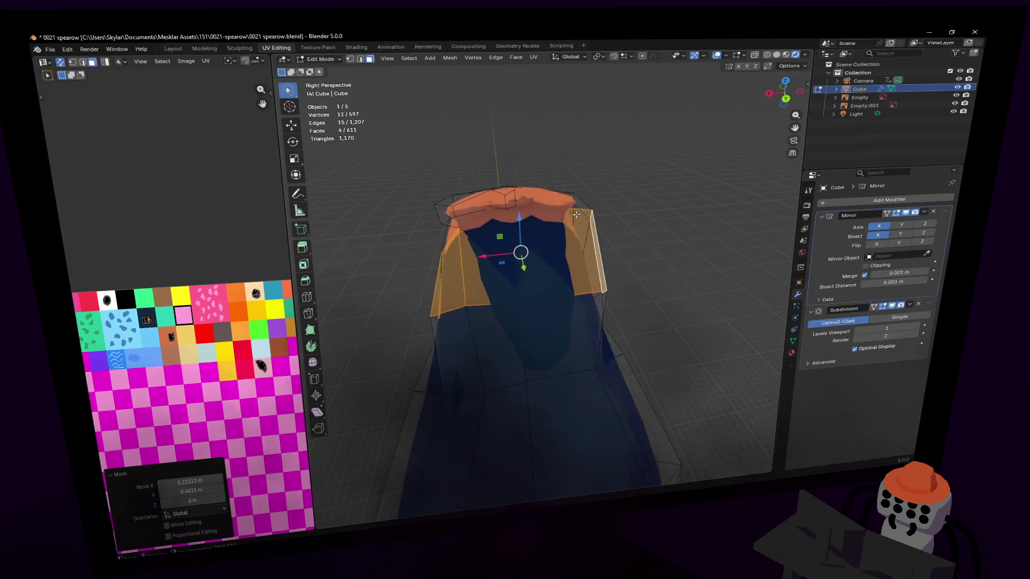
pyautogui.press('Tab')
pyautogui.press('Tab')
pyautogui.moveTo(589, 217)
pyautogui.mouseDown(button='middle')
pyautogui.moveTo(507, 298)
pyautogui.moveTo(321, 281)
pyautogui.mouseUp(button='middle')
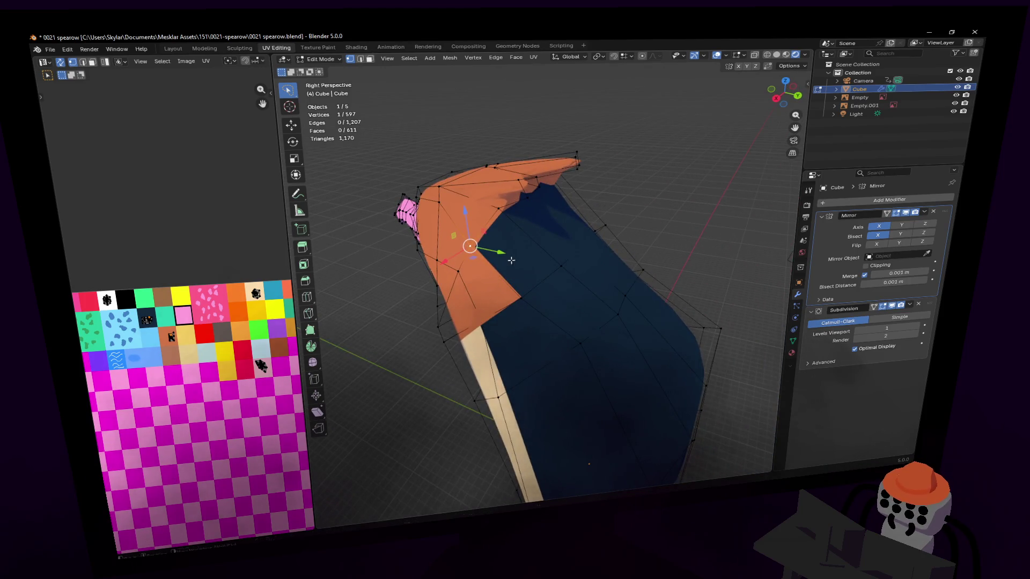
# Cut a new edge across a head face near the crest with the Knife tool.
pyautogui.moveTo(511, 260); pyautogui.dragTo(420, 288, button='middle')
pyautogui.click(307, 313)
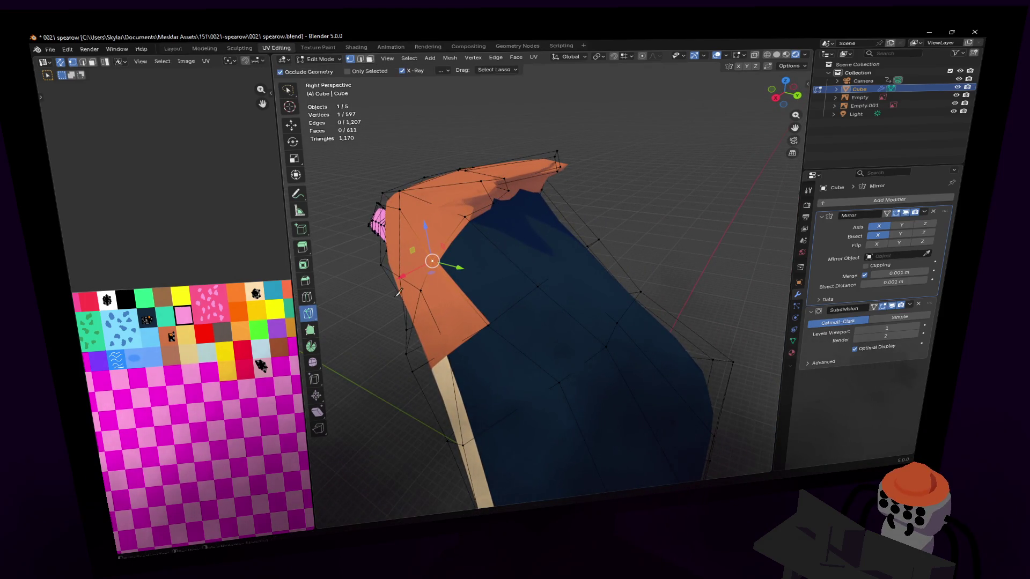
pyautogui.click(466, 218)
pyautogui.click(489, 324)
pyautogui.press('Return')
pyautogui.moveTo(488, 324); pyautogui.dragTo(564, 322, button='middle')
pyautogui.moveTo(552, 274)
pyautogui.mouseDown(button='middle')
pyautogui.moveTo(547, 246)
pyautogui.moveTo(543, 273)
pyautogui.moveTo(534, 244)
pyautogui.mouseUp(button='middle')
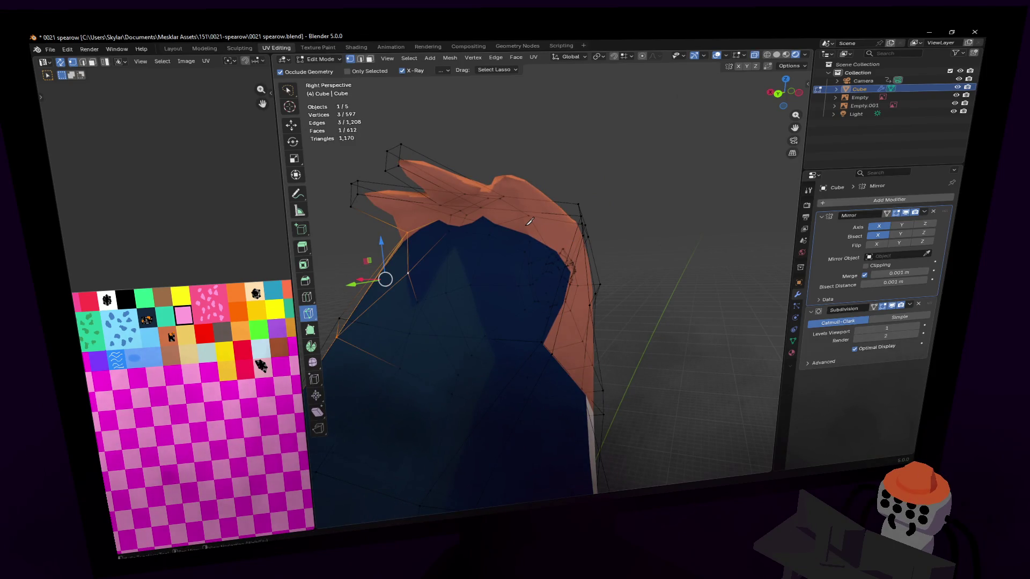
# Disable Subdivision and Mirror in edit mode, drop a second cut, and show the smoothed model in Object Mode.
pyautogui.click(882, 306)
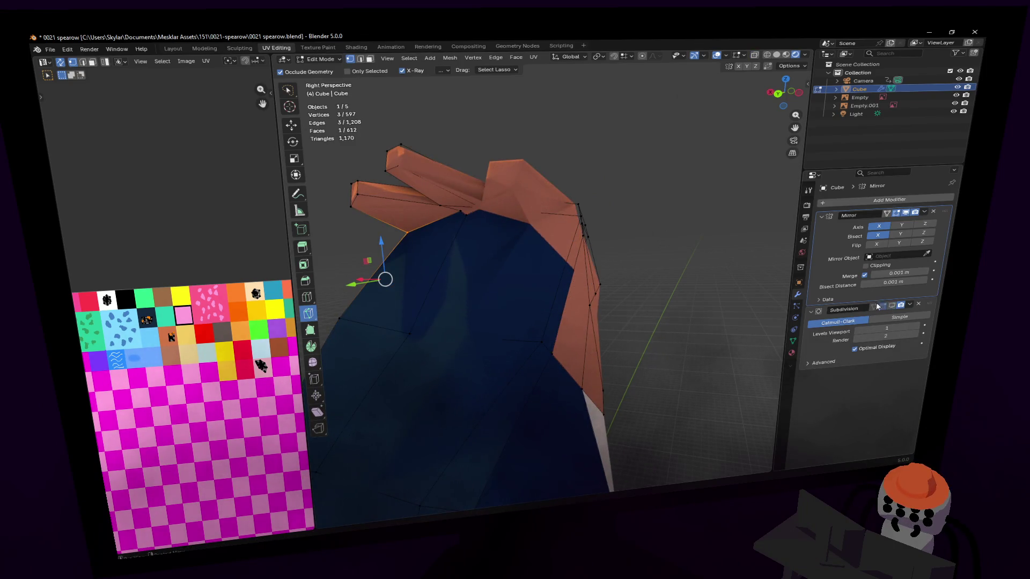
pyautogui.moveTo(575, 226); pyautogui.dragTo(586, 232, button='middle')
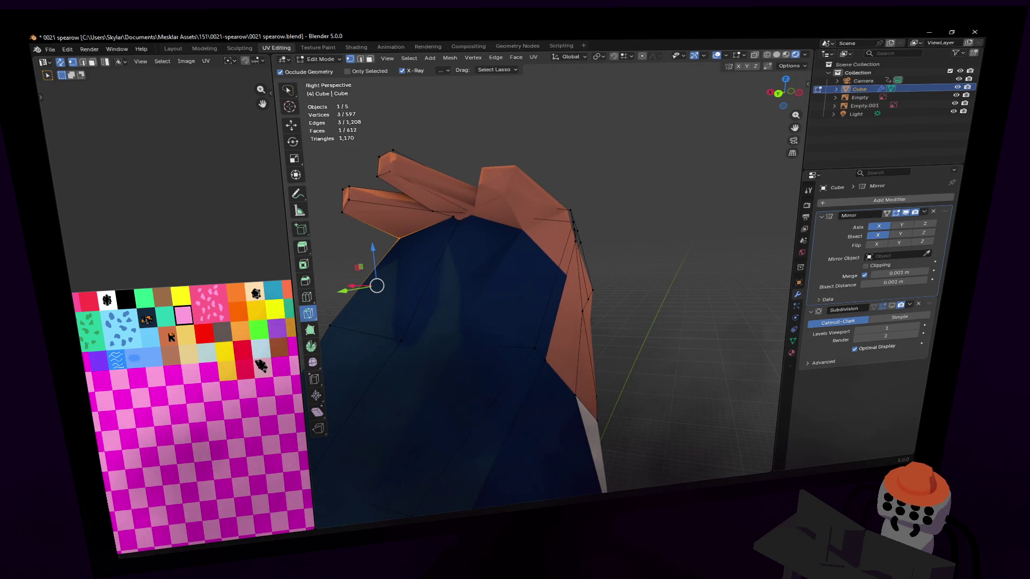
pyautogui.click(904, 213)
pyautogui.press('k')
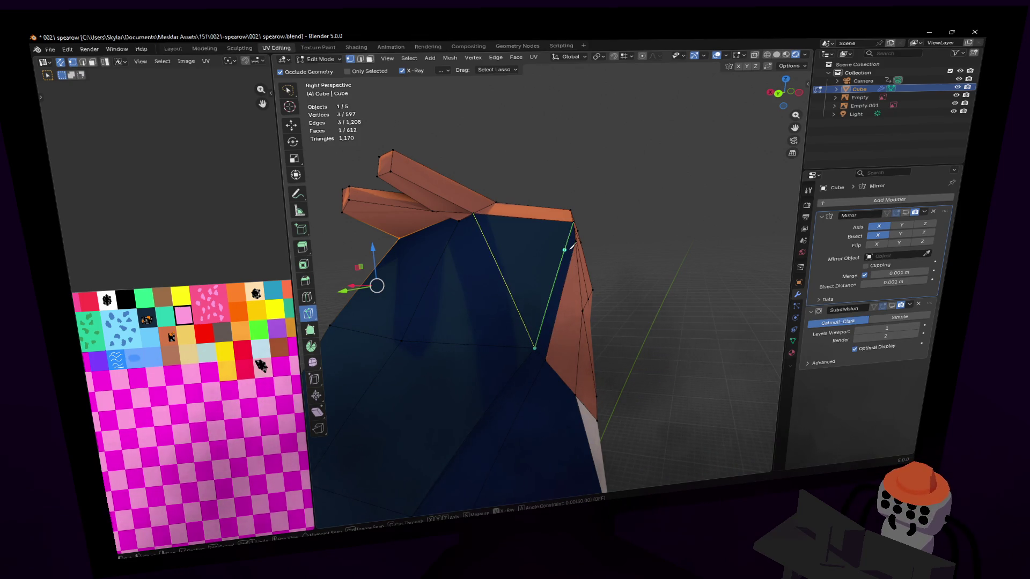
pyautogui.hotkey('ctrl', 'z')
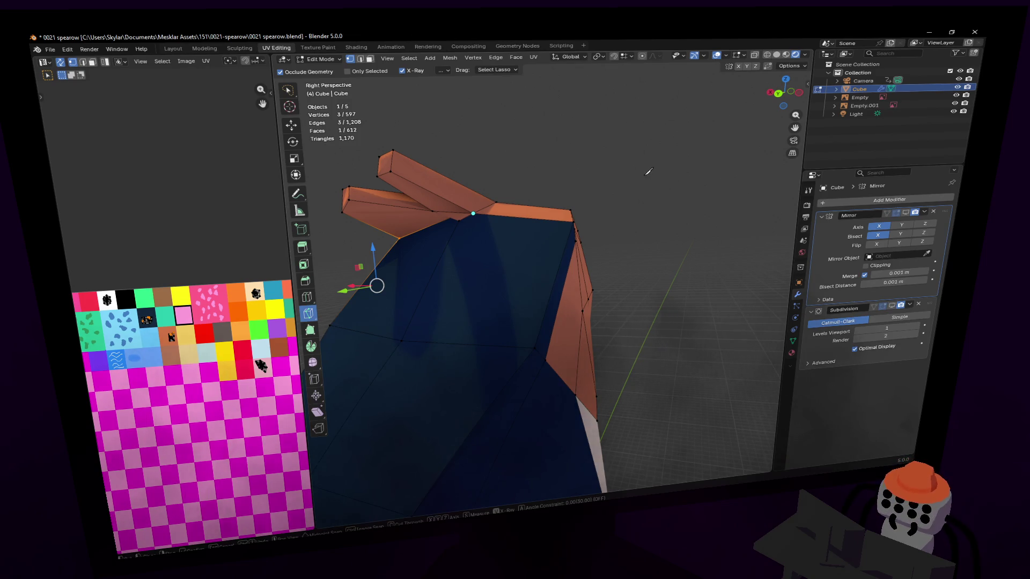
pyautogui.press('Tab')
pyautogui.click(893, 306)
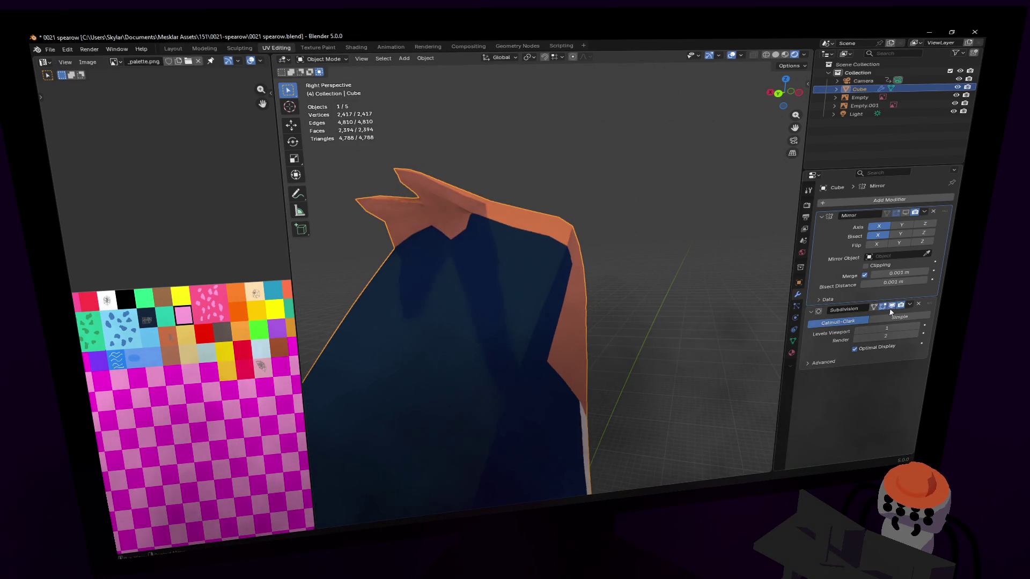
# Re-enable the mirrored half in the viewport and unwrap the new triangular head face angle-based.
pyautogui.click(905, 214)
pyautogui.moveTo(556, 220)
pyautogui.mouseDown(button='middle')
pyautogui.moveTo(542, 275)
pyautogui.moveTo(617, 196)
pyautogui.mouseUp(button='middle')
pyautogui.press('Tab')
pyautogui.press('u')
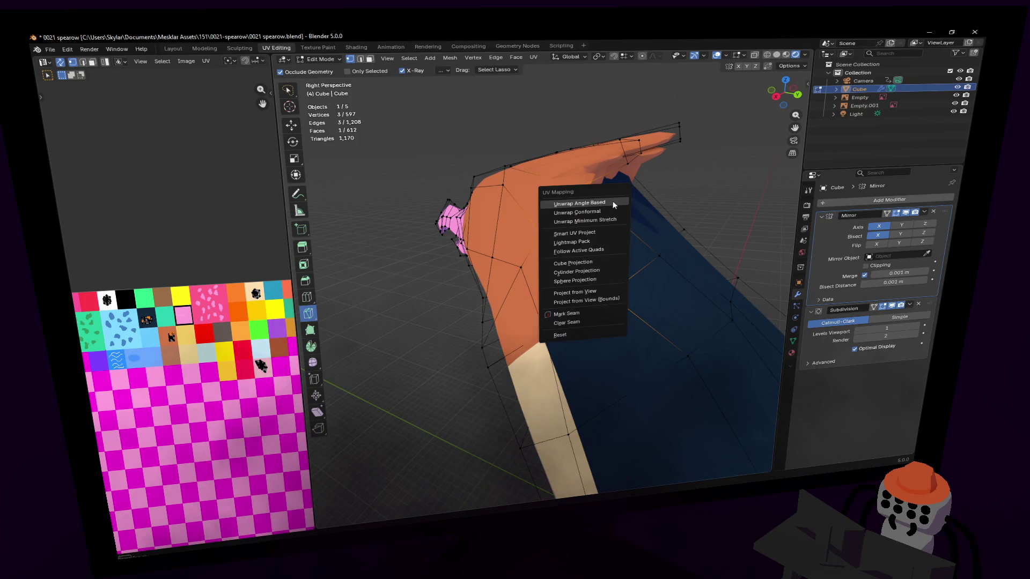
pyautogui.click(617, 198)
pyautogui.press('s')
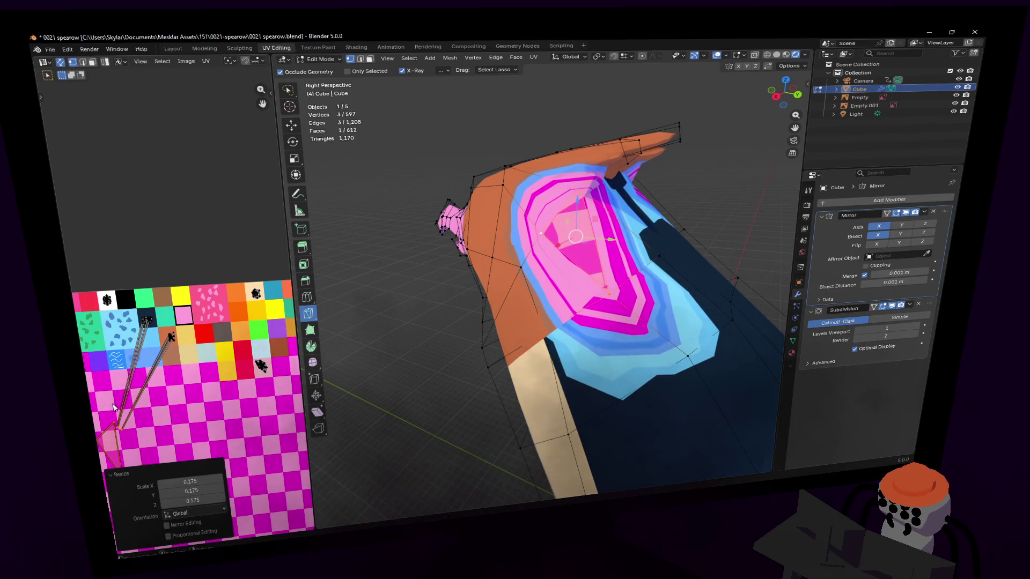
pyautogui.press('Escape')
pyautogui.press('w')
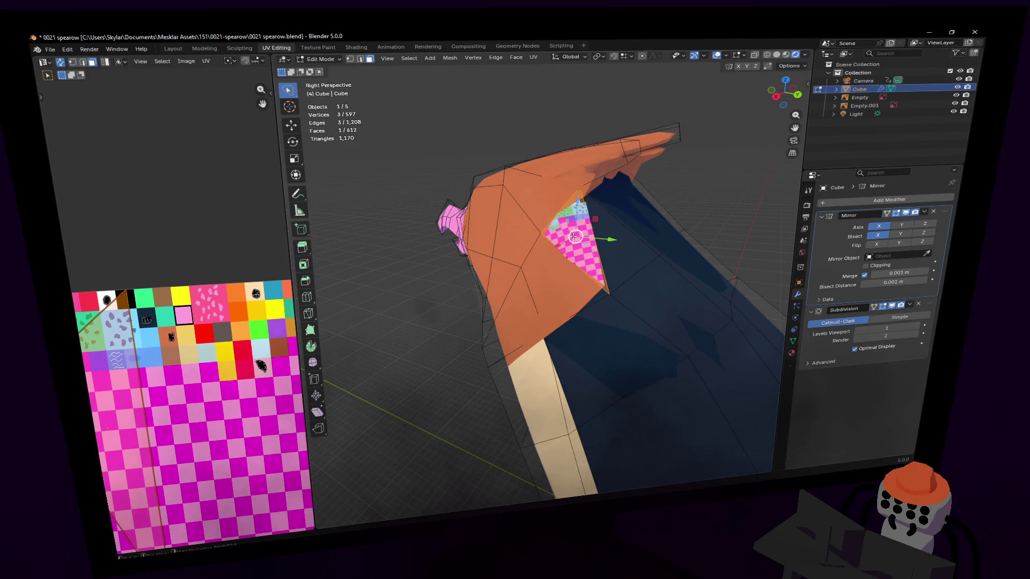
# Unwrap the triangle again, shrink its UV island and nudge it onto the orange palette tile.
pyautogui.press('u')
pyautogui.click(637, 186)
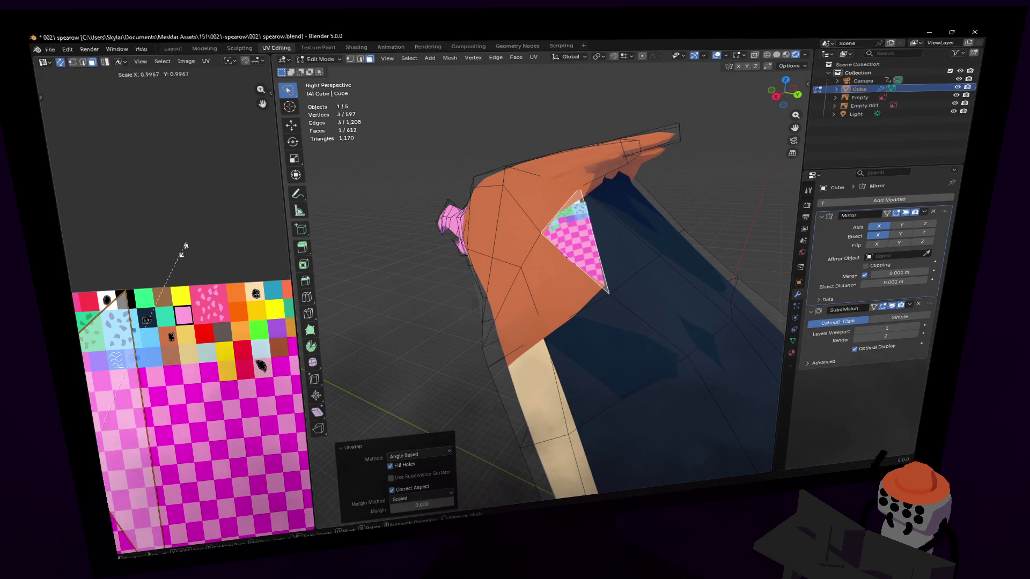
pyautogui.press('s')
pyautogui.click(119, 433)
pyautogui.press('g')
pyautogui.click(164, 338)
pyautogui.press('s')
pyautogui.press('Escape')
pyautogui.press('g')
pyautogui.click(179, 320)
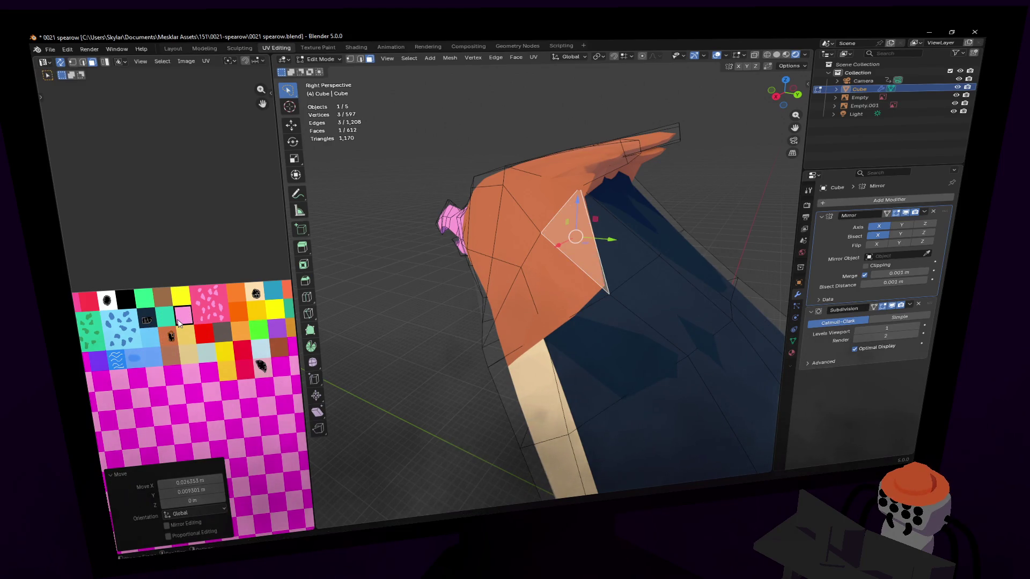
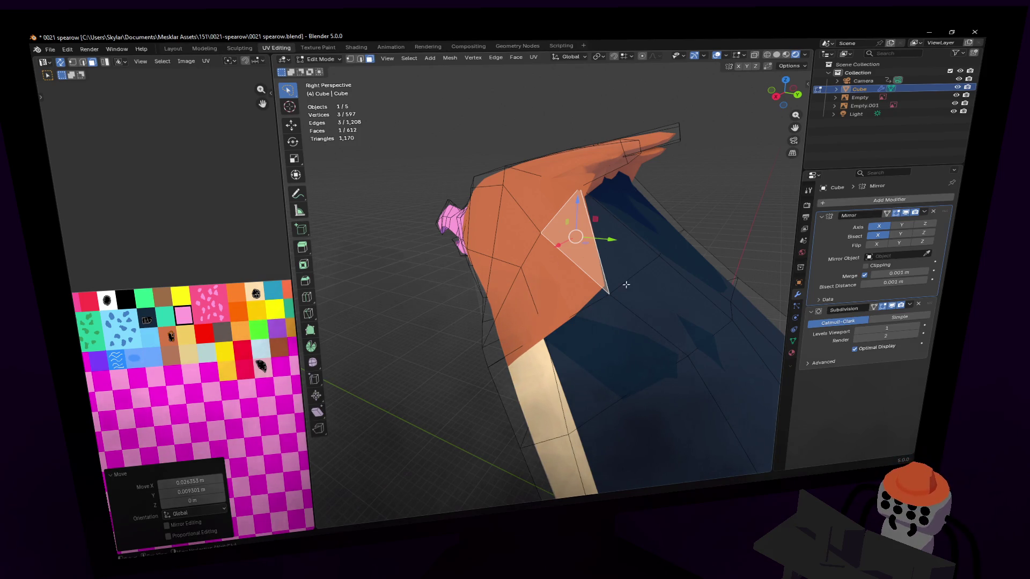
# Reposition a vertex on the orange head to sharpen its pointed back tip.
pyautogui.press('1')
pyautogui.click(610, 293)
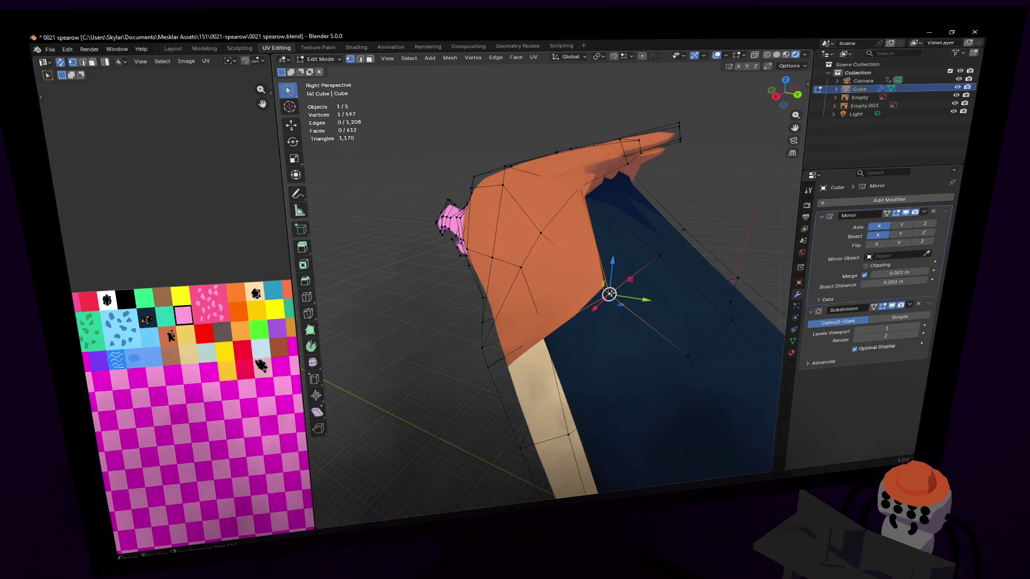
pyautogui.press('g')
pyautogui.click(620, 280)
pyautogui.press('g')
pyautogui.press('Escape')
pyautogui.moveTo(555, 329)
pyautogui.mouseDown(button='middle')
pyautogui.moveTo(575, 295)
pyautogui.moveTo(572, 315)
pyautogui.moveTo(552, 269)
pyautogui.mouseUp(button='middle')
pyautogui.press('g')
pyautogui.click(576, 295)
pyautogui.press('g')
pyautogui.click(573, 311)
pyautogui.press('g')
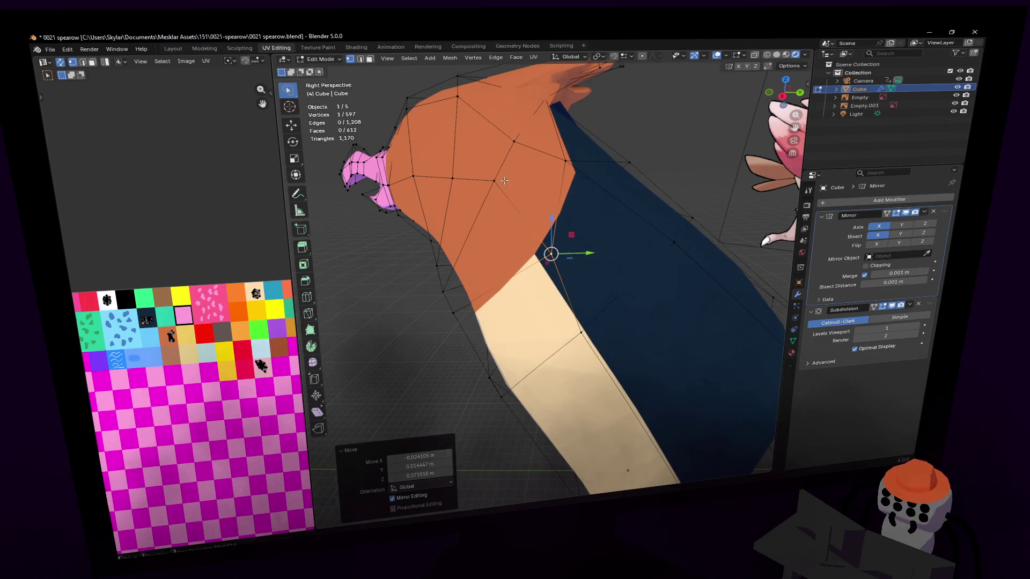
# Adjust another head vertex, sliding it along X so the head's side follows the reference.
pyautogui.click(504, 180)
pyautogui.moveTo(504, 181); pyautogui.dragTo(506, 203, button='middle')
pyautogui.press('g')
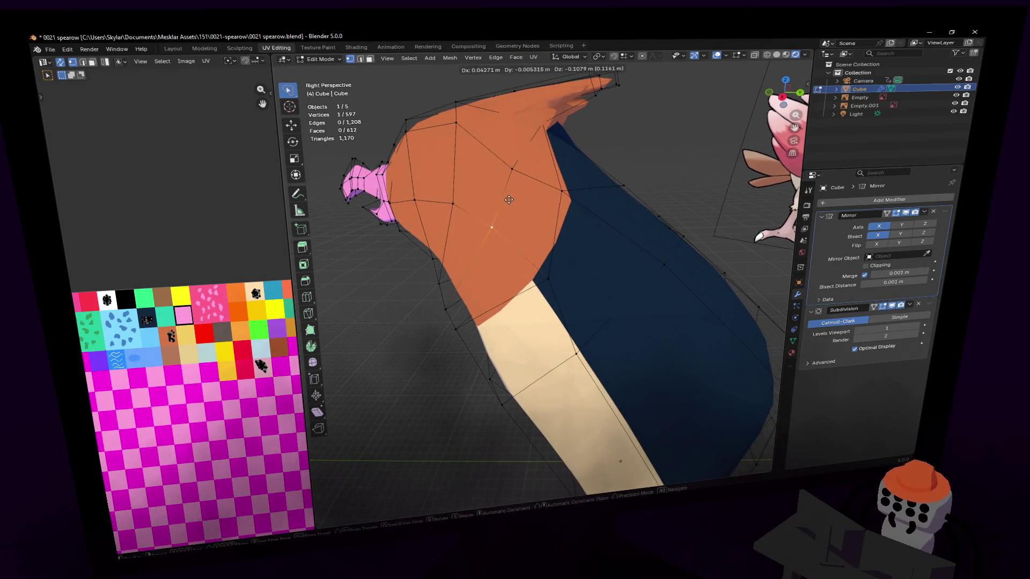
pyautogui.click(508, 200)
pyautogui.moveTo(508, 200)
pyautogui.mouseDown(button='middle')
pyautogui.moveTo(543, 275)
pyautogui.moveTo(563, 181)
pyautogui.mouseUp(button='middle')
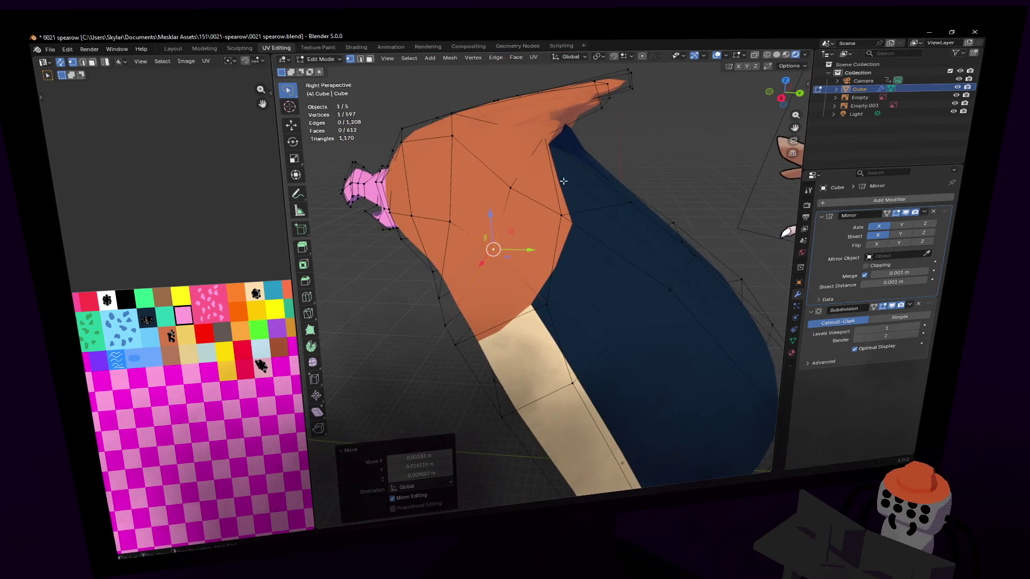
pyautogui.moveTo(505, 192)
pyautogui.mouseDown(button='middle')
pyautogui.moveTo(541, 272)
pyautogui.moveTo(564, 241)
pyautogui.mouseUp(button='middle')
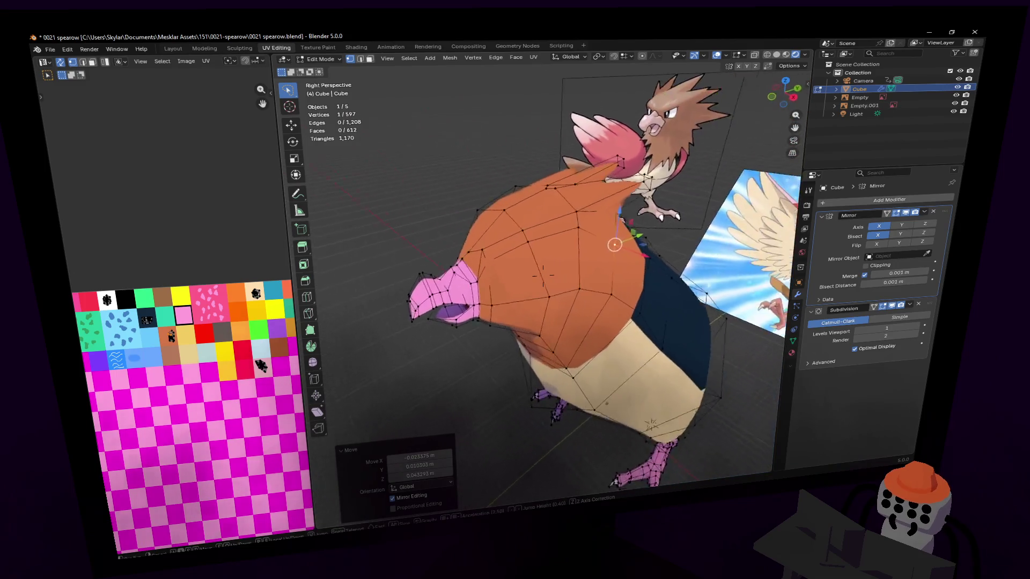
pyautogui.moveTo(542, 275); pyautogui.dragTo(534, 142, button='middle')
pyautogui.moveTo(554, 210)
pyautogui.mouseDown(button='middle')
pyautogui.moveTo(539, 241)
pyautogui.moveTo(489, 145)
pyautogui.moveTo(549, 247)
pyautogui.moveTo(542, 275)
pyautogui.moveTo(543, 259)
pyautogui.mouseUp(button='middle')
pyautogui.press('g')
pyautogui.press('x')
pyautogui.click(538, 274)
pyautogui.press('3')
pyautogui.click(548, 247)
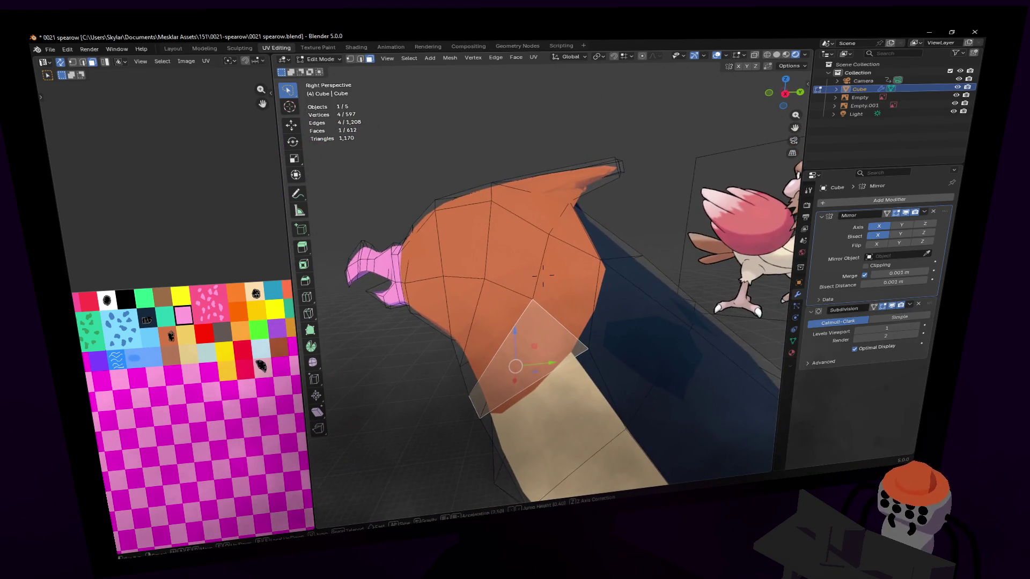
# Select the ring of faces where the orange head meets the belly.
pyautogui.click(543, 259)
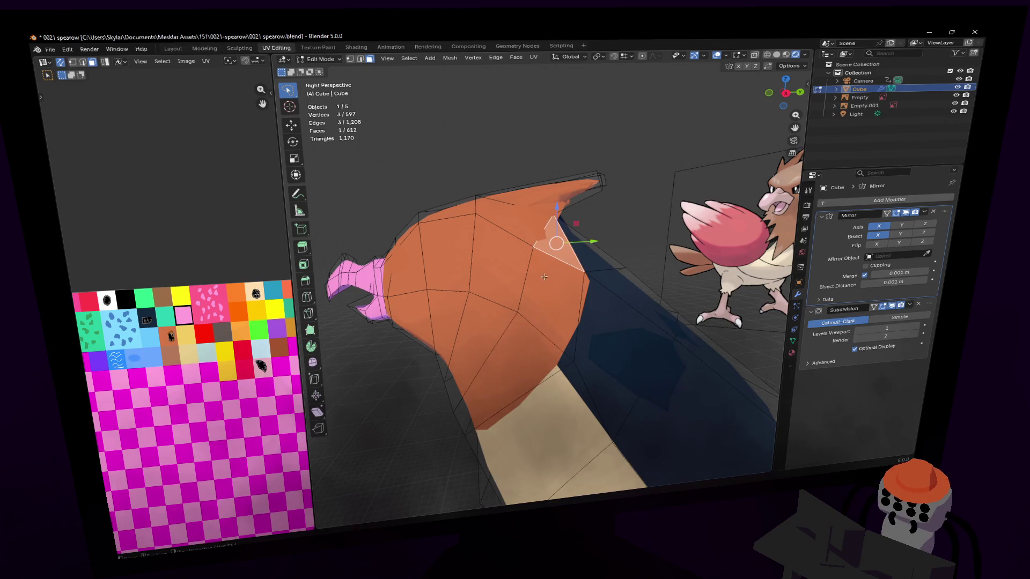
pyautogui.keyDown('shift'); pyautogui.click(537, 319); pyautogui.keyUp('shift')
pyautogui.moveTo(536, 320); pyautogui.dragTo(531, 356, button='middle')
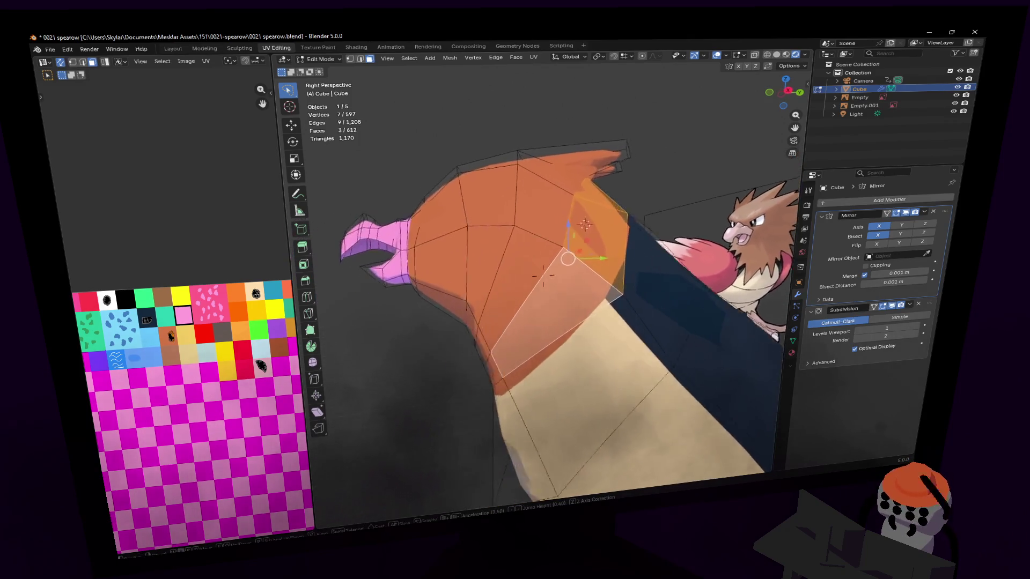
pyautogui.keyDown('alt'); pyautogui.keyDown('shift'); pyautogui.click(531, 336); pyautogui.keyUp('shift'); pyautogui.keyUp('alt')
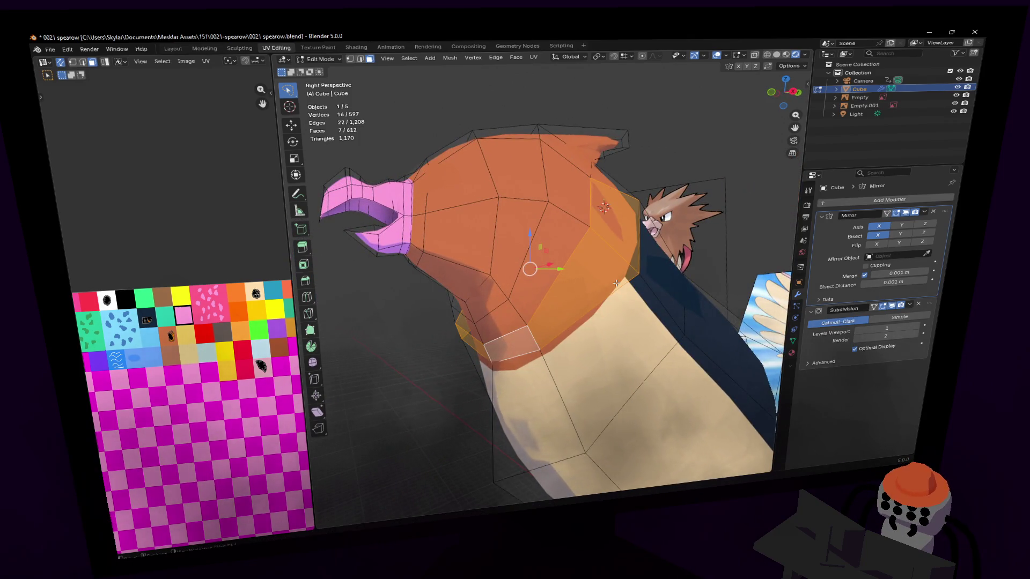
pyautogui.moveTo(619, 279); pyautogui.dragTo(559, 302, button='middle')
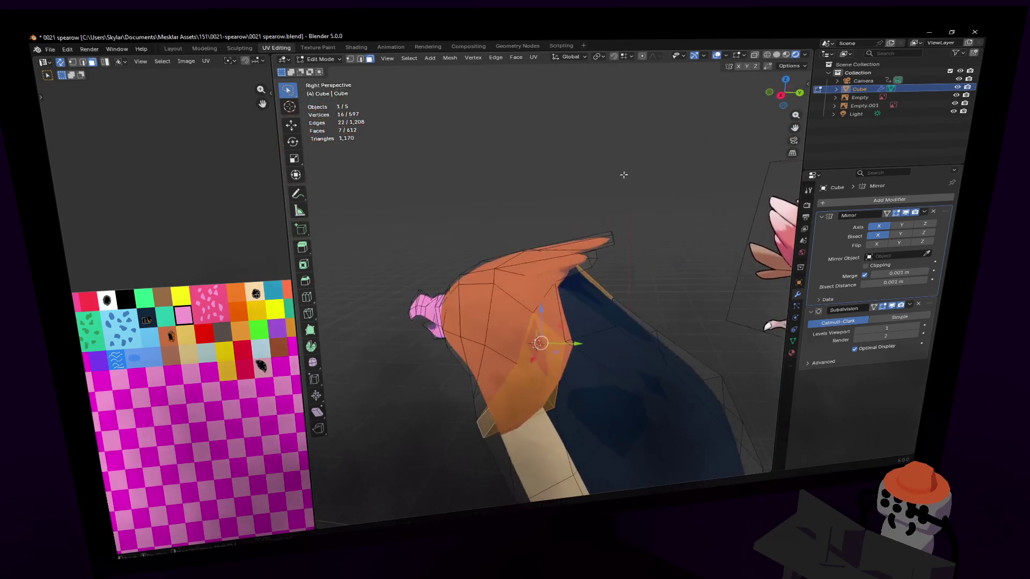
pyautogui.keyDown('shift'); pyautogui.click(561, 303); pyautogui.keyUp('shift')
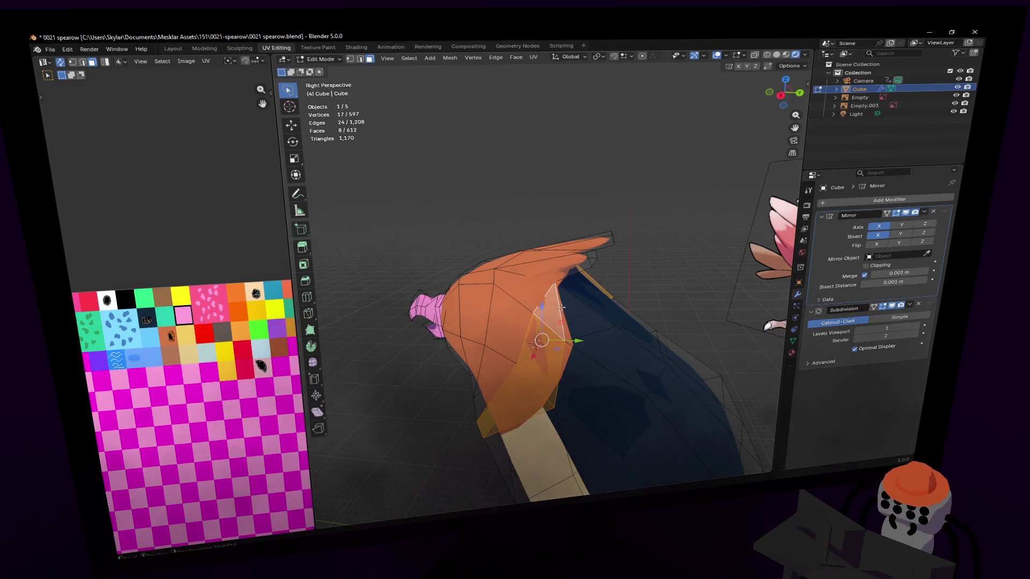
pyautogui.moveTo(580, 333); pyautogui.dragTo(576, 334, button='middle')
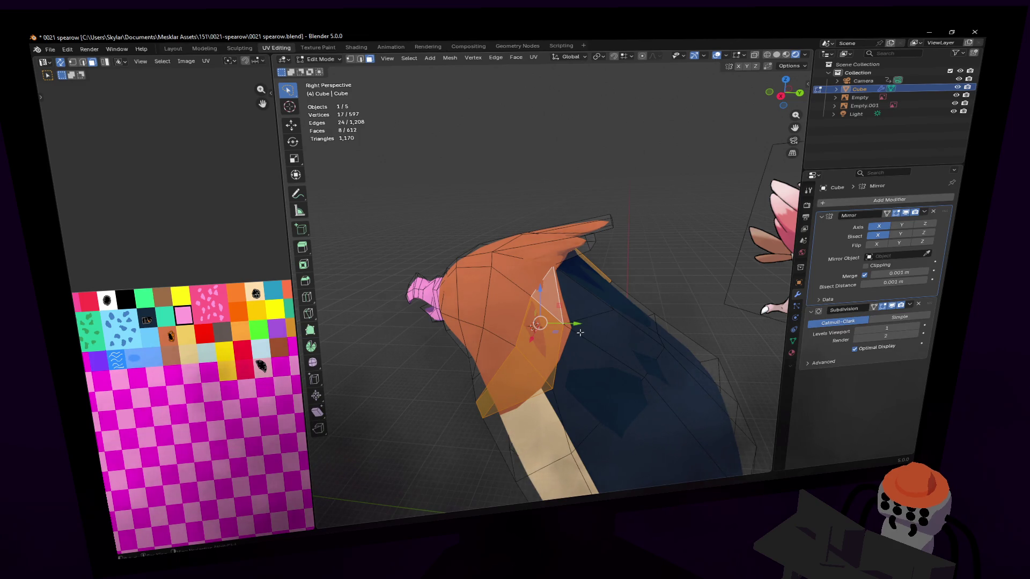
# Unwrap the band of faces and shrink their UV island to 0.11 for placement on the palette.
pyautogui.press('u')
pyautogui.click(619, 290)
pyautogui.write('s.11')
pyautogui.press('Return')
pyautogui.press('g')
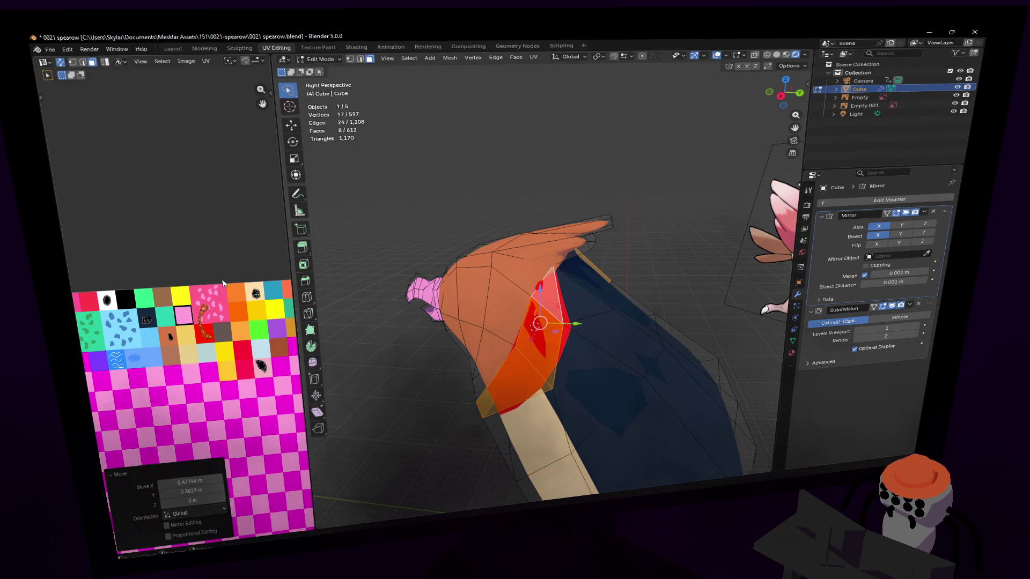
# Unwrap two junction faces and drop their UV island onto a dark palette tile.
pyautogui.click(260, 288)
pyautogui.click(556, 294)
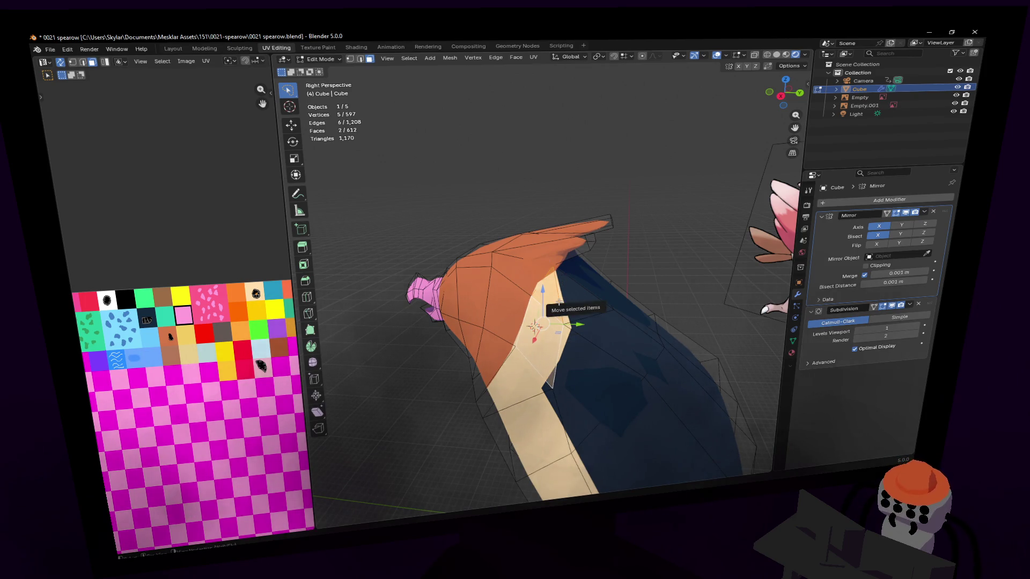
pyautogui.press('u')
pyautogui.click(589, 290)
pyautogui.press('s')
pyautogui.click(125, 438)
pyautogui.press('g')
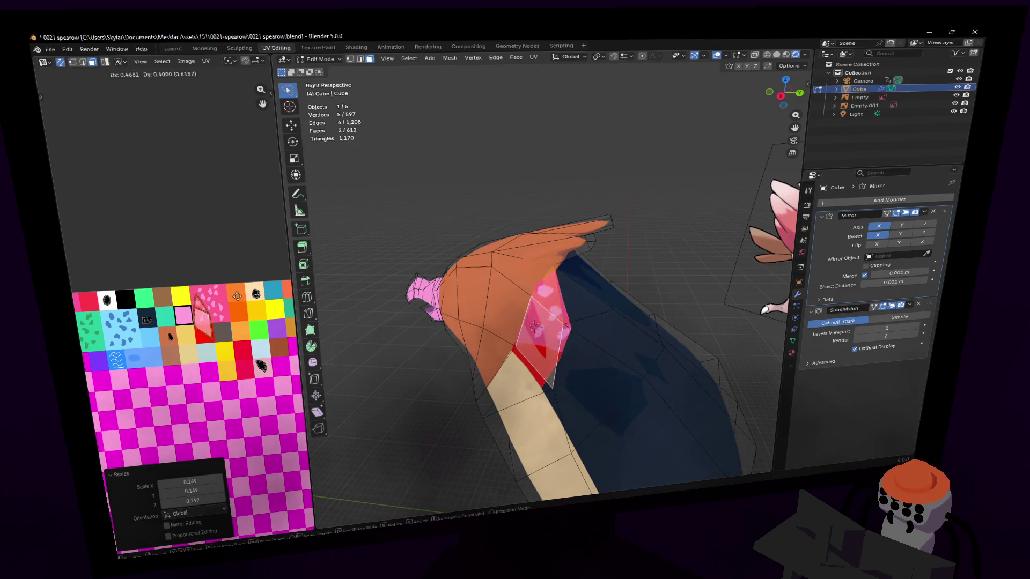
pyautogui.click(204, 275)
pyautogui.press('g')
pyautogui.click(196, 277)
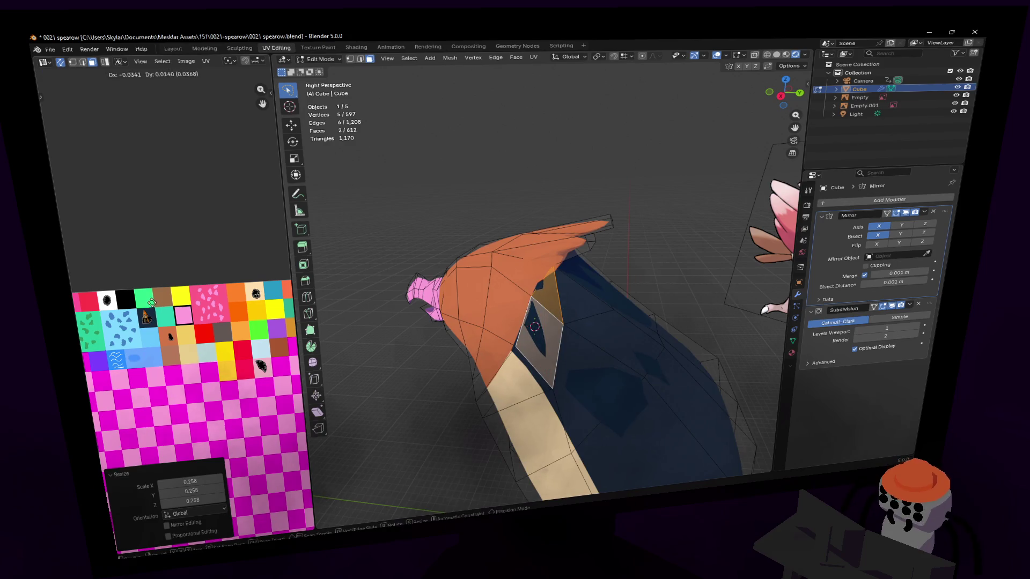
# Preview the recoloured faces in Object Mode, then nudge a vertex near the junction.
pyautogui.press('Tab')
pyautogui.moveTo(533, 275)
pyautogui.mouseDown(button='middle')
pyautogui.moveTo(582, 289)
pyautogui.moveTo(602, 281)
pyautogui.moveTo(587, 275)
pyautogui.moveTo(624, 265)
pyautogui.moveTo(521, 255)
pyautogui.mouseUp(button='middle')
pyautogui.press('Tab')
pyautogui.press('1')
pyautogui.click(554, 255)
pyautogui.press('g')
pyautogui.click(587, 276)
pyautogui.press('g')
pyautogui.click(602, 269)
pyautogui.hotkey('alt', 'a')
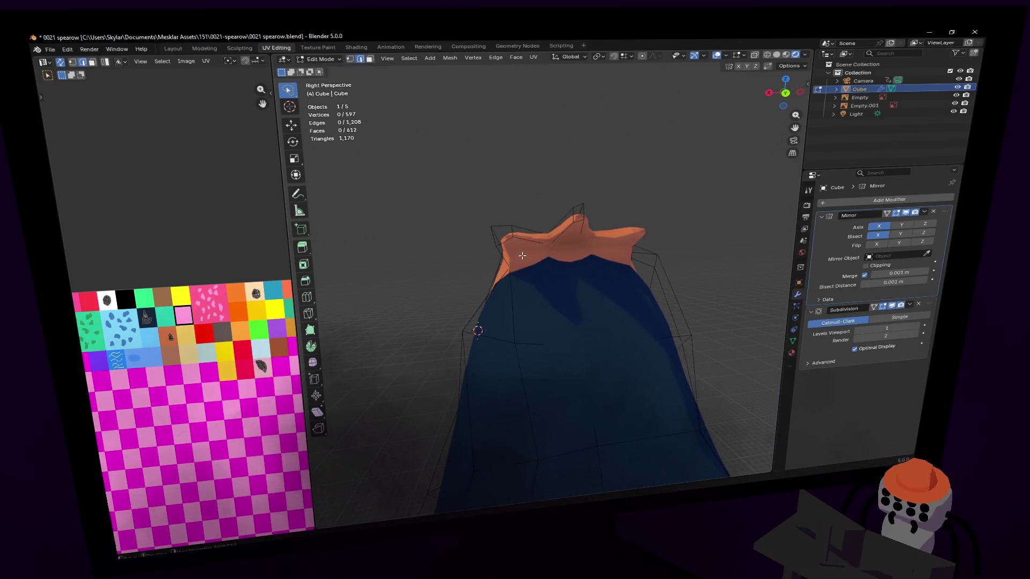
# Lower the crest vertices on top of the head along Z.
pyautogui.press('g')
pyautogui.press('z')
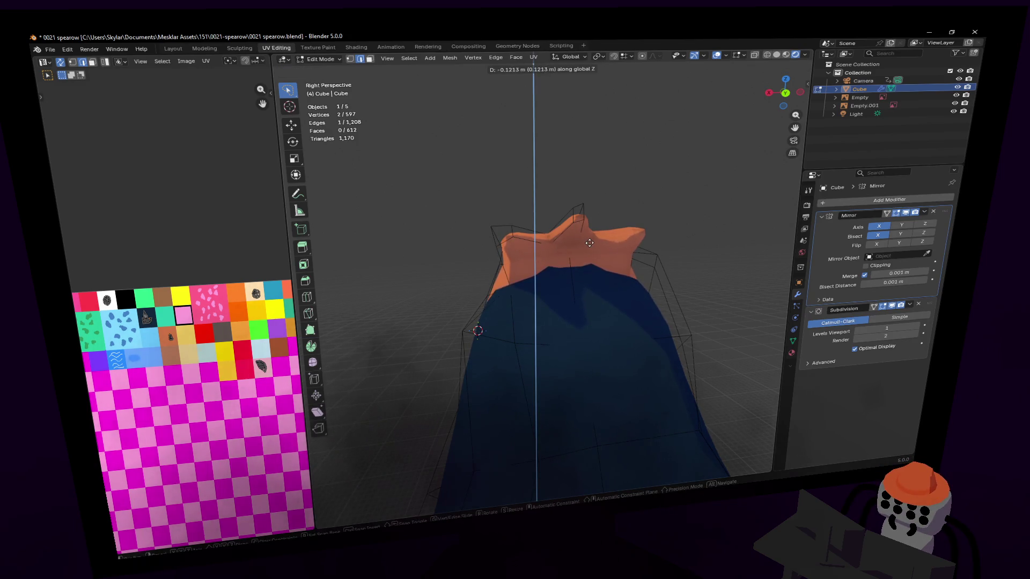
pyautogui.click(598, 231)
pyautogui.moveTo(598, 231)
pyautogui.mouseDown(button='middle')
pyautogui.moveTo(606, 268)
pyautogui.moveTo(560, 257)
pyautogui.moveTo(544, 268)
pyautogui.moveTo(579, 250)
pyautogui.mouseUp(button='middle')
pyautogui.hotkey('ctrl', 'z')
pyautogui.press('g')
pyautogui.press('z')
pyautogui.click(559, 258)
pyautogui.hotkey('alt', 'a')
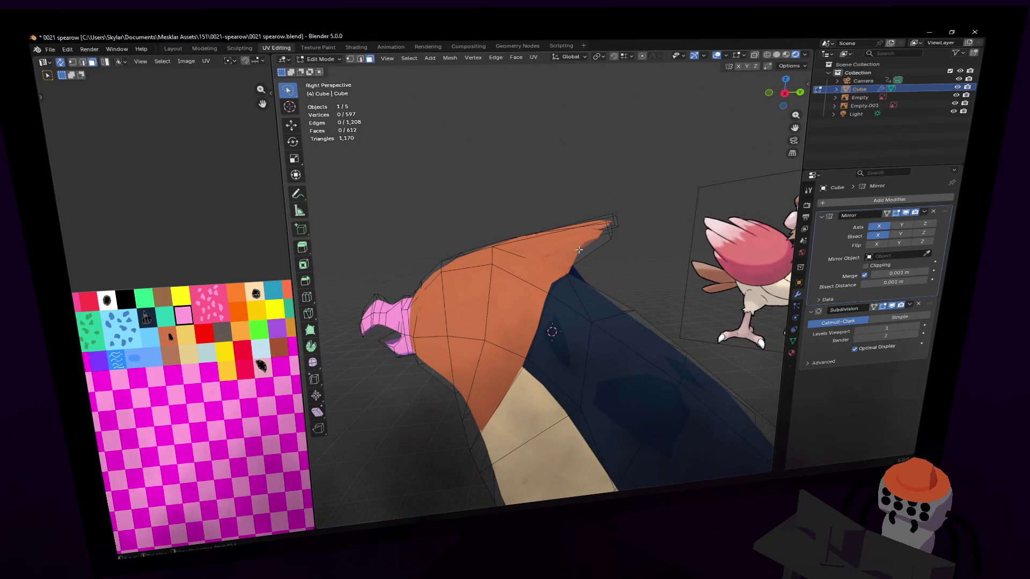
# Move a vertex at the back of the head and start extruding a new feather from its back edge.
pyautogui.click(557, 299)
pyautogui.press('g')
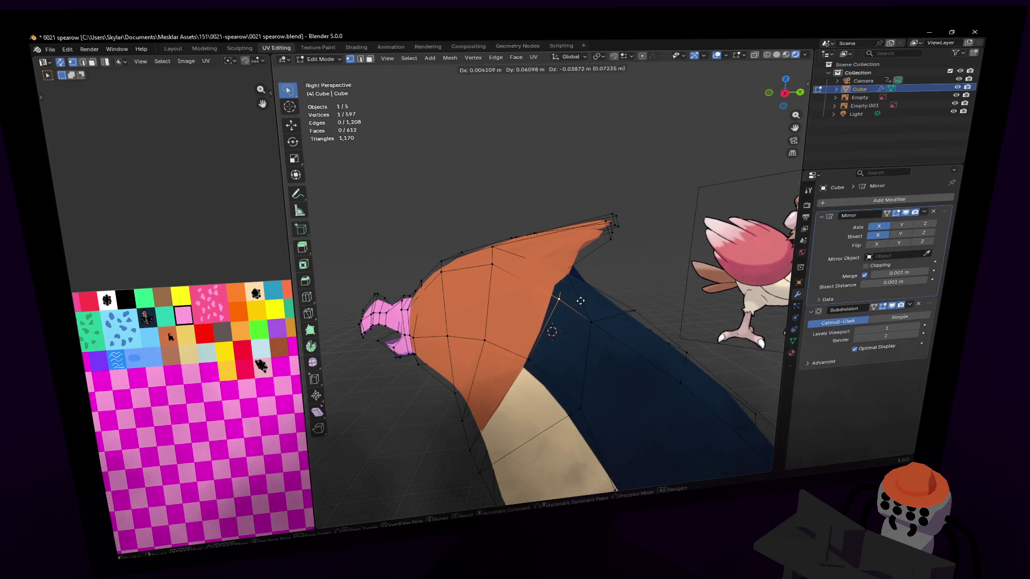
pyautogui.click(551, 330)
pyautogui.moveTo(551, 325); pyautogui.dragTo(520, 283, button='middle')
pyautogui.hotkey('alt', 'a')
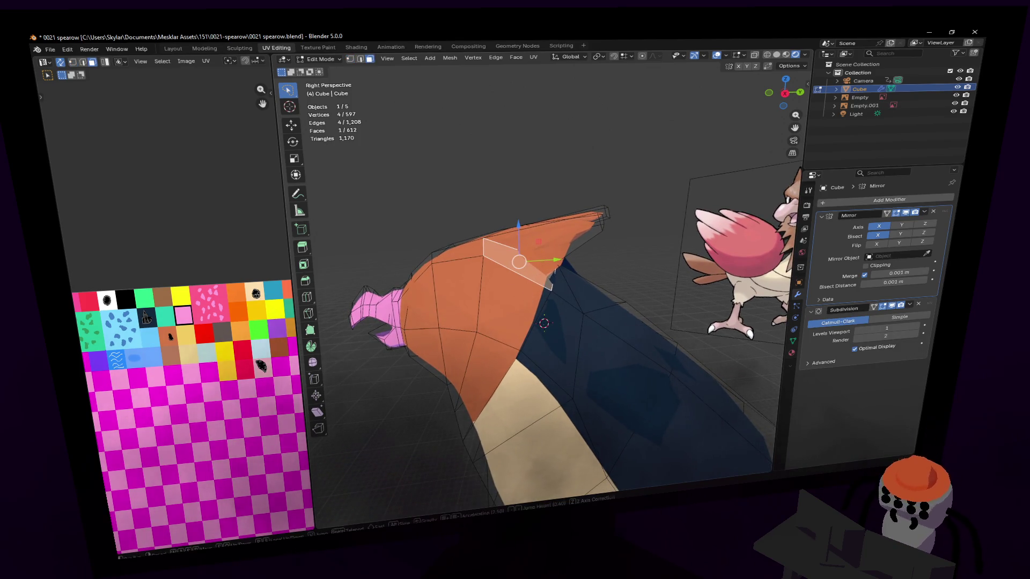
pyautogui.moveTo(535, 310); pyautogui.dragTo(499, 290, button='middle')
pyautogui.moveTo(447, 364); pyautogui.dragTo(595, 274, button='middle')
pyautogui.press('e')
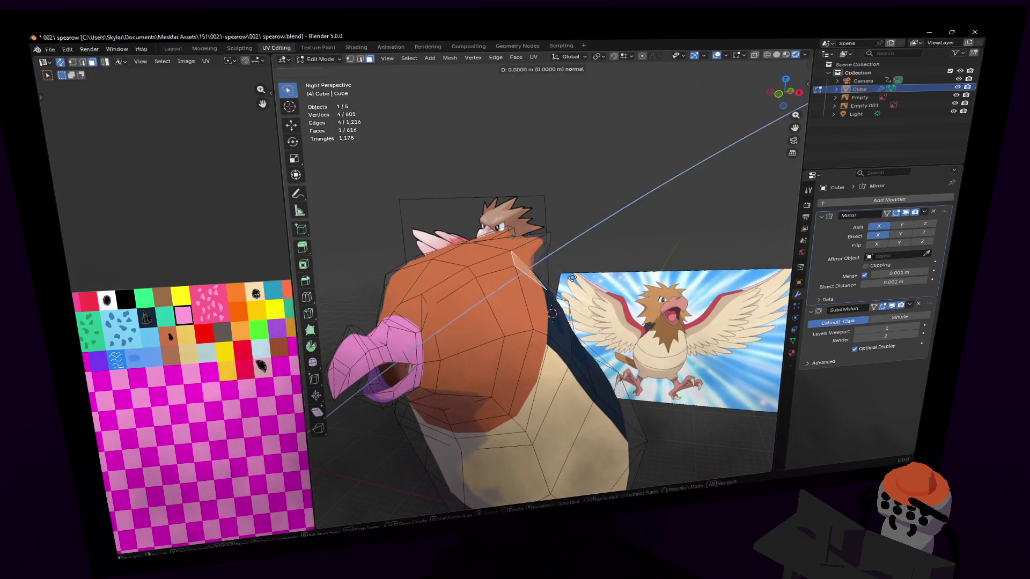
# Try scaling and moving the extruded tip, then undo the extrusion.
pyautogui.click(627, 259)
pyautogui.press('s')
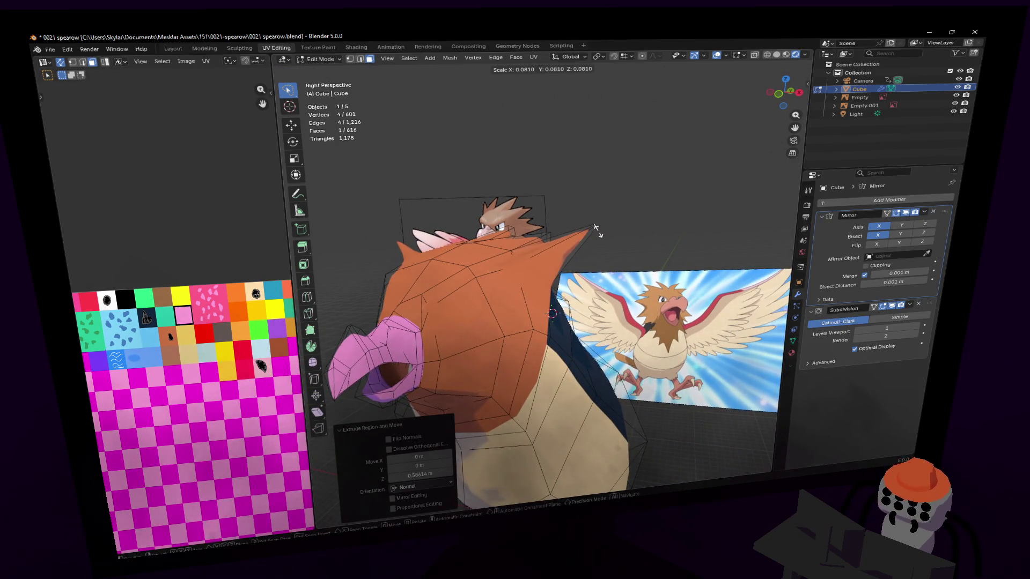
pyautogui.click(595, 225)
pyautogui.moveTo(596, 225)
pyautogui.mouseDown(button='middle')
pyautogui.moveTo(531, 242)
pyautogui.moveTo(617, 223)
pyautogui.moveTo(633, 270)
pyautogui.mouseUp(button='middle')
pyautogui.press('g')
pyautogui.click(664, 234)
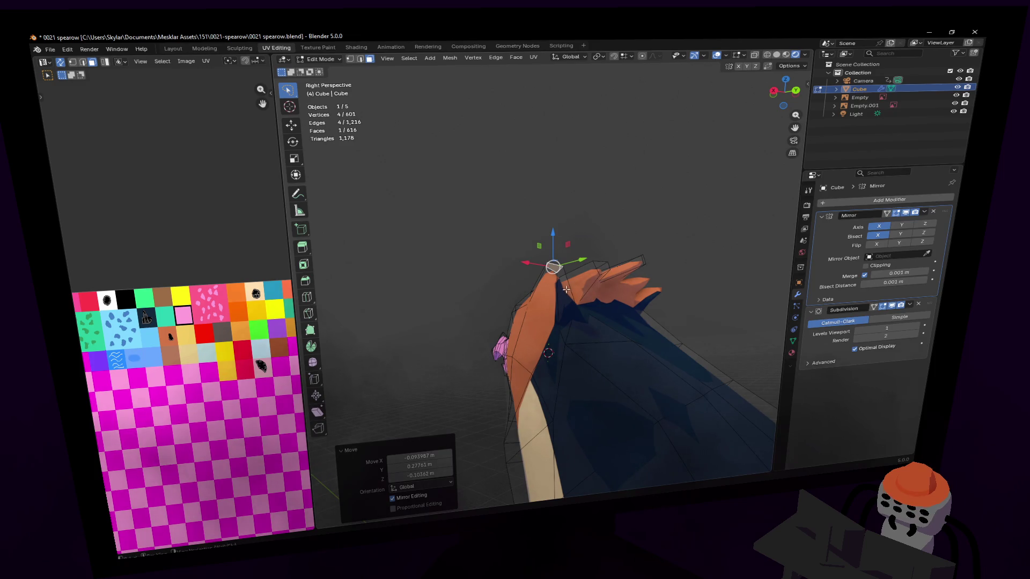
pyautogui.hotkey('ctrl', 'z')
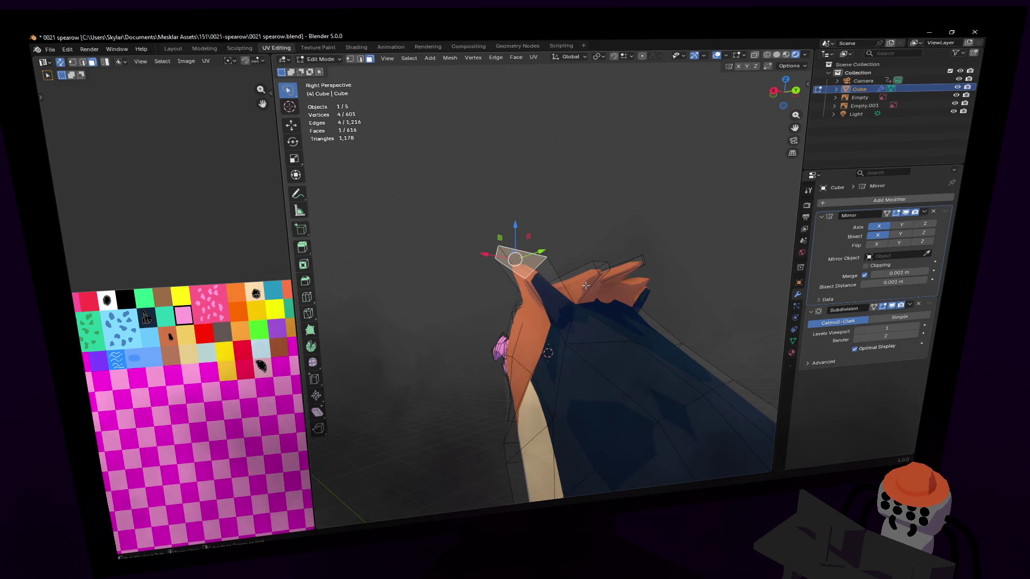
pyautogui.hotkey('ctrl', 'z')
# Inset the face instead, move it outward and shrink it to about 0.7.
pyautogui.press('i')
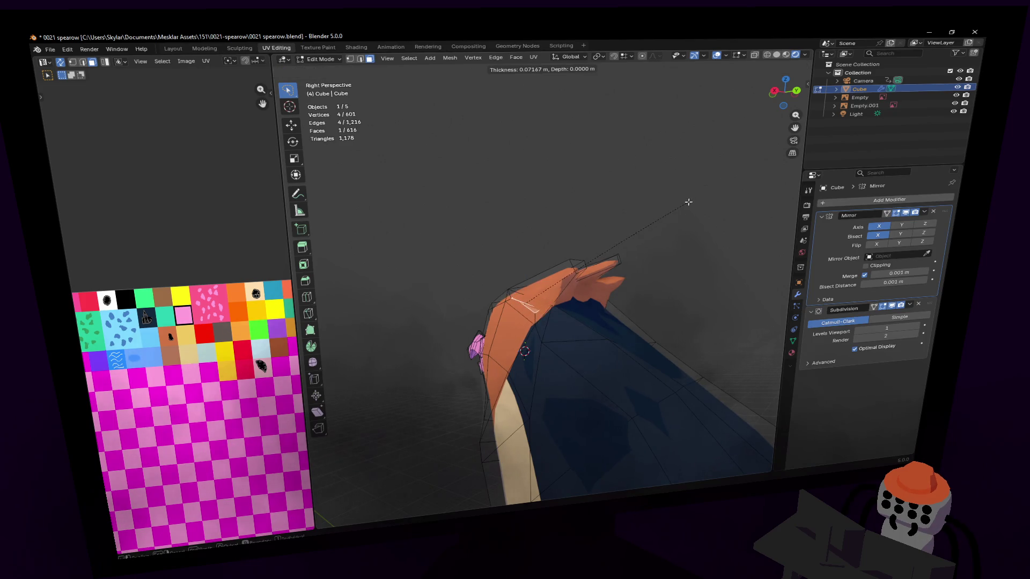
pyautogui.click(692, 199)
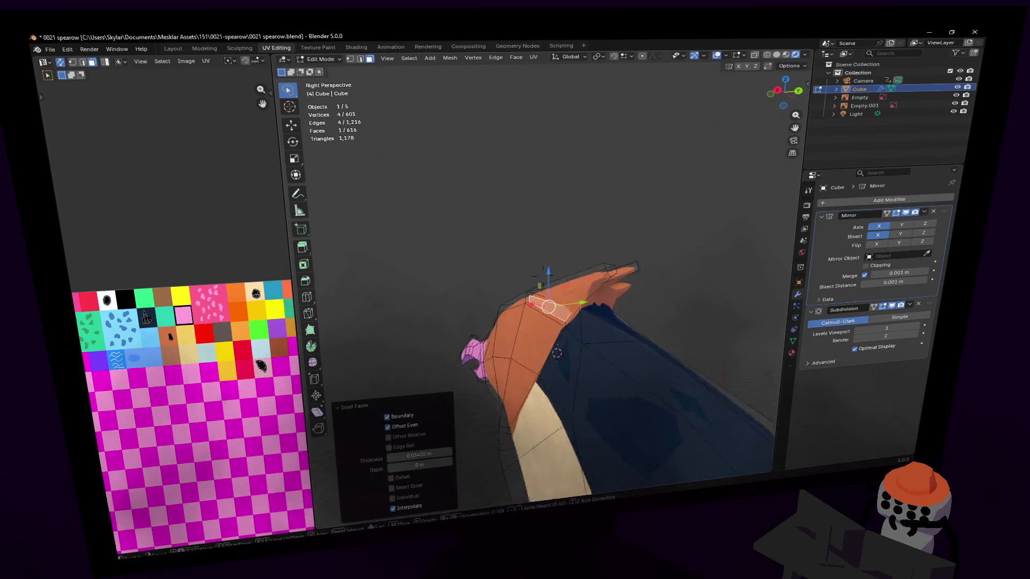
pyautogui.scroll(-3, 655, 217)
pyautogui.keyDown('shift'); pyautogui.moveTo(594, 297); pyautogui.dragTo(636, 266, button='middle'); pyautogui.keyUp('shift')
pyautogui.press('g')
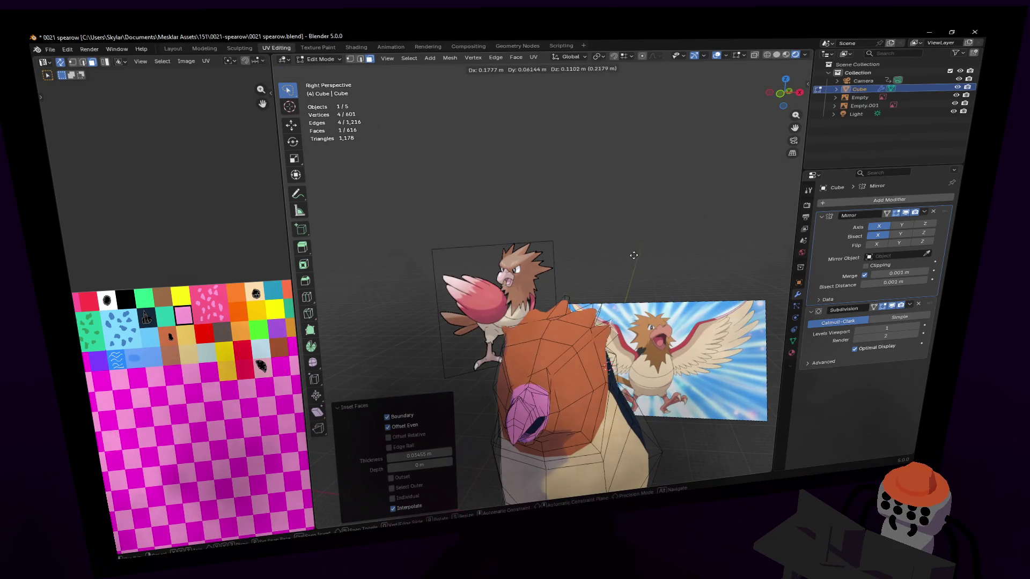
pyautogui.click(666, 238)
pyautogui.press('s')
pyautogui.click(568, 367)
pyautogui.scroll(2, 568, 367)
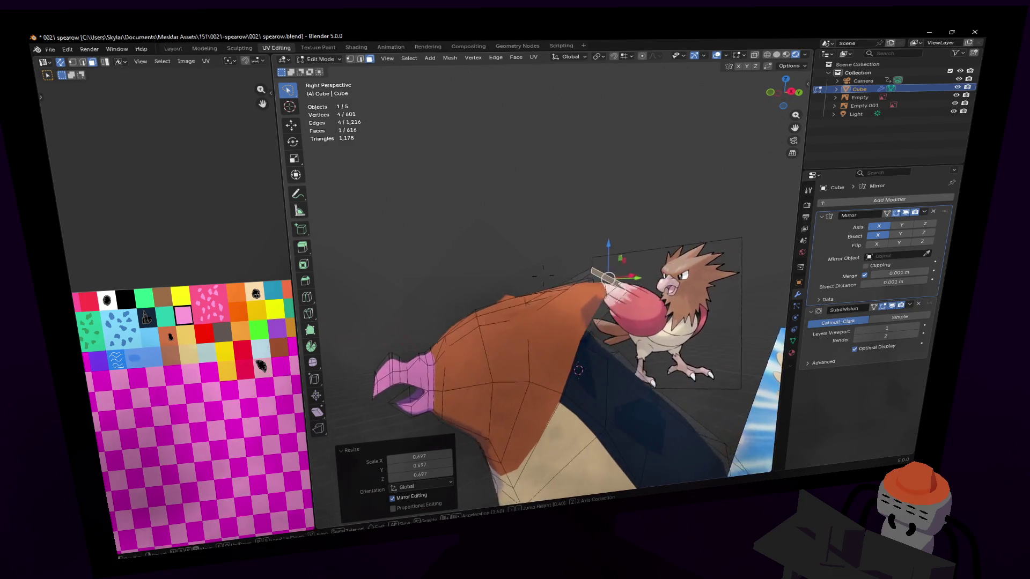
pyautogui.moveTo(569, 367); pyautogui.dragTo(636, 319, button='middle')
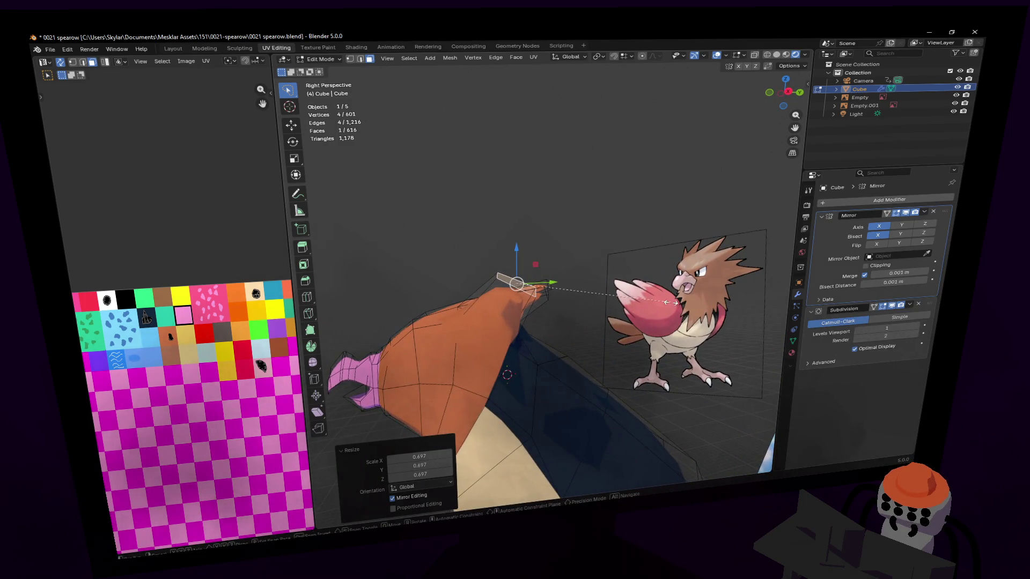
# Flatten the tip face sharply along Y so the feather narrows to a thin point.
pyautogui.press('s')
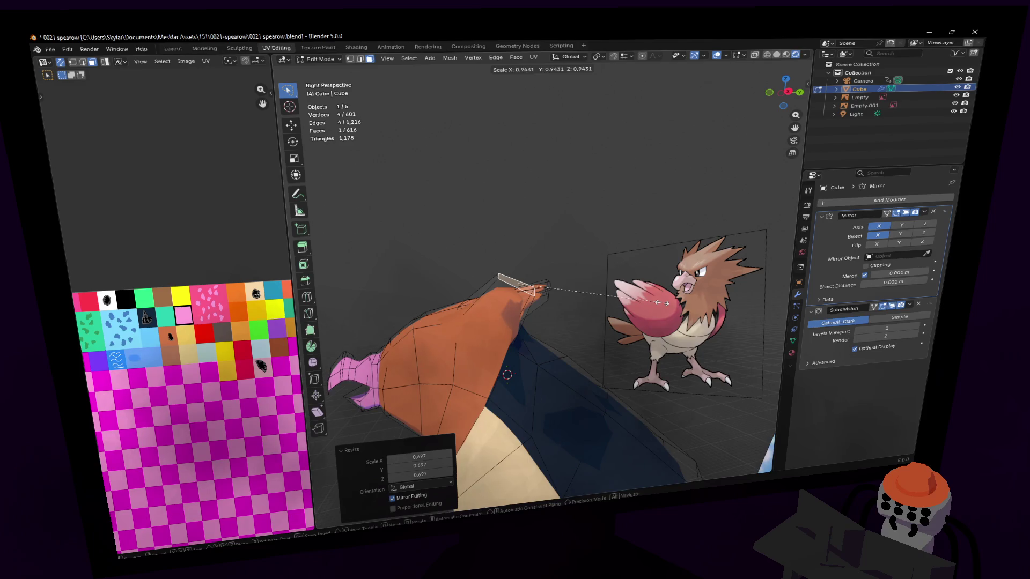
pyautogui.press('y')
pyautogui.click(532, 285)
pyautogui.moveTo(533, 285); pyautogui.dragTo(553, 219, button='middle')
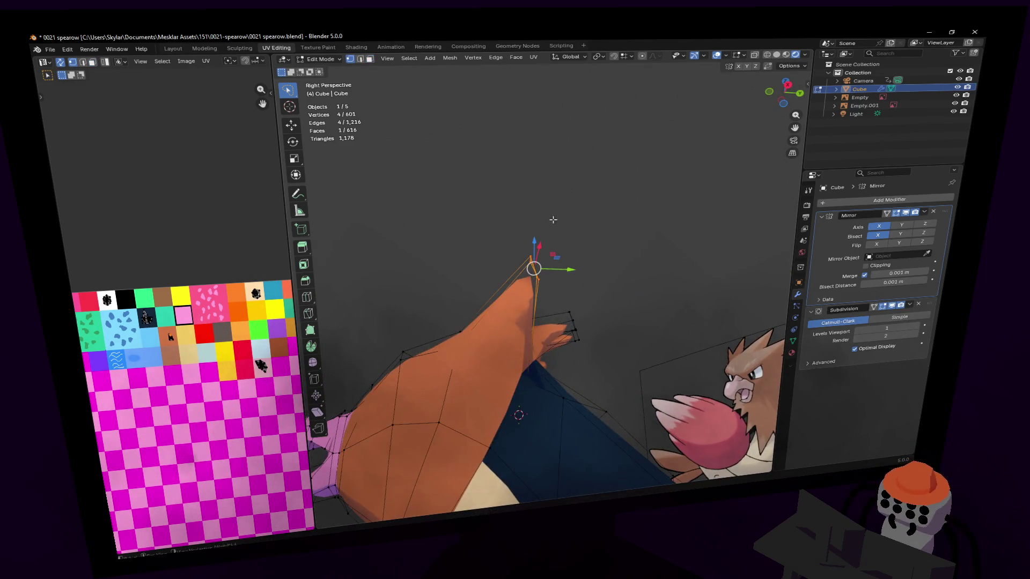
# Nudge the tail tip and tail edge vertices toward the reference silhouette.
pyautogui.keyDown('ctrl'); pyautogui.moveTo(521, 210); pyautogui.dragTo(499, 242, button='right'); pyautogui.keyUp('ctrl')
pyautogui.press('g')
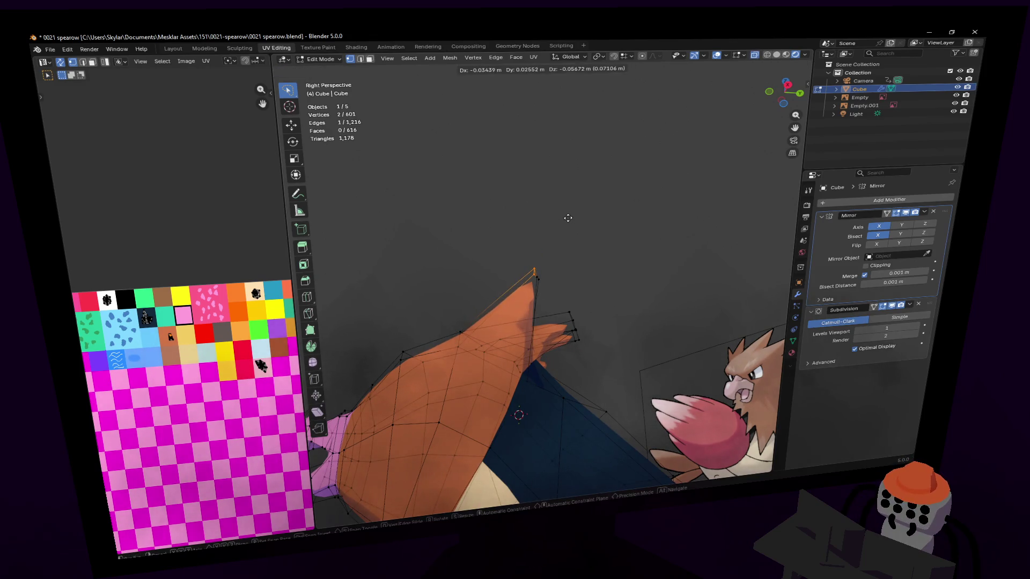
pyautogui.click(562, 228)
pyautogui.moveTo(561, 227)
pyautogui.mouseDown(button='middle')
pyautogui.moveTo(534, 312)
pyautogui.moveTo(560, 239)
pyautogui.moveTo(542, 267)
pyautogui.moveTo(629, 287)
pyautogui.mouseUp(button='middle')
pyautogui.hotkey('alt', 'a')
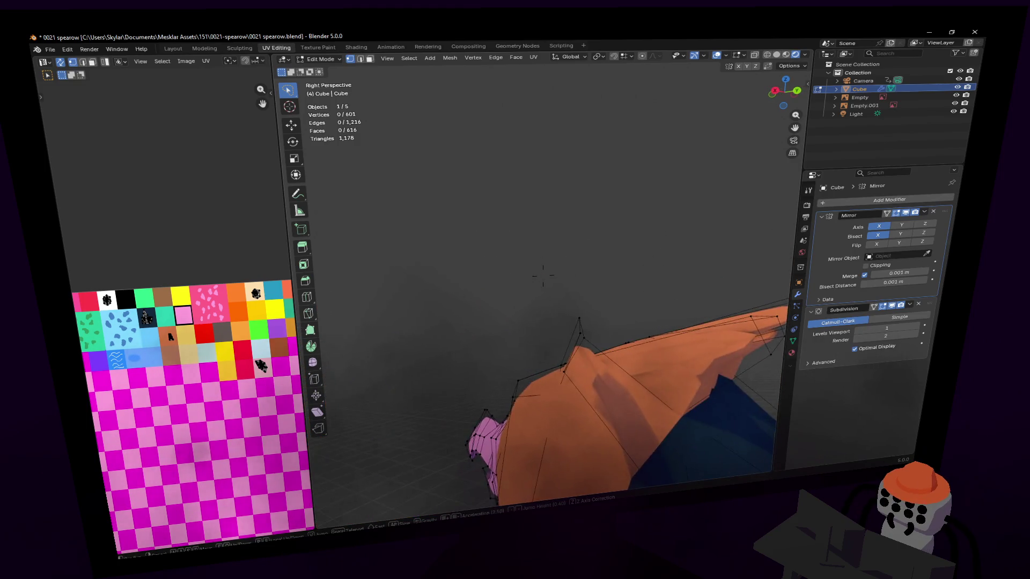
pyautogui.moveTo(583, 335)
pyautogui.mouseDown(button='middle')
pyautogui.moveTo(558, 324)
pyautogui.moveTo(471, 340)
pyautogui.mouseUp(button='middle')
pyautogui.click(472, 340)
pyautogui.press('g')
pyautogui.click(600, 330)
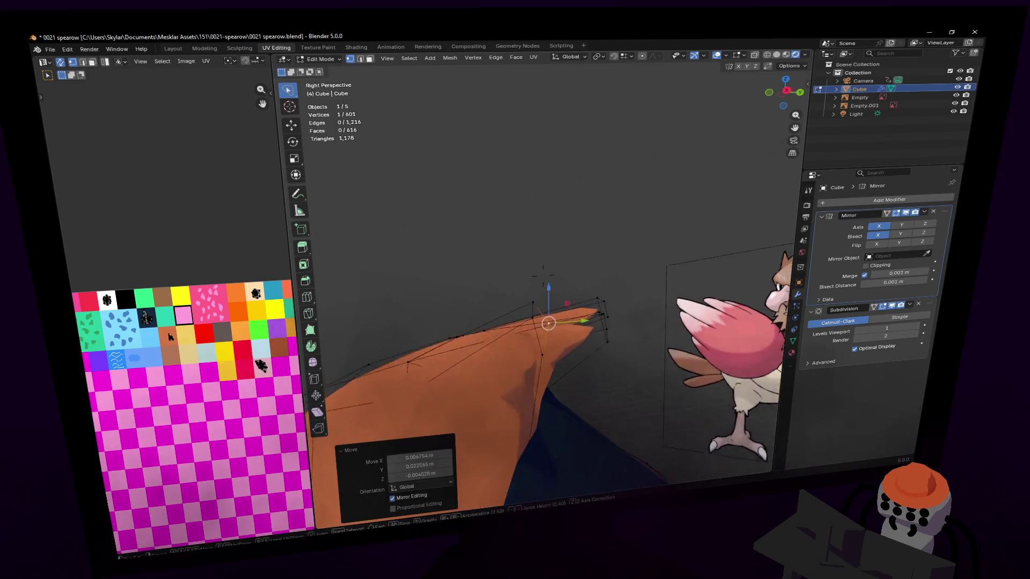
pyautogui.moveTo(600, 331); pyautogui.dragTo(542, 326, button='middle')
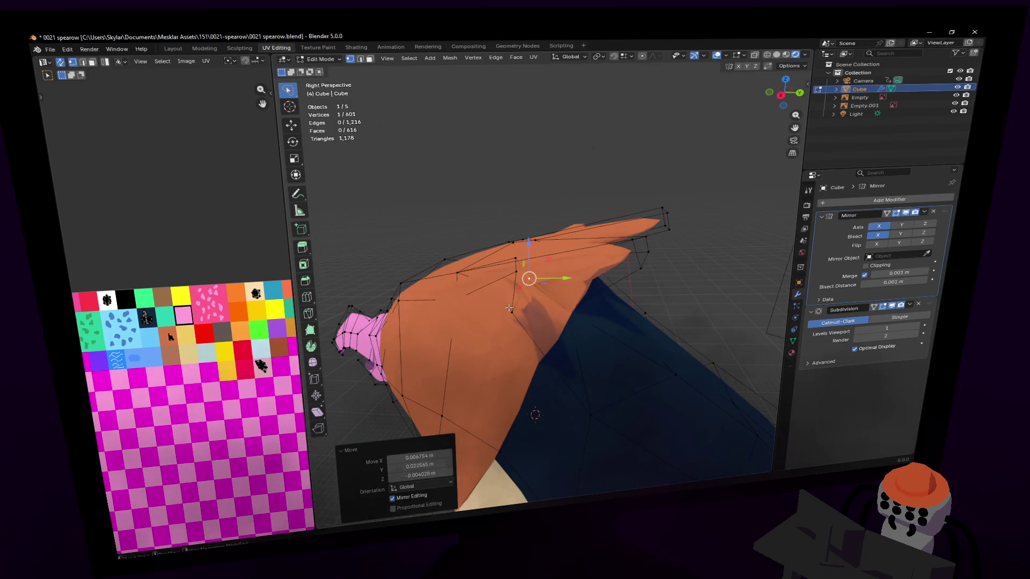
pyautogui.press('g')
pyautogui.click(532, 270)
# Fly the view to the tail and adjust a vertex near its tip.
pyautogui.hotkey('shift', '`')
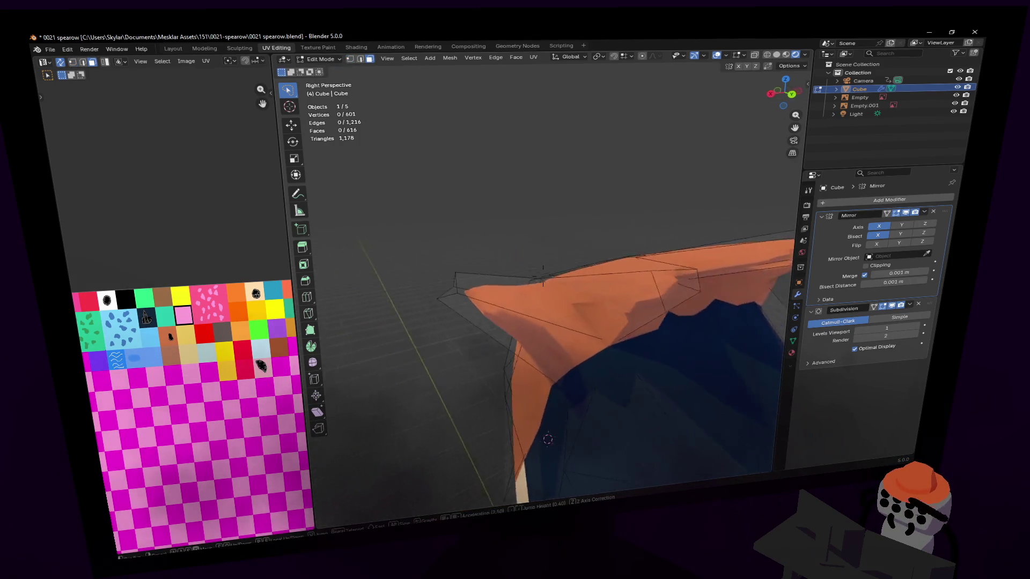
pyautogui.click(540, 228)
pyautogui.click(508, 274)
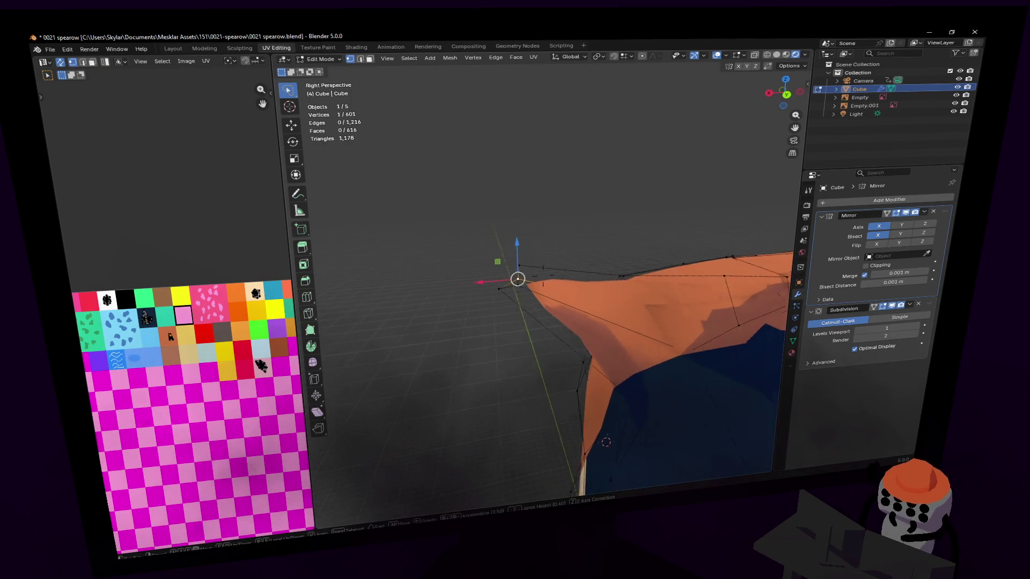
pyautogui.moveTo(508, 274); pyautogui.dragTo(541, 264, button='middle')
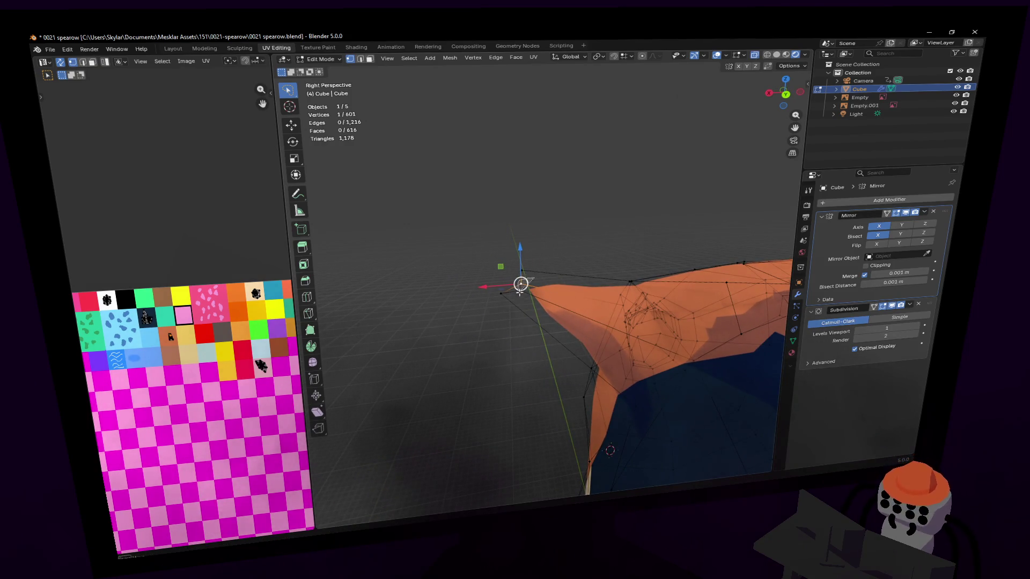
pyautogui.press('g')
pyautogui.click(543, 280)
pyautogui.click(545, 233)
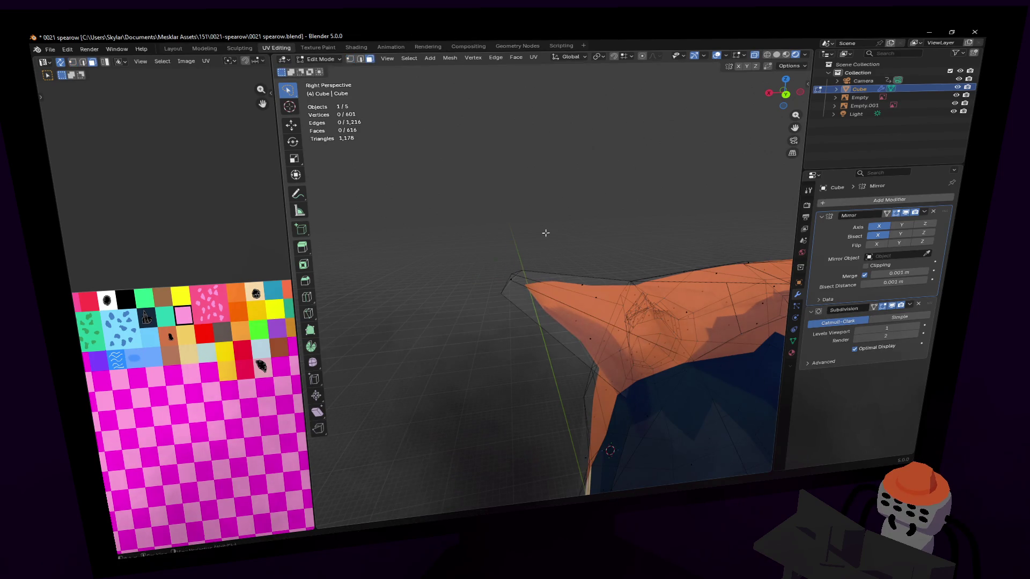
# Pull the tail tip face outward, tilt it, reposition it and widen it into a swept-back feather.
pyautogui.click(532, 297)
pyautogui.moveTo(539, 320)
pyautogui.mouseDown(button='middle')
pyautogui.moveTo(559, 242)
pyautogui.moveTo(640, 212)
pyautogui.mouseUp(button='middle')
pyautogui.press('g')
pyautogui.click(564, 258)
pyautogui.press('r')
pyautogui.click(559, 242)
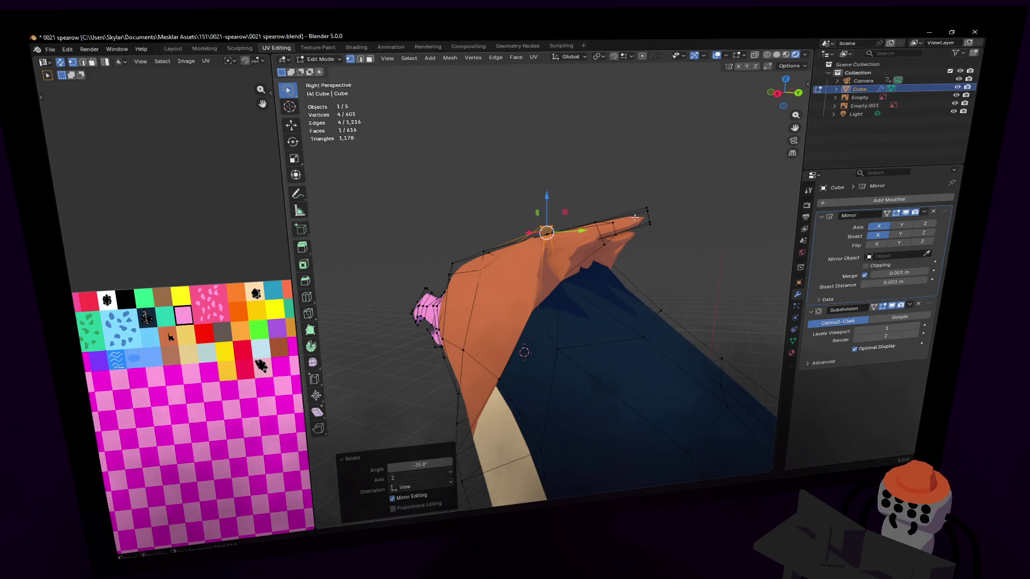
pyautogui.moveTo(610, 211)
pyautogui.mouseDown(button='middle')
pyautogui.moveTo(602, 216)
pyautogui.moveTo(619, 196)
pyautogui.mouseUp(button='middle')
pyautogui.press('g')
pyautogui.click(601, 216)
pyautogui.press('s')
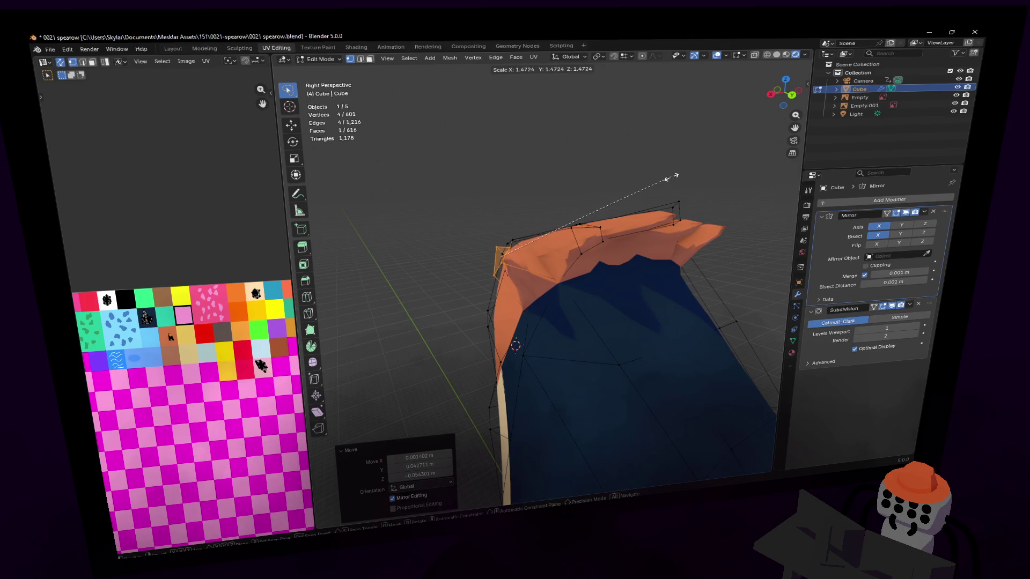
pyautogui.click(669, 177)
pyautogui.moveTo(501, 262); pyautogui.dragTo(520, 260)
pyautogui.moveTo(520, 260)
pyautogui.mouseDown(button='middle')
pyautogui.moveTo(543, 276)
pyautogui.moveTo(543, 306)
pyautogui.moveTo(543, 274)
pyautogui.moveTo(563, 278)
pyautogui.mouseUp(button='middle')
# Try extruding, shrinking and moving a face where the head meets the chest, then undo it.
pyautogui.press('3')
pyautogui.click(543, 306)
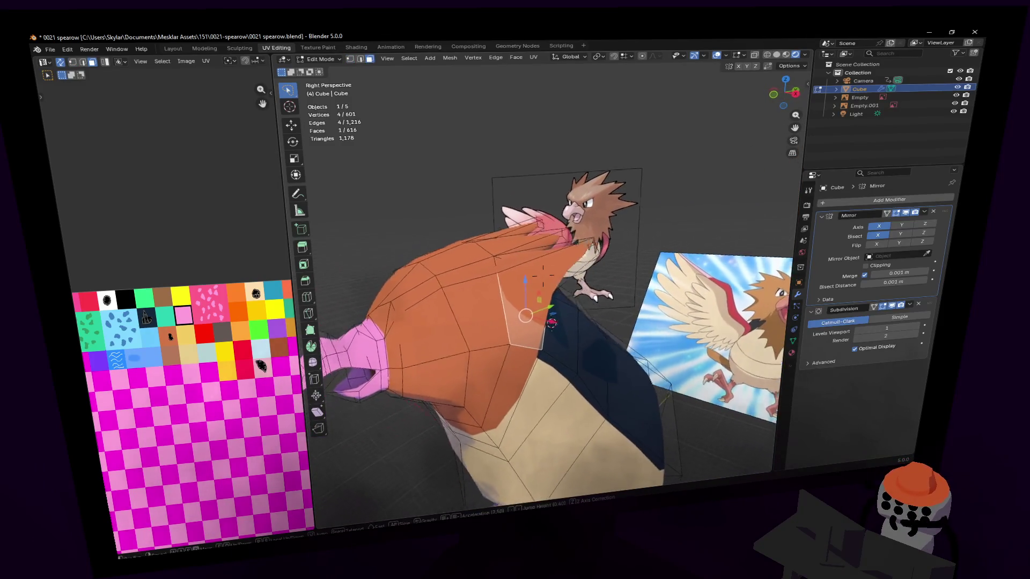
pyautogui.press('e')
pyautogui.click(618, 278)
pyautogui.press('s')
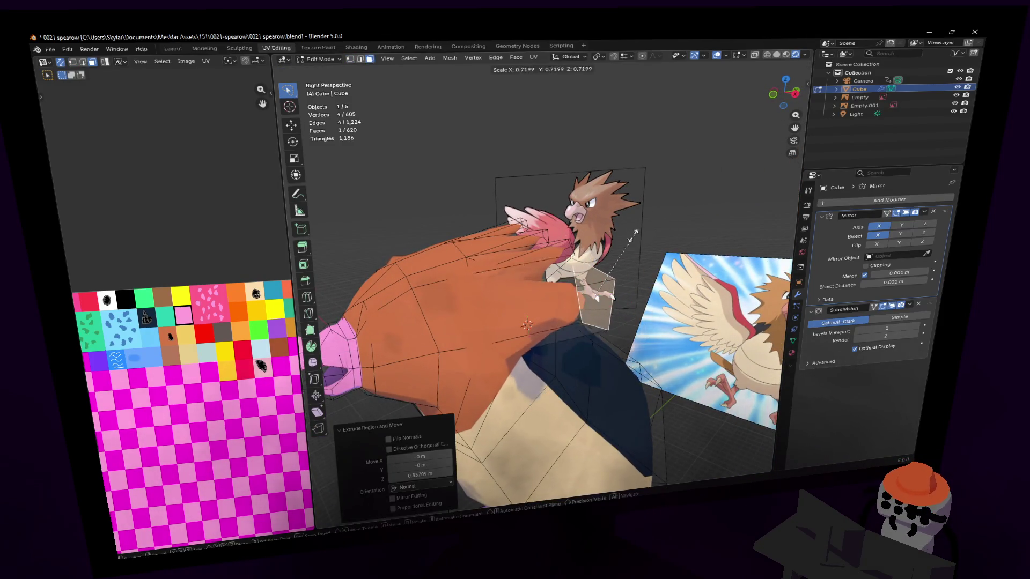
pyautogui.click(613, 282)
pyautogui.press('g')
pyautogui.click(616, 282)
pyautogui.moveTo(615, 282)
pyautogui.mouseDown(button='middle')
pyautogui.moveTo(642, 245)
pyautogui.moveTo(580, 252)
pyautogui.mouseUp(button='middle')
pyautogui.press('g')
pyautogui.click(628, 257)
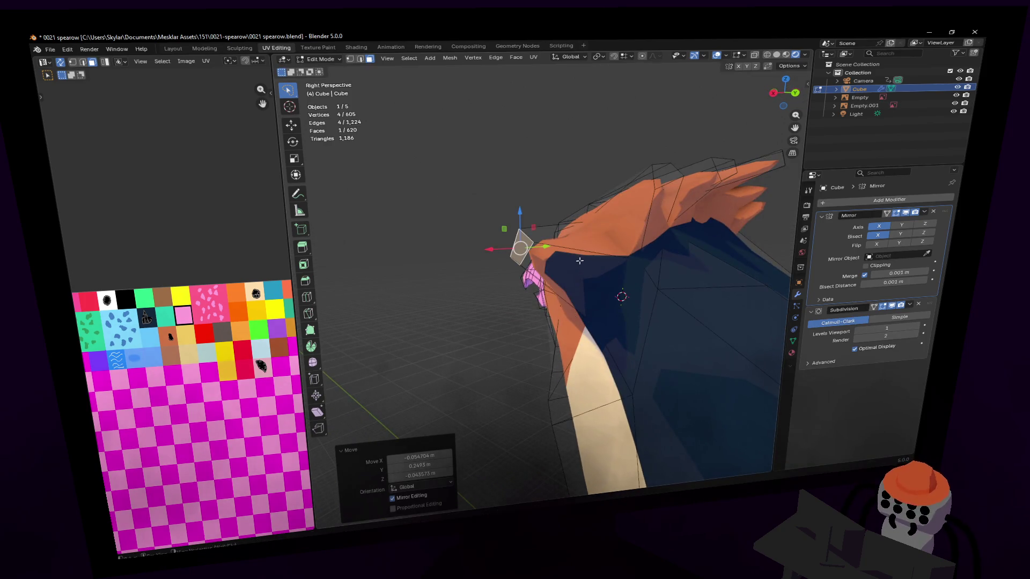
pyautogui.hotkey('ctrl', 'z')
pyautogui.hotkey('ctrl', 'z')
pyautogui.hotkey('ctrl', 'z')
pyautogui.hotkey('ctrl', 'z')
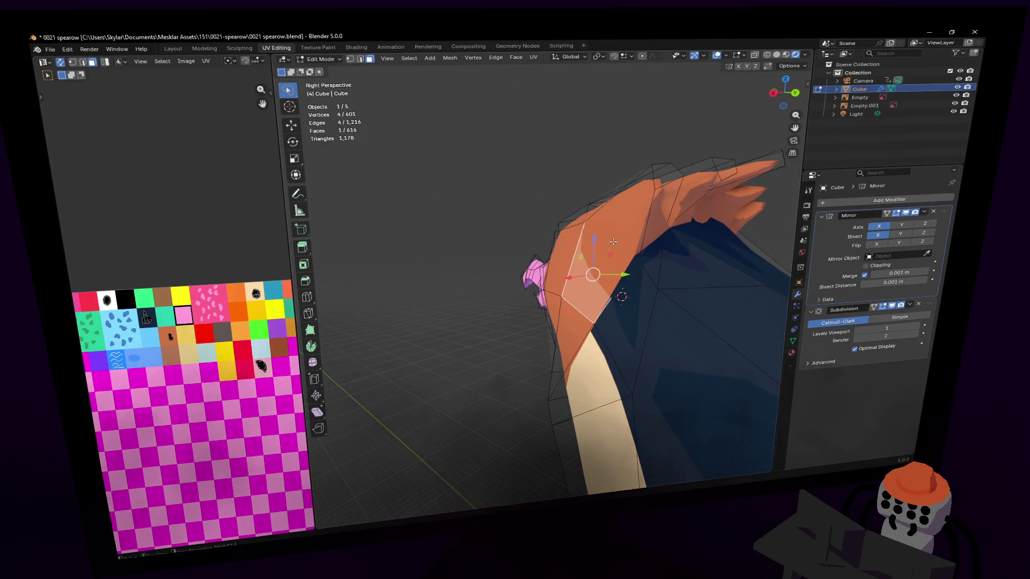
# Inset the face and move it, cancel a scale, then try another extrusion and undo it.
pyautogui.press('i')
pyautogui.click(706, 185)
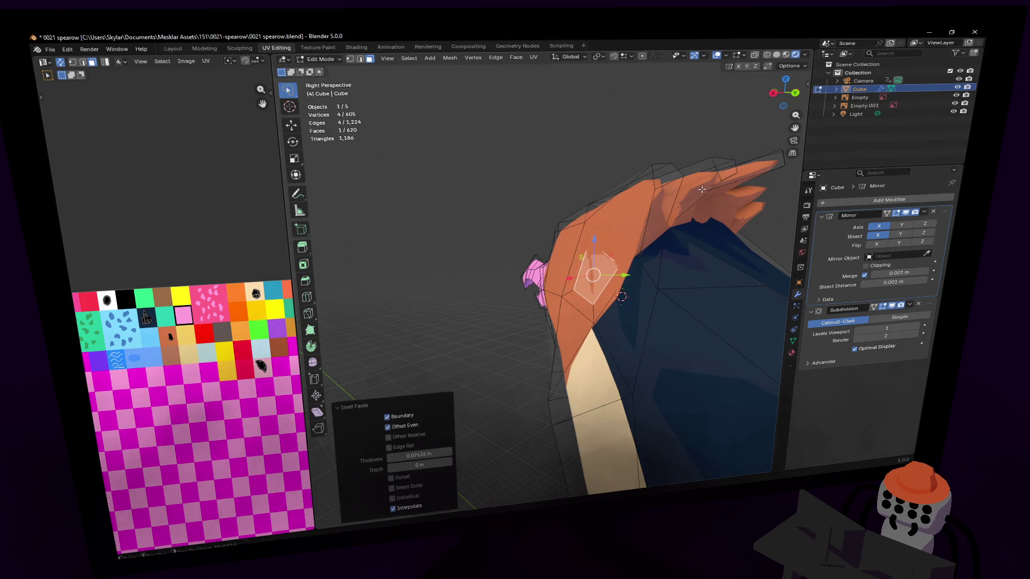
pyautogui.moveTo(706, 185); pyautogui.dragTo(643, 219, button='middle')
pyautogui.press('g')
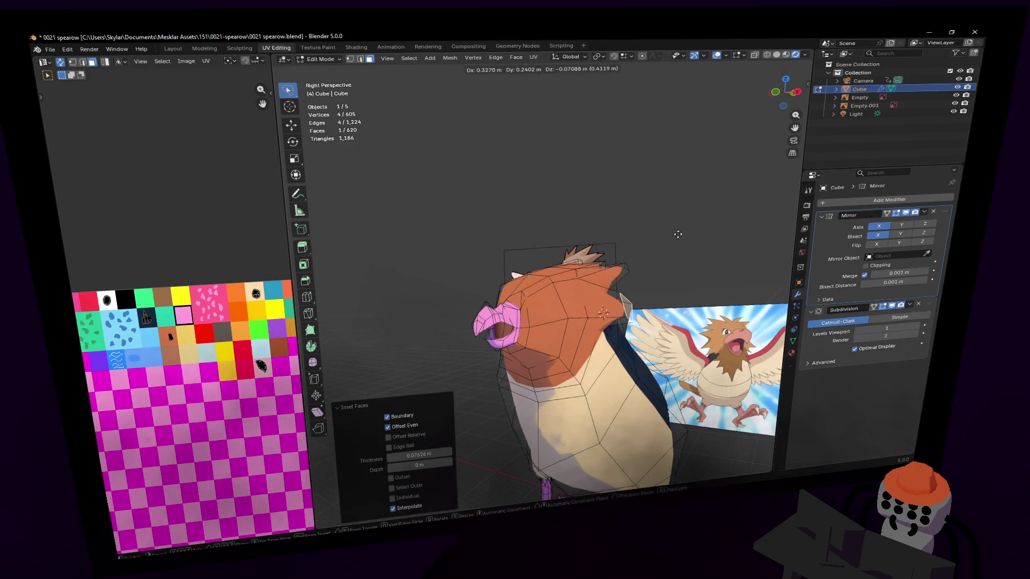
pyautogui.click(684, 228)
pyautogui.press('s')
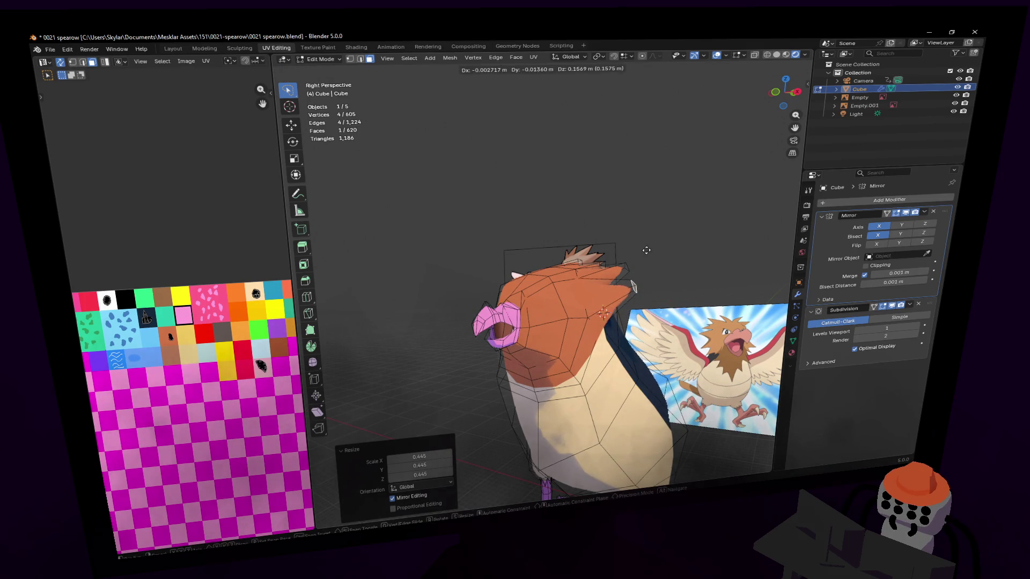
pyautogui.rightClick(648, 260)
pyautogui.moveTo(648, 260); pyautogui.dragTo(612, 242, button='middle')
pyautogui.moveTo(632, 276)
pyautogui.mouseDown(button='middle')
pyautogui.moveTo(593, 318)
pyautogui.moveTo(583, 311)
pyautogui.mouseUp(button='middle')
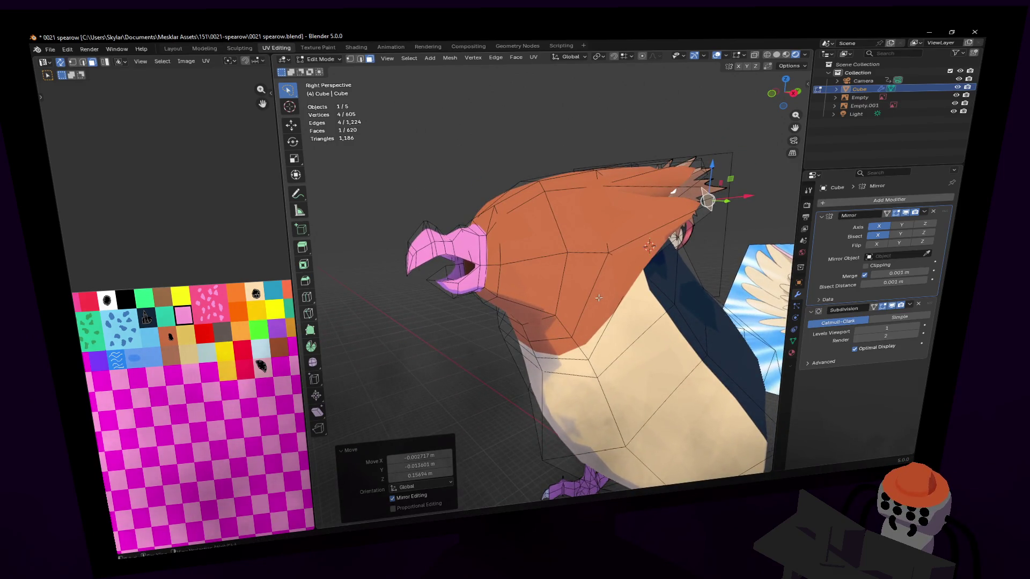
pyautogui.press('e')
pyautogui.click(636, 312)
pyautogui.hotkey('ctrl', 'z')
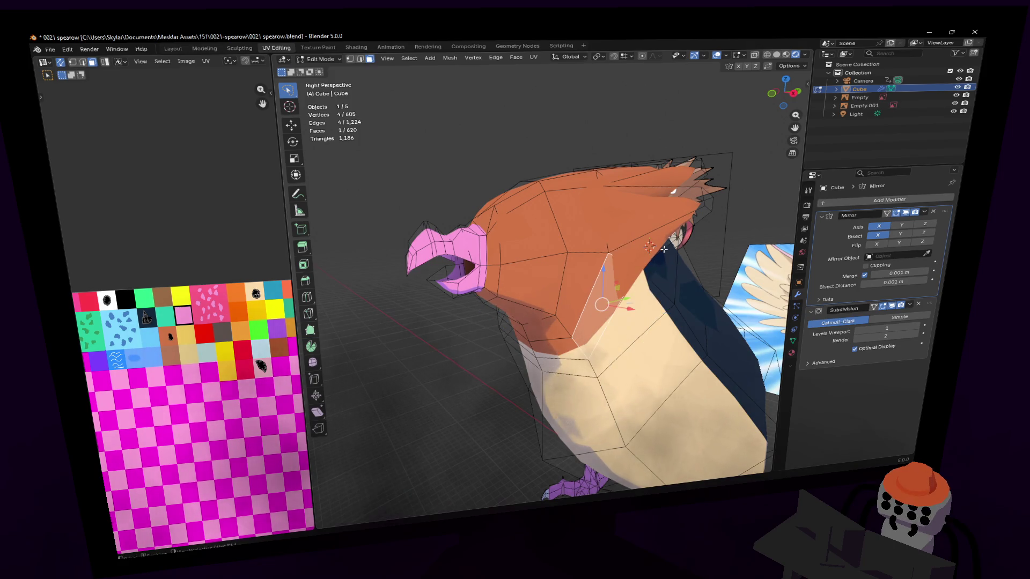
# Inset the face again and move, rotate and pull it into a pointed patch over the chest.
pyautogui.press('i')
pyautogui.click(672, 441)
pyautogui.press('g')
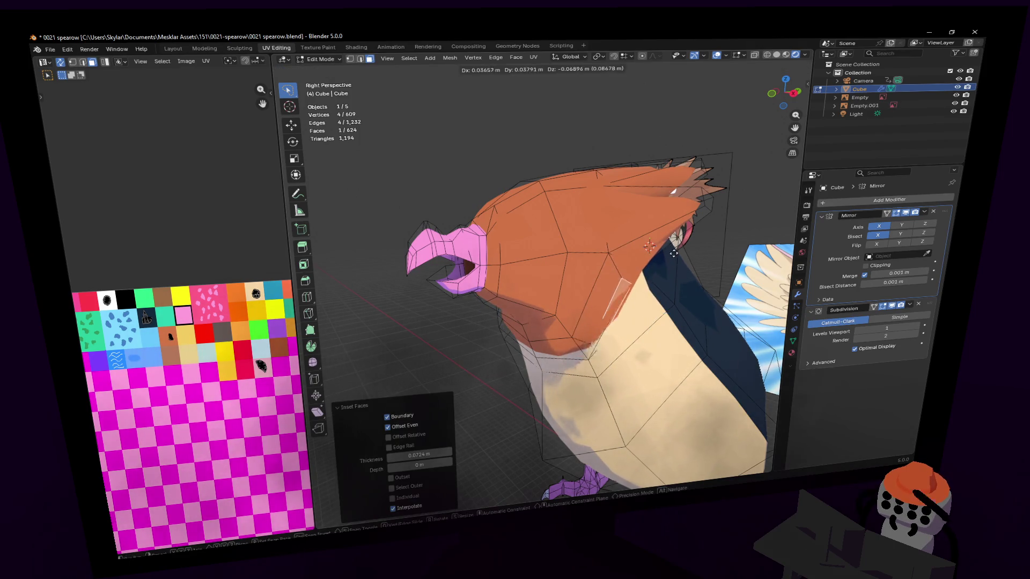
pyautogui.click(693, 309)
pyautogui.press('r')
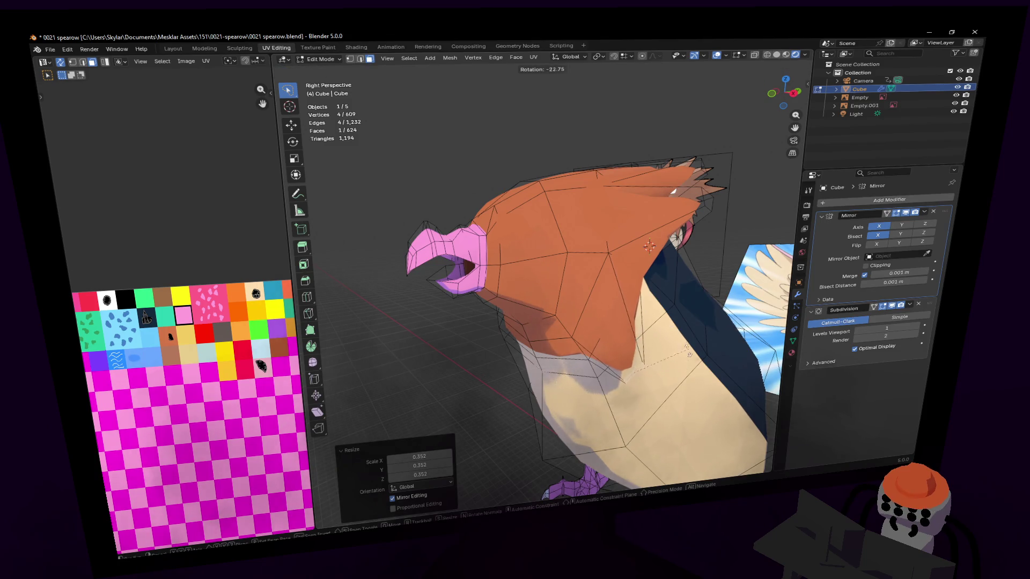
pyautogui.click(677, 380)
pyautogui.press('g')
pyautogui.click(661, 364)
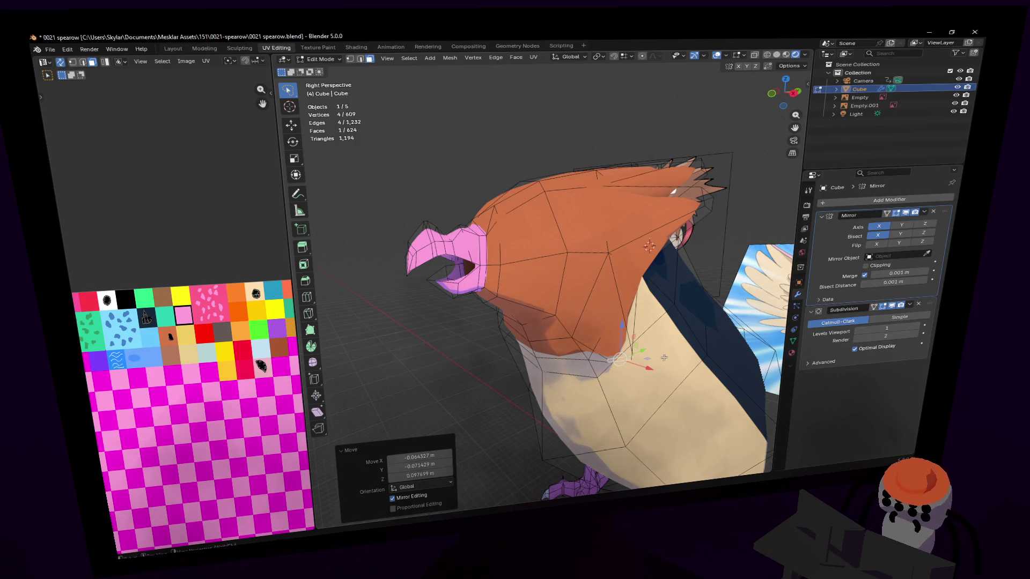
pyautogui.scroll(2, 659, 347)
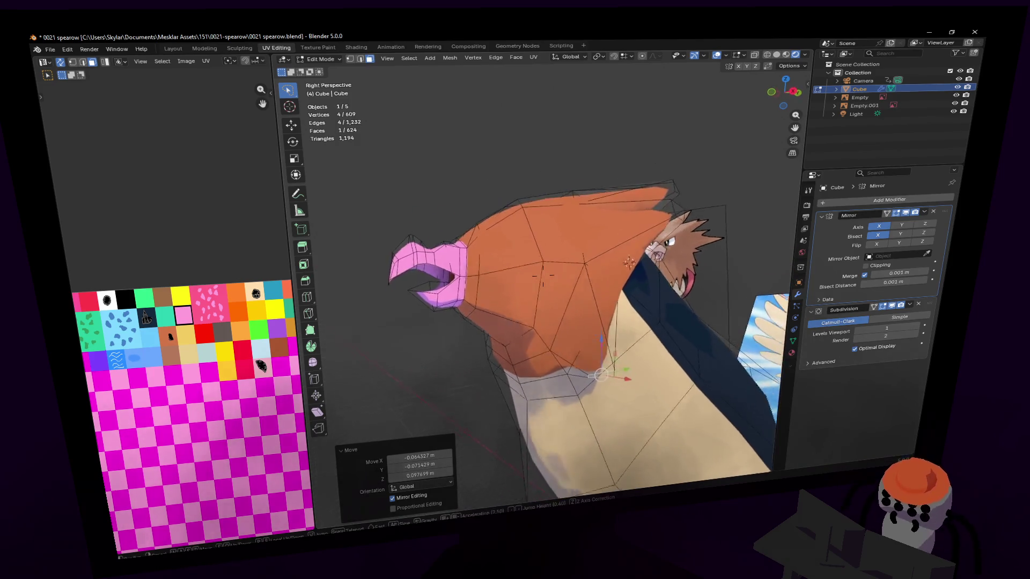
pyautogui.scroll(2, 614, 387)
# Move two neck-junction vertices and add a third to the selection.
pyautogui.moveTo(590, 350); pyautogui.dragTo(591, 353)
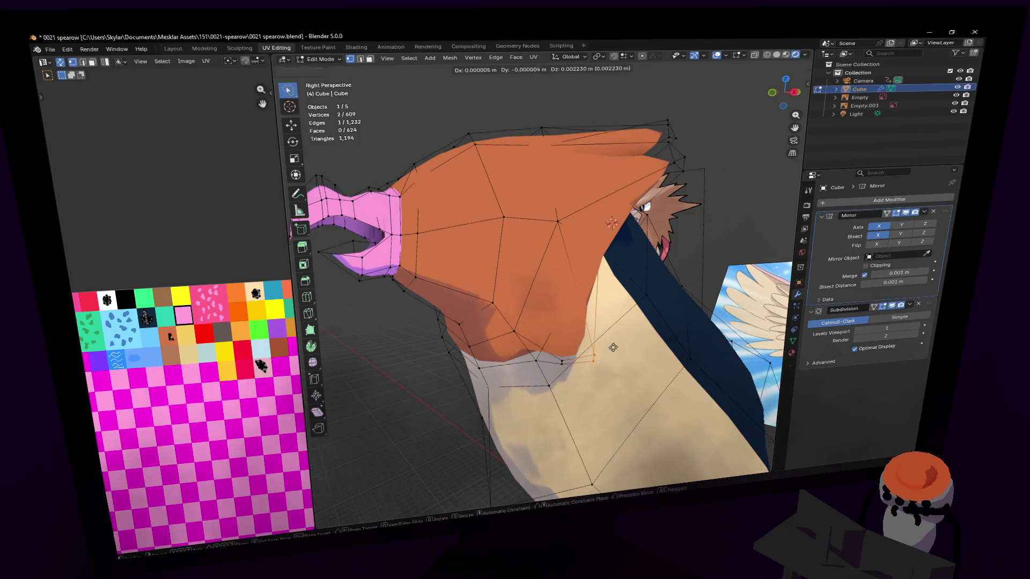
pyautogui.press('g')
pyautogui.click(592, 322)
pyautogui.moveTo(592, 322)
pyautogui.keyDown('shift'); pyautogui.mouseDown(button='middle')
pyautogui.moveTo(544, 275)
pyautogui.moveTo(568, 293)
pyautogui.mouseUp(button='middle'); pyautogui.keyUp('shift')
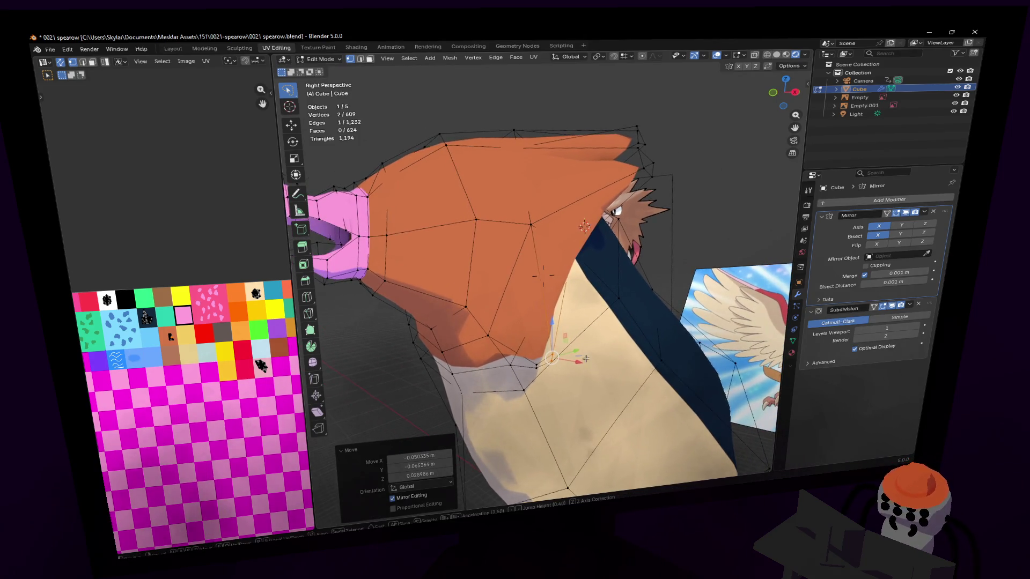
pyautogui.keyDown('shift'); pyautogui.click(568, 346); pyautogui.keyUp('shift')
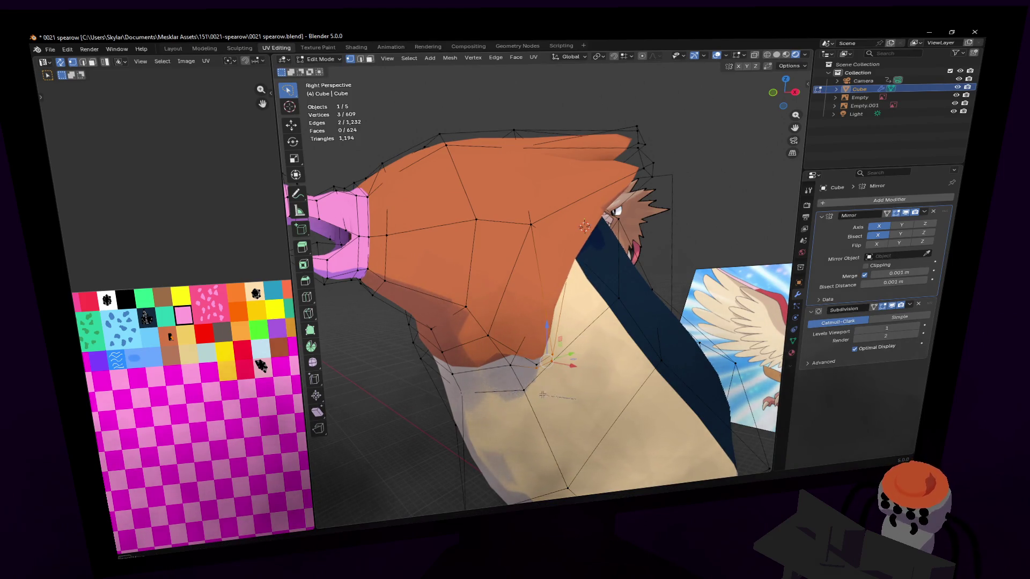
pyautogui.scroll(4, 543, 278)
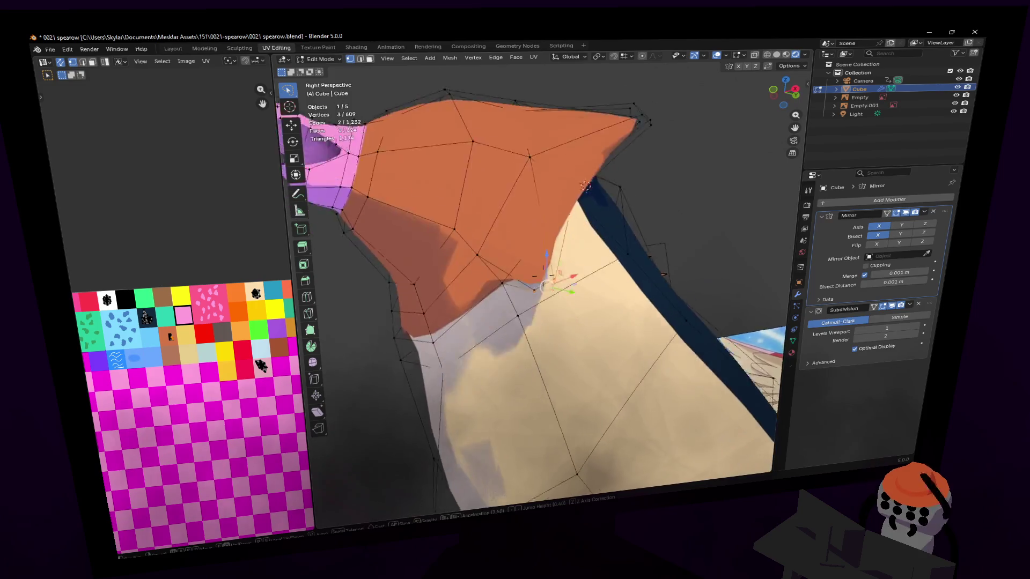
pyautogui.scroll(3, 542, 274)
pyautogui.moveTo(542, 275)
pyautogui.keyDown('shift'); pyautogui.mouseDown(button='middle')
pyautogui.moveTo(549, 346)
pyautogui.moveTo(548, 333)
pyautogui.moveTo(625, 323)
pyautogui.mouseUp(button='middle'); pyautogui.keyUp('shift')
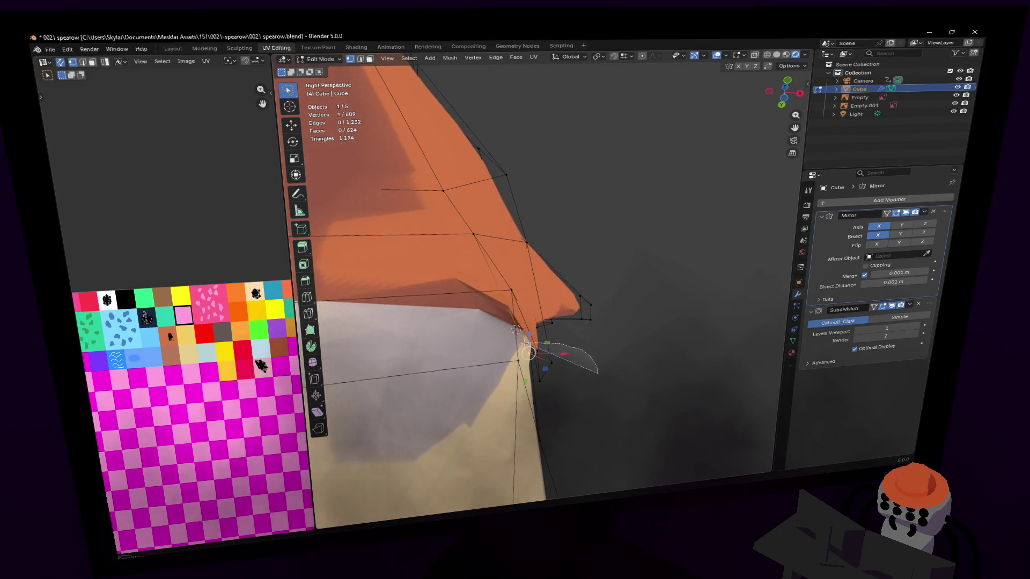
# Rotate the chin-edge vertices and move them lower and left to follow the outline.
pyautogui.moveTo(572, 400); pyautogui.dragTo(563, 395)
pyautogui.moveTo(563, 395); pyautogui.dragTo(595, 322, button='middle')
pyautogui.press('r')
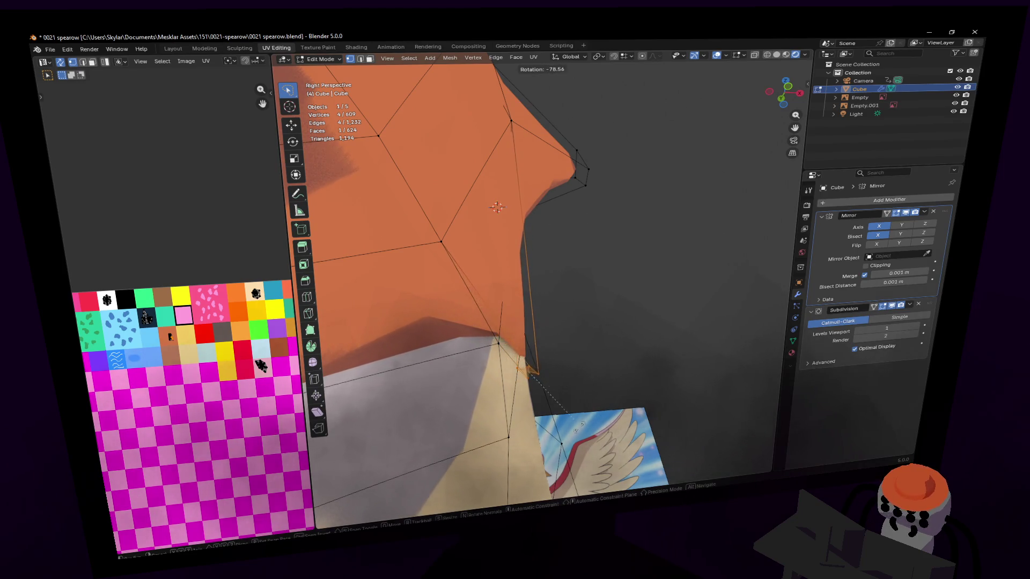
pyautogui.click(541, 393)
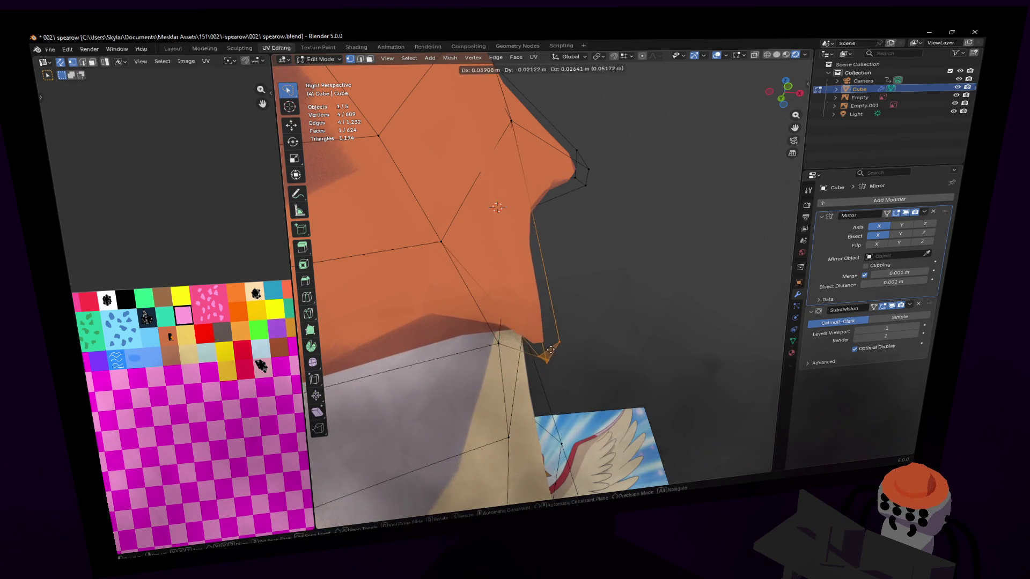
pyautogui.moveTo(529, 366); pyautogui.dragTo(563, 342)
pyautogui.press('g')
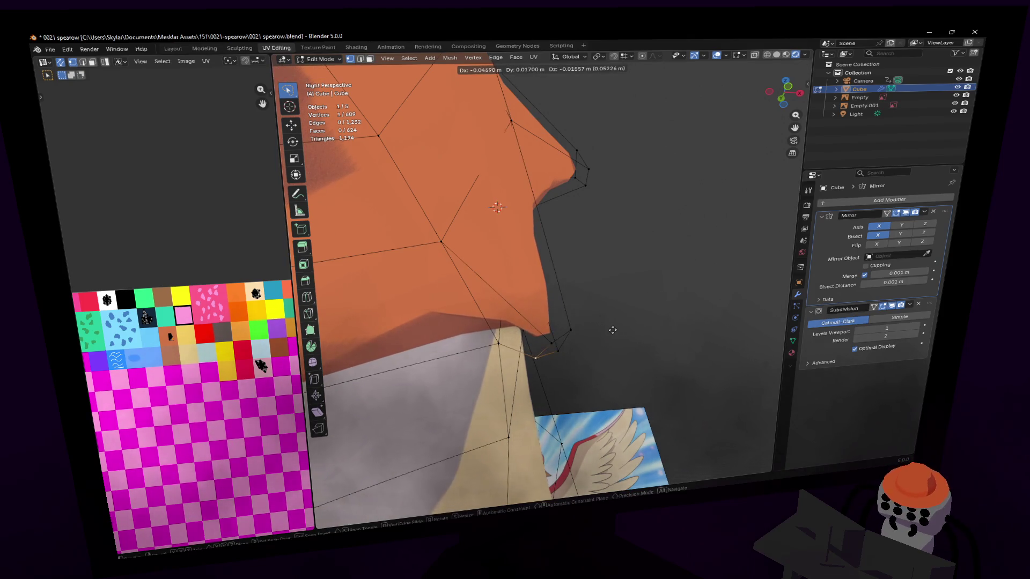
pyautogui.click(616, 331)
pyautogui.press('g')
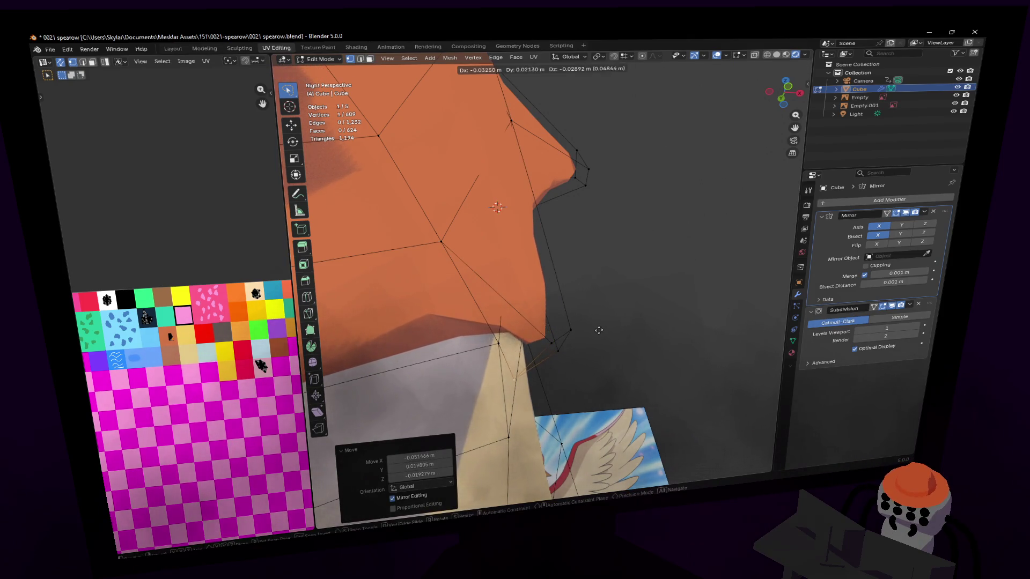
pyautogui.click(596, 320)
# Move two chest-junction vertices viewed from below and compare with the reference image.
pyautogui.moveTo(596, 321)
pyautogui.mouseDown(button='middle')
pyautogui.moveTo(543, 275)
pyautogui.moveTo(611, 341)
pyautogui.mouseUp(button='middle')
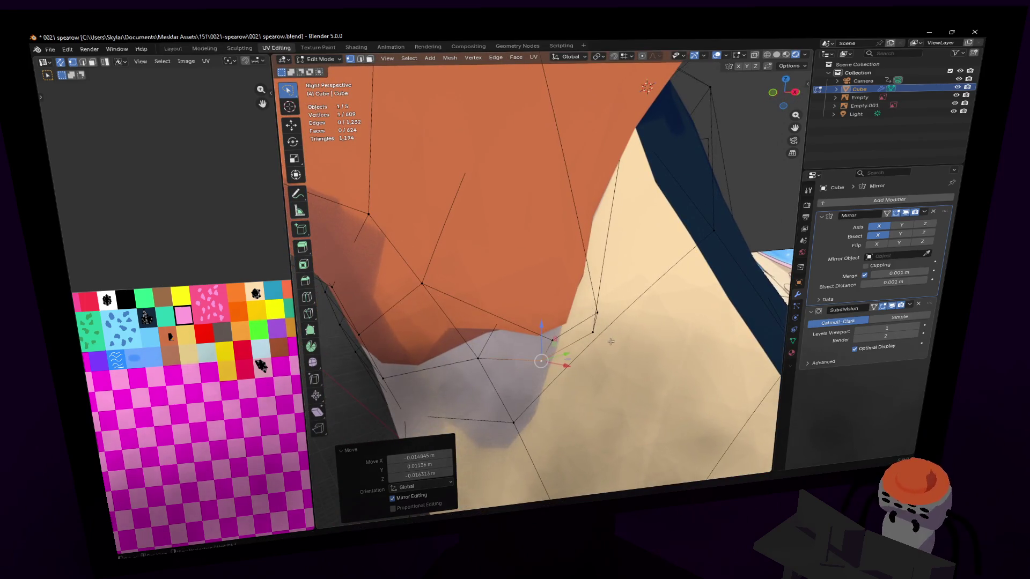
pyautogui.keyDown('shift'); pyautogui.click(602, 287); pyautogui.keyUp('shift')
pyautogui.press('g')
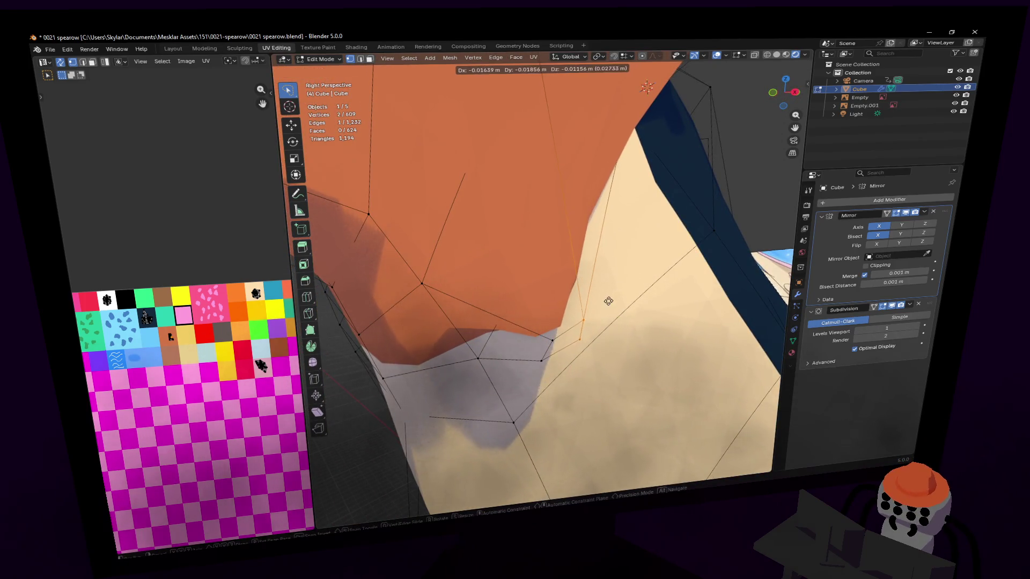
pyautogui.click(616, 302)
pyautogui.moveTo(615, 302); pyautogui.dragTo(509, 207, button='middle')
pyautogui.moveTo(543, 276); pyautogui.dragTo(543, 276, button='middle')
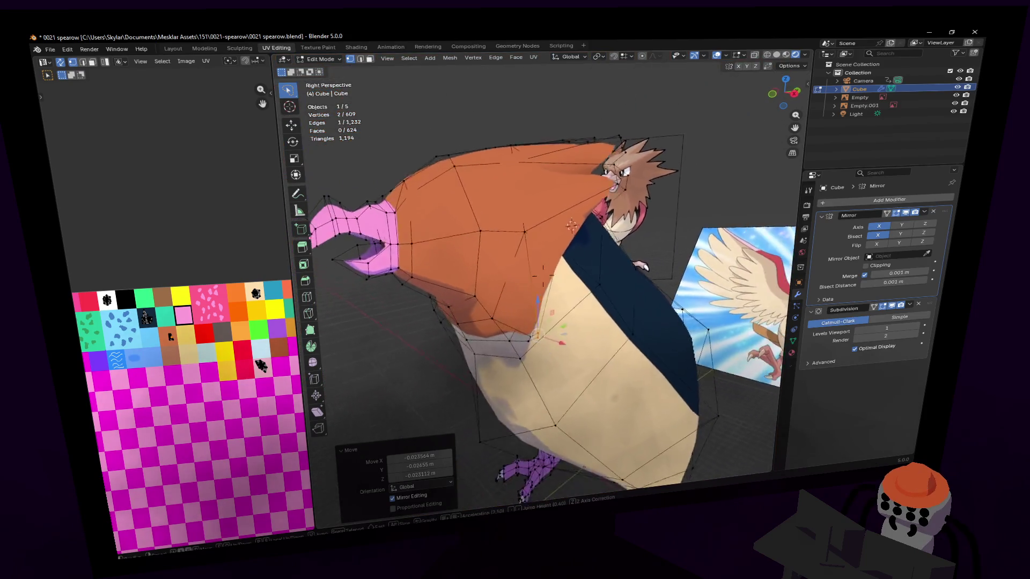
pyautogui.scroll(2, 542, 275)
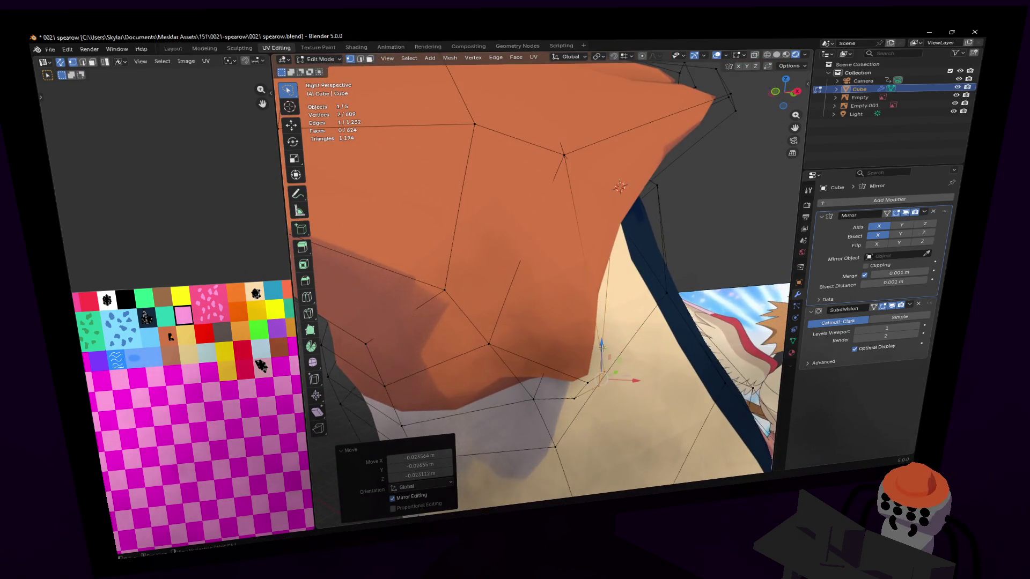
pyautogui.moveTo(614, 348)
pyautogui.mouseDown(button='middle')
pyautogui.moveTo(542, 276)
pyautogui.moveTo(687, 267)
pyautogui.mouseUp(button='middle')
# Extend the selection, rotate those vertices and place them up and to the right.
pyautogui.keyDown('shift'); pyautogui.click(542, 275); pyautogui.keyUp('shift')
pyautogui.press('g')
pyautogui.click(543, 276)
pyautogui.press('r')
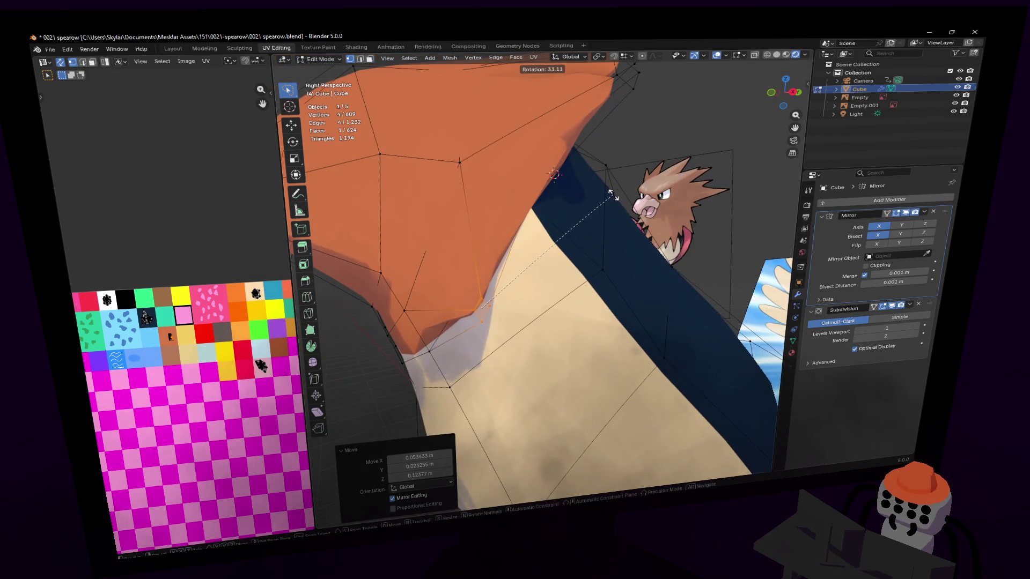
pyautogui.click(613, 196)
pyautogui.moveTo(613, 196); pyautogui.dragTo(543, 274, button='middle')
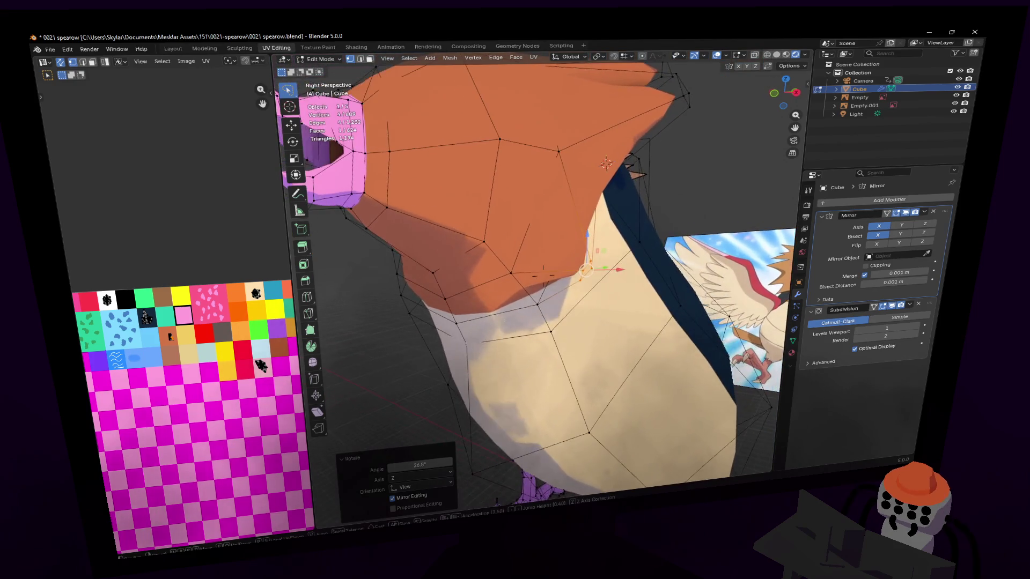
pyautogui.press('g')
pyautogui.click(614, 197)
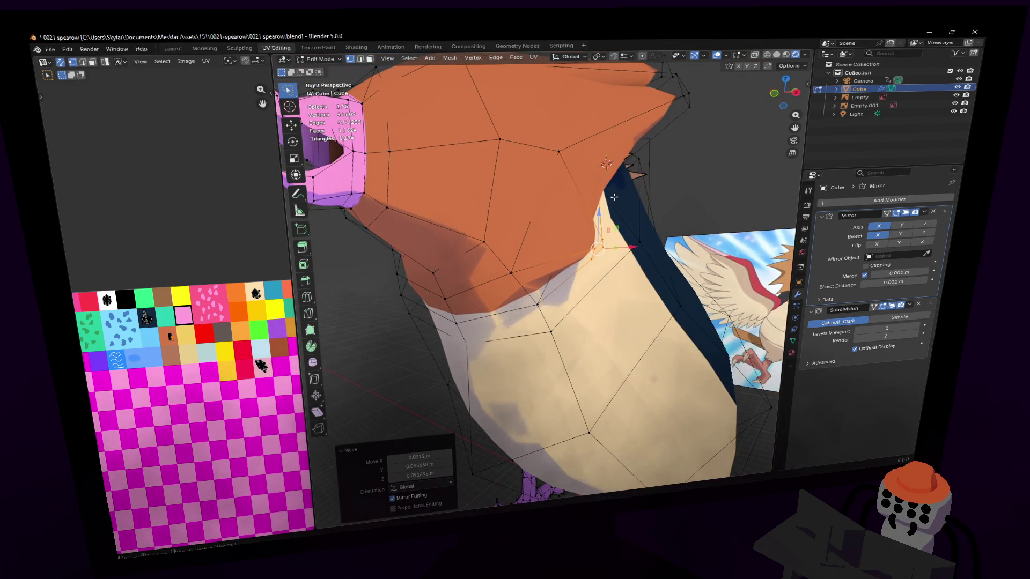
pyautogui.scroll(-3, 620, 155)
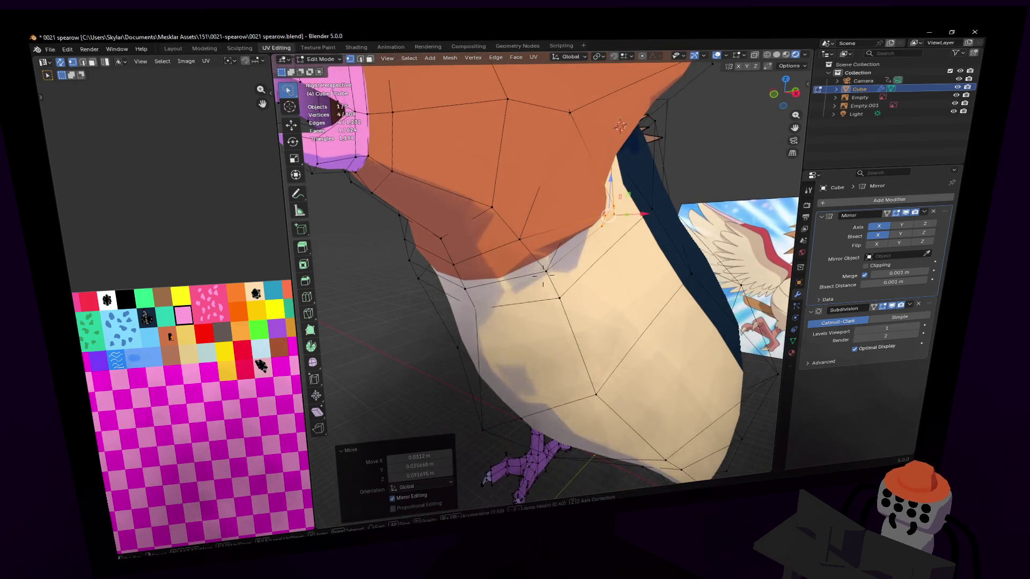
pyautogui.scroll(1, 619, 156)
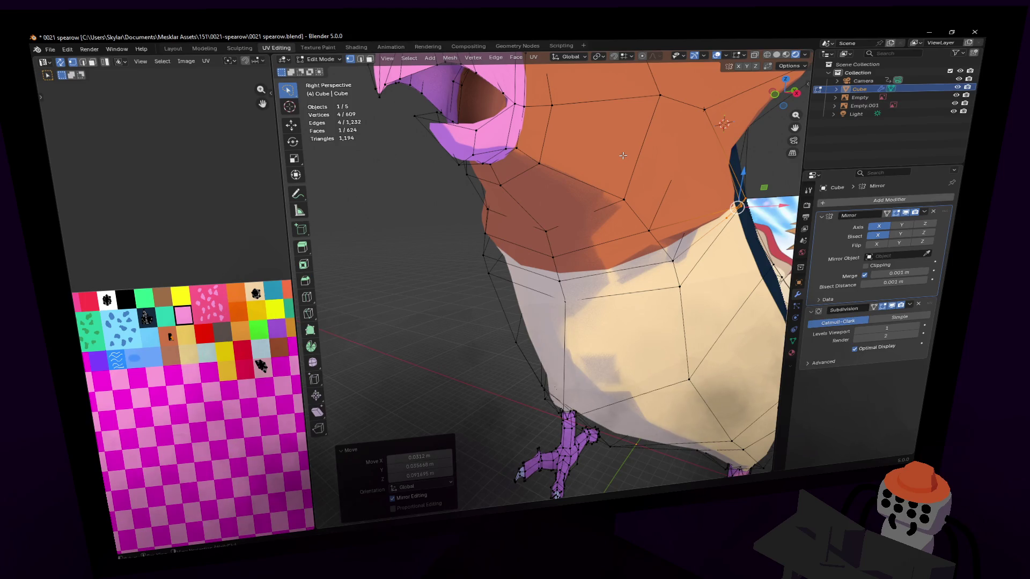
# Select a belly face, try extruding it outward and undo the extrusion.
pyautogui.moveTo(724, 123); pyautogui.dragTo(583, 250, button='middle')
pyautogui.hotkey('alt', 'a')
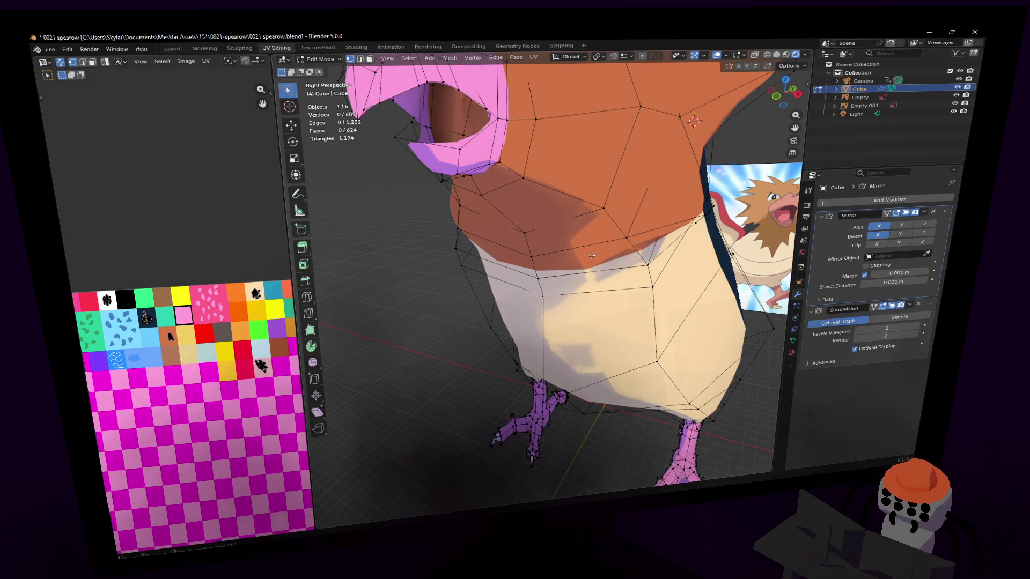
pyautogui.press('3')
pyautogui.click(587, 265)
pyautogui.press('e')
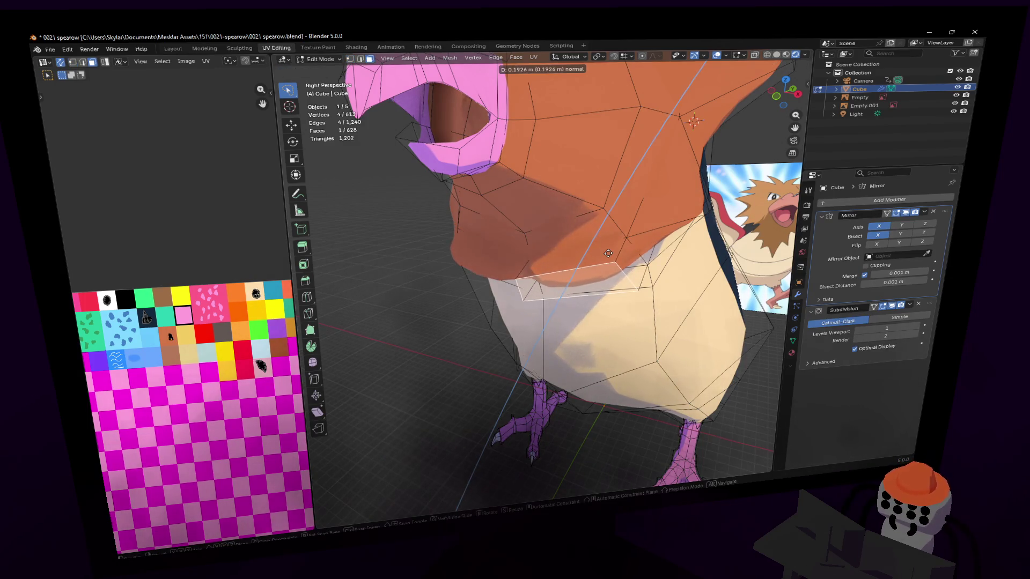
pyautogui.click(668, 228)
pyautogui.hotkey('ctrl', 'z')
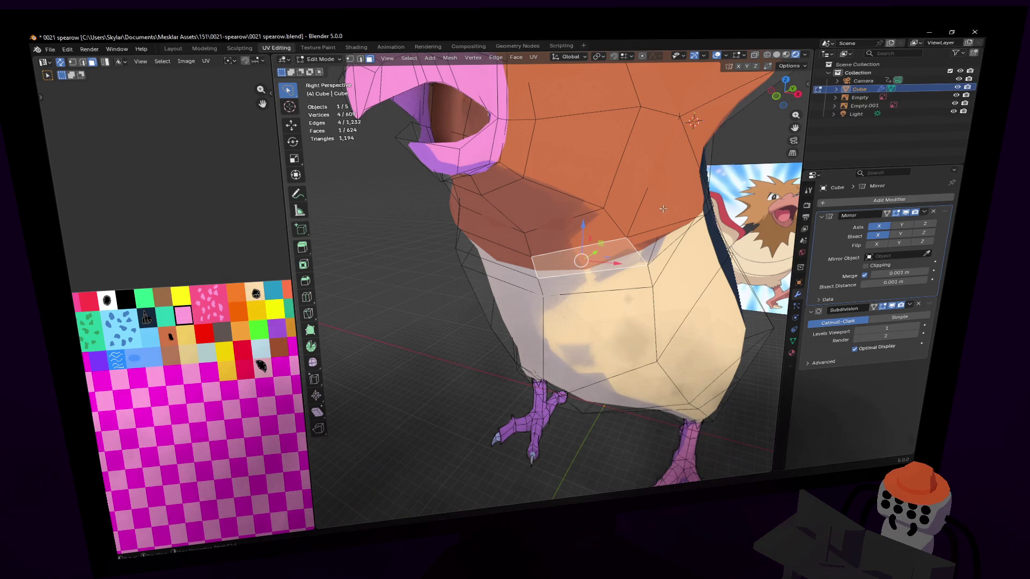
pyautogui.moveTo(637, 195)
pyautogui.mouseDown(button='middle')
pyautogui.moveTo(543, 275)
pyautogui.moveTo(625, 160)
pyautogui.mouseUp(button='middle')
# Inset the chest face, lower and shrink it, then shift it up and right.
pyautogui.press('i')
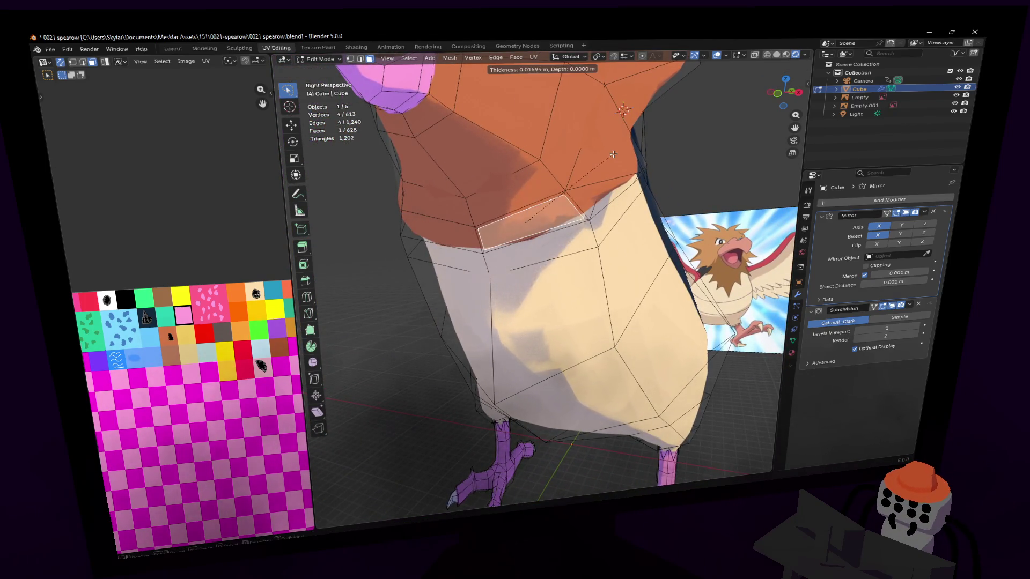
pyautogui.click(616, 164)
pyautogui.press('g')
pyautogui.click(613, 238)
pyautogui.press('s')
pyautogui.click(564, 258)
pyautogui.press('g')
pyautogui.click(566, 198)
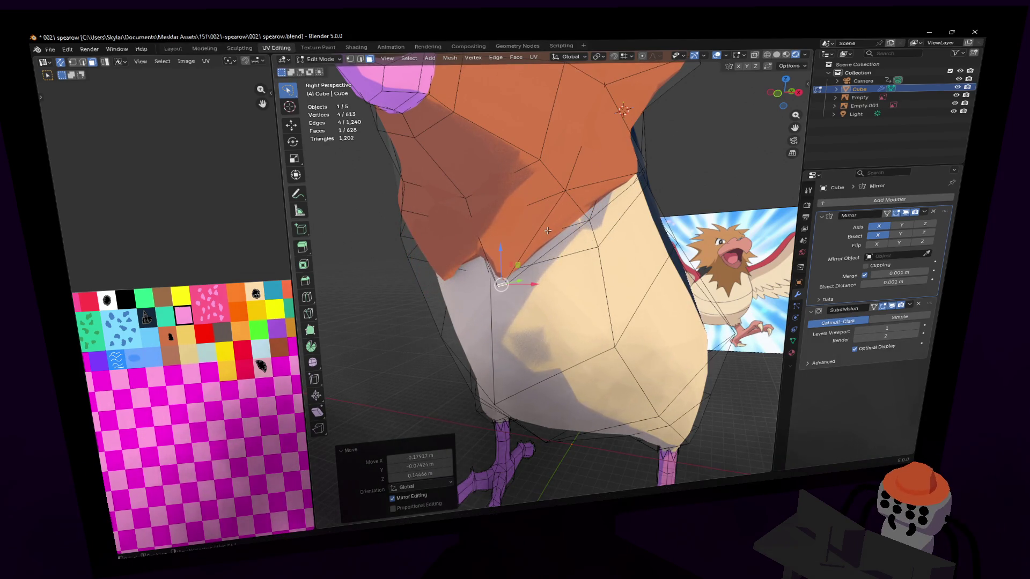
# Inset the face a second time and scale the new inner face.
pyautogui.press('i')
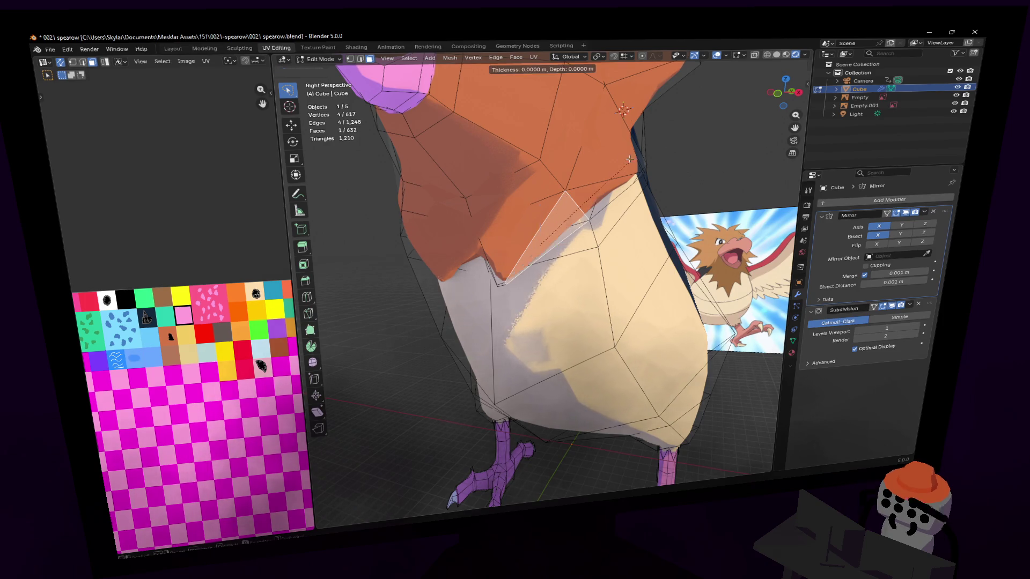
pyautogui.click(594, 183)
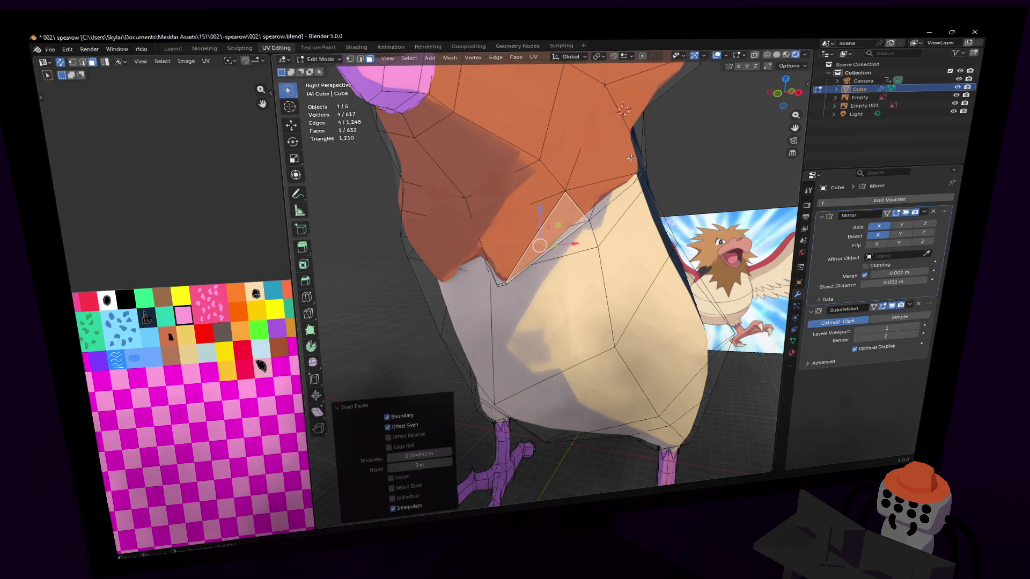
pyautogui.press('s')
pyautogui.click(567, 213)
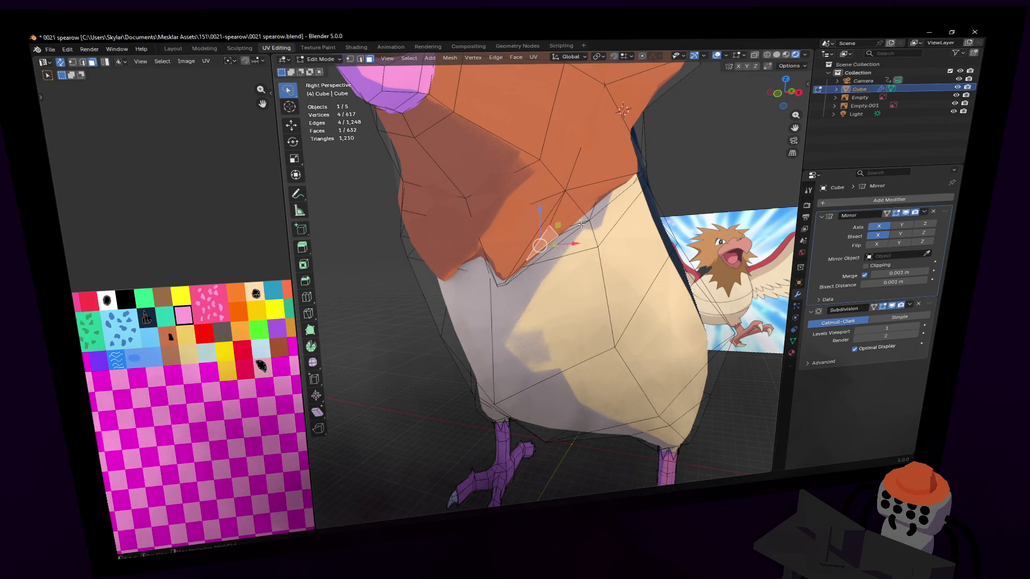
pyautogui.scroll(1, 564, 221)
pyautogui.scroll(1, 569, 224)
# Extrude the orange chest face outward, shrink it and make its outline circular.
pyautogui.press('e')
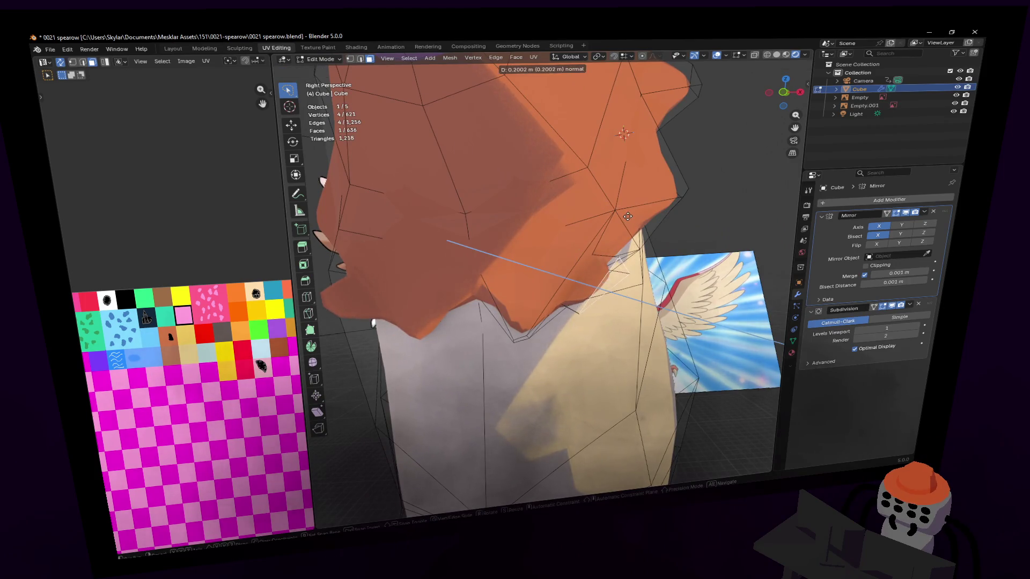
pyautogui.click(659, 225)
pyautogui.press('s')
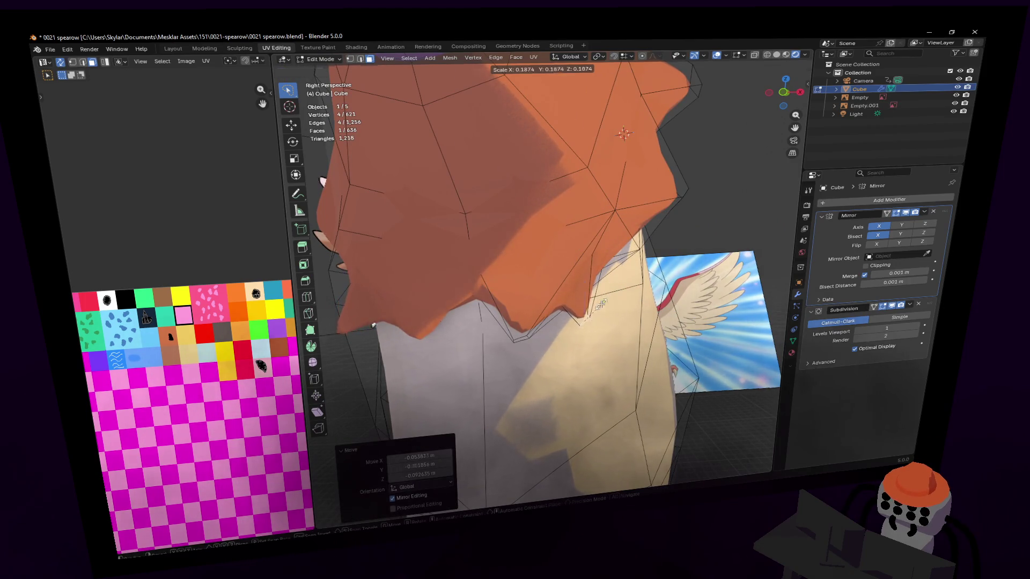
pyautogui.click(602, 303)
pyautogui.scroll(2, 579, 302)
pyautogui.scroll(3, 539, 298)
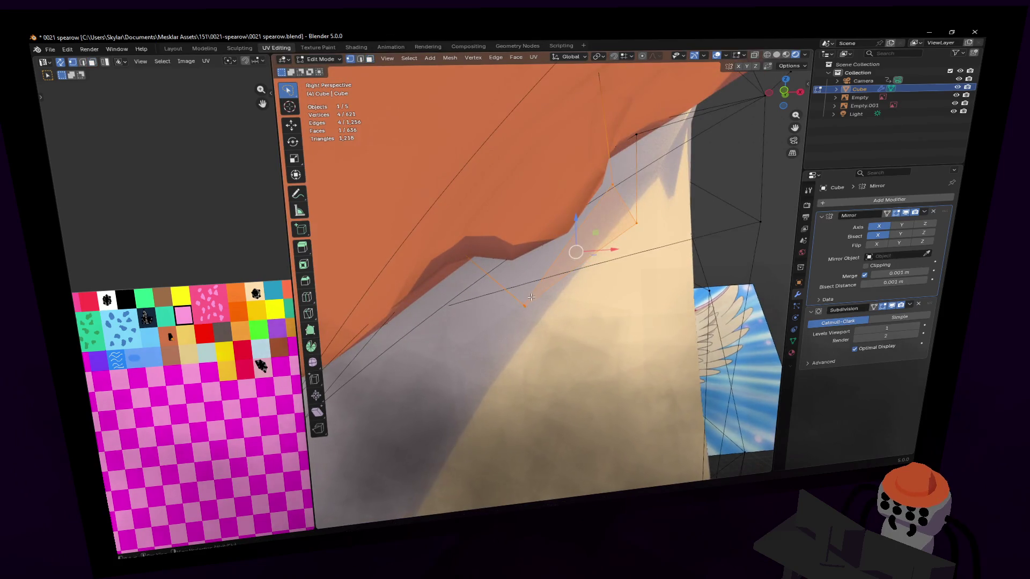
pyautogui.press('3')
pyautogui.click(521, 276)
pyautogui.moveTo(520, 276)
pyautogui.mouseDown(button='middle')
pyautogui.moveTo(543, 274)
pyautogui.moveTo(574, 209)
pyautogui.mouseUp(button='middle')
pyautogui.rightClick(509, 175)
pyautogui.moveTo(475, 159)
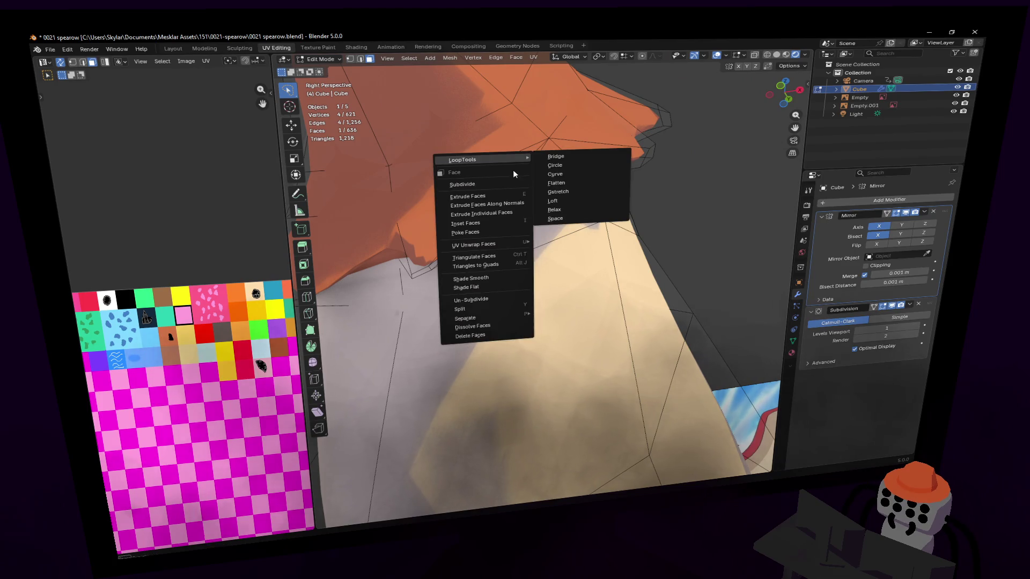
pyautogui.click(567, 164)
# Reposition the circular face and the narrow feather faces at the tail junction.
pyautogui.moveTo(607, 160); pyautogui.dragTo(616, 189, button='middle')
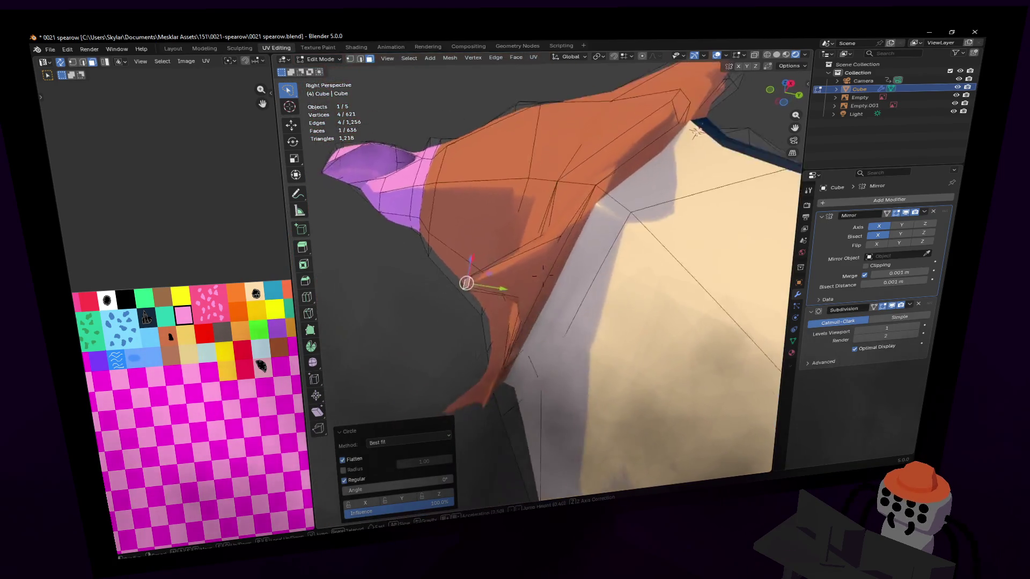
pyautogui.press('g')
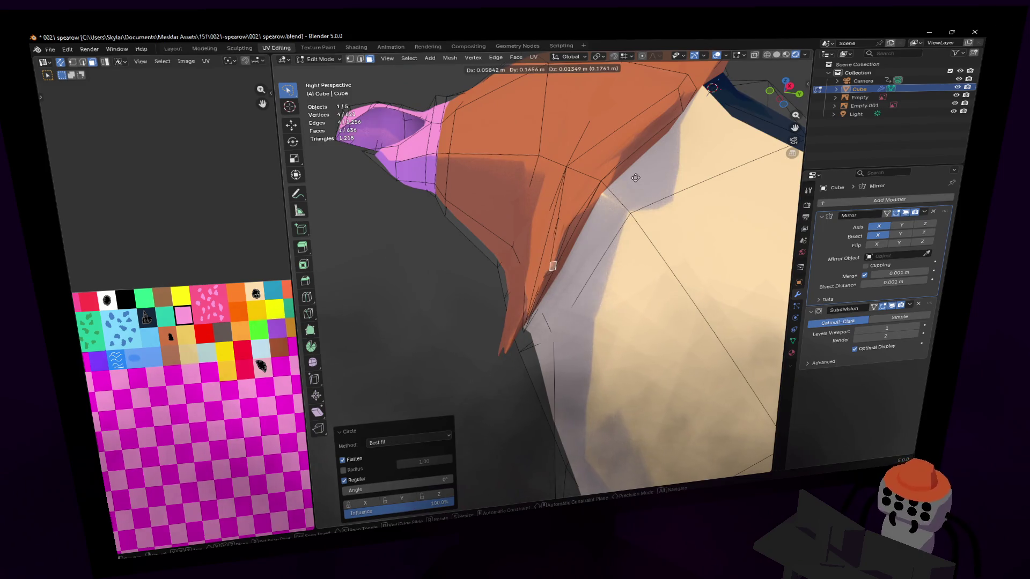
pyautogui.click(637, 177)
pyautogui.moveTo(636, 177)
pyautogui.mouseDown(button='middle')
pyautogui.moveTo(541, 276)
pyautogui.moveTo(539, 216)
pyautogui.mouseUp(button='middle')
pyautogui.click(537, 248)
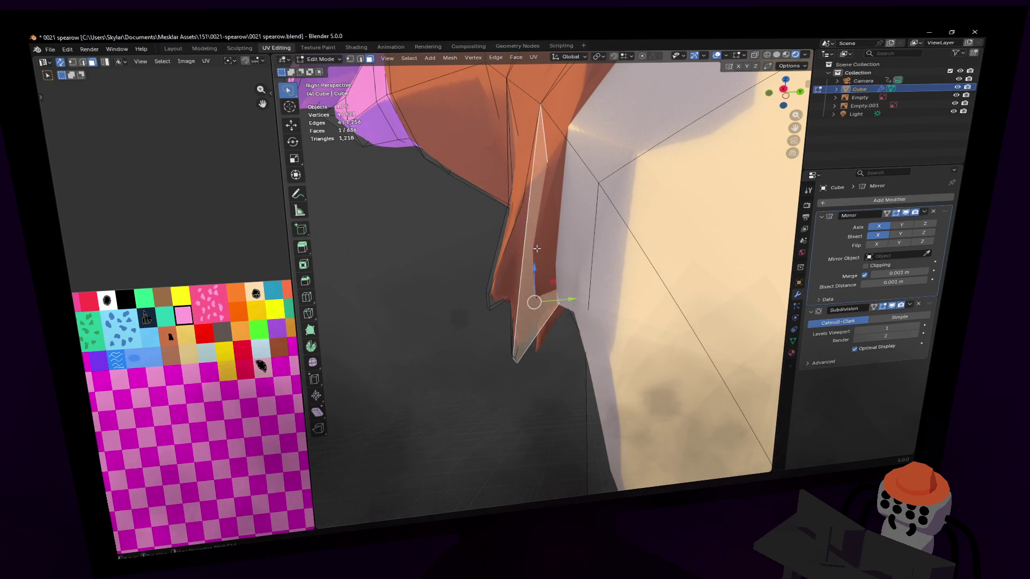
pyautogui.keyDown('shift'); pyautogui.click(520, 253); pyautogui.keyUp('shift')
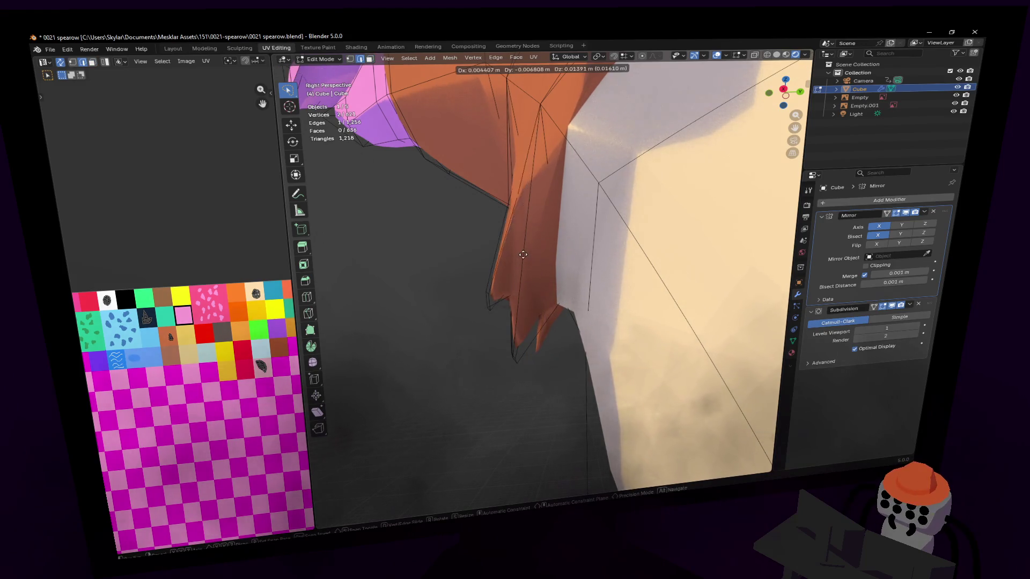
pyautogui.click(532, 258)
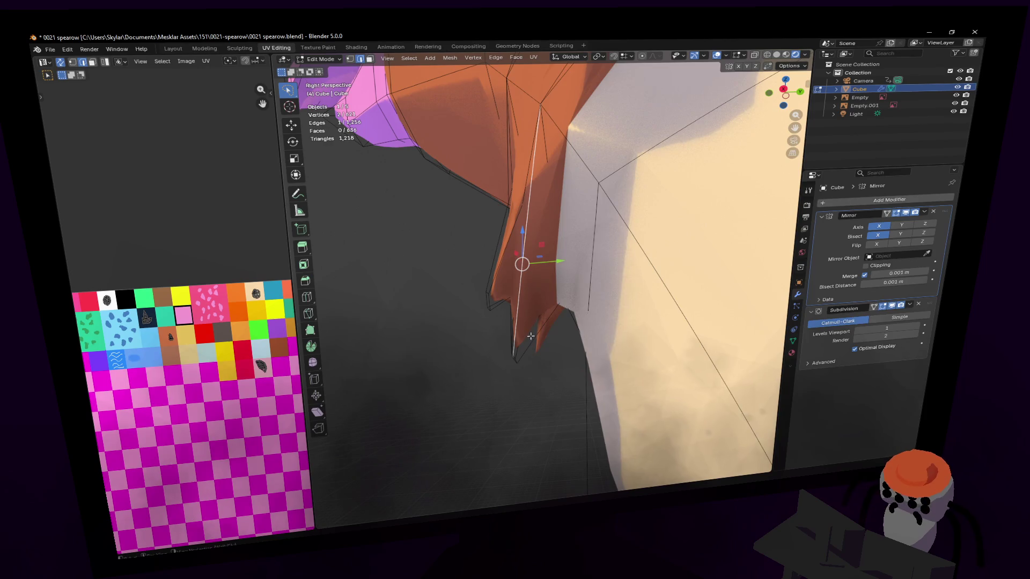
pyautogui.moveTo(540, 253); pyautogui.dragTo(537, 351, button='middle')
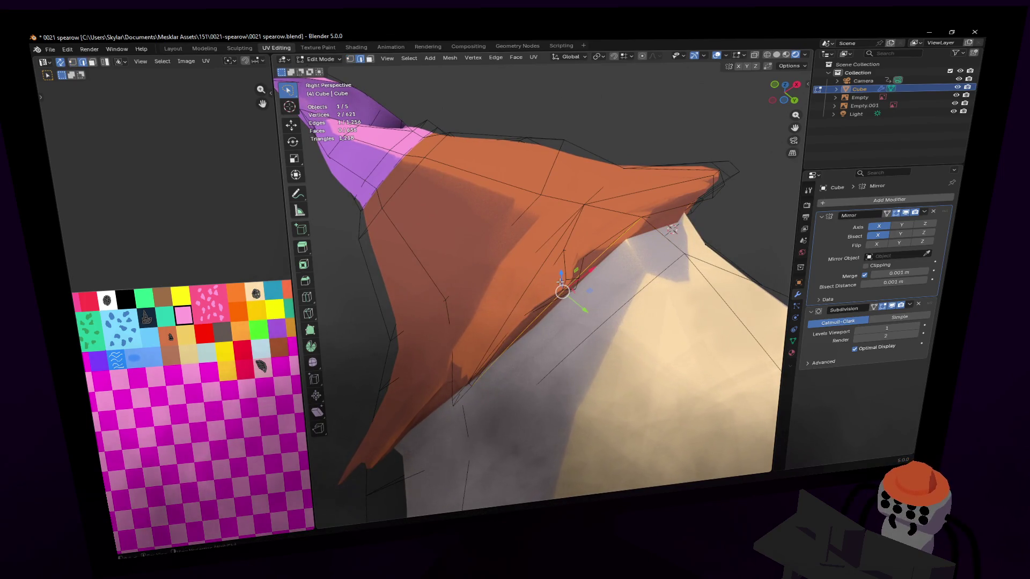
pyautogui.moveTo(577, 282); pyautogui.dragTo(622, 276, button='middle')
pyautogui.press('g')
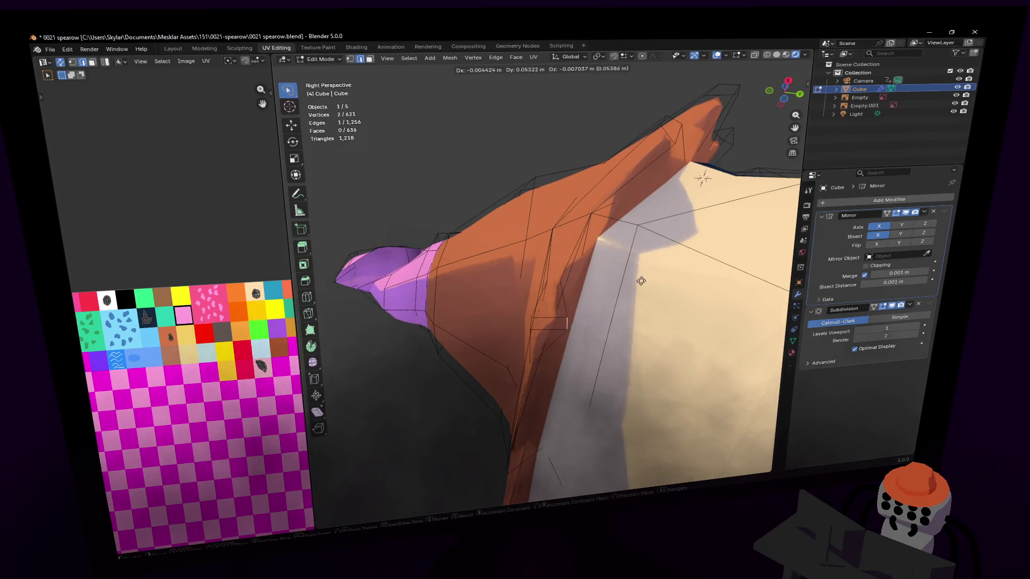
pyautogui.click(639, 281)
# Move the junction face up toward the belly where the tail meets it.
pyautogui.moveTo(639, 281); pyautogui.dragTo(558, 276, button='middle')
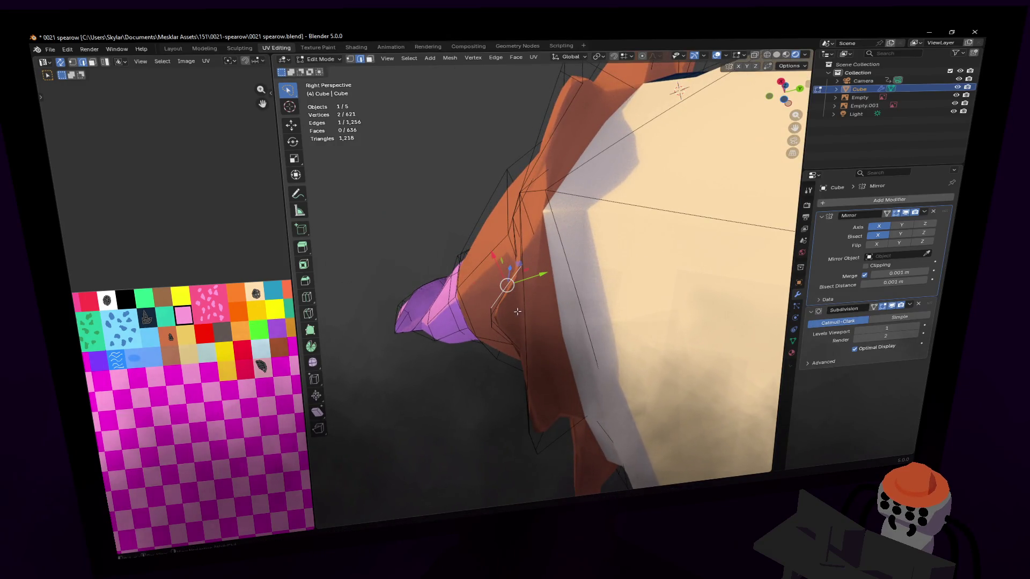
pyautogui.moveTo(510, 310)
pyautogui.mouseDown()
pyautogui.moveTo(565, 309)
pyautogui.moveTo(508, 314)
pyautogui.moveTo(541, 308)
pyautogui.mouseUp()
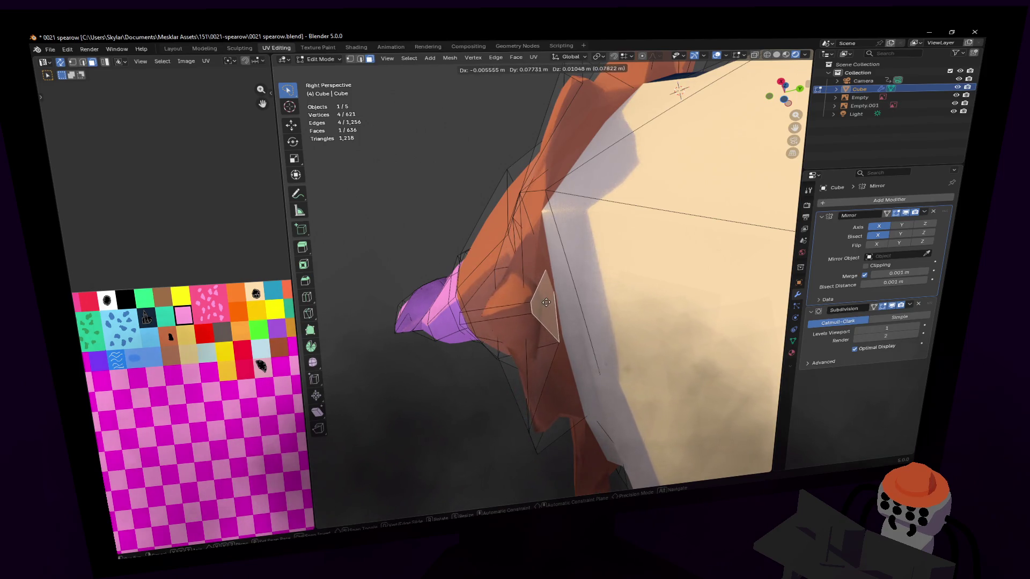
pyautogui.moveTo(547, 300); pyautogui.dragTo(546, 300)
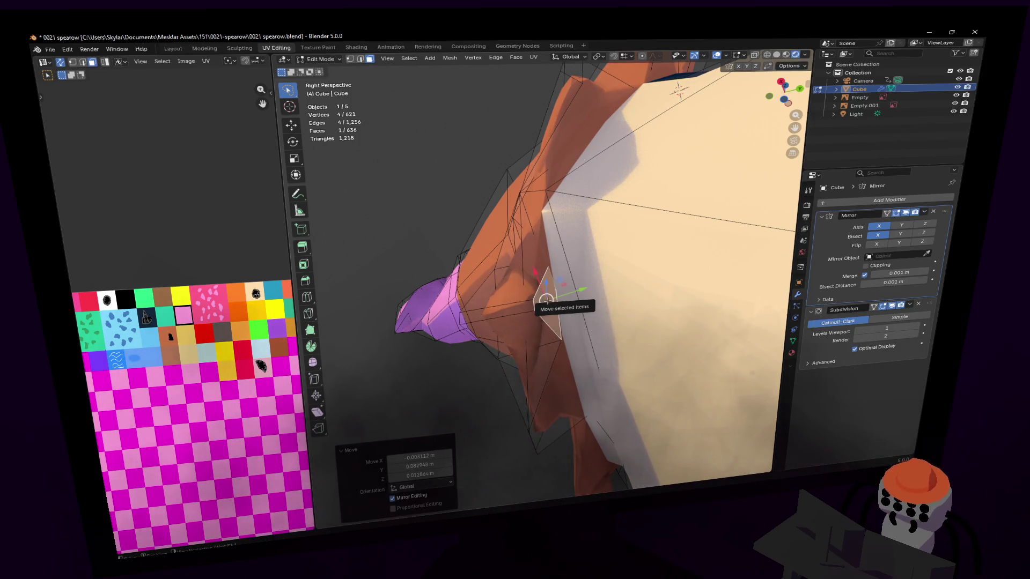
pyautogui.moveTo(535, 273); pyautogui.dragTo(612, 266, button='middle')
pyautogui.hotkey('alt', 'a')
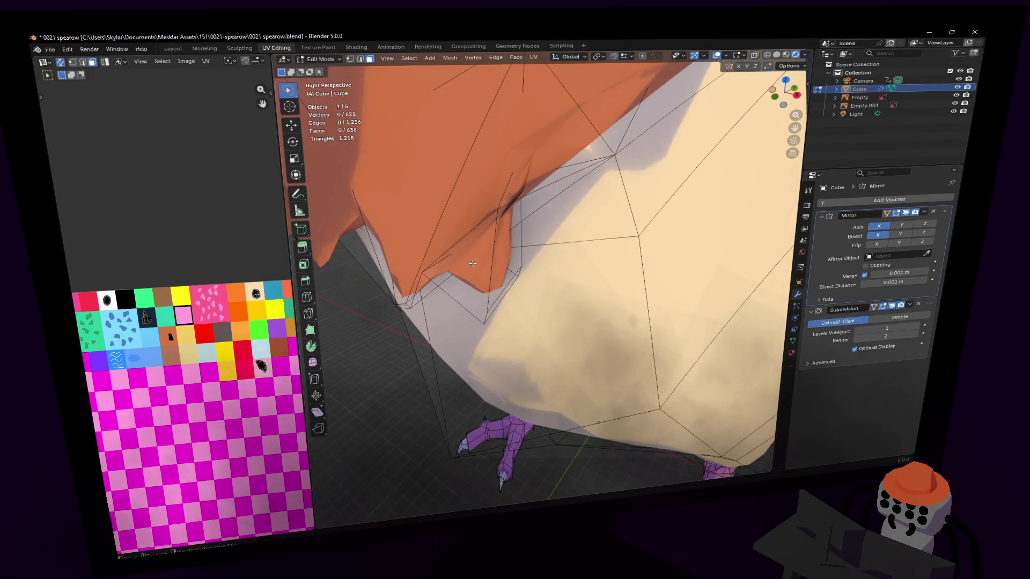
pyautogui.moveTo(635, 257)
pyautogui.mouseDown()
pyautogui.moveTo(661, 244)
pyautogui.moveTo(601, 239)
pyautogui.mouseUp()
pyautogui.hotkey('alt', 'a')
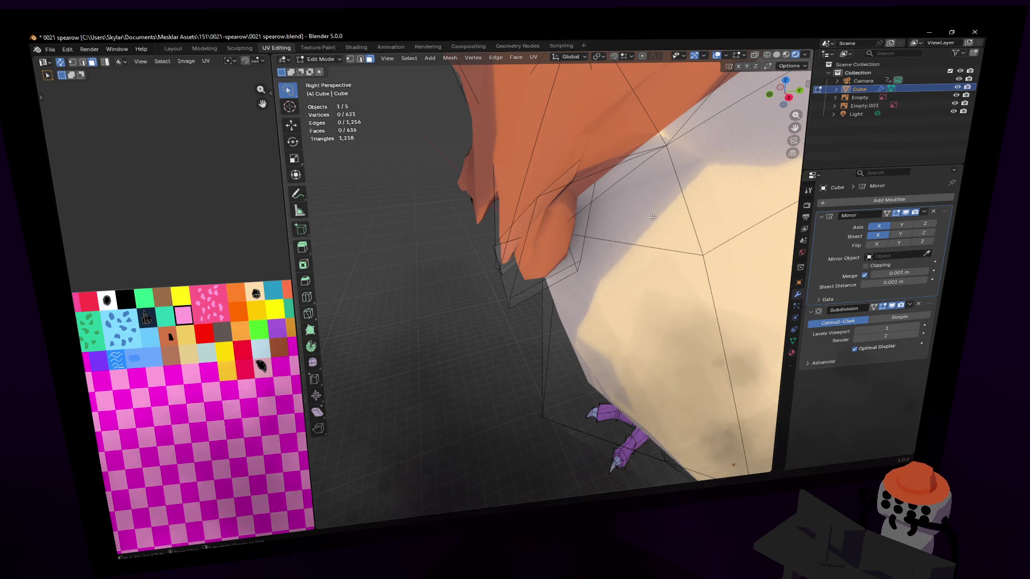
pyautogui.hotkey('ctrl', 'z')
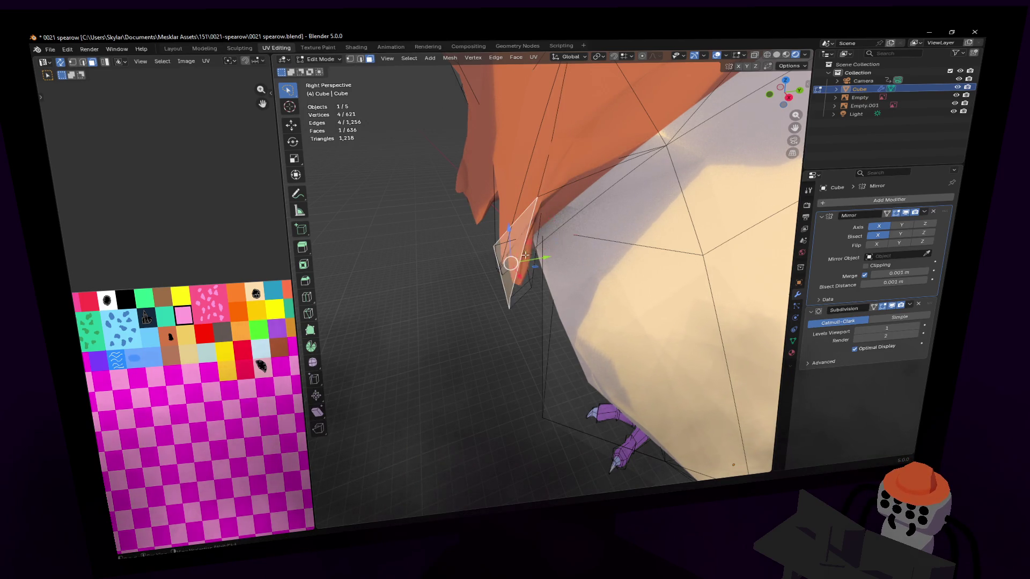
pyautogui.moveTo(524, 257); pyautogui.dragTo(640, 237)
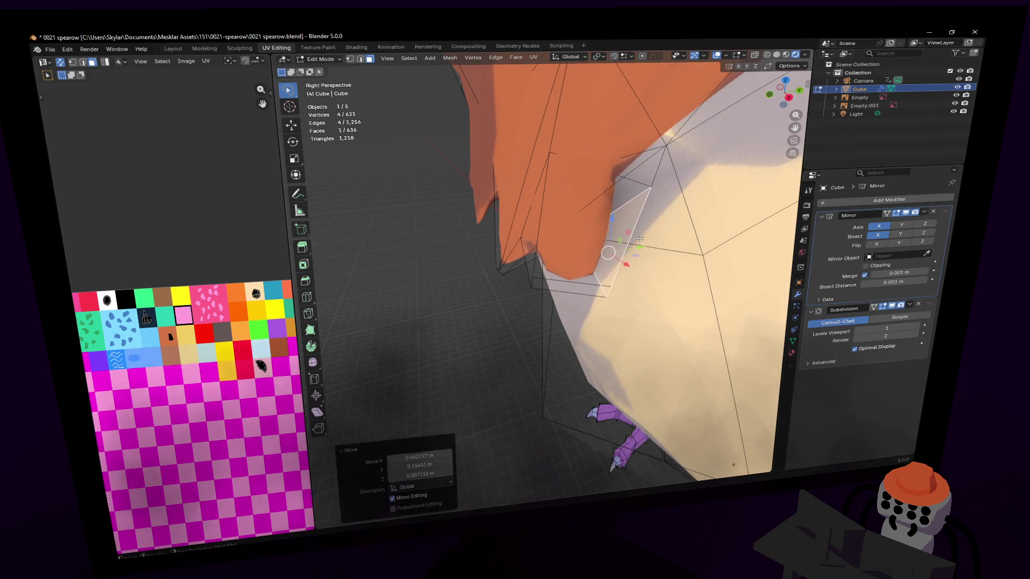
pyautogui.scroll(3, 640, 237)
# Nudge the face and a vertex, then preview the whole bird from a three-quarter view.
pyautogui.press('g')
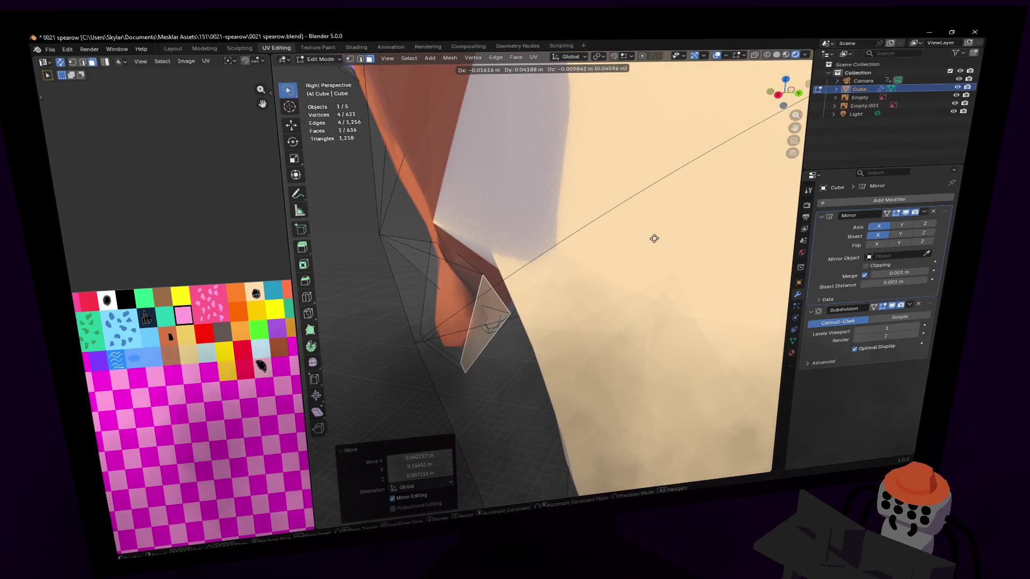
pyautogui.click(627, 234)
pyautogui.hotkey('alt', 'a')
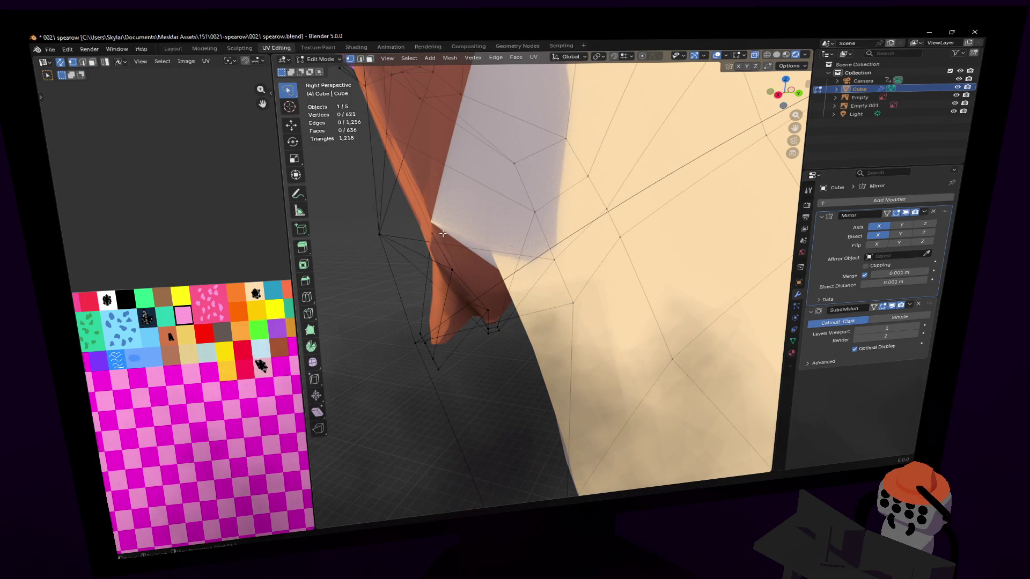
pyautogui.scroll(1, 443, 228)
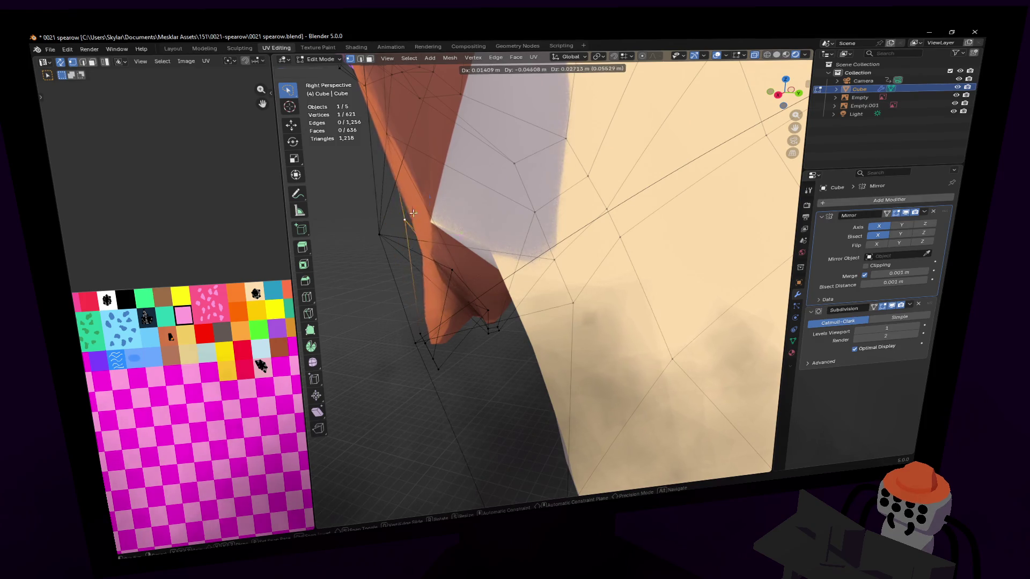
pyautogui.scroll(2, 463, 254)
pyautogui.press('g')
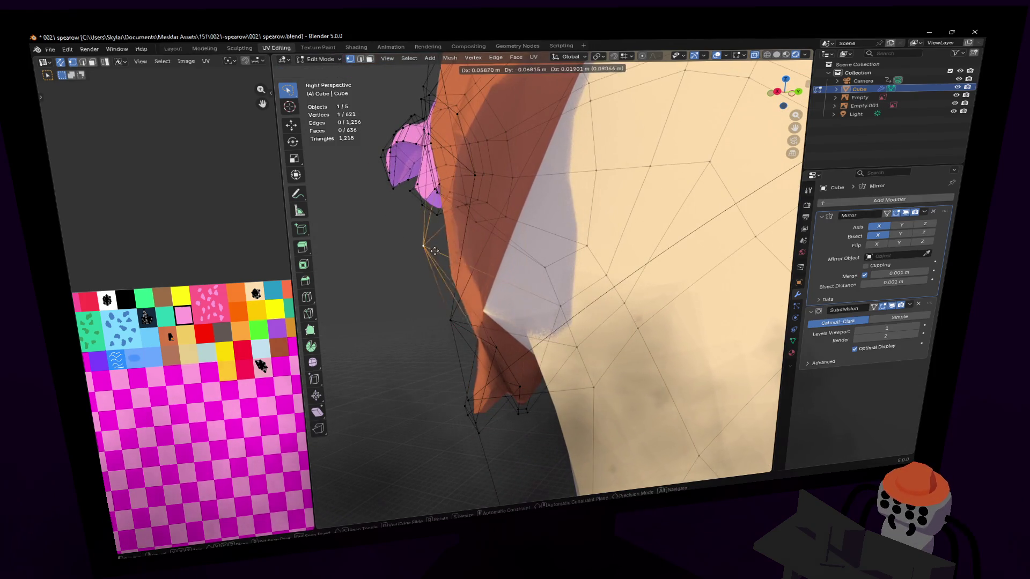
pyautogui.click(542, 275)
pyautogui.scroll(2, 541, 275)
pyautogui.scroll(-2, 542, 275)
pyautogui.scroll(-2, 542, 275)
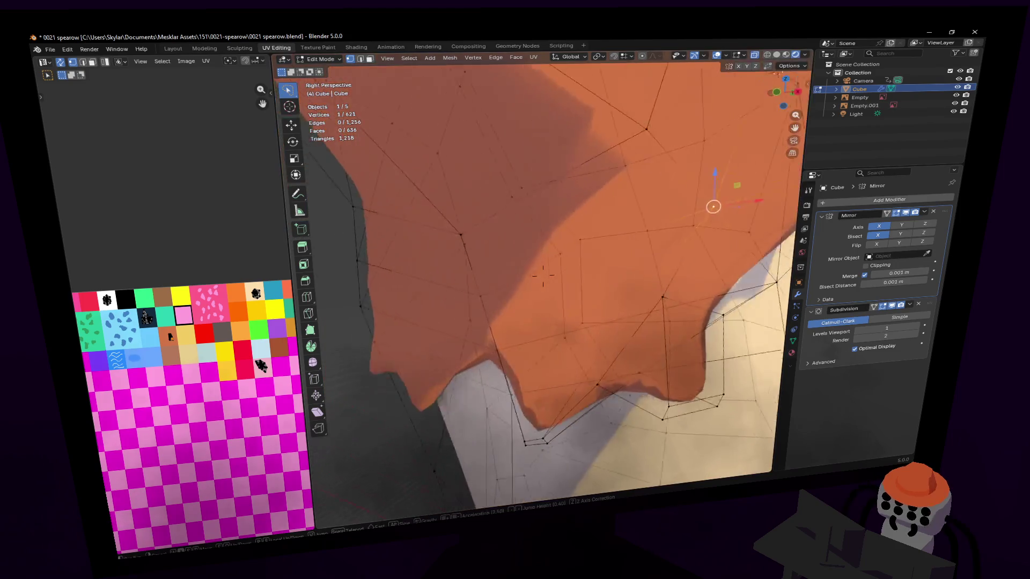
pyautogui.scroll(-2, 541, 275)
pyautogui.press('Tab')
pyautogui.scroll(-3, 542, 275)
pyautogui.moveTo(541, 276); pyautogui.dragTo(429, 288, button='middle')
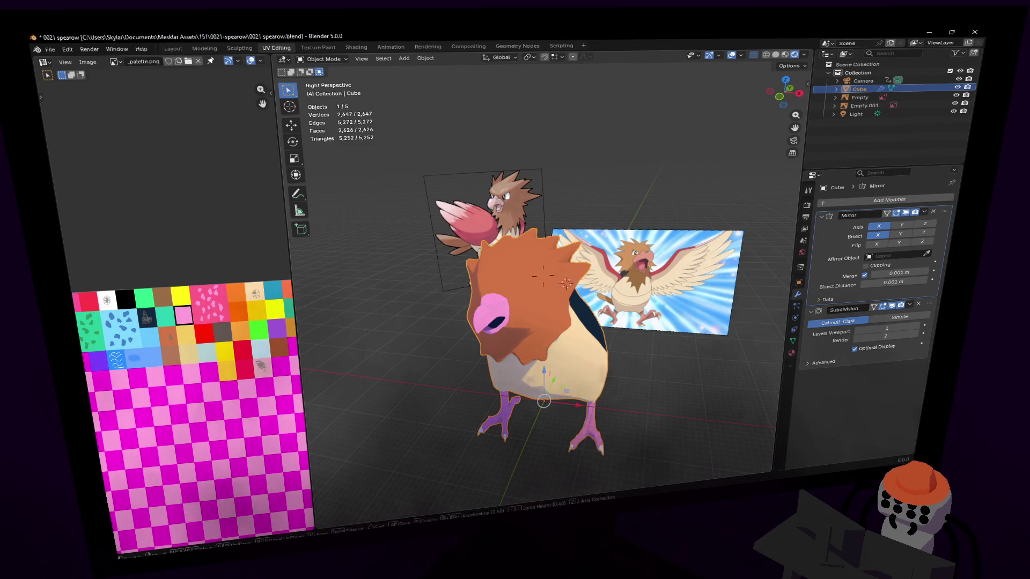
# Orbit to side and low views of the bird, then return to mesh editing on the head.
pyautogui.moveTo(542, 276); pyautogui.dragTo(477, 282, button='middle')
pyautogui.scroll(3, 542, 276)
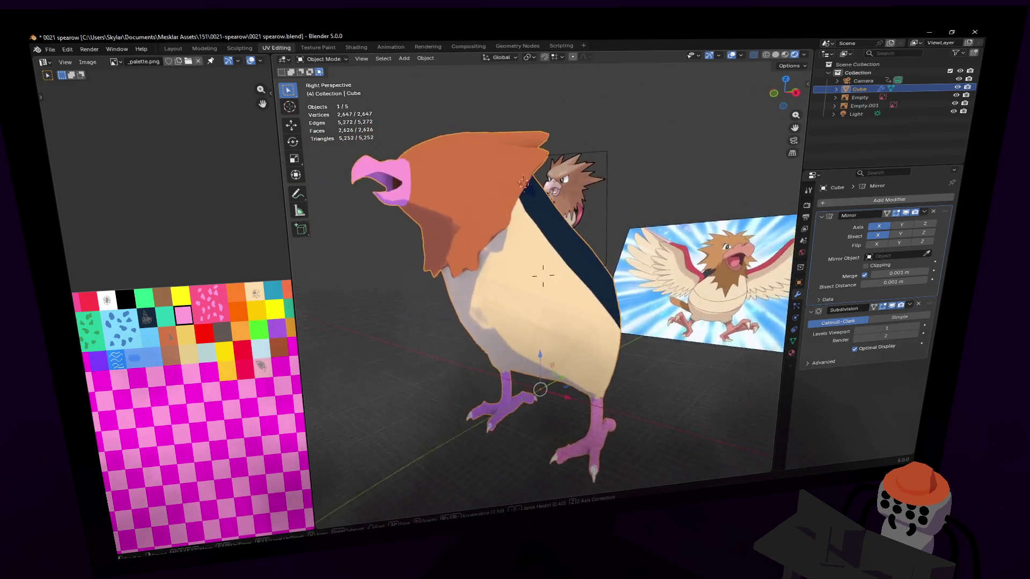
pyautogui.moveTo(542, 275); pyautogui.dragTo(543, 275, button='middle')
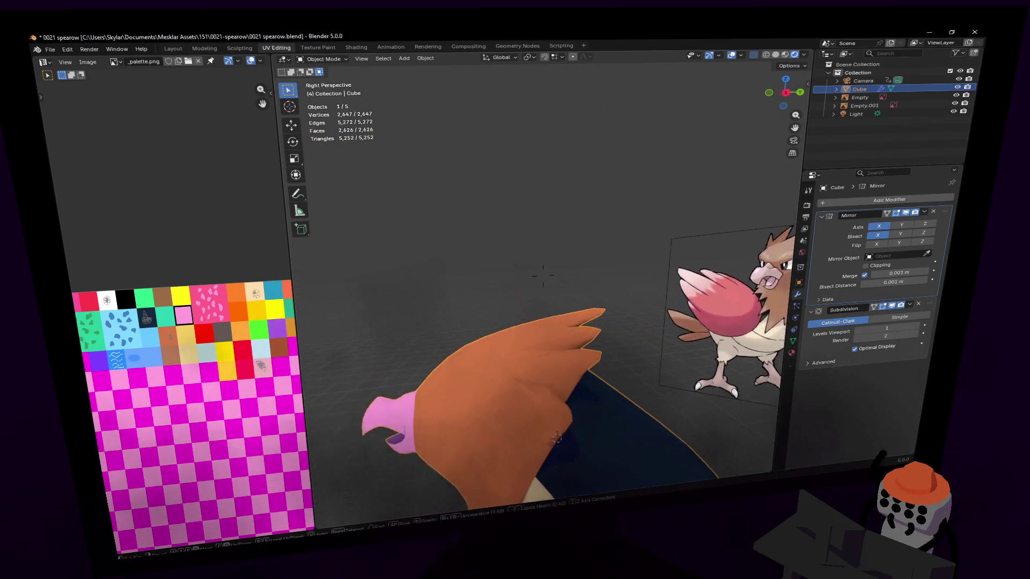
pyautogui.press('Tab')
pyautogui.moveTo(543, 275); pyautogui.dragTo(544, 272, button='middle')
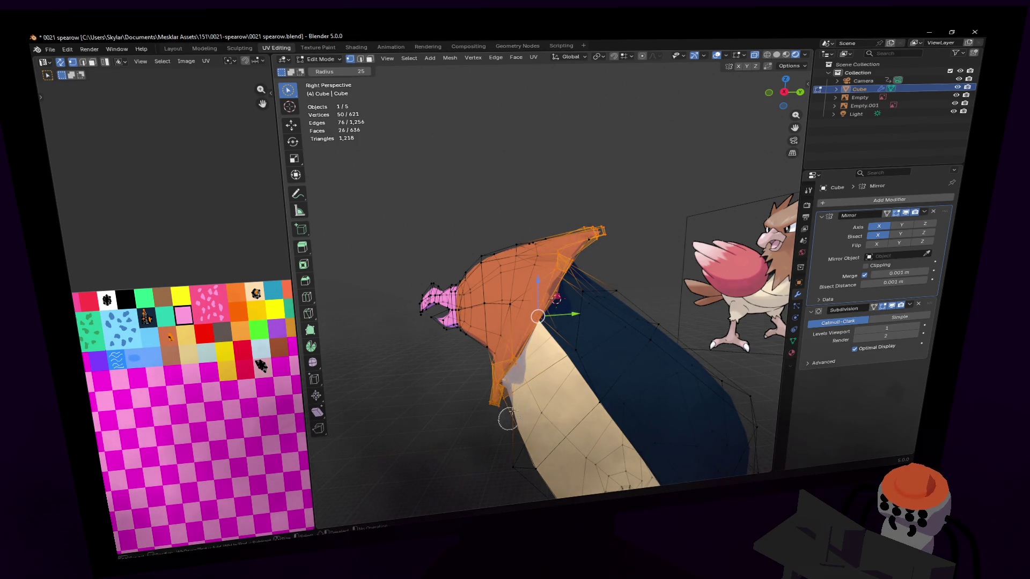
# Scale the head down along X twice with proportional falloff to narrow it.
pyautogui.moveTo(574, 346); pyautogui.dragTo(574, 346, button='middle')
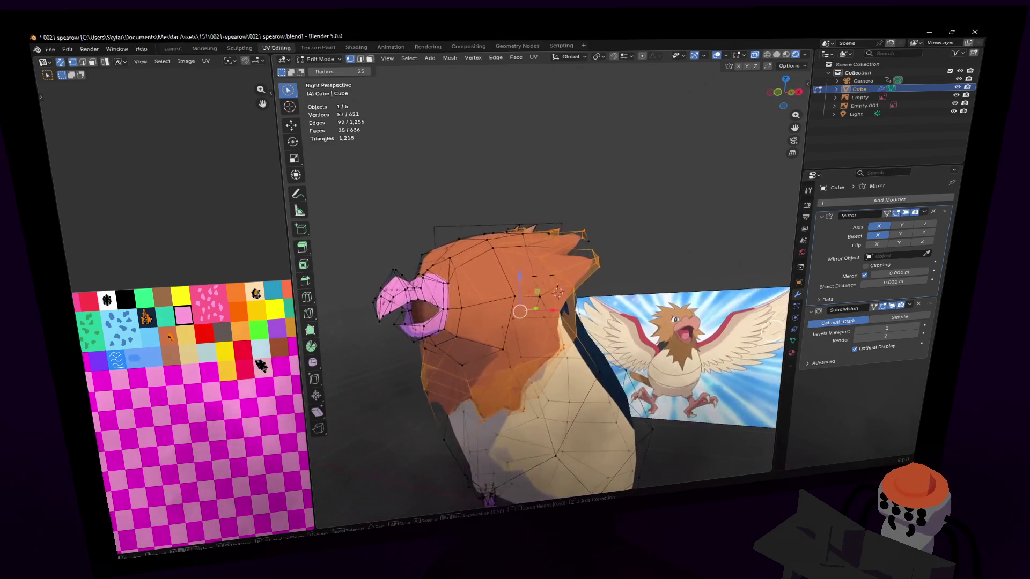
pyautogui.press('s')
pyautogui.press('x')
pyautogui.click(682, 230)
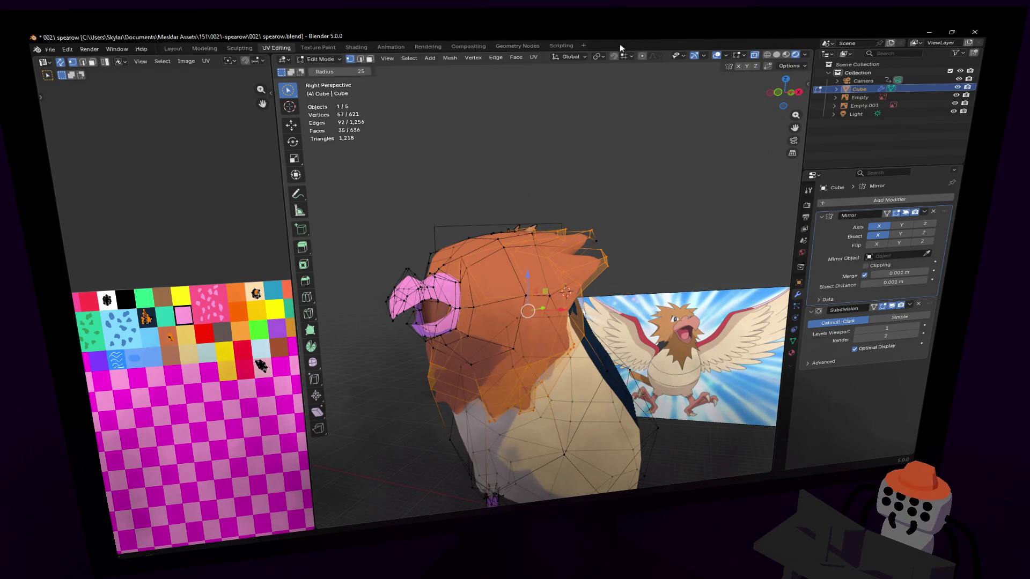
pyautogui.moveTo(568, 220); pyautogui.dragTo(596, 217, button='middle')
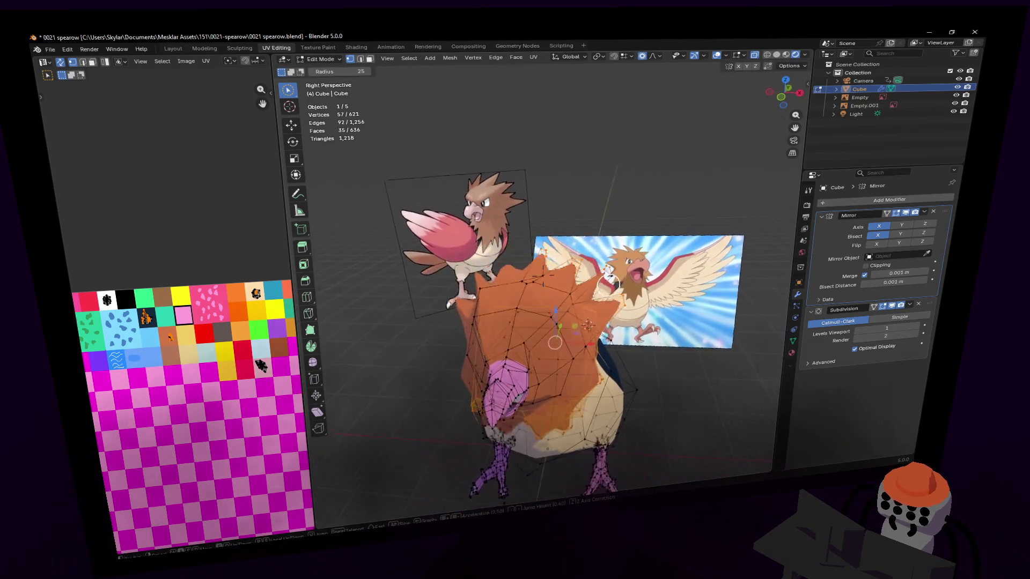
pyautogui.press('s')
pyautogui.press('x')
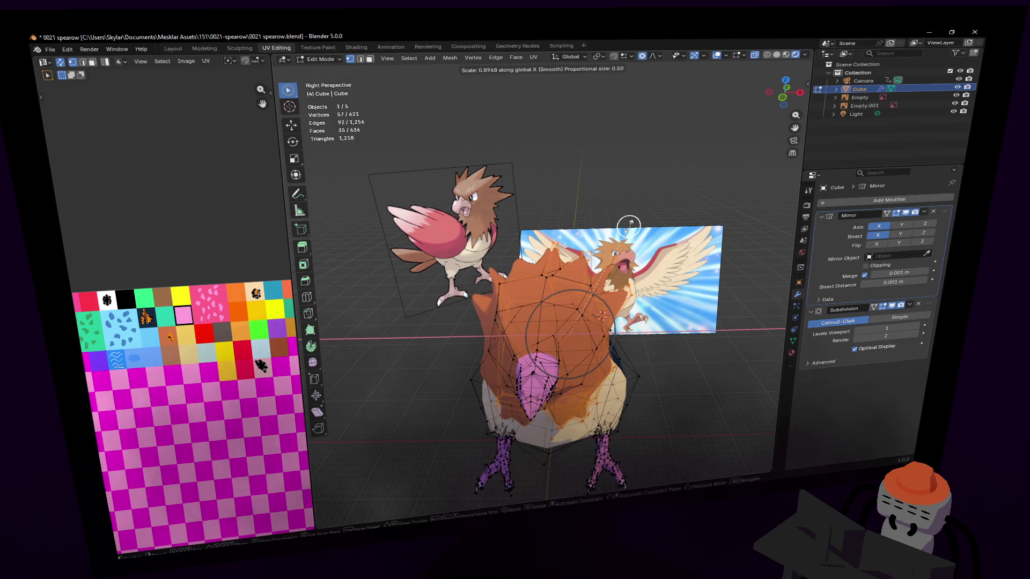
pyautogui.click(627, 224)
pyautogui.moveTo(627, 224)
pyautogui.mouseDown(button='middle')
pyautogui.moveTo(391, 186)
pyautogui.moveTo(658, 244)
pyautogui.moveTo(600, 281)
pyautogui.moveTo(416, 292)
pyautogui.moveTo(695, 288)
pyautogui.moveTo(657, 245)
pyautogui.mouseUp(button='middle')
pyautogui.scroll(-4, 392, 186)
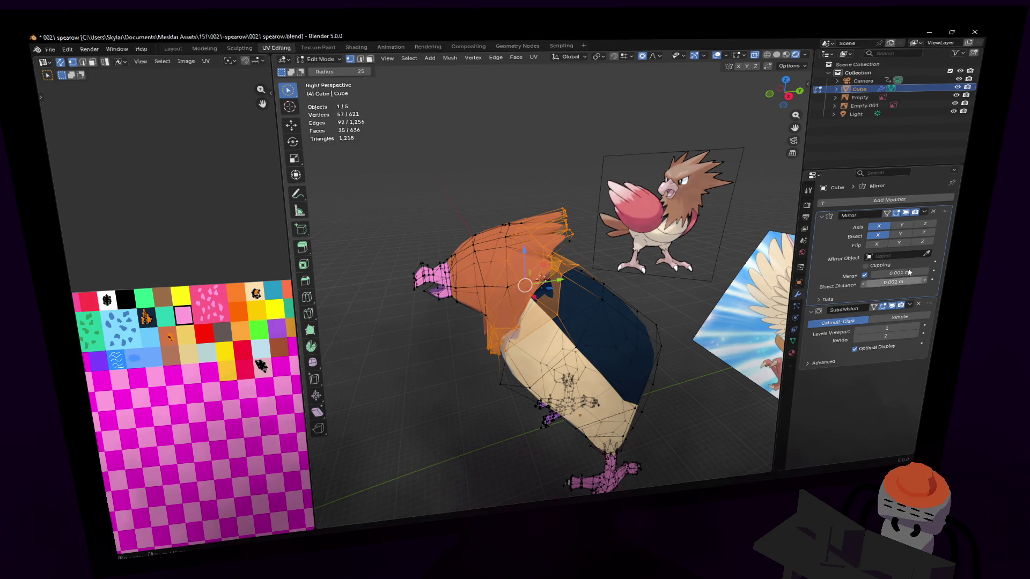
# Preview the shaded bird, then resume editing and start circle-selecting on the belly and legs.
pyautogui.click(311, 64)
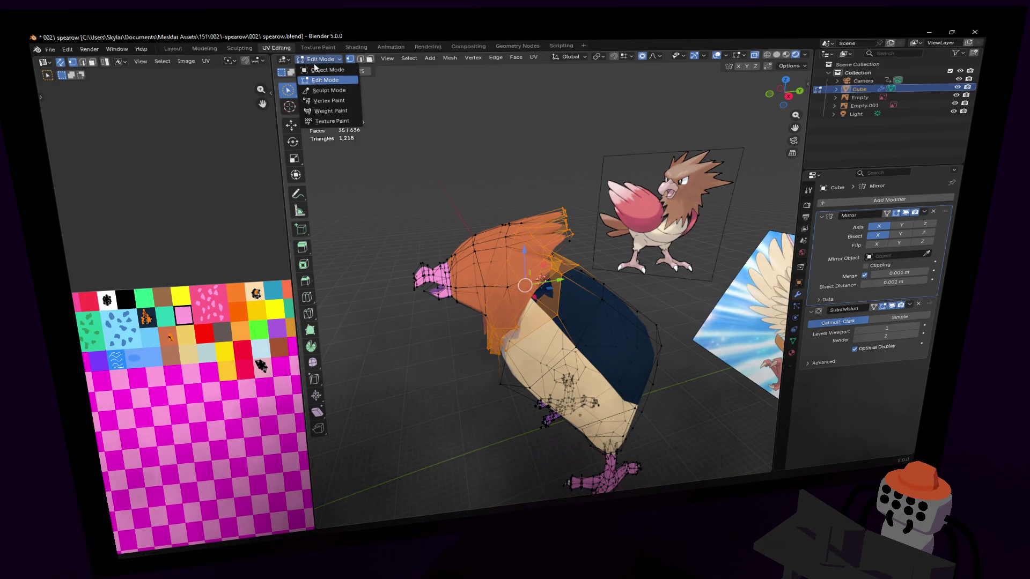
pyautogui.scroll(3, 543, 276)
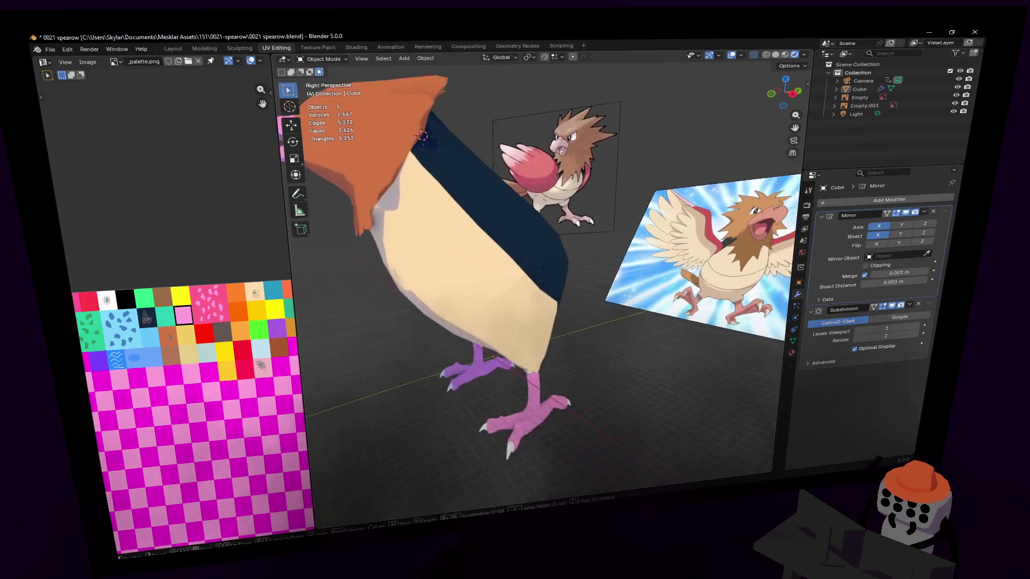
pyautogui.press('Tab')
pyautogui.moveTo(541, 275)
pyautogui.mouseDown(button='middle')
pyautogui.moveTo(513, 234)
pyautogui.moveTo(519, 253)
pyautogui.mouseUp(button='middle')
pyautogui.press('c')
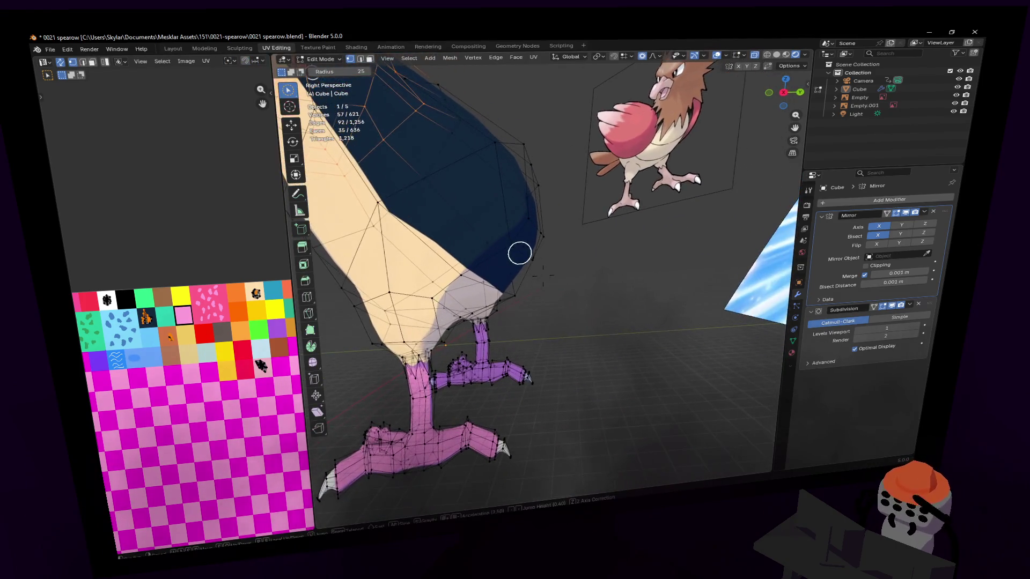
# Move and softly scale the rear belly-junction faces outward with proportional falloff.
pyautogui.click(515, 243)
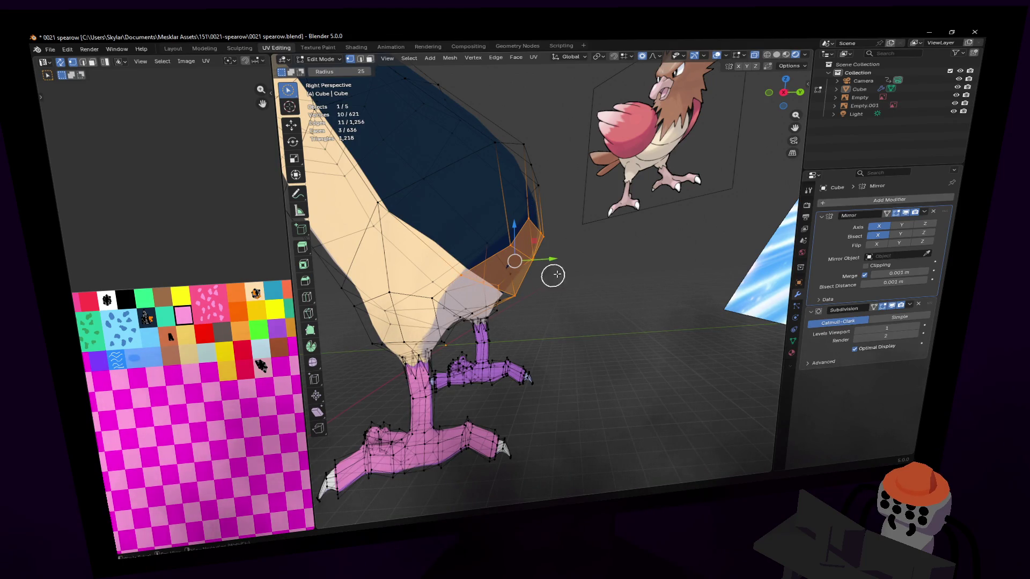
pyautogui.press('3')
pyautogui.click(517, 257)
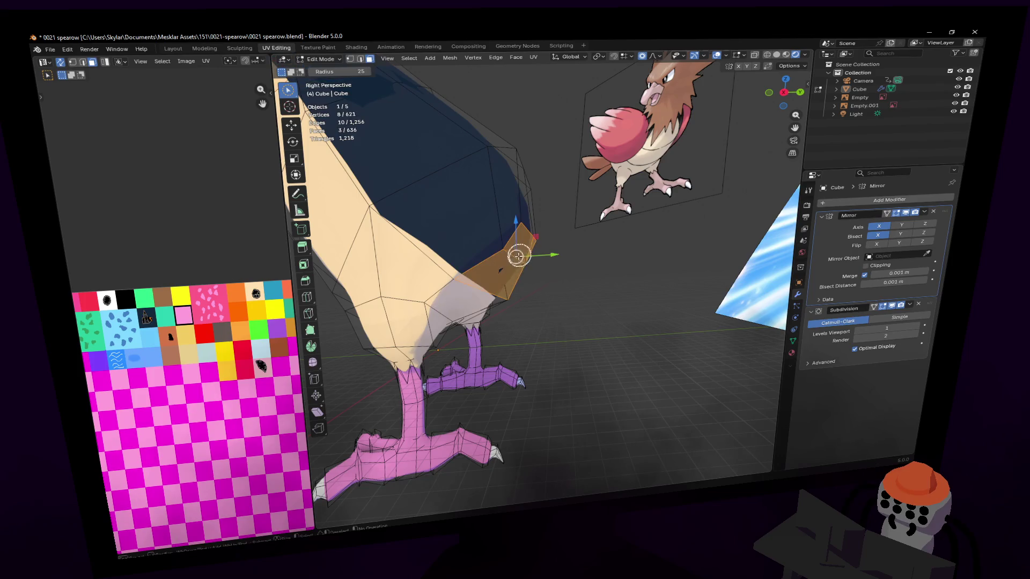
pyautogui.press('g')
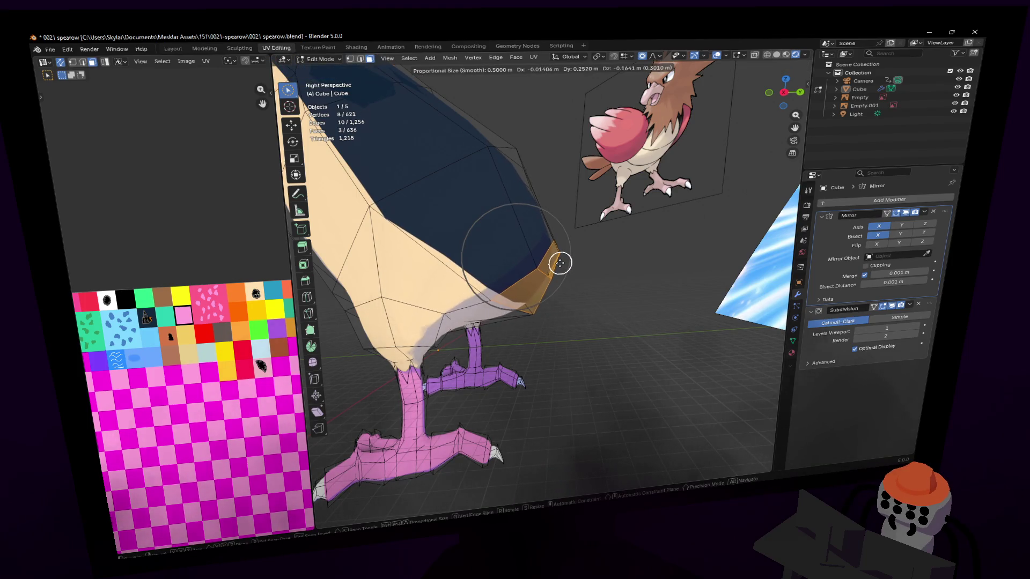
pyautogui.click(560, 259)
pyautogui.press('s')
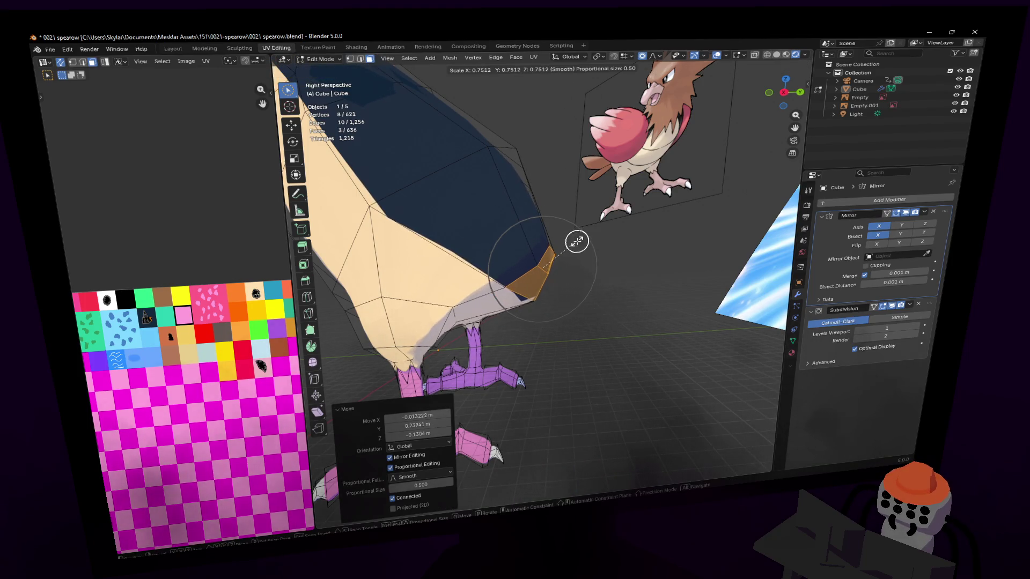
pyautogui.click(577, 242)
# Brush-select rear vertices and nudge them with soft falloff, then view the bird from behind.
pyautogui.press('1')
pyautogui.press('c')
pyautogui.press('g')
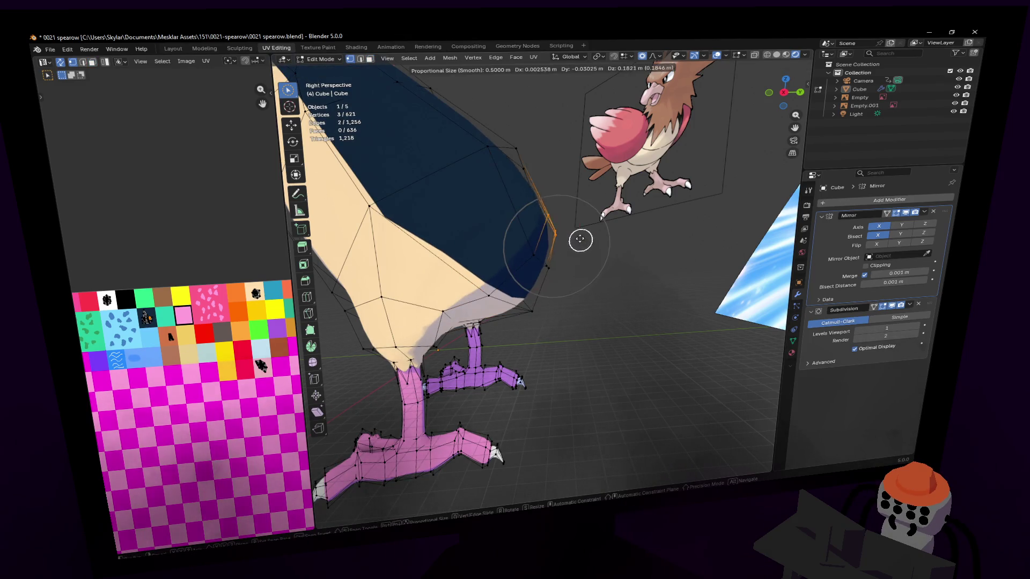
pyautogui.click(540, 214)
pyautogui.press('c')
pyautogui.moveTo(539, 214)
pyautogui.mouseDown(button='middle')
pyautogui.moveTo(576, 221)
pyautogui.moveTo(577, 210)
pyautogui.mouseUp(button='middle')
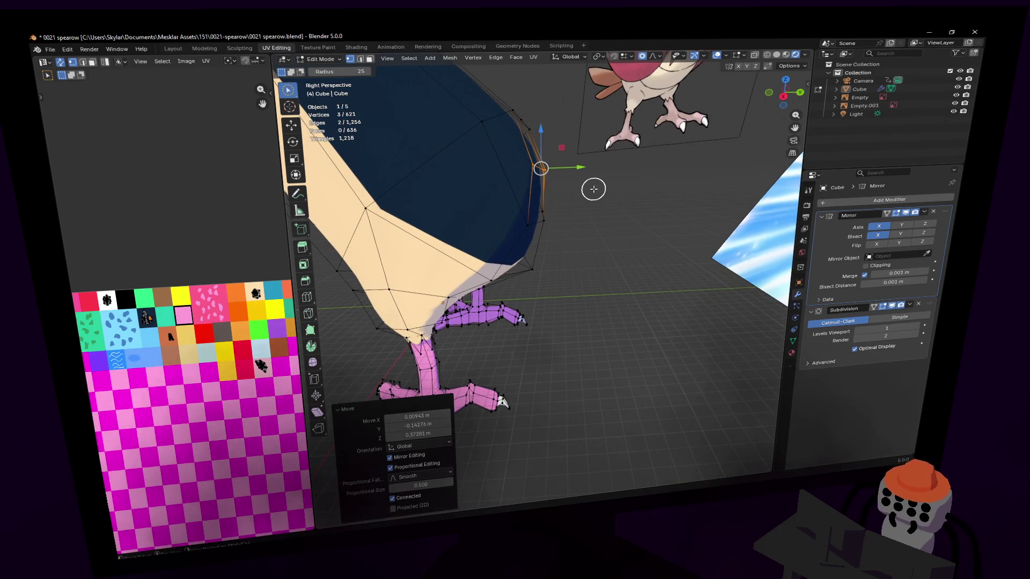
pyautogui.moveTo(593, 188)
pyautogui.mouseDown(button='middle')
pyautogui.moveTo(472, 177)
pyautogui.moveTo(414, 191)
pyautogui.moveTo(365, 174)
pyautogui.moveTo(595, 190)
pyautogui.mouseUp(button='middle')
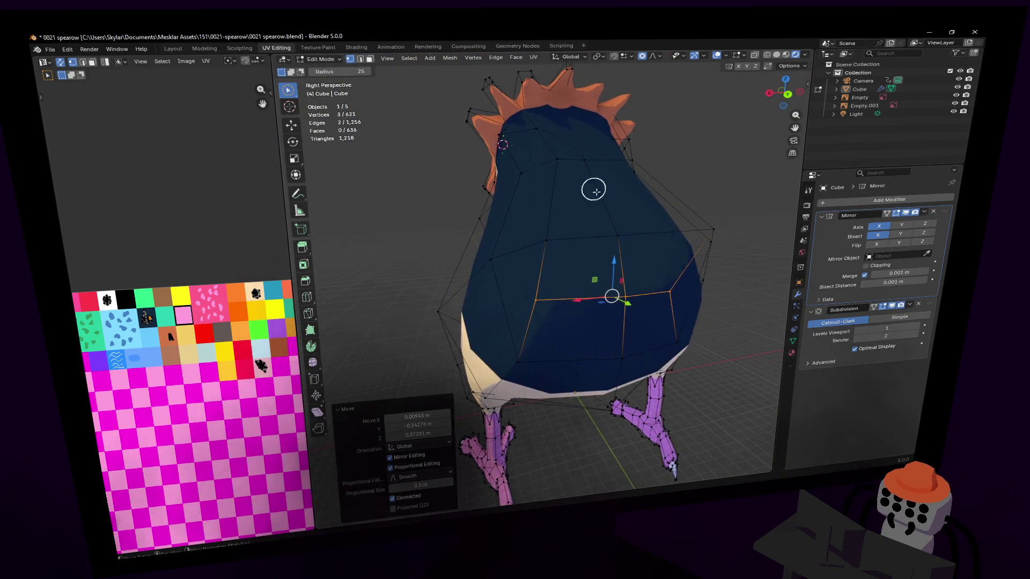
# Softly push a side vertex and a lower-side face to smooth the body's flank curvature.
pyautogui.click(573, 246)
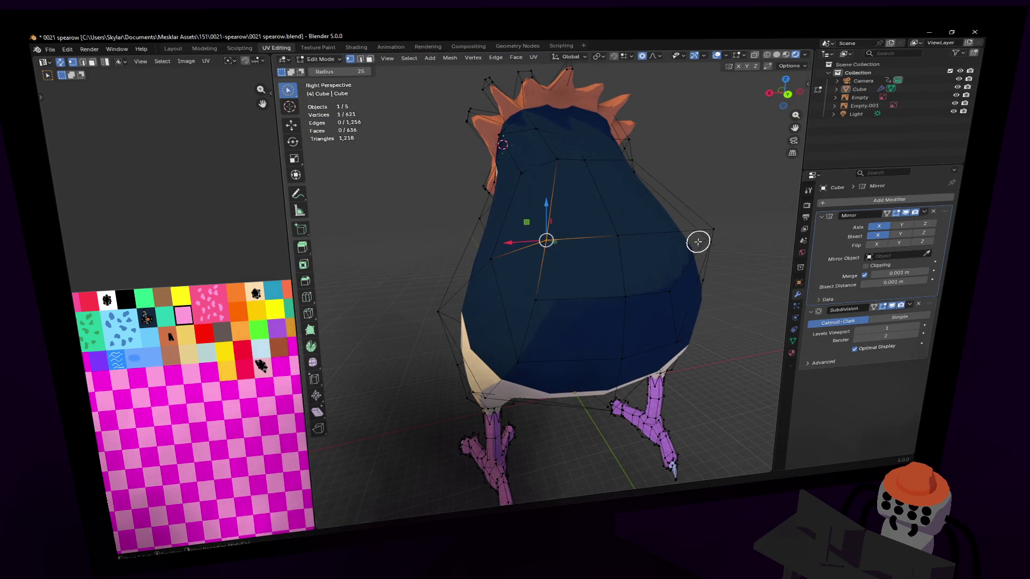
pyautogui.press('g')
pyautogui.scroll(5, 563, 281)
pyautogui.scroll(-3, 555, 291)
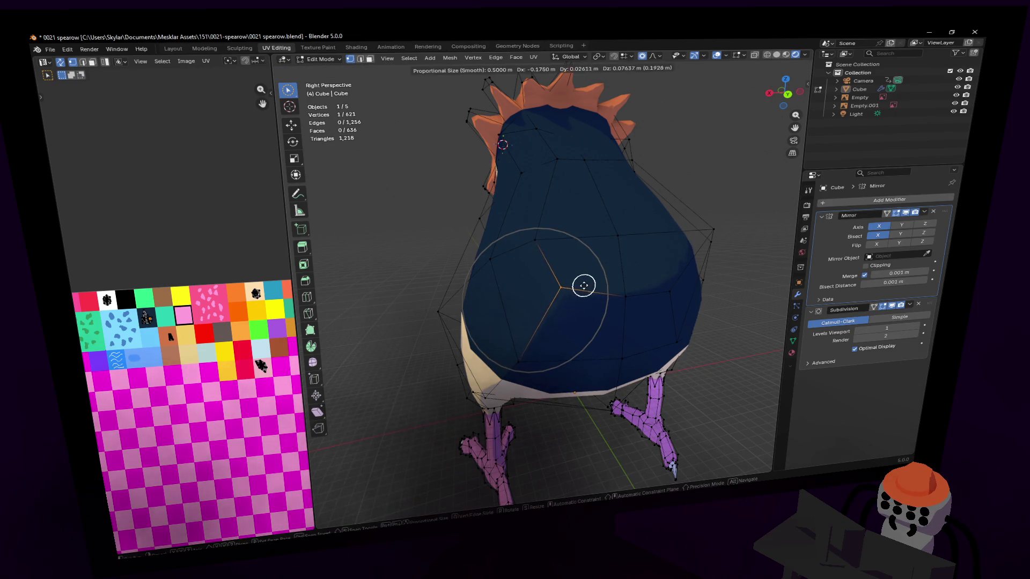
pyautogui.click(583, 286)
pyautogui.moveTo(586, 287)
pyautogui.mouseDown(button='middle')
pyautogui.moveTo(524, 287)
pyautogui.moveTo(534, 264)
pyautogui.mouseUp(button='middle')
pyautogui.click(589, 276)
pyautogui.press('3')
pyautogui.click(555, 311)
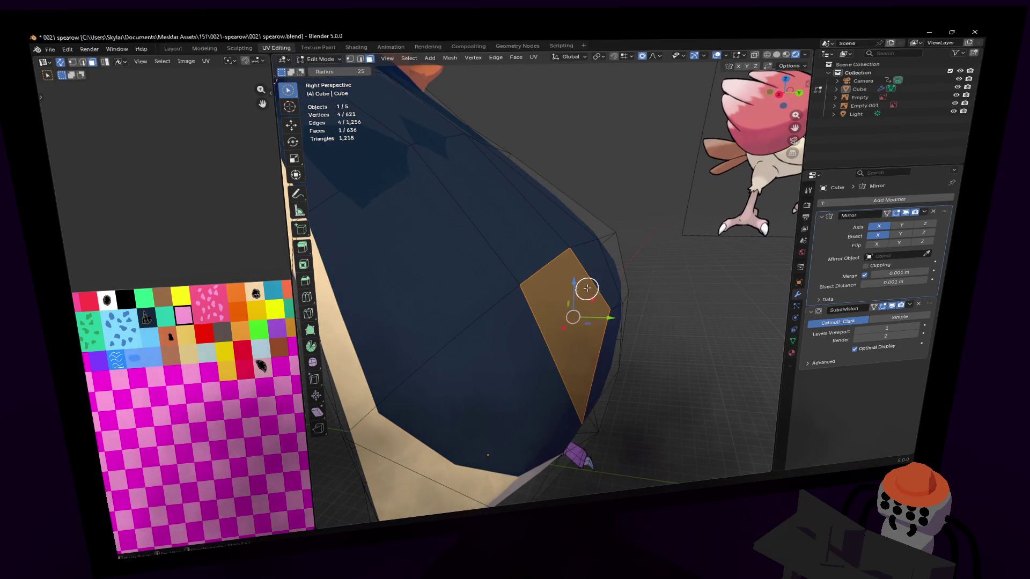
pyautogui.press('g')
pyautogui.click(545, 300)
# Nudge a back vertex with soft falloff, inspect from several angles and select a lower-back face.
pyautogui.moveTo(444, 261)
pyautogui.mouseDown(button='middle')
pyautogui.moveTo(437, 196)
pyautogui.moveTo(426, 195)
pyautogui.mouseUp(button='middle')
pyautogui.press('1')
pyautogui.click(459, 185)
pyautogui.press('g')
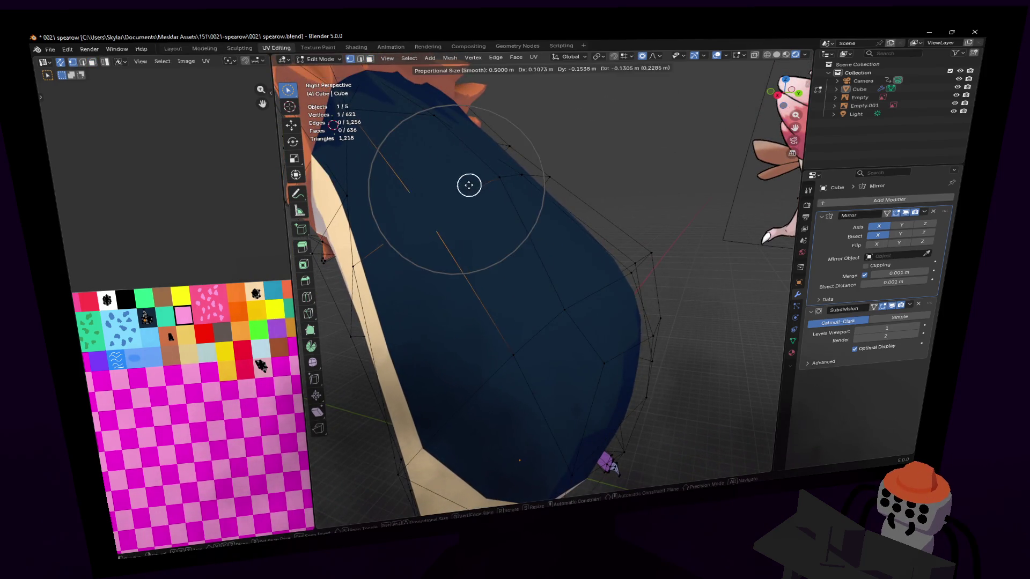
pyautogui.click(469, 185)
pyautogui.moveTo(506, 202)
pyautogui.mouseDown(button='middle')
pyautogui.moveTo(494, 199)
pyautogui.moveTo(502, 213)
pyautogui.mouseUp(button='middle')
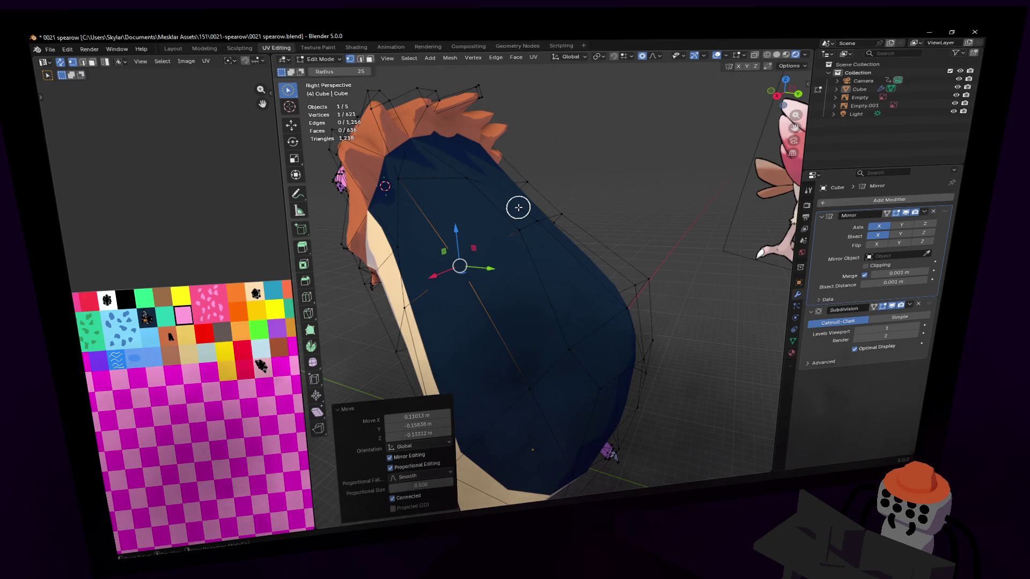
pyautogui.moveTo(682, 280)
pyautogui.mouseDown(button='middle')
pyautogui.moveTo(627, 273)
pyautogui.moveTo(584, 225)
pyautogui.moveTo(462, 213)
pyautogui.moveTo(477, 206)
pyautogui.moveTo(478, 170)
pyautogui.mouseUp(button='middle')
pyautogui.press('3')
pyautogui.moveTo(598, 287)
pyautogui.mouseDown(button='middle')
pyautogui.moveTo(579, 271)
pyautogui.moveTo(731, 247)
pyautogui.moveTo(715, 206)
pyautogui.moveTo(621, 181)
pyautogui.moveTo(601, 184)
pyautogui.moveTo(769, 290)
pyautogui.moveTo(697, 269)
pyautogui.moveTo(613, 221)
pyautogui.moveTo(567, 274)
pyautogui.mouseUp(button='middle')
pyautogui.click(569, 269)
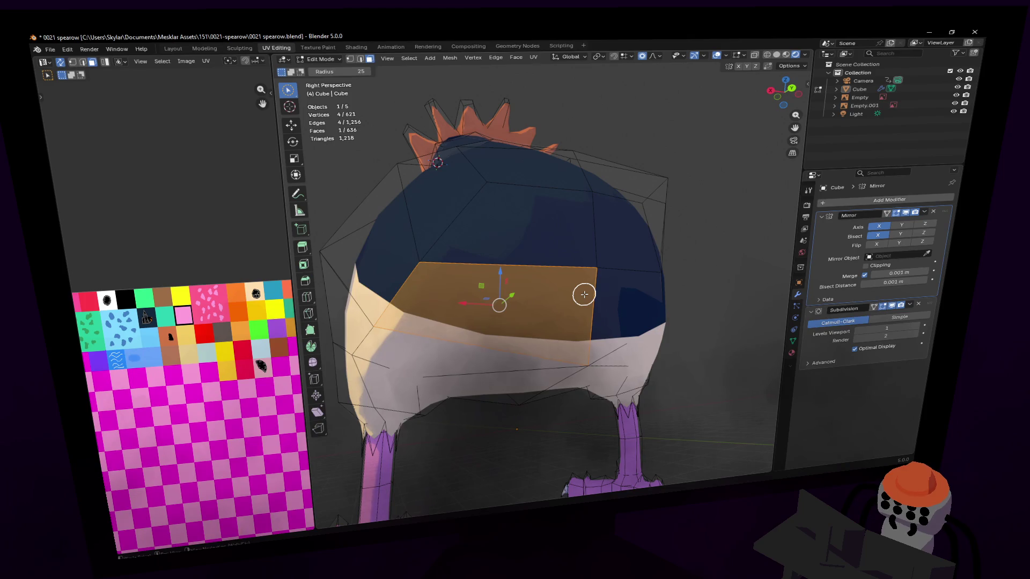
# Add a second junction face to the selection, try and cancel a loop cut, enable X-ray view.
pyautogui.keyDown('shift'); pyautogui.click(584, 295); pyautogui.keyUp('shift')
pyautogui.moveTo(584, 295)
pyautogui.mouseDown(button='middle')
pyautogui.moveTo(539, 299)
pyautogui.moveTo(545, 288)
pyautogui.moveTo(665, 346)
pyautogui.moveTo(620, 362)
pyautogui.moveTo(665, 357)
pyautogui.moveTo(554, 311)
pyautogui.mouseUp(button='middle')
pyautogui.hotkey('ctrl', 'r')
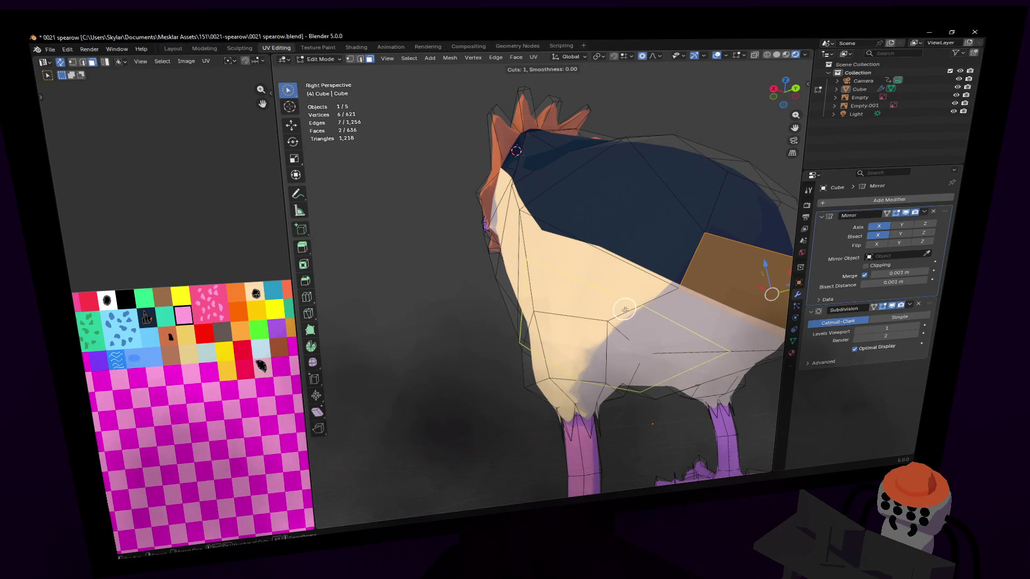
pyautogui.moveTo(627, 307)
pyautogui.mouseDown(button='middle')
pyautogui.moveTo(529, 265)
pyautogui.moveTo(363, 253)
pyautogui.moveTo(620, 319)
pyautogui.moveTo(600, 319)
pyautogui.moveTo(616, 313)
pyautogui.moveTo(555, 260)
pyautogui.moveTo(713, 290)
pyautogui.moveTo(700, 312)
pyautogui.moveTo(684, 297)
pyautogui.mouseUp(button='middle')
pyautogui.press('Escape')
pyautogui.hotkey('alt', 'z')
pyautogui.hotkey('alt', 'z')
# Flatten the two junction faces with S Z and raise them along Z.
pyautogui.press('s')
pyautogui.press('z')
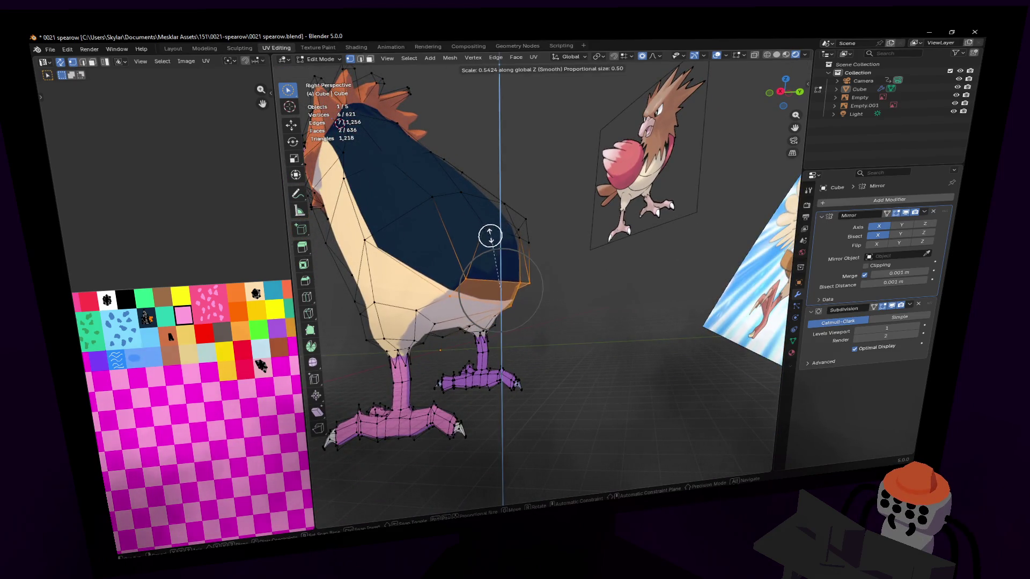
pyautogui.click(489, 235)
pyautogui.press('g')
pyautogui.press('z')
pyautogui.click(490, 231)
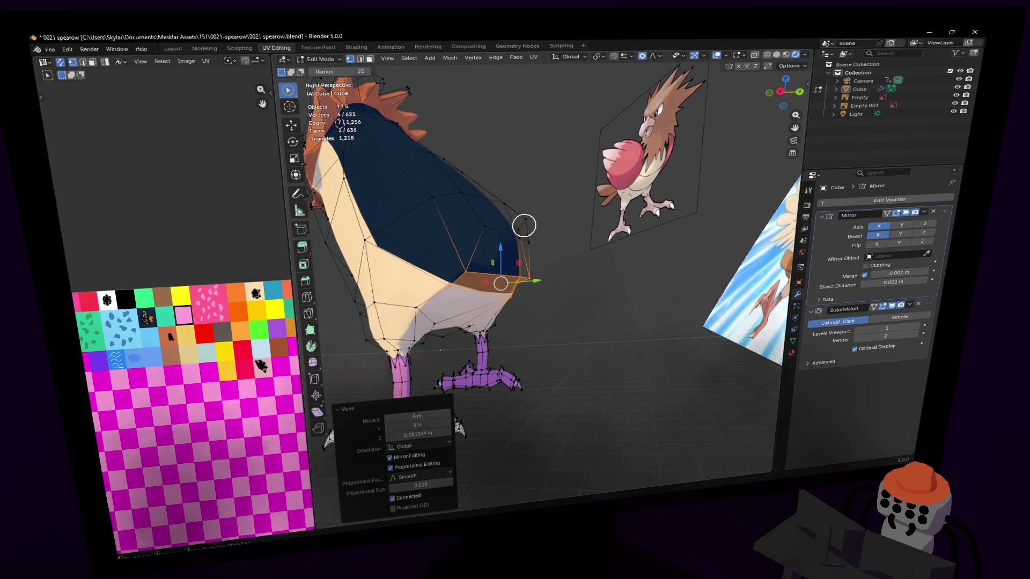
pyautogui.scroll(2, 520, 226)
pyautogui.scroll(2, 515, 223)
# Try sideways moves of the faces and a belly vertex move, cancelling each to leave the mesh unchanged.
pyautogui.moveTo(515, 222)
pyautogui.mouseDown(button='middle')
pyautogui.moveTo(472, 233)
pyautogui.moveTo(361, 221)
pyautogui.moveTo(520, 228)
pyautogui.mouseUp(button='middle')
pyautogui.press('g')
pyautogui.press('x')
pyautogui.press('Escape')
pyautogui.press('g')
pyautogui.press('x')
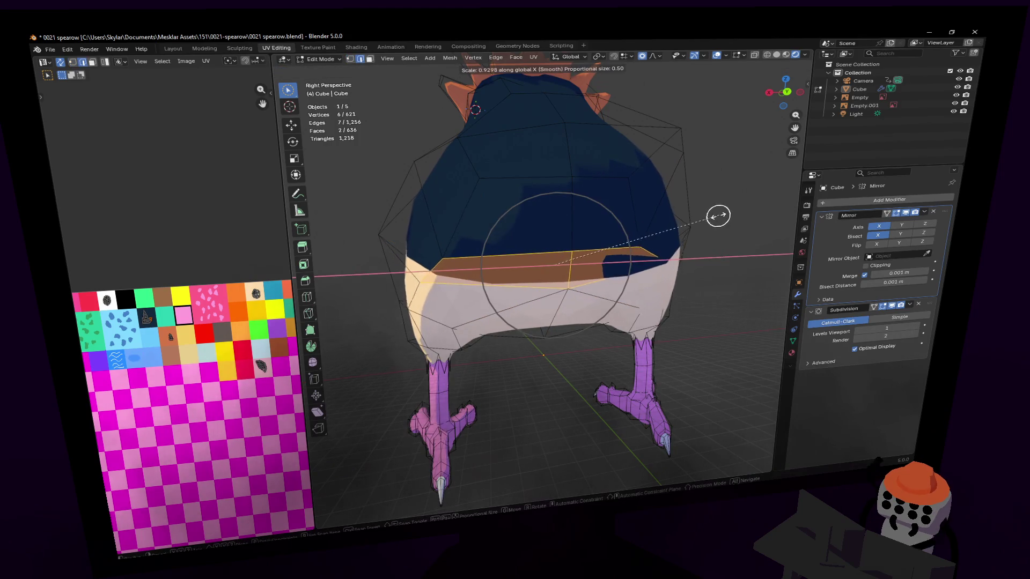
pyautogui.press('Escape')
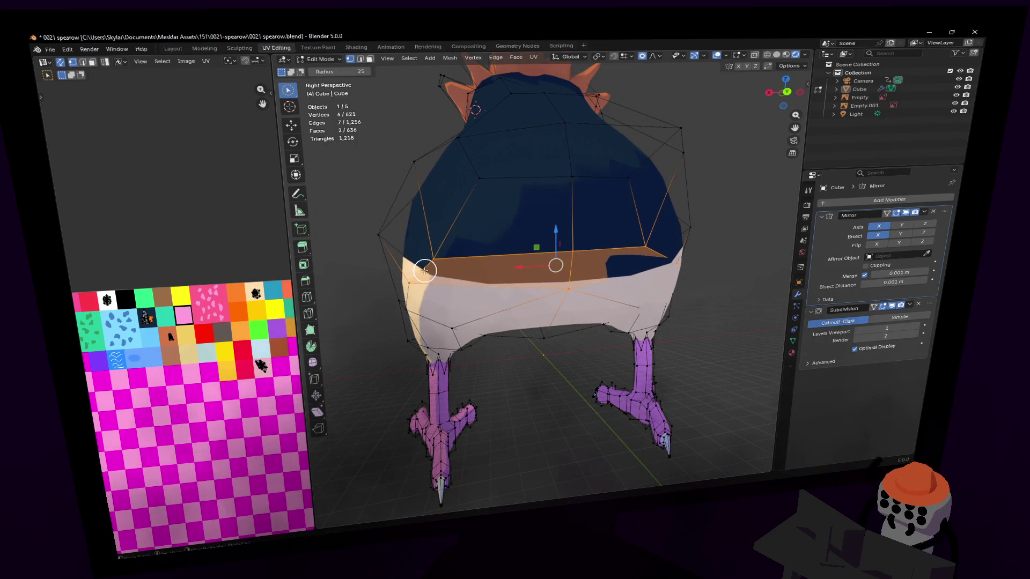
pyautogui.click(425, 271)
pyautogui.press('g')
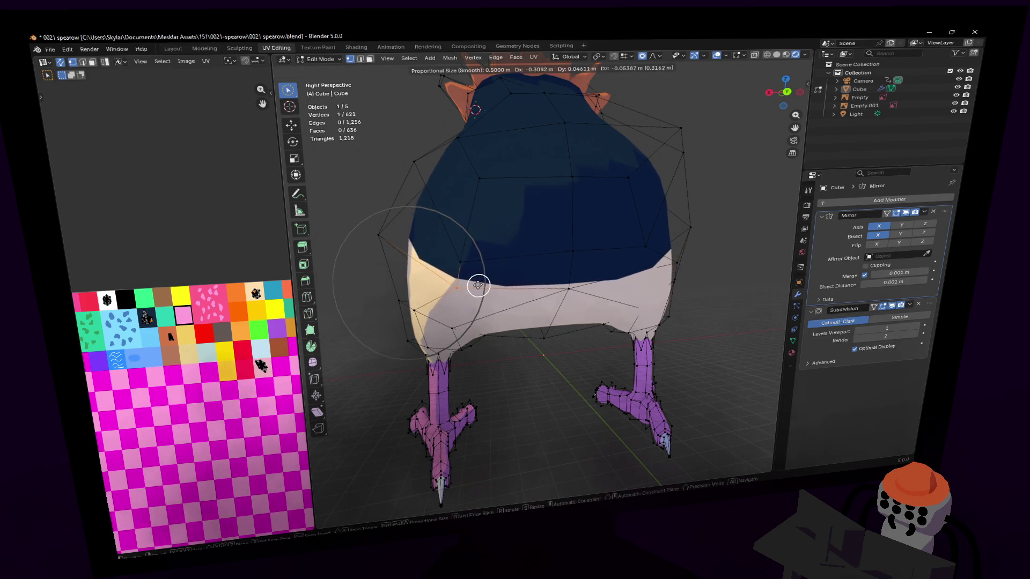
pyautogui.press('Escape')
# Select the edge at the belly-to-tail junction and start bevelling it with Ctrl+B.
pyautogui.press('3')
pyautogui.moveTo(478, 271); pyautogui.dragTo(501, 272)
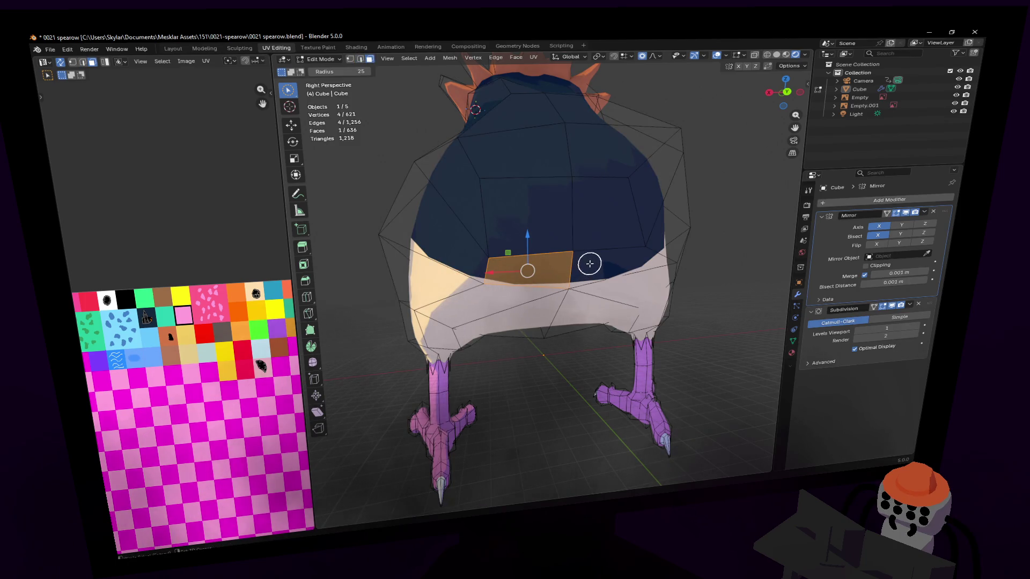
pyautogui.press('2')
pyautogui.click(572, 269)
pyautogui.hotkey('ctrl', 'b')
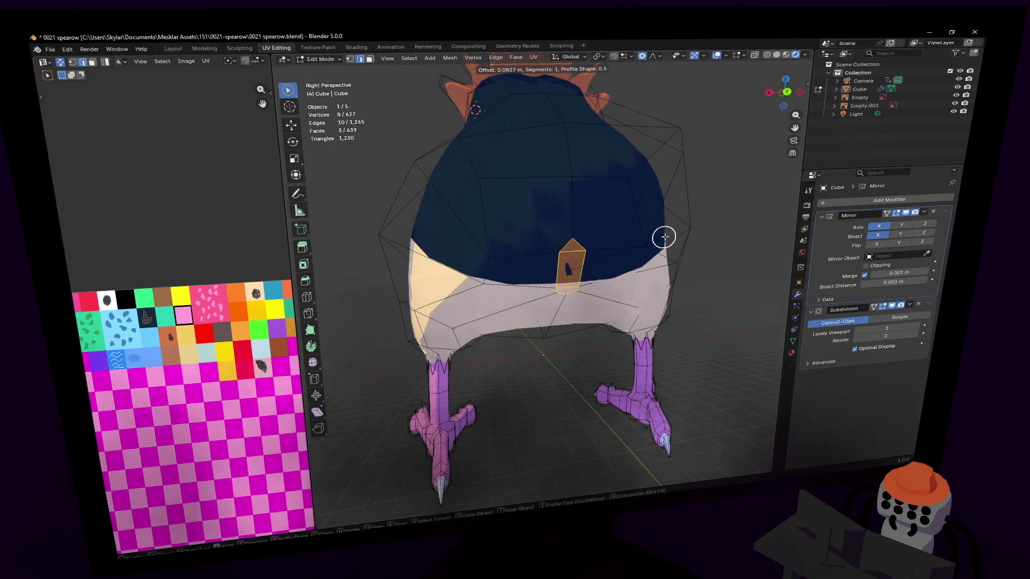
# Confirm the bevel to create a flat band of faces, then try and cancel a loop cut below the back.
pyautogui.click(679, 235)
pyautogui.moveTo(678, 234)
pyautogui.mouseDown(button='middle')
pyautogui.moveTo(620, 219)
pyautogui.moveTo(654, 245)
pyautogui.mouseUp(button='middle')
pyautogui.press('1')
pyautogui.press('c')
pyautogui.click(562, 230)
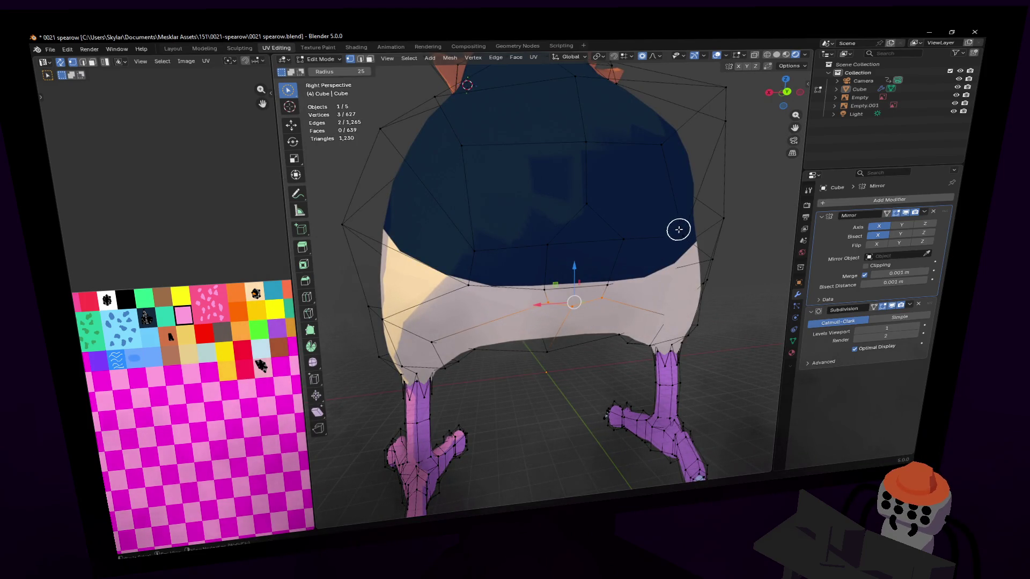
pyautogui.hotkey('ctrl', 'r')
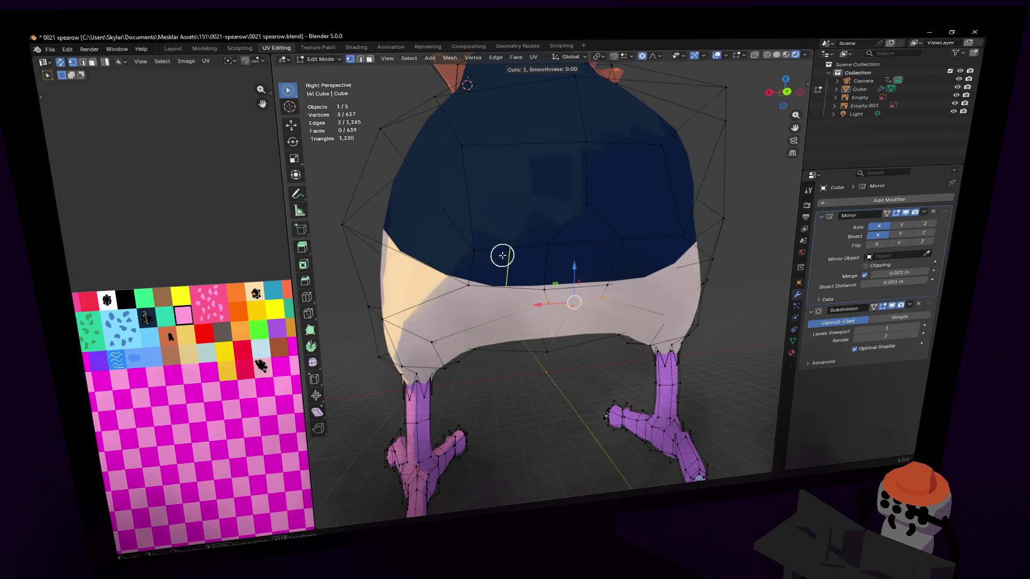
pyautogui.press('Escape')
# Select the new faces at the tail junction, undoing the accidental upper face selection.
pyautogui.press('3')
pyautogui.click(515, 267)
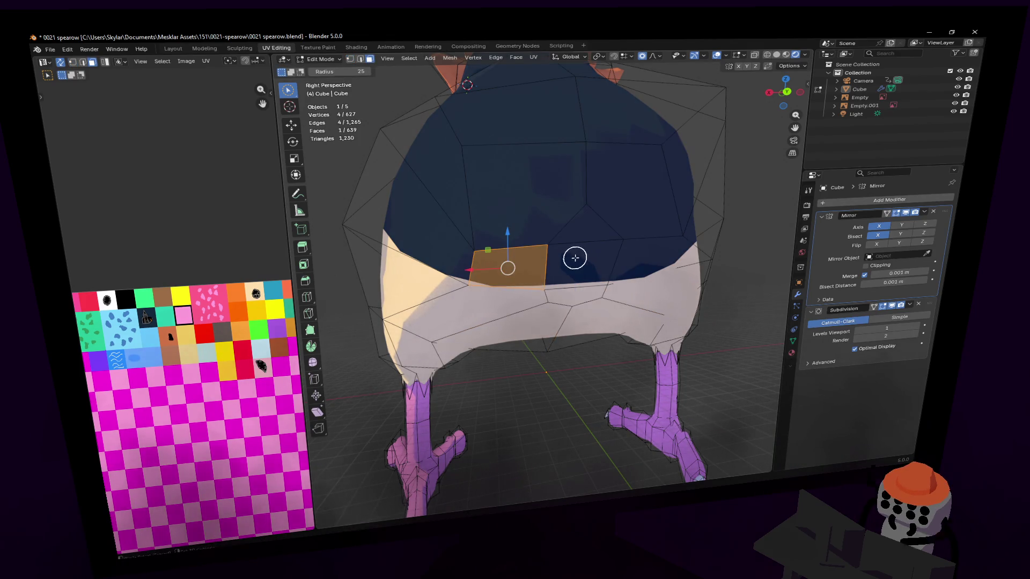
pyautogui.click(647, 247)
pyautogui.moveTo(647, 246); pyautogui.dragTo(604, 265, button='middle')
pyautogui.hotkey('ctrl', 'z')
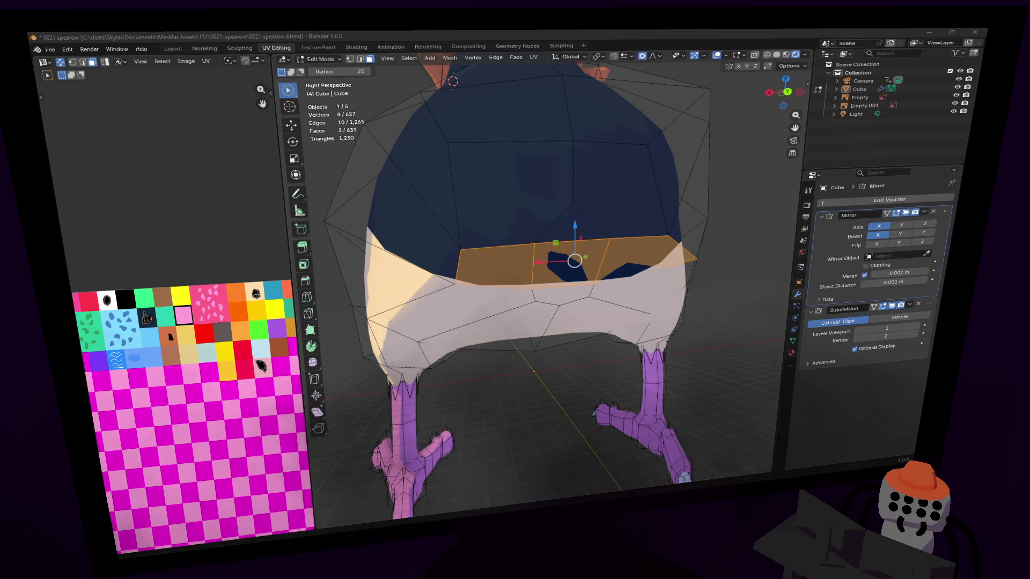
# Extrude the junction faces individually into three tail feathers and lift them along Z.
pyautogui.moveTo(580, 207); pyautogui.dragTo(579, 212, button='middle')
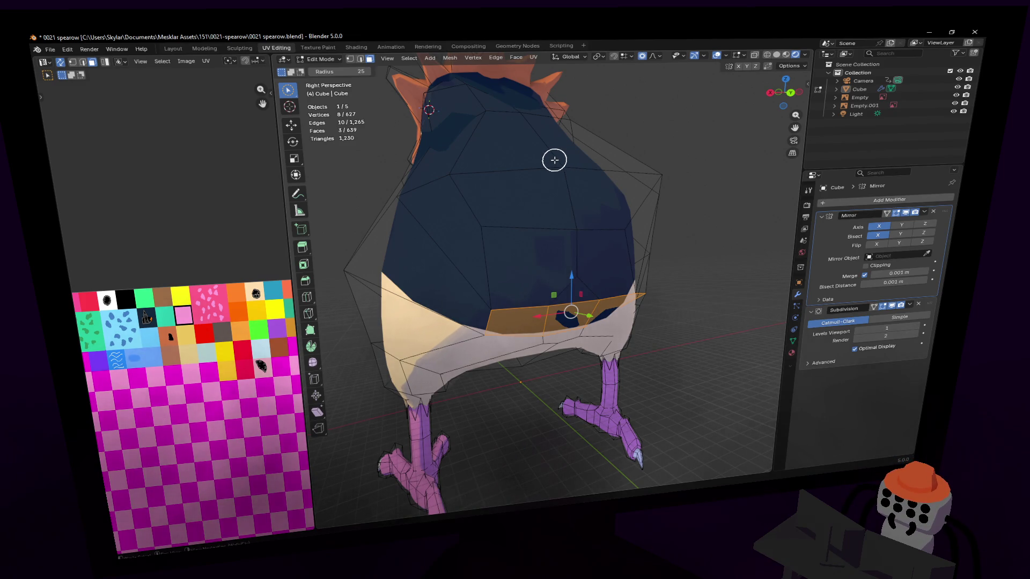
pyautogui.click(519, 58)
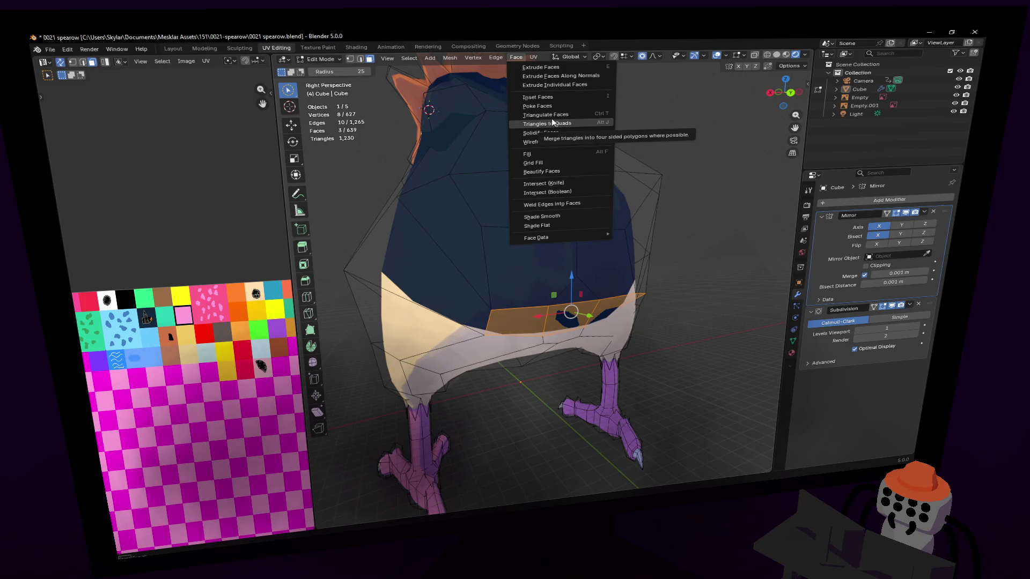
pyautogui.click(577, 79)
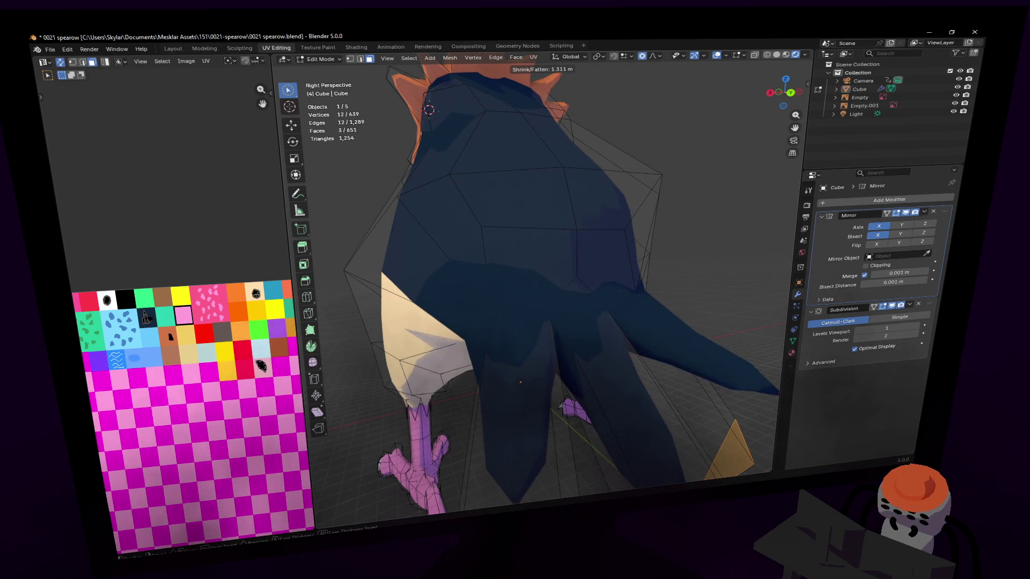
pyautogui.click(428, 109)
pyautogui.moveTo(639, 472); pyautogui.dragTo(566, 238, button='middle')
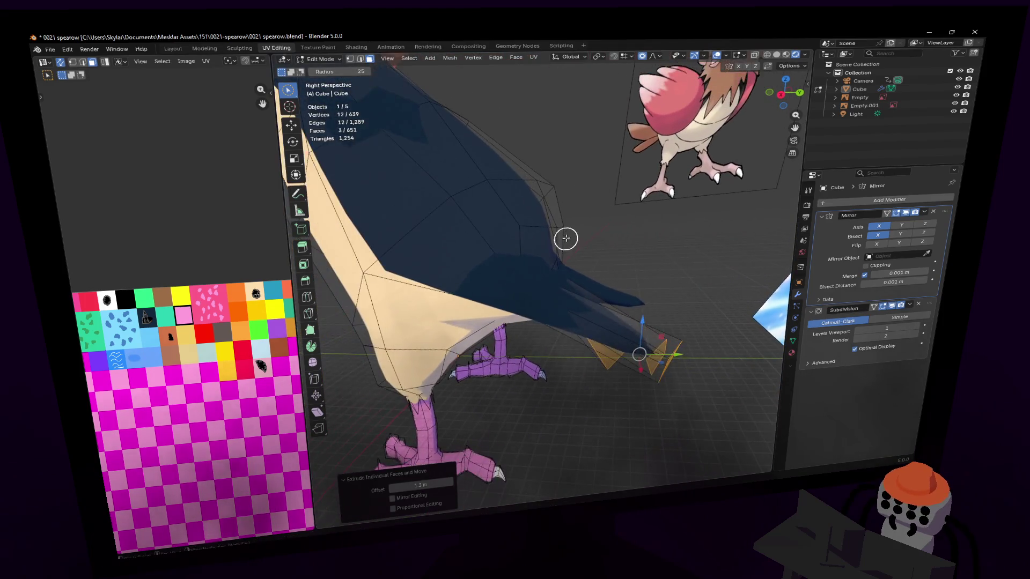
pyautogui.press('g')
pyautogui.press('z')
pyautogui.click(586, 166)
# Shift one feather tip outward along X and raise it along Z.
pyautogui.moveTo(593, 246)
pyautogui.mouseDown(button='middle')
pyautogui.moveTo(506, 264)
pyautogui.moveTo(590, 247)
pyautogui.moveTo(526, 293)
pyautogui.moveTo(618, 296)
pyautogui.moveTo(620, 241)
pyautogui.moveTo(629, 248)
pyautogui.moveTo(617, 214)
pyautogui.moveTo(633, 202)
pyautogui.mouseUp(button='middle')
pyautogui.click(620, 290)
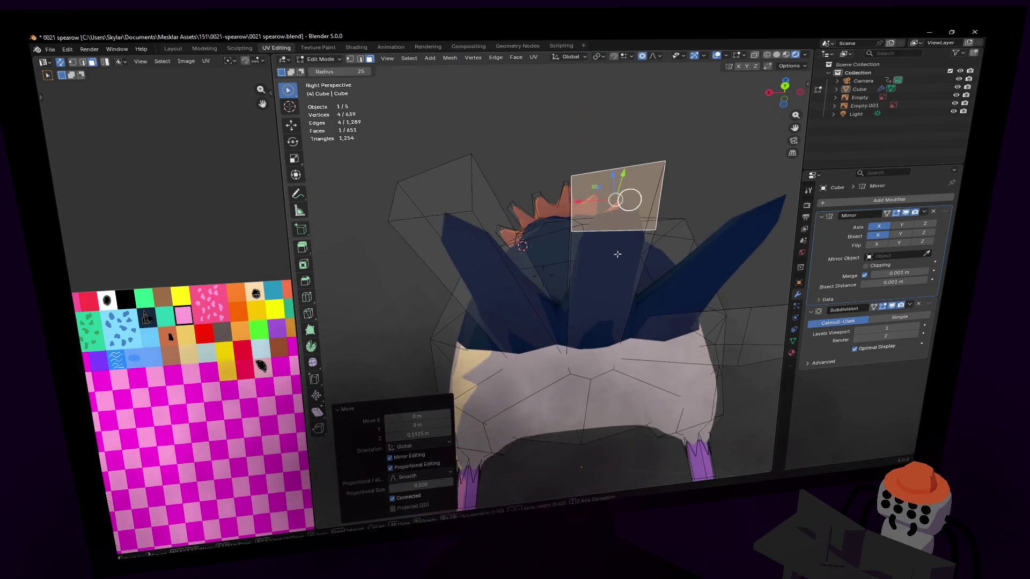
pyautogui.press('g')
pyautogui.press('x')
pyautogui.click(575, 202)
pyautogui.moveTo(575, 202)
pyautogui.mouseDown(button='middle')
pyautogui.moveTo(574, 242)
pyautogui.moveTo(563, 242)
pyautogui.mouseUp(button='middle')
pyautogui.press('g')
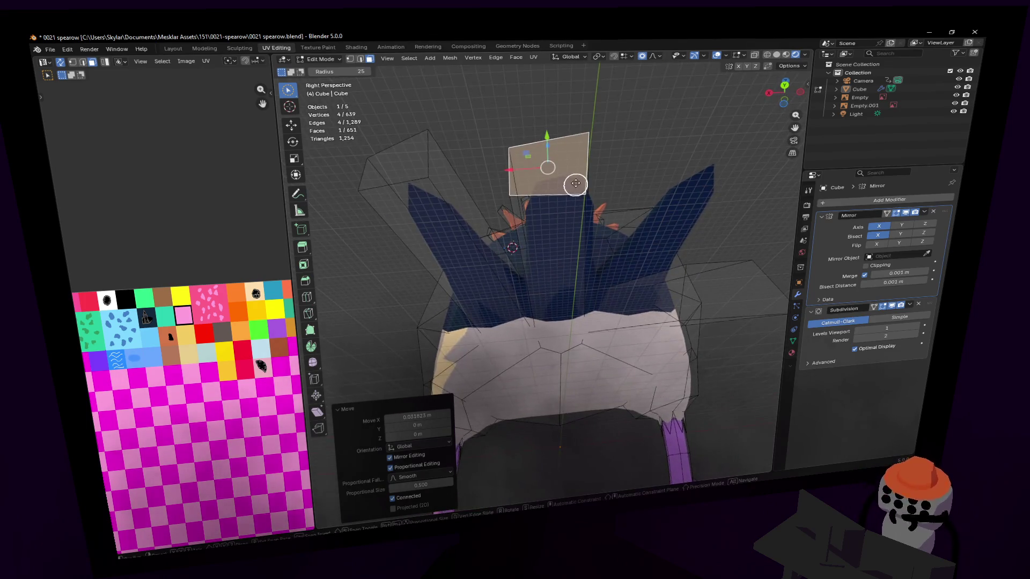
pyautogui.press('z')
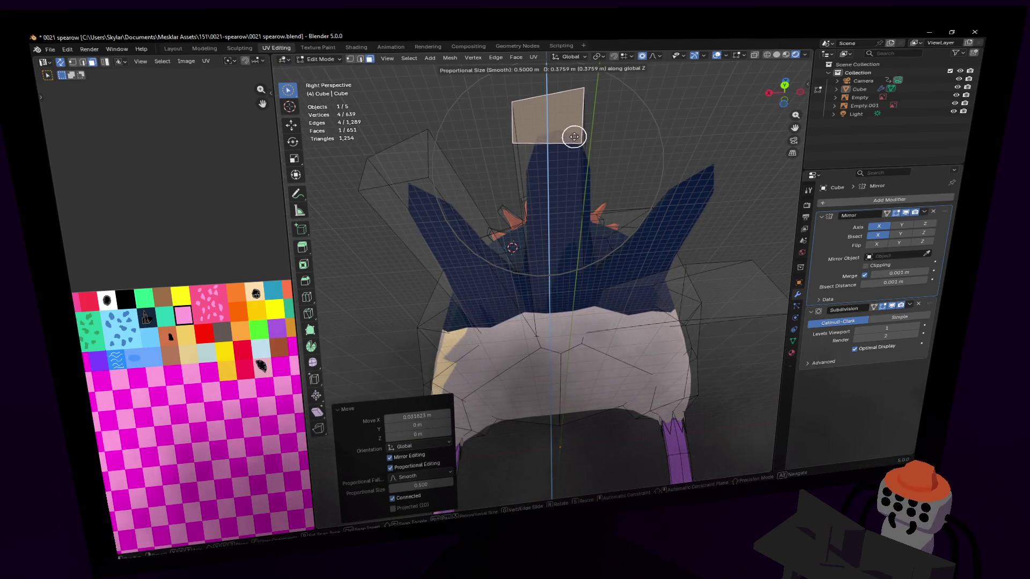
pyautogui.click(574, 137)
# Move another feather tip edge and rotate it about Z to angle the feather outward.
pyautogui.moveTo(573, 136); pyautogui.dragTo(510, 214, button='middle')
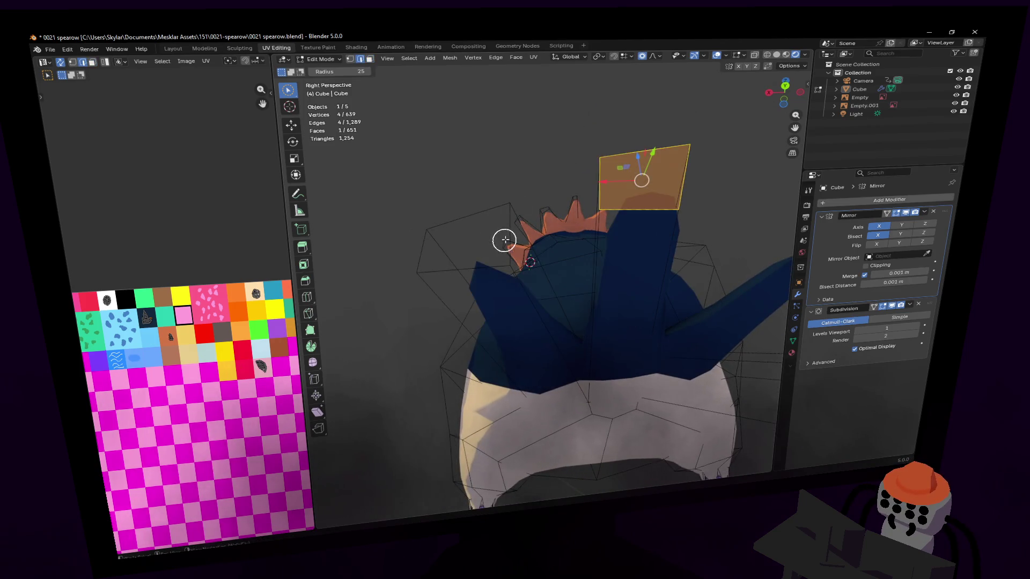
pyautogui.click(516, 238)
pyautogui.press('g')
pyautogui.click(525, 193)
pyautogui.press('r')
pyautogui.press('z')
pyautogui.click(539, 123)
pyautogui.press('c')
pyautogui.moveTo(539, 124)
pyautogui.mouseDown(button='middle')
pyautogui.moveTo(579, 121)
pyautogui.moveTo(685, 340)
pyautogui.moveTo(751, 287)
pyautogui.moveTo(754, 276)
pyautogui.moveTo(537, 211)
pyautogui.mouseUp(button='middle')
# Rotate a dark tail feather face about Z and soft-move and soft-rotate it into an angled pose.
pyautogui.press('3')
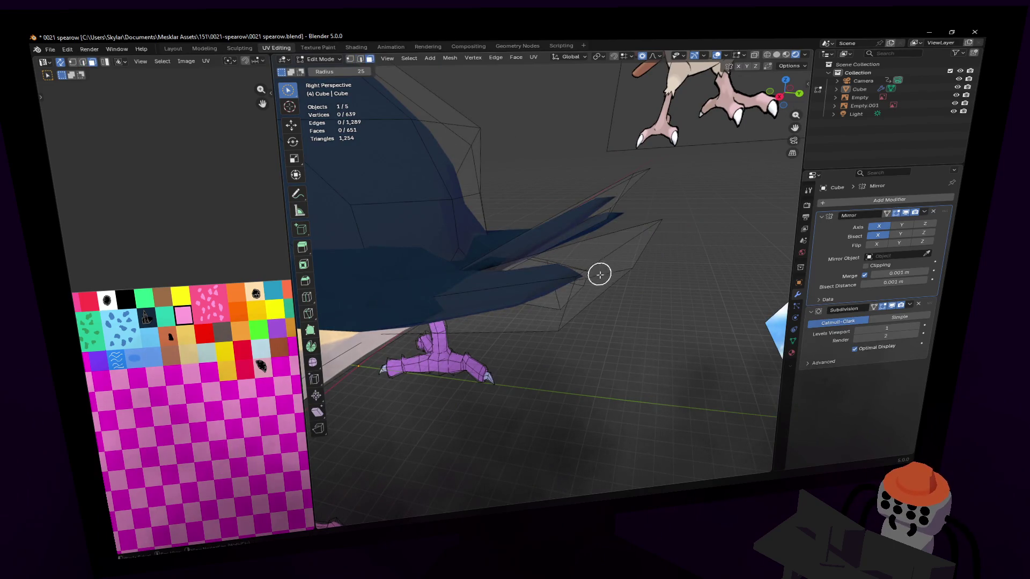
pyautogui.click(598, 274)
pyautogui.press('r')
pyautogui.press('z')
pyautogui.click(655, 180)
pyautogui.moveTo(655, 179)
pyautogui.mouseDown(button='middle')
pyautogui.moveTo(651, 251)
pyautogui.moveTo(661, 260)
pyautogui.moveTo(673, 228)
pyautogui.moveTo(638, 209)
pyautogui.mouseUp(button='middle')
pyautogui.press('g')
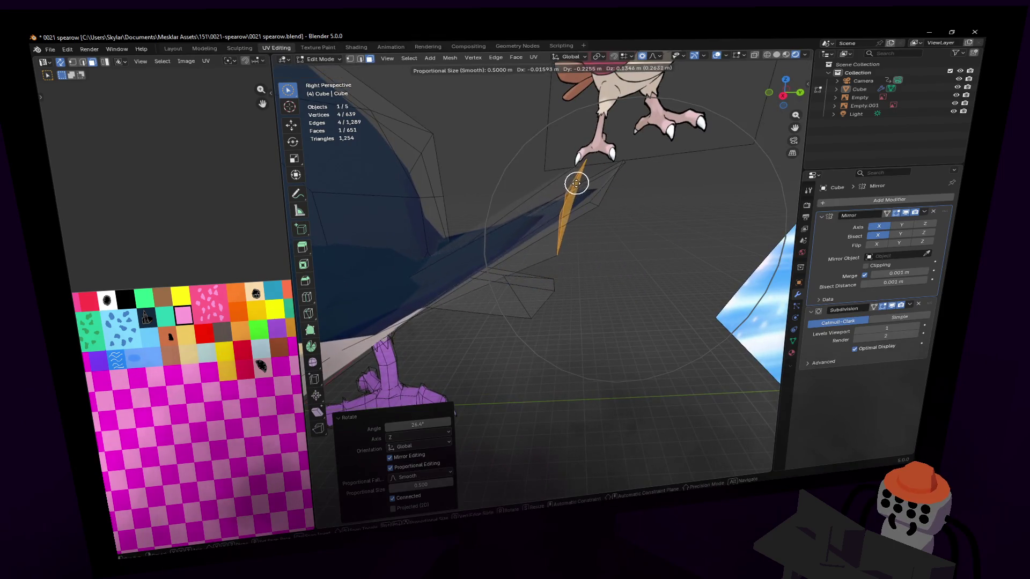
pyautogui.click(611, 185)
pyautogui.press('r')
pyautogui.click(603, 145)
pyautogui.moveTo(582, 173)
pyautogui.mouseDown(button='middle')
pyautogui.moveTo(400, 226)
pyautogui.moveTo(571, 165)
pyautogui.mouseUp(button='middle')
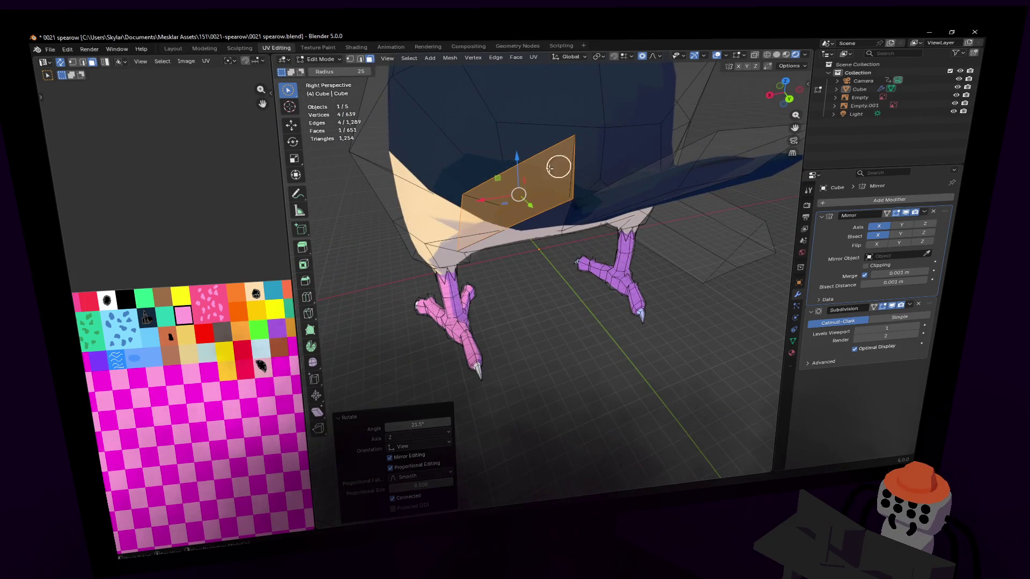
# Reposition the edge at the belly-to-tail junction after discarding a trial soft-falloff move.
pyautogui.press('2')
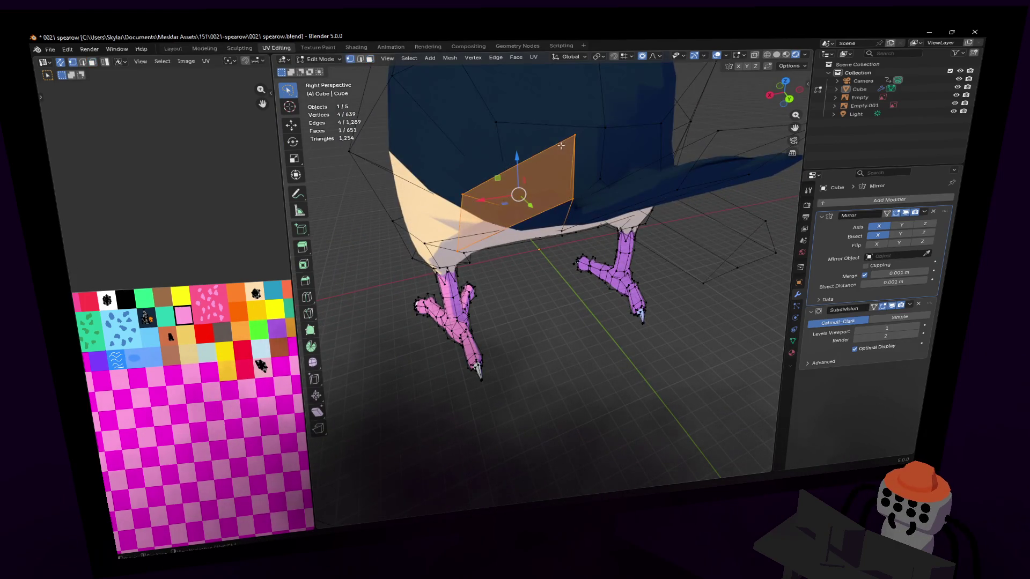
pyautogui.click(563, 147)
pyautogui.moveTo(551, 161); pyautogui.dragTo(587, 157, button='middle')
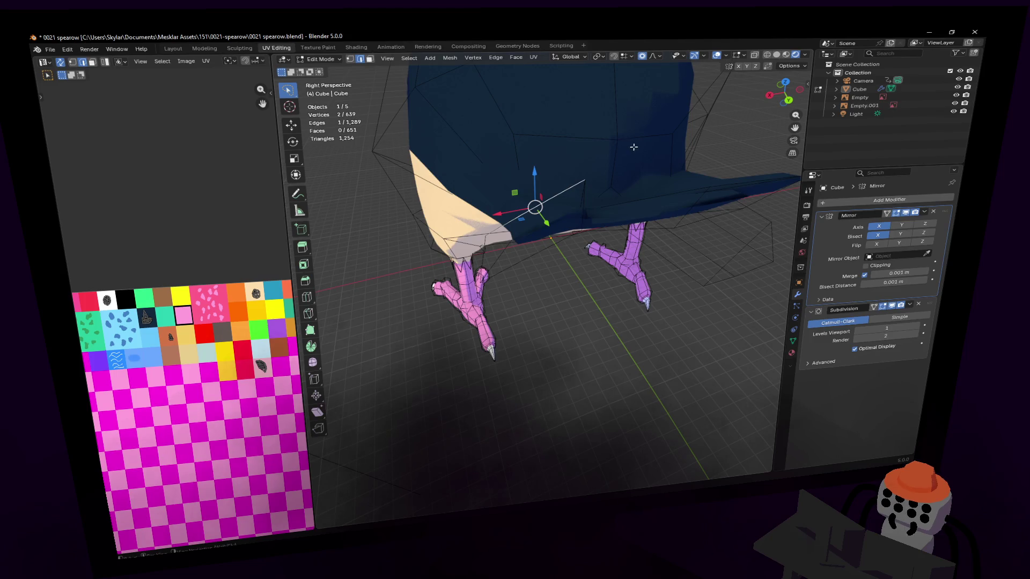
pyautogui.press('g')
pyautogui.press('Escape')
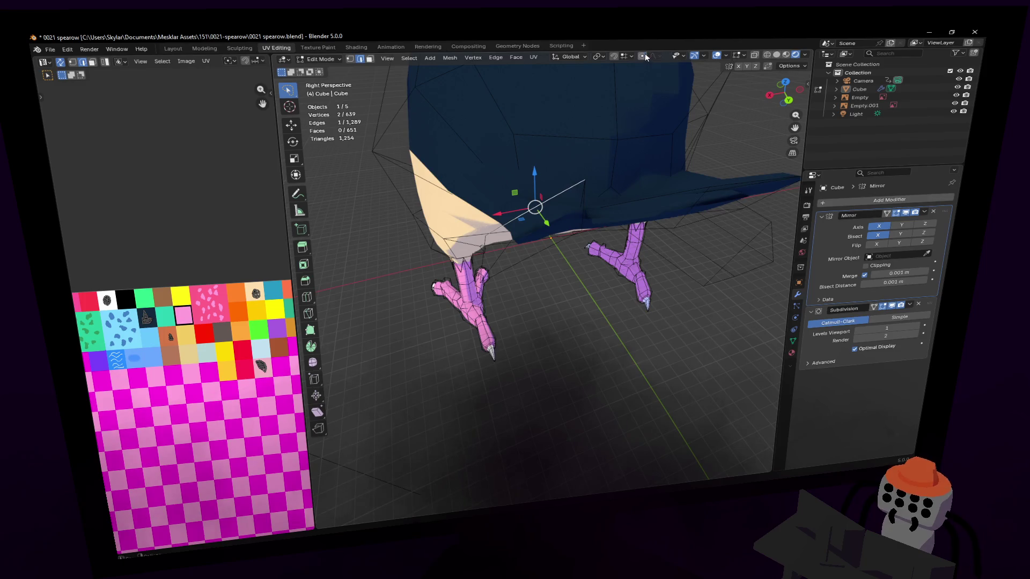
pyautogui.press('g')
pyautogui.click(583, 145)
# Rotate the face under the tail without falloff and lower the edge beneath it along Z.
pyautogui.press('3')
pyautogui.click(516, 234)
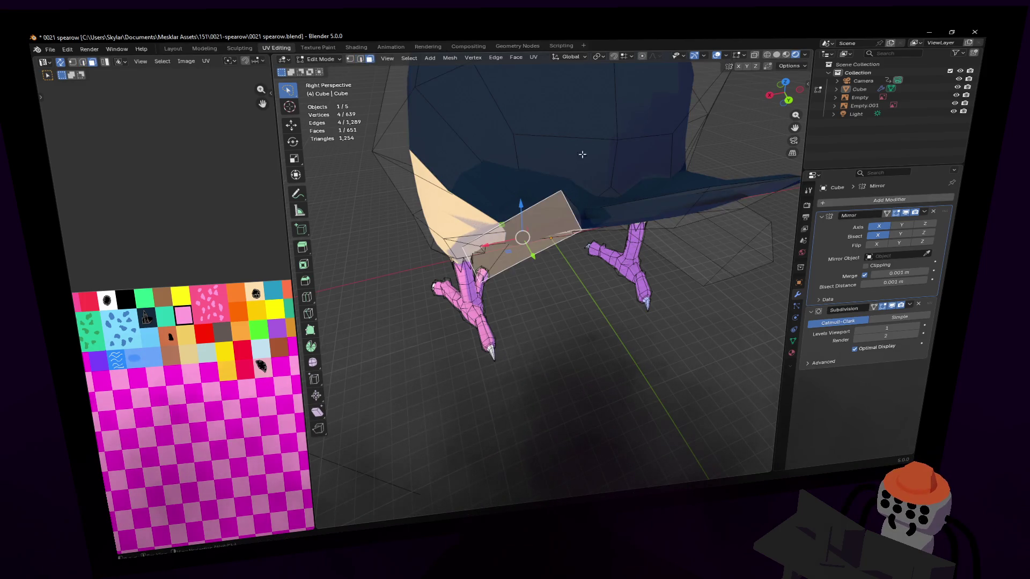
pyautogui.press('r')
pyautogui.click(650, 182)
pyautogui.moveTo(650, 182); pyautogui.dragTo(588, 214, button='middle')
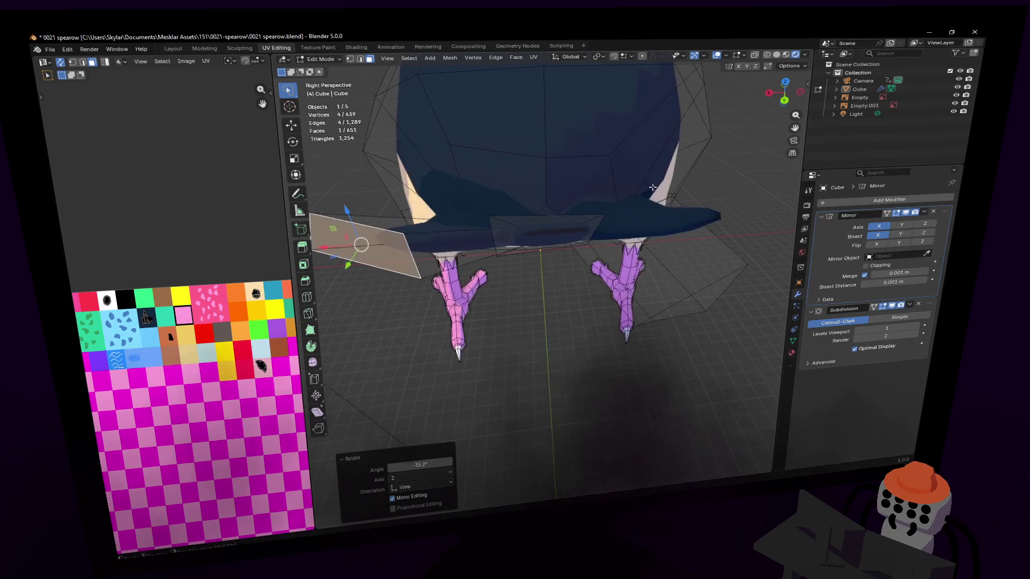
pyautogui.press('2')
pyautogui.click(568, 248)
pyautogui.press('e')
pyautogui.press('z')
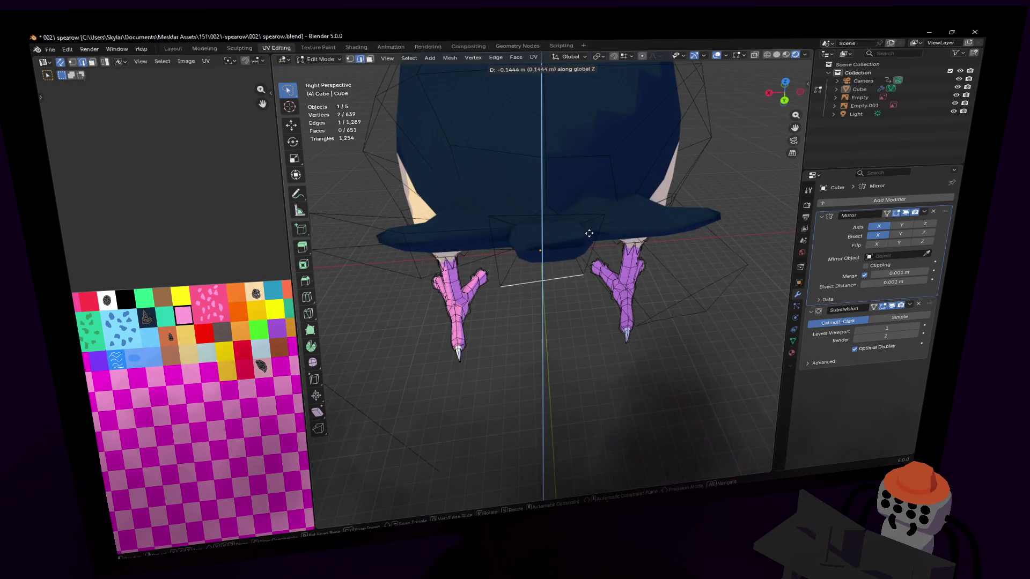
pyautogui.click(576, 241)
pyautogui.press('g')
pyautogui.click(564, 219)
# Shift the junction geometry within the YZ plane and drop it further down vertically.
pyautogui.moveTo(563, 220)
pyautogui.mouseDown(button='middle')
pyautogui.moveTo(627, 211)
pyautogui.moveTo(543, 273)
pyautogui.mouseUp(button='middle')
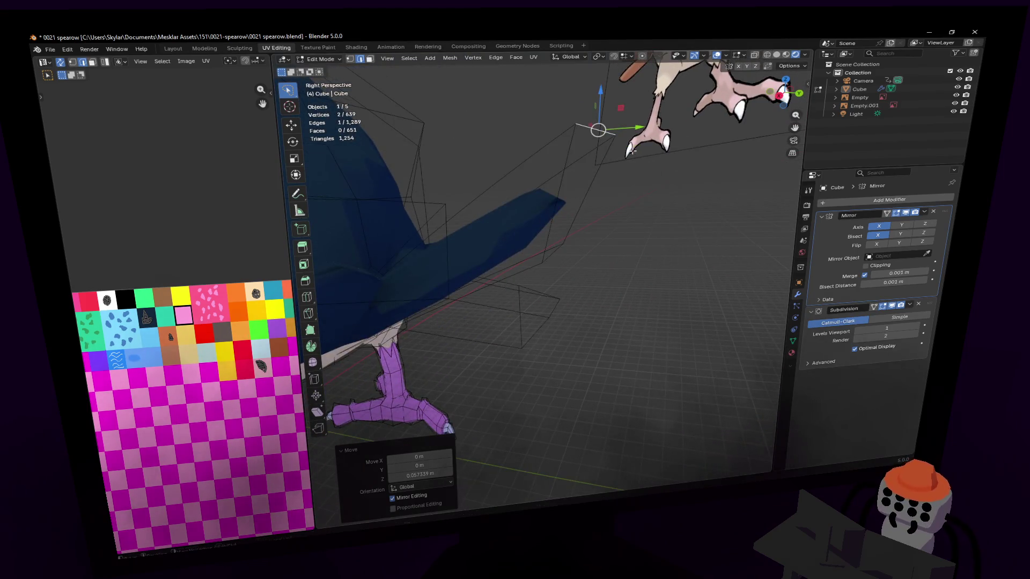
pyautogui.press('g')
pyautogui.hotkey('shift', 'x')
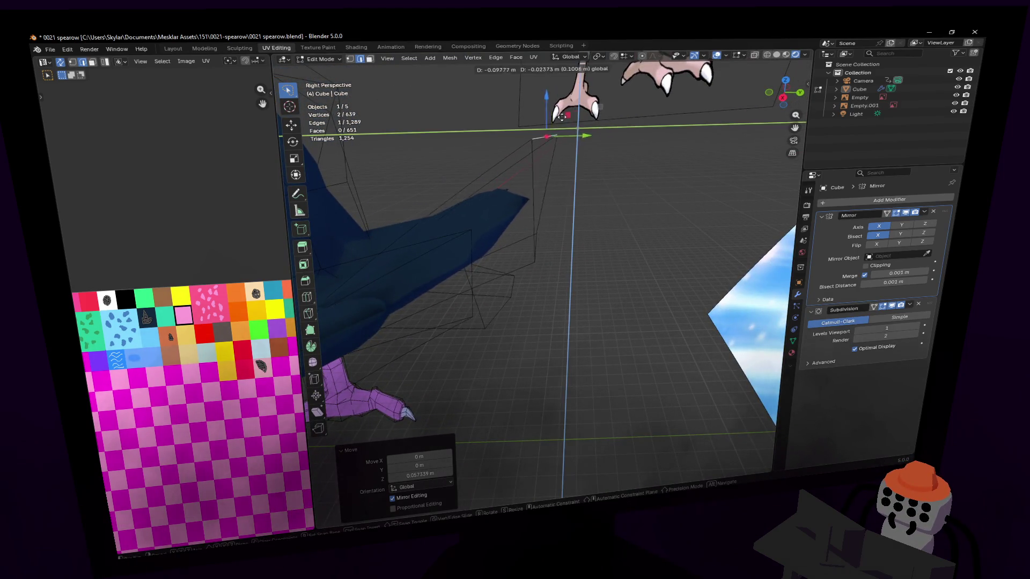
pyautogui.click(534, 143)
pyautogui.moveTo(534, 142)
pyautogui.mouseDown(button='middle')
pyautogui.moveTo(564, 242)
pyautogui.moveTo(536, 140)
pyautogui.mouseUp(button='middle')
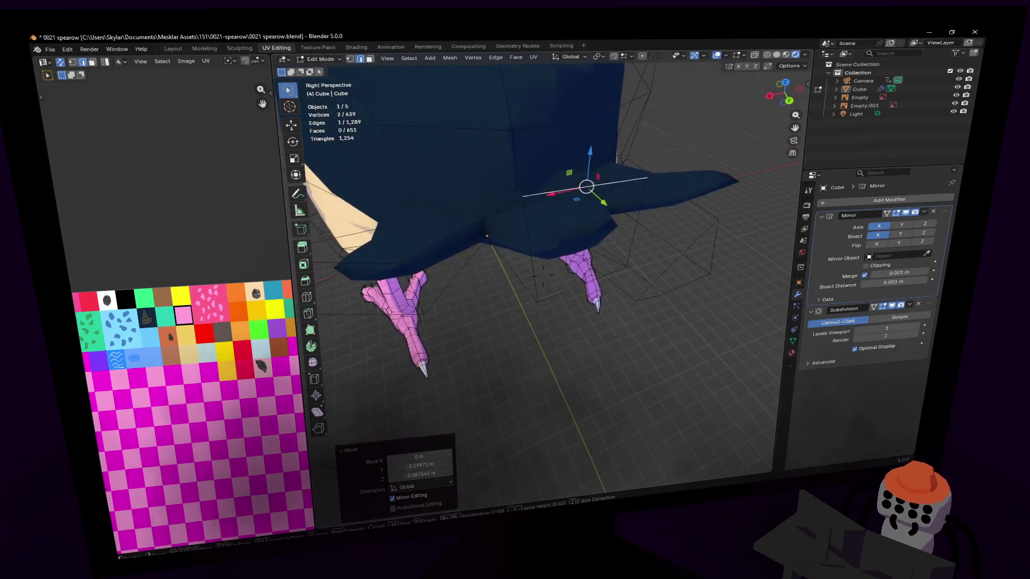
pyautogui.press('z')
pyautogui.click(537, 157)
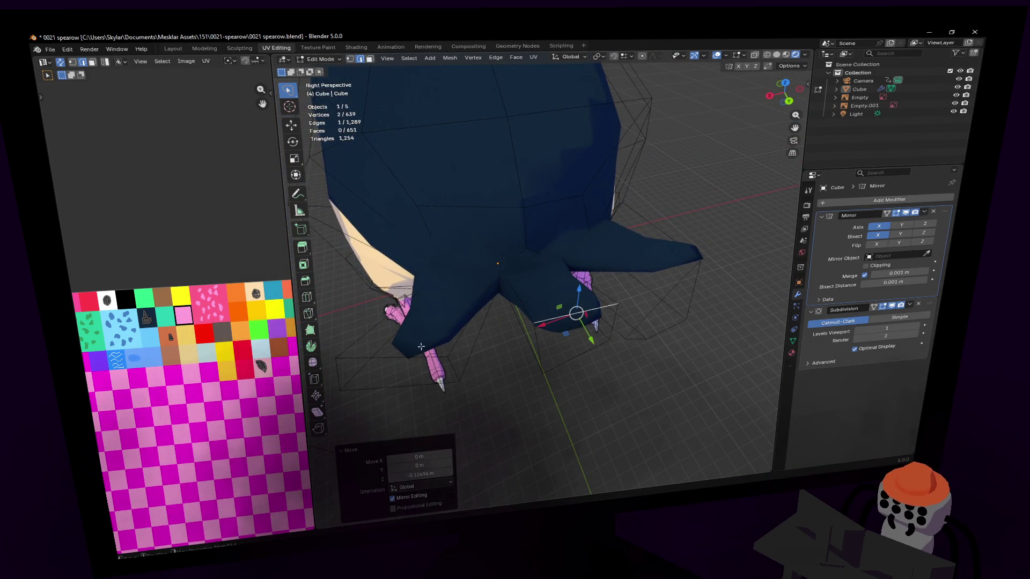
# Lower the vertex beside the left leg along Z and check the tail against the references.
pyautogui.click(419, 345)
pyautogui.press('g')
pyautogui.press('z')
pyautogui.click(412, 355)
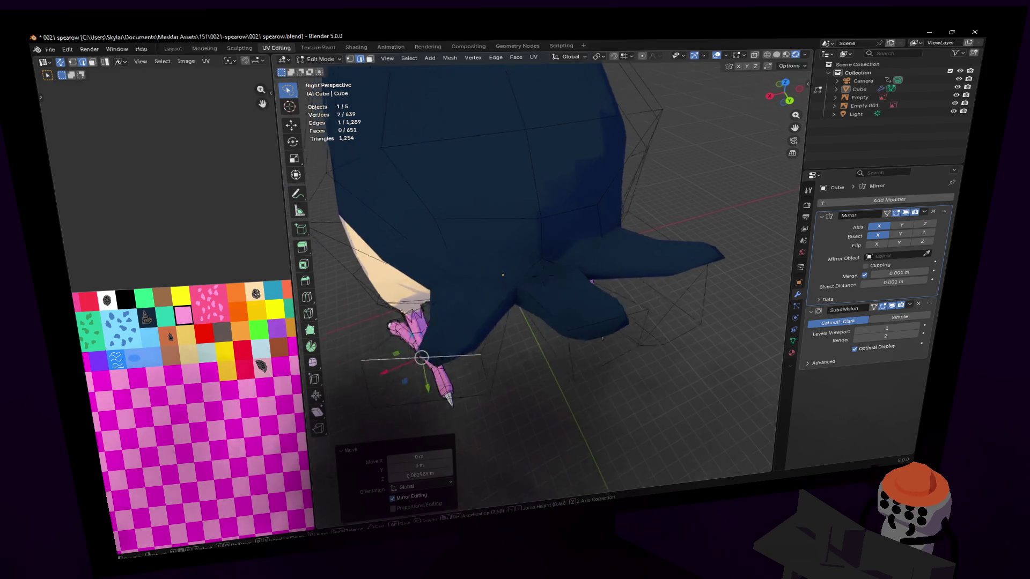
pyautogui.moveTo(410, 355); pyautogui.dragTo(452, 300, button='middle')
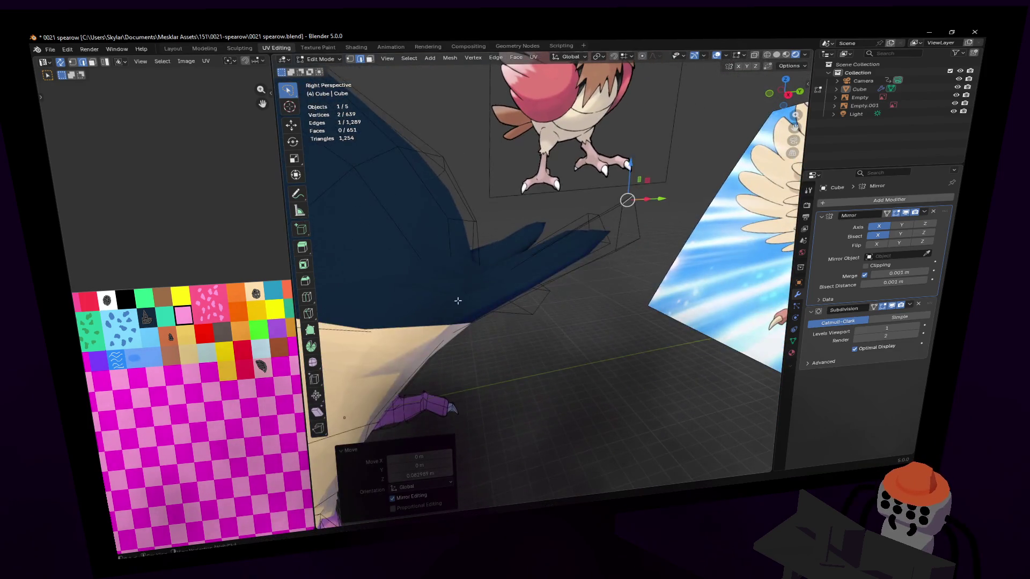
pyautogui.press('3')
pyautogui.moveTo(564, 254); pyautogui.dragTo(621, 291, button='middle')
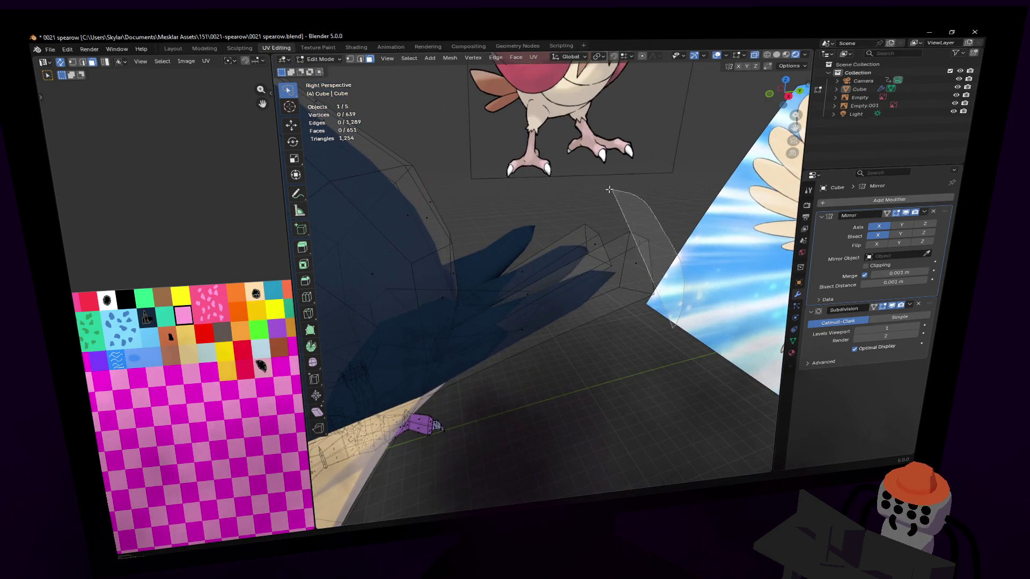
# Unwrap the tail feather faces and shrink their UVs onto the orange palette swatch.
pyautogui.moveTo(673, 327); pyautogui.dragTo(553, 253)
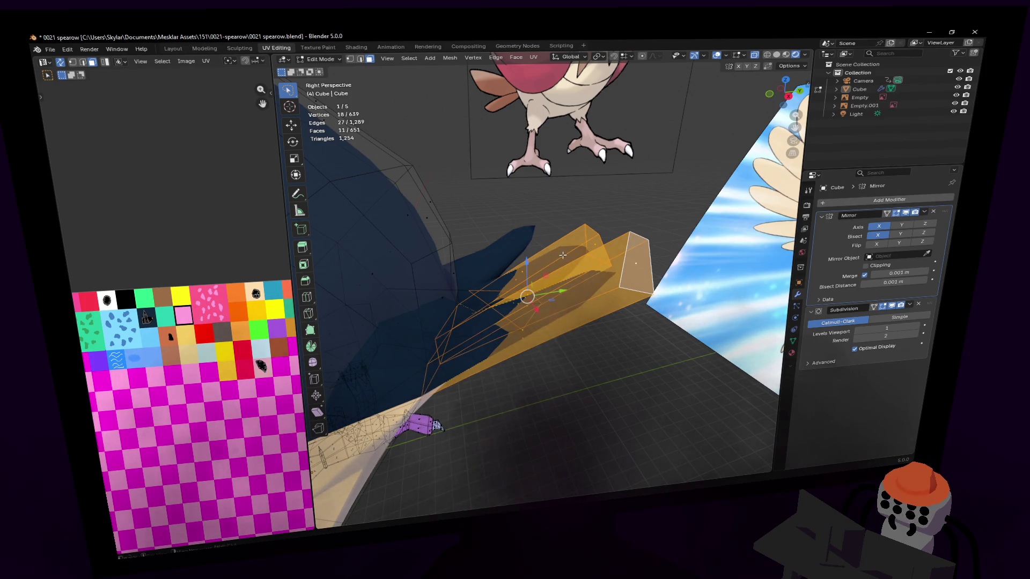
pyautogui.press('u')
pyautogui.click(562, 254)
pyautogui.press('s')
pyautogui.click(214, 393)
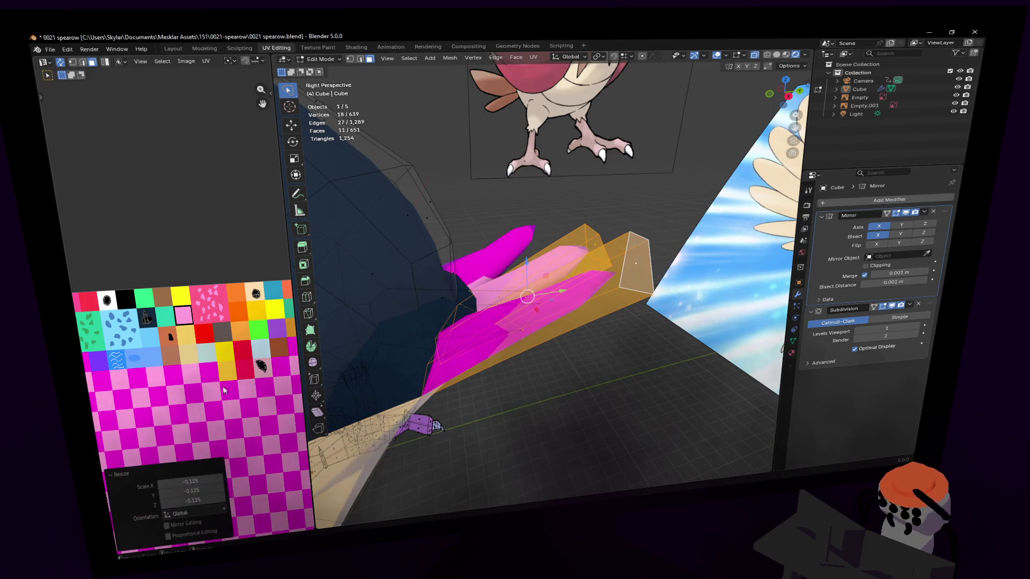
pyautogui.press('g')
pyautogui.click(81, 258)
pyautogui.press('s')
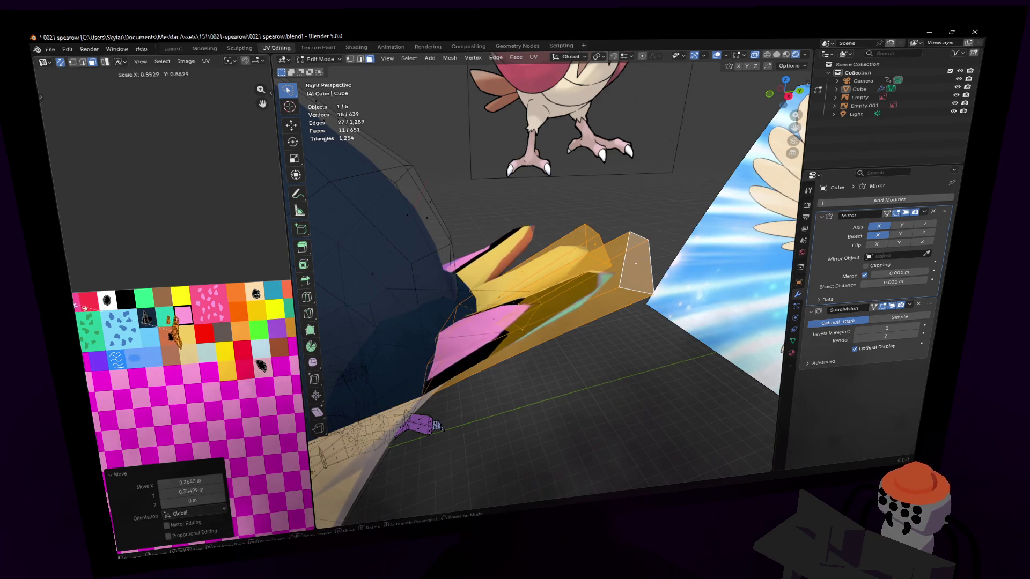
pyautogui.click(148, 330)
pyautogui.press('g')
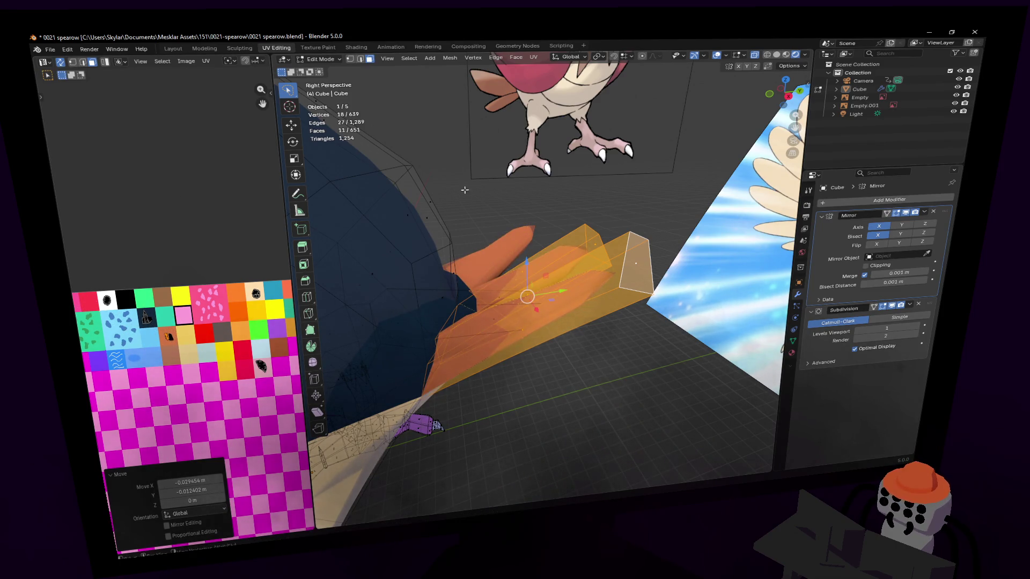
# Return to Object Mode and fly around to inspect the textured Spearow.
pyautogui.press('Tab')
pyautogui.scroll(-5, 464, 190)
pyautogui.moveTo(465, 190); pyautogui.dragTo(505, 177, button='middle')
pyautogui.scroll(2, 506, 178)
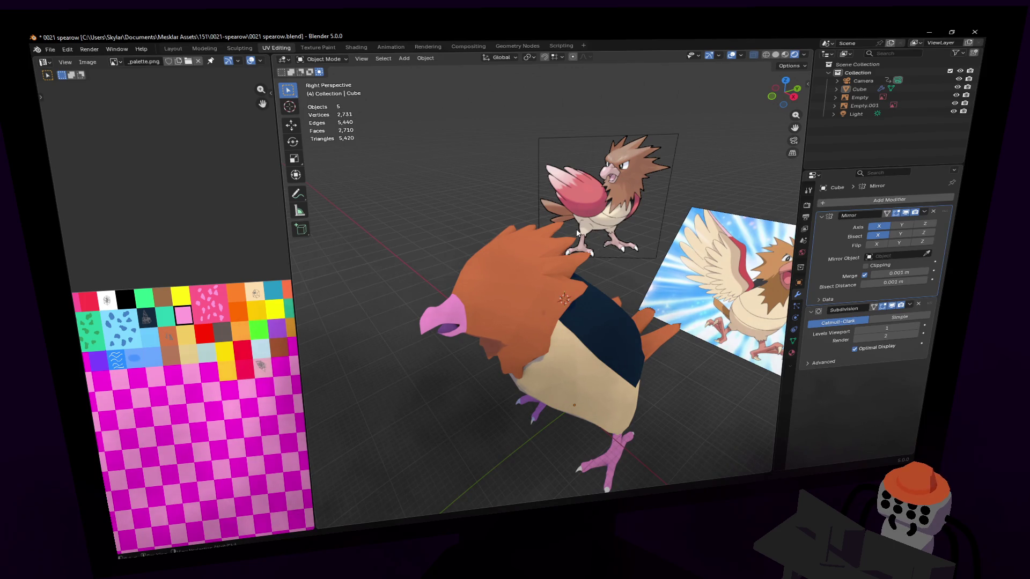
pyautogui.hotkey('shift', '`')
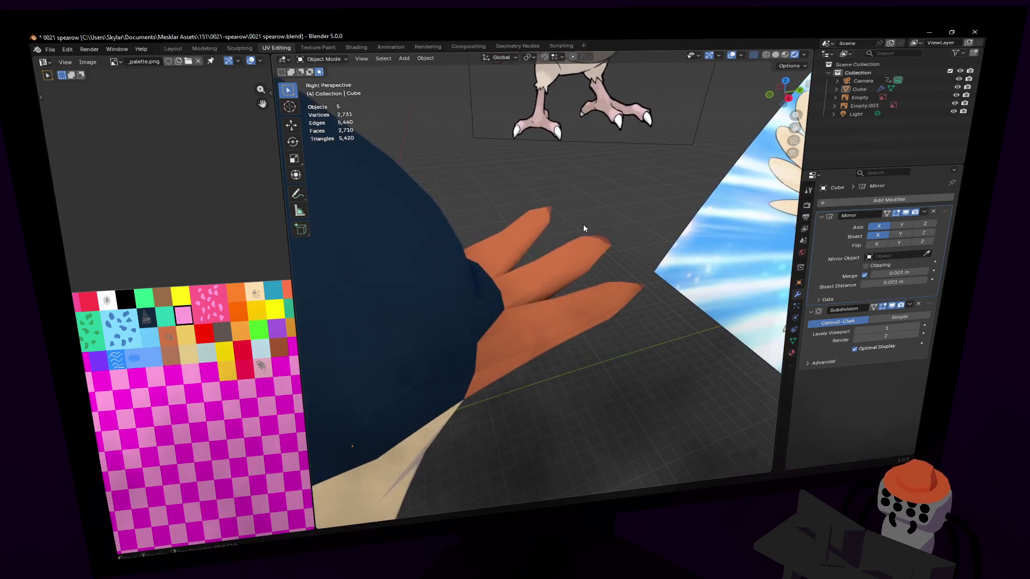
# Back in Edit Mode, add two loop cuts across the orange tail feathers and slide them into place.
pyautogui.press('Tab')
pyautogui.click(621, 269)
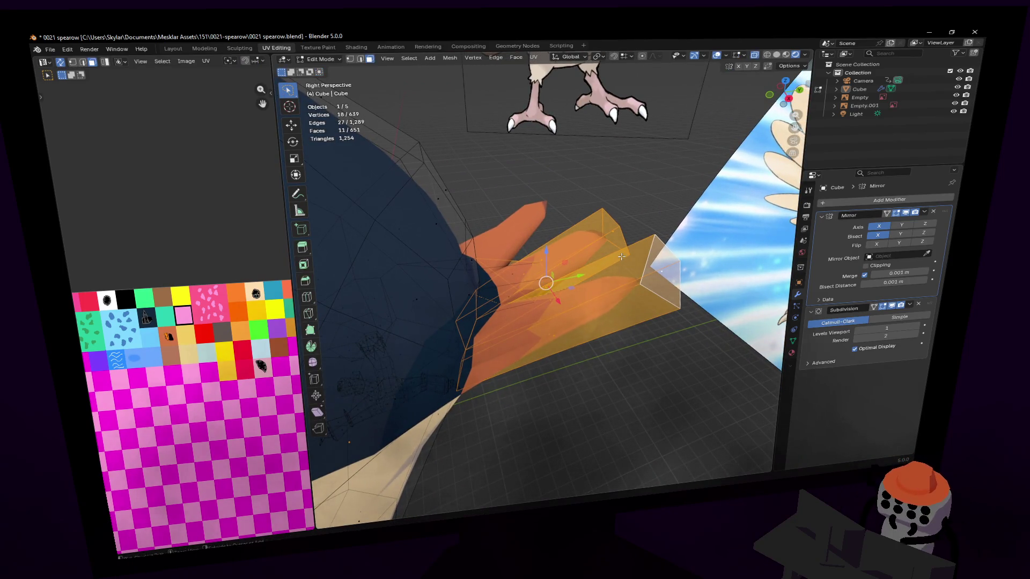
pyautogui.hotkey('ctrl', 'r')
pyautogui.click(582, 248)
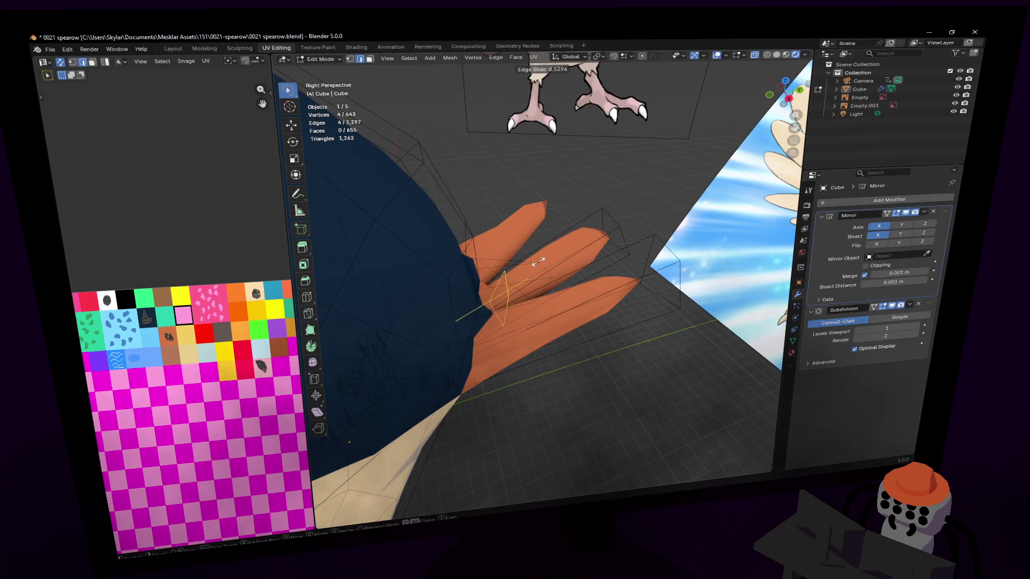
pyautogui.click(534, 264)
pyautogui.moveTo(534, 263)
pyautogui.mouseDown(button='middle')
pyautogui.moveTo(551, 276)
pyautogui.moveTo(594, 250)
pyautogui.mouseUp(button='middle')
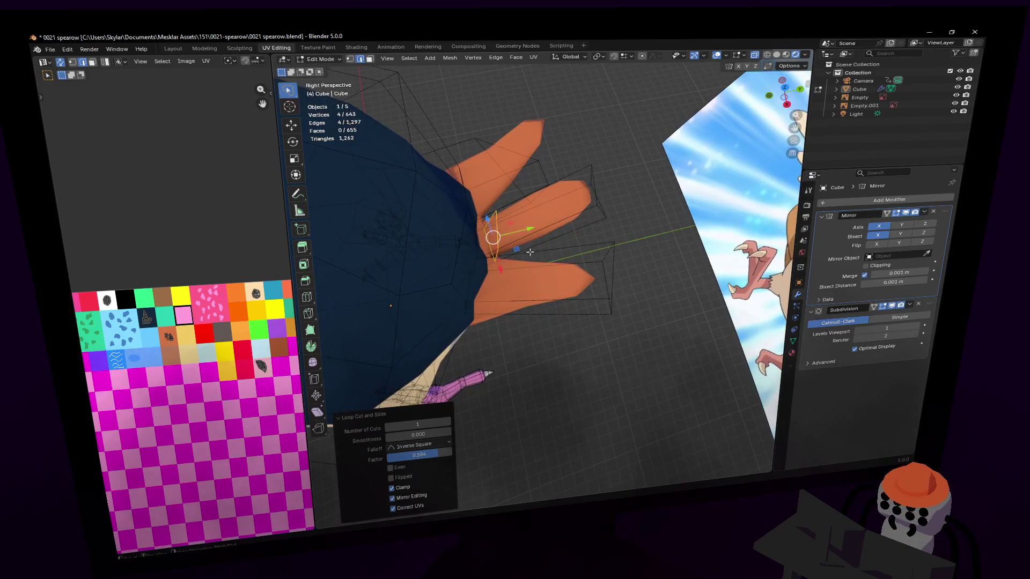
pyautogui.hotkey('ctrl', 'r')
pyautogui.click(594, 250)
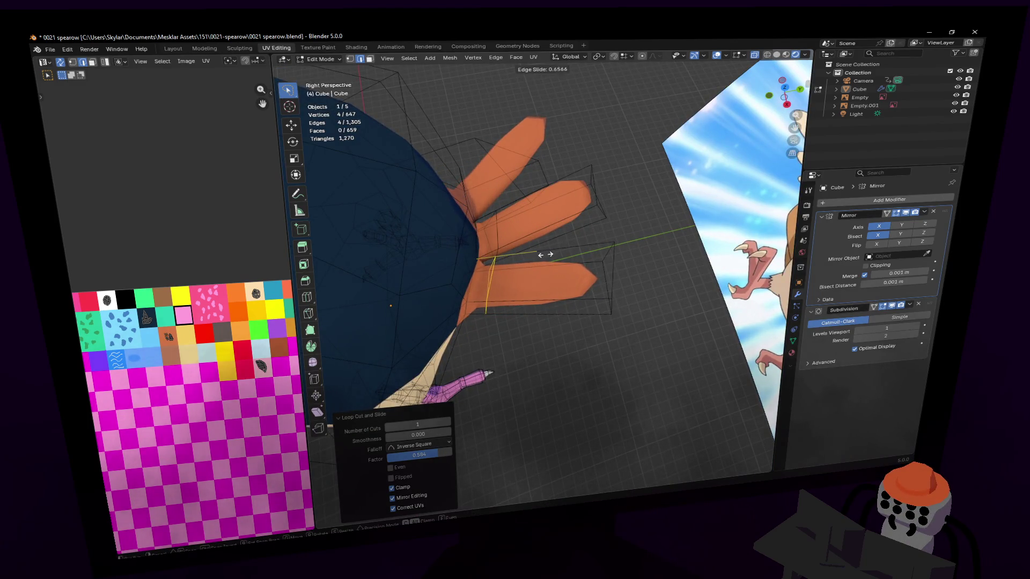
pyautogui.click(544, 255)
# Nudge a feather vertex and review the feather fan from below and behind.
pyautogui.moveTo(545, 254)
pyautogui.mouseDown(button='middle')
pyautogui.moveTo(561, 264)
pyautogui.moveTo(802, 120)
pyautogui.moveTo(509, 294)
pyautogui.moveTo(533, 260)
pyautogui.moveTo(586, 246)
pyautogui.moveTo(515, 249)
pyautogui.moveTo(543, 277)
pyautogui.mouseUp(button='middle')
pyautogui.press('g')
pyautogui.click(524, 274)
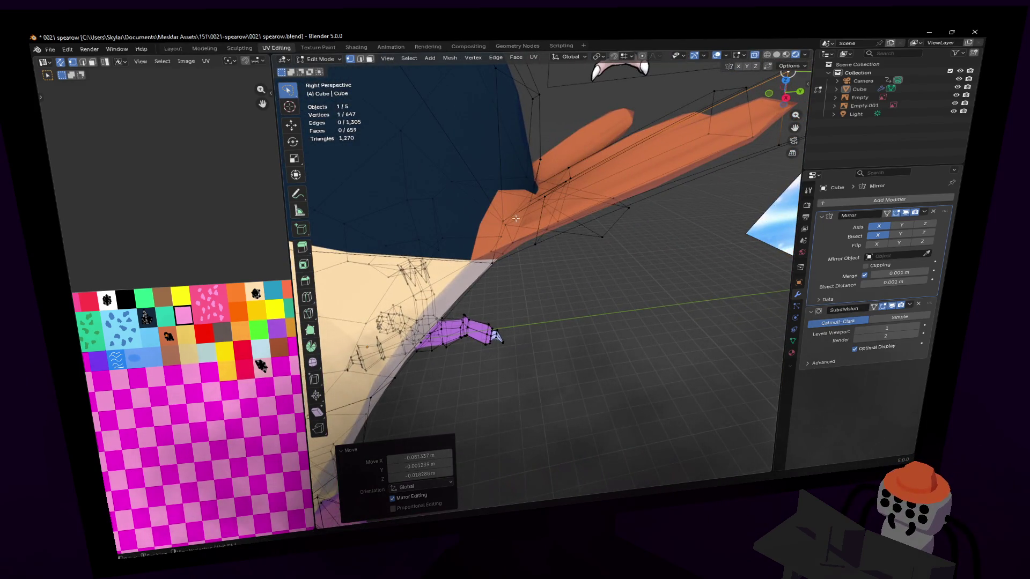
pyautogui.moveTo(519, 214); pyautogui.dragTo(508, 197, button='middle')
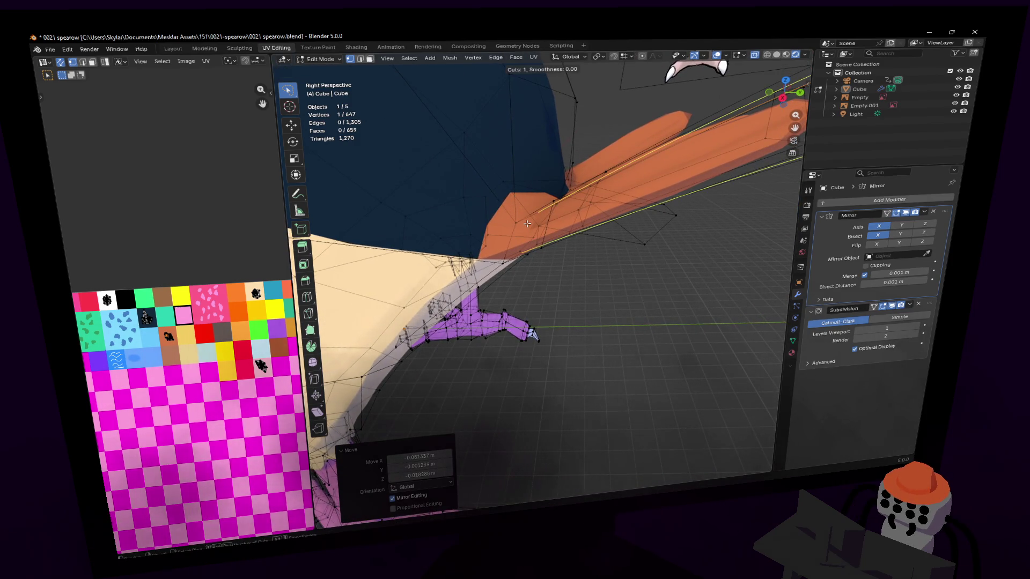
pyautogui.moveTo(533, 335); pyautogui.dragTo(544, 223, button='middle')
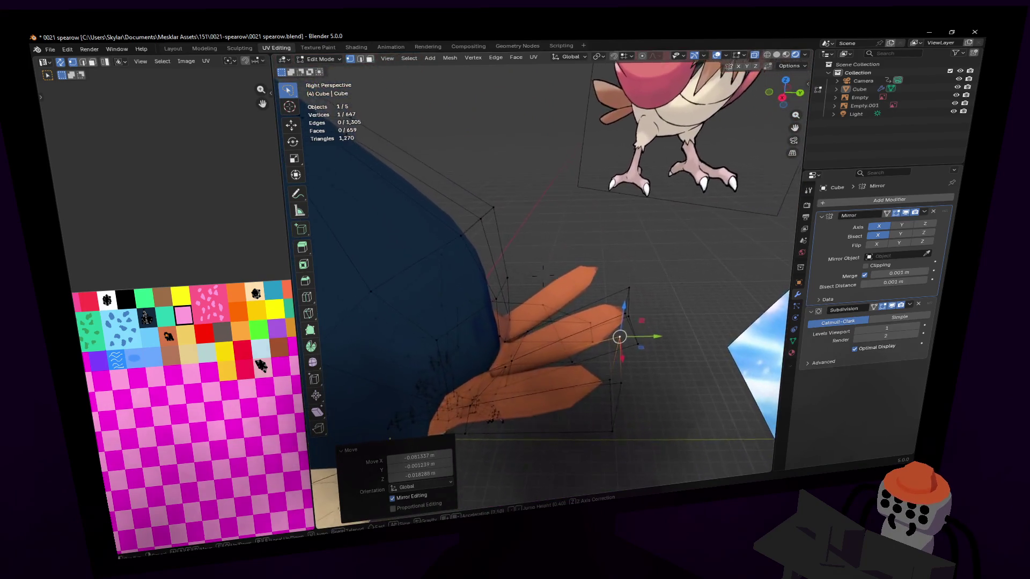
pyautogui.click(545, 223)
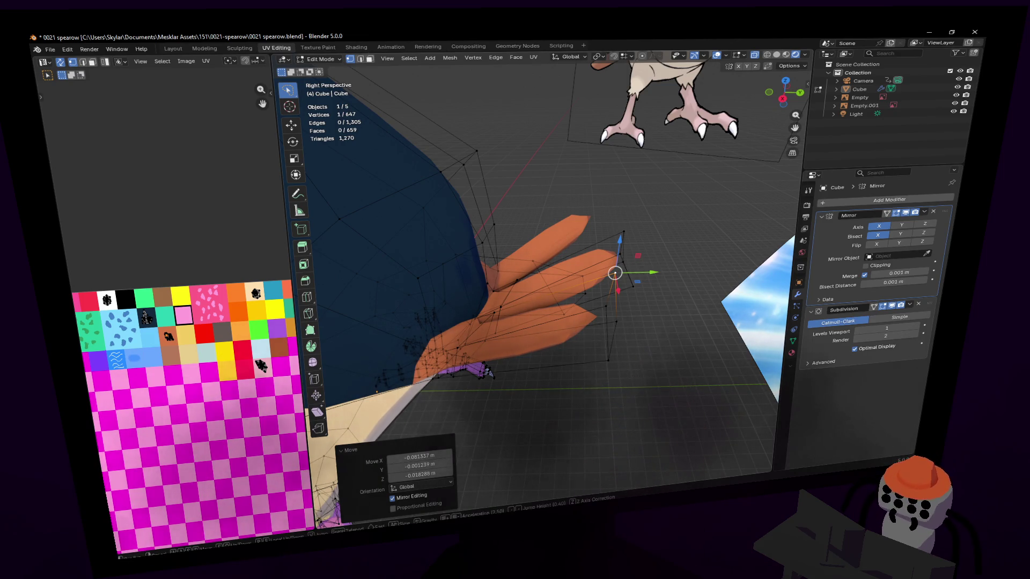
# Move a face on the orange tail feather to match the reference image.
pyautogui.hotkey('shift', '`')
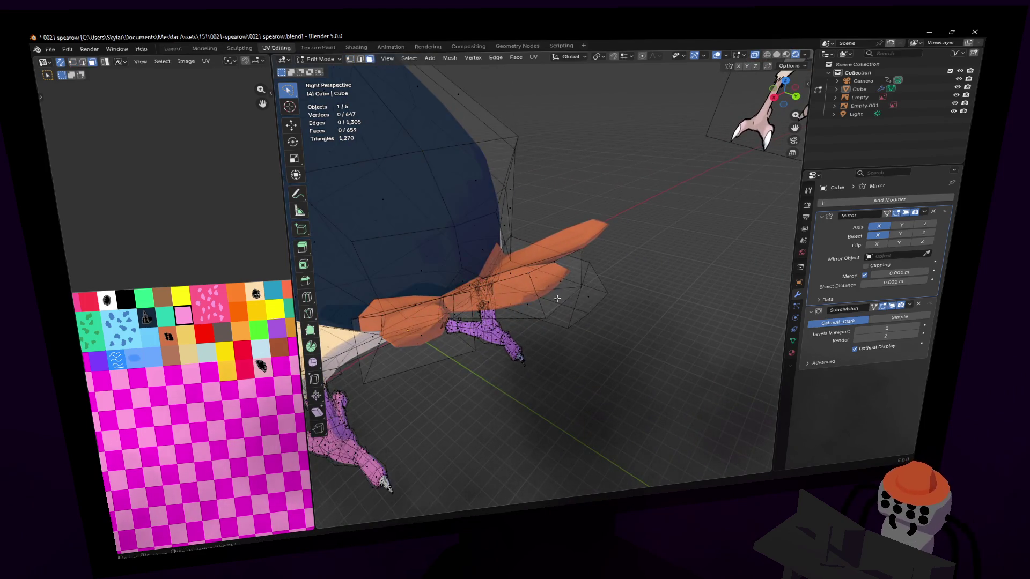
pyautogui.press('3')
pyautogui.click(628, 290)
pyautogui.moveTo(627, 290); pyautogui.dragTo(579, 263, button='middle')
pyautogui.press('g')
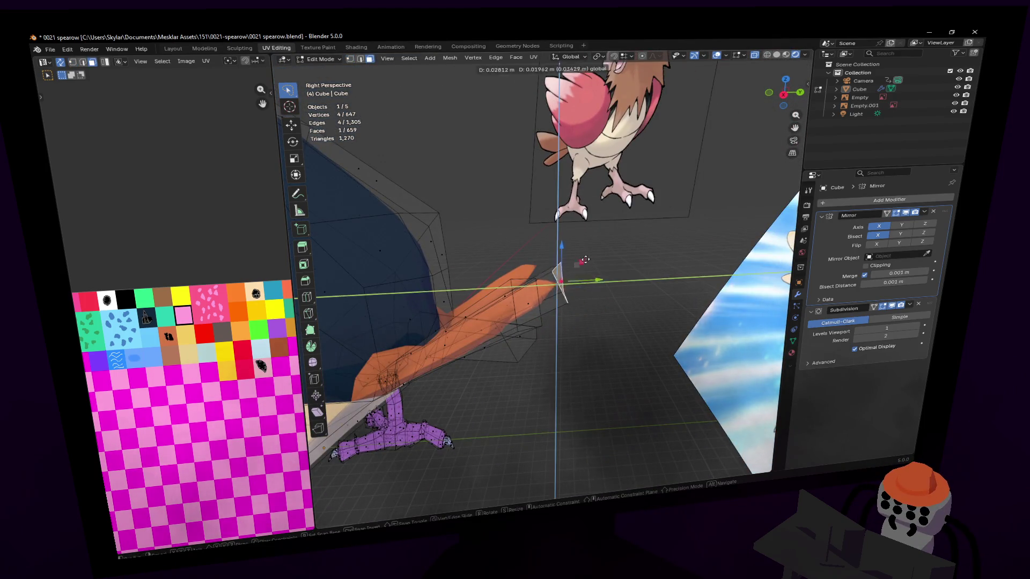
pyautogui.click(604, 244)
# Widen the selected feather part by scaling it 1.4 along X.
pyautogui.hotkey('shift', '`')
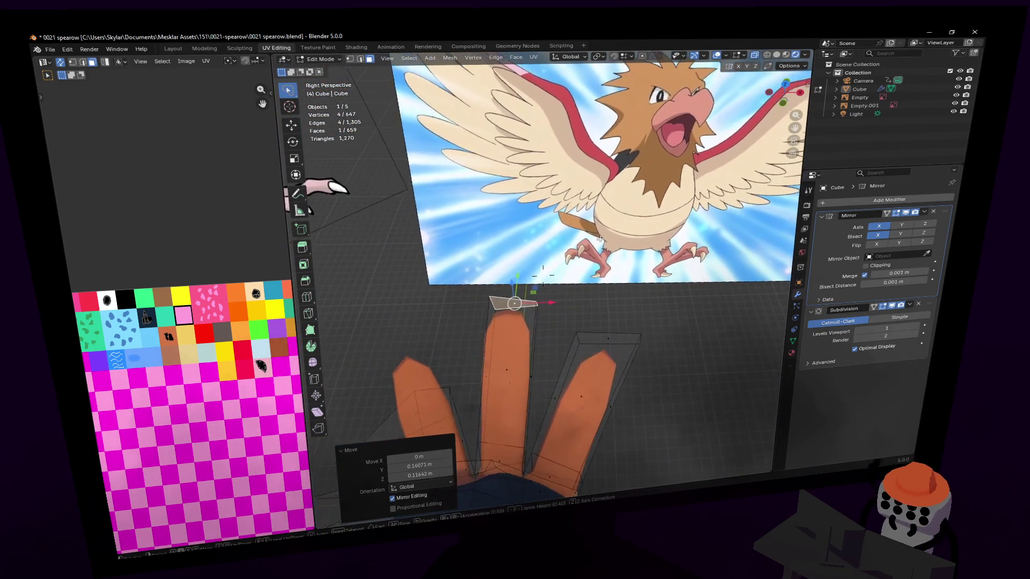
pyautogui.click(543, 274)
pyautogui.press('s')
pyautogui.press('x')
pyautogui.click(665, 250)
pyautogui.moveTo(664, 250); pyautogui.dragTo(661, 252, button='middle')
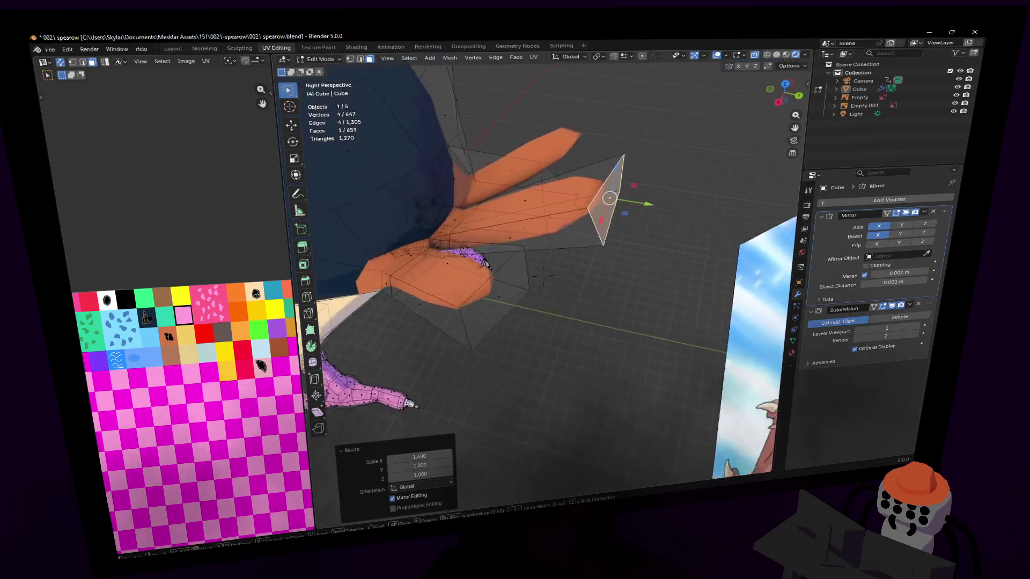
# Reposition a feather edge to reshape the tip and begin nudging its vertices.
pyautogui.press('2')
pyautogui.click(599, 282)
pyautogui.press('g')
pyautogui.click(615, 280)
pyautogui.moveTo(615, 281)
pyautogui.mouseDown(button='middle')
pyautogui.moveTo(544, 276)
pyautogui.moveTo(588, 262)
pyautogui.moveTo(540, 284)
pyautogui.mouseUp(button='middle')
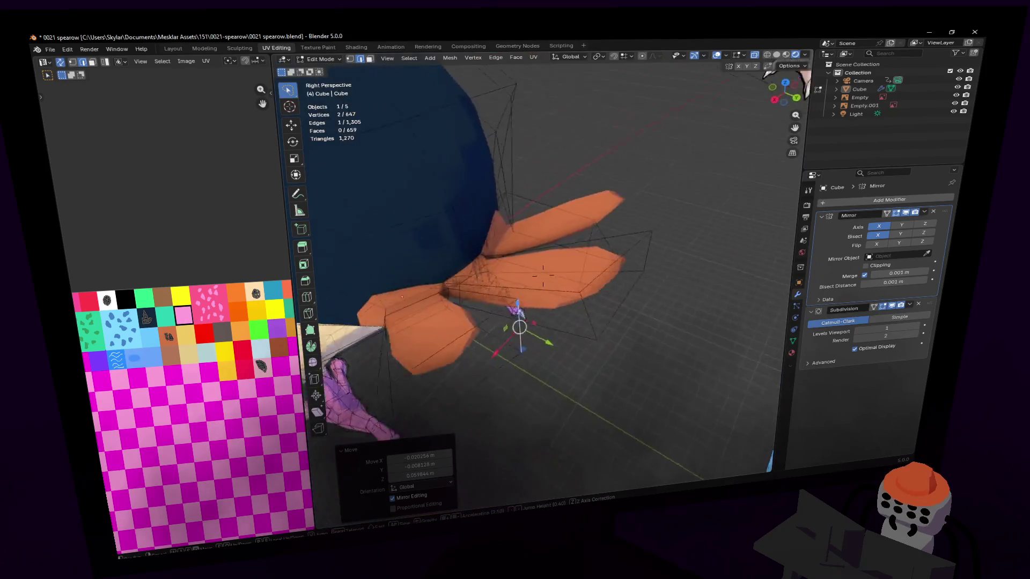
pyautogui.press('g')
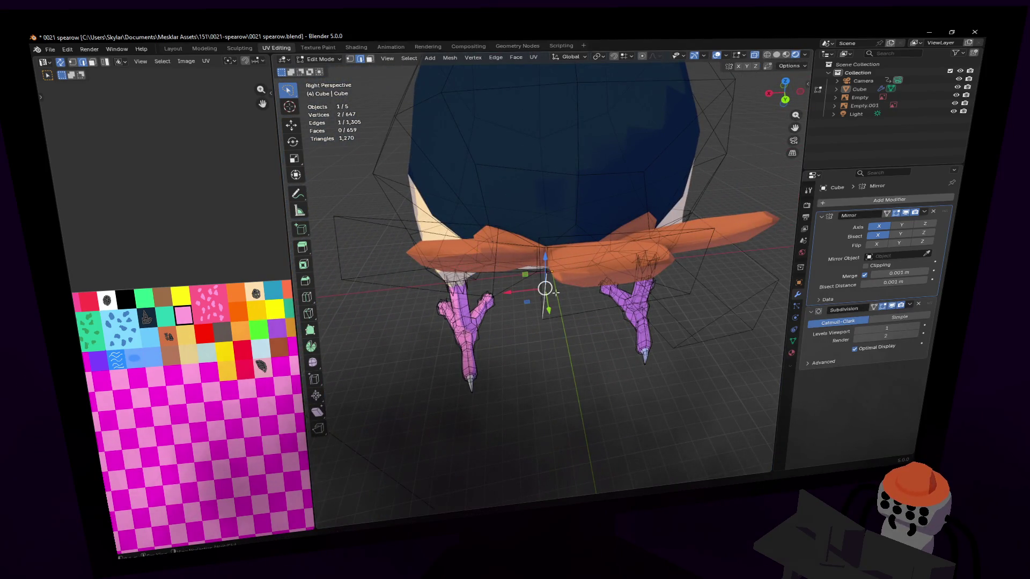
# Finish moving the feather tip vertices from a higher front view.
pyautogui.click(613, 267)
pyautogui.moveTo(615, 267)
pyautogui.mouseDown(button='middle')
pyautogui.moveTo(549, 266)
pyautogui.moveTo(603, 254)
pyautogui.mouseUp(button='middle')
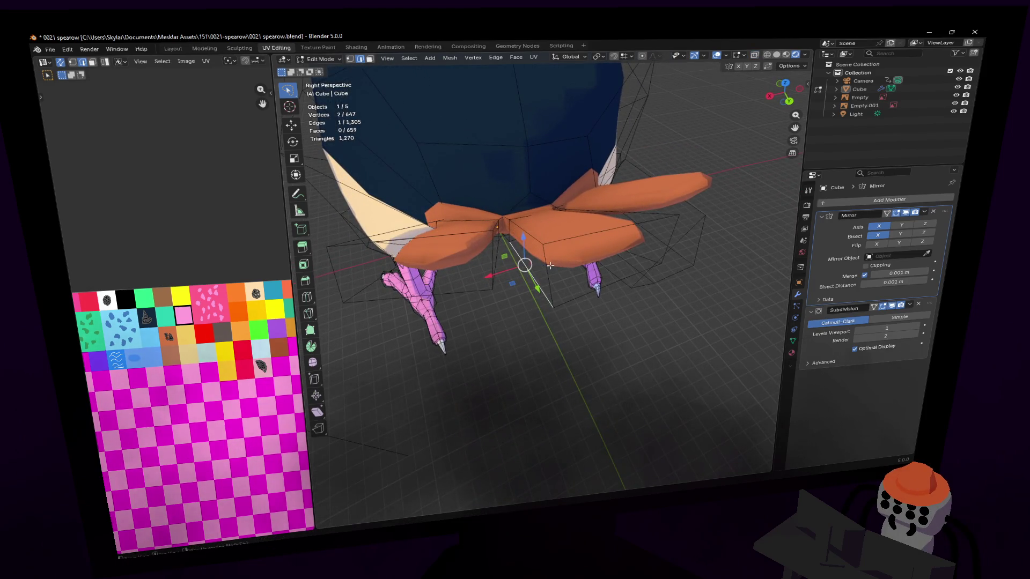
pyautogui.press('g')
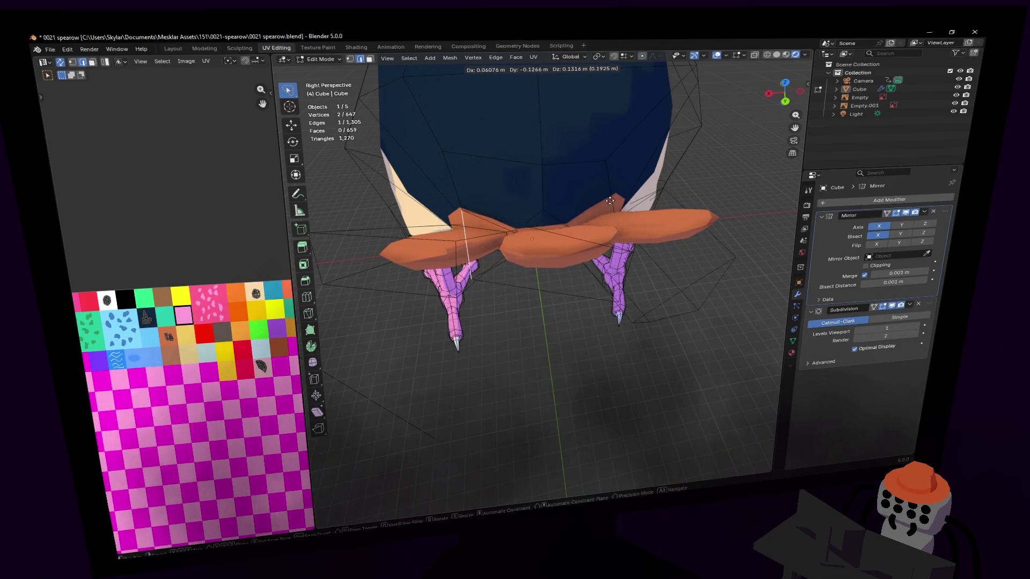
pyautogui.click(610, 204)
pyautogui.moveTo(609, 204)
pyautogui.mouseDown(button='middle')
pyautogui.moveTo(613, 228)
pyautogui.moveTo(536, 283)
pyautogui.mouseUp(button='middle')
# Add a centred loop cut across the feather and move an edge near its base.
pyautogui.hotkey('ctrl', 'r')
pyautogui.click(536, 284)
pyautogui.rightClick(535, 283)
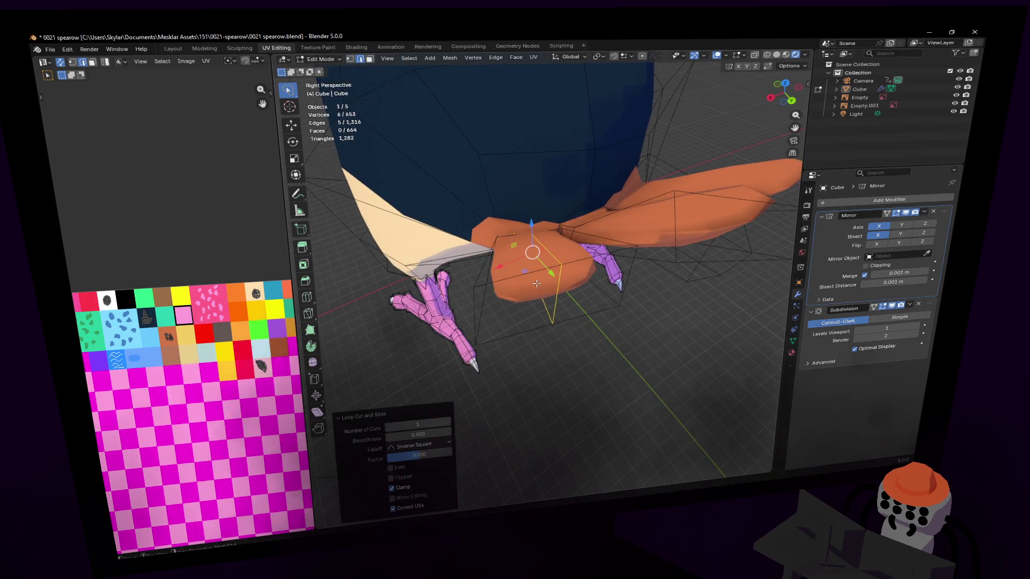
pyautogui.click(486, 305)
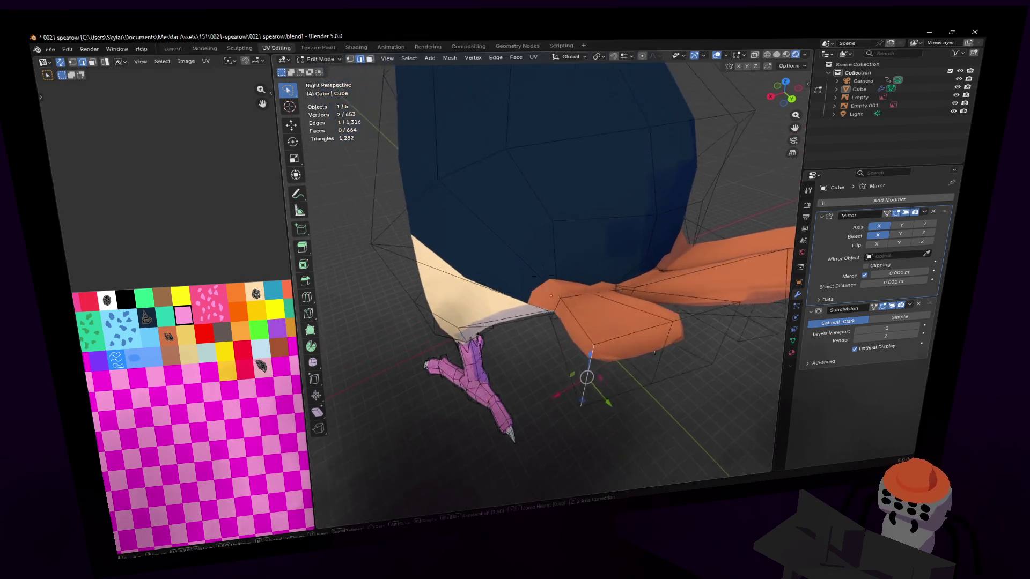
pyautogui.moveTo(633, 277); pyautogui.dragTo(602, 249, button='middle')
pyautogui.press('g')
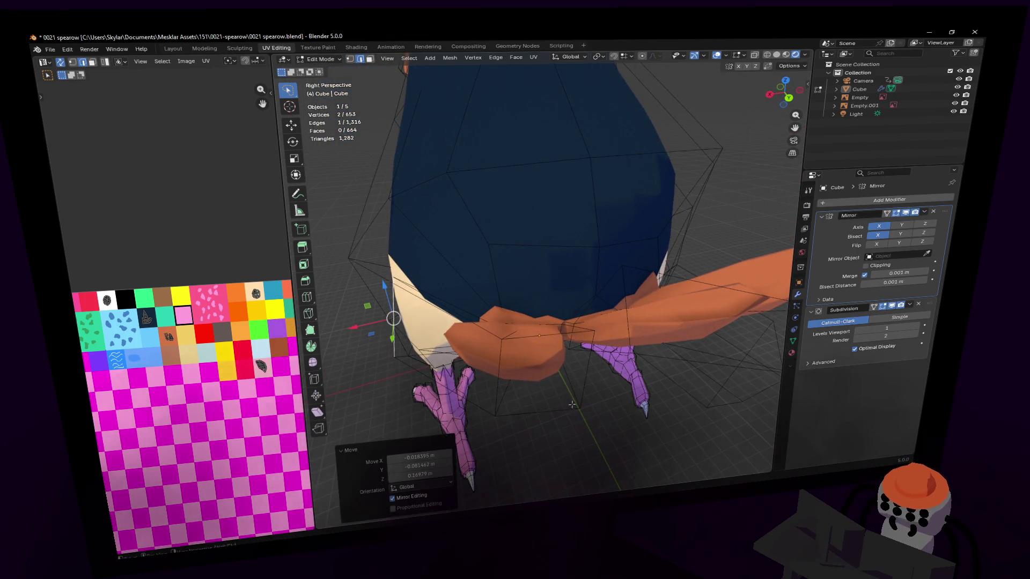
pyautogui.click(607, 308)
# Pull the vertices where the feathers meet the belly downward into place.
pyautogui.moveTo(606, 299)
pyautogui.mouseDown(button='middle')
pyautogui.moveTo(600, 328)
pyautogui.moveTo(563, 306)
pyautogui.moveTo(611, 265)
pyautogui.mouseUp(button='middle')
pyautogui.scroll(4, 563, 306)
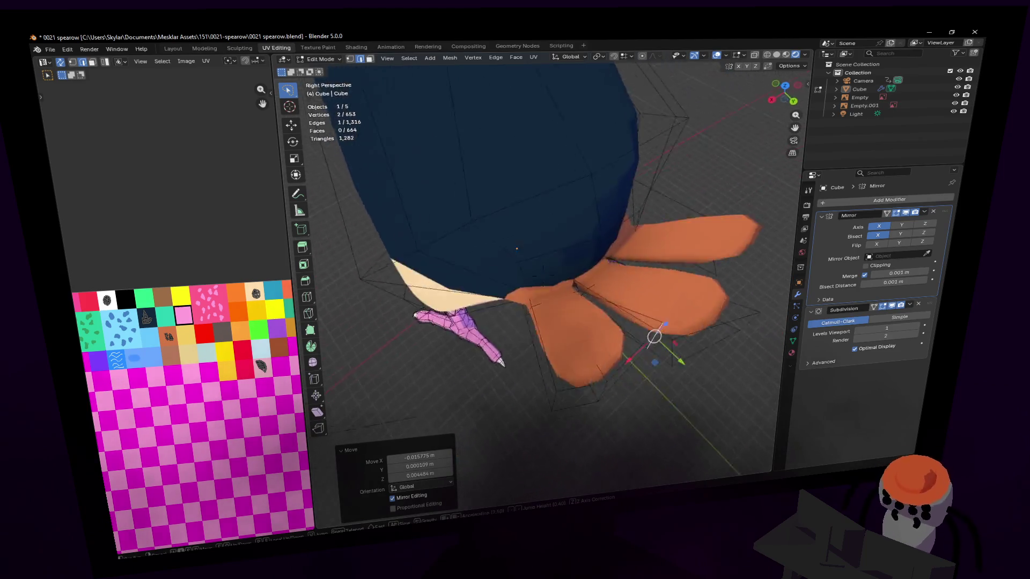
pyautogui.scroll(-3, 542, 275)
pyautogui.moveTo(541, 277); pyautogui.dragTo(537, 249, button='middle')
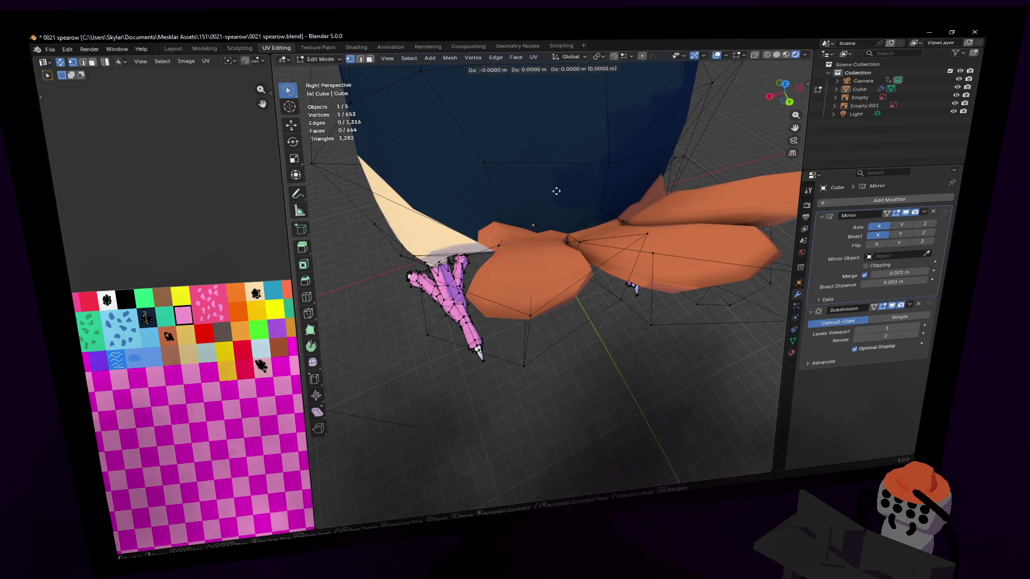
pyautogui.press('g')
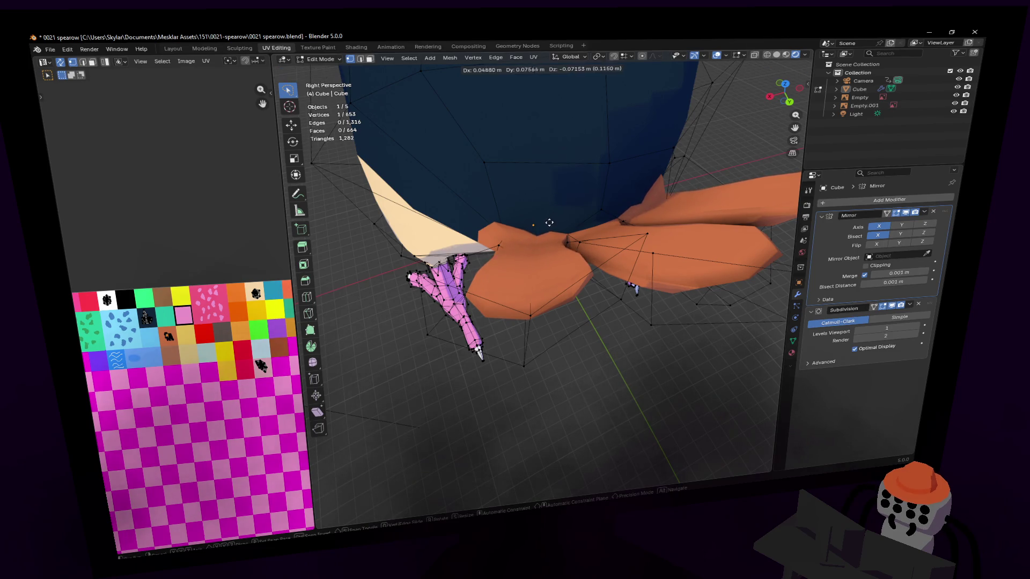
pyautogui.click(546, 236)
pyautogui.moveTo(546, 237)
pyautogui.mouseDown(button='middle')
pyautogui.moveTo(515, 265)
pyautogui.moveTo(532, 242)
pyautogui.moveTo(545, 277)
pyautogui.moveTo(645, 237)
pyautogui.mouseUp(button='middle')
pyautogui.press('g')
pyautogui.click(540, 231)
# Abandon two trial rotations and leave Edit Mode to view the shaded tail fan.
pyautogui.click(544, 273)
pyautogui.press('r')
pyautogui.rightClick(599, 217)
pyautogui.press('r')
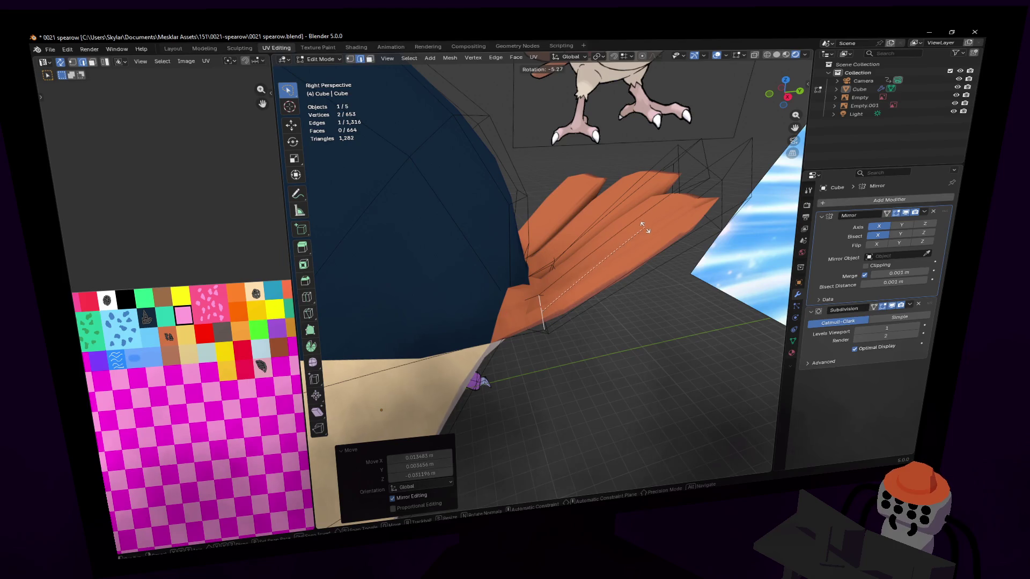
pyautogui.rightClick(644, 228)
pyautogui.press('Tab')
pyautogui.moveTo(634, 210); pyautogui.dragTo(701, 210, button='middle')
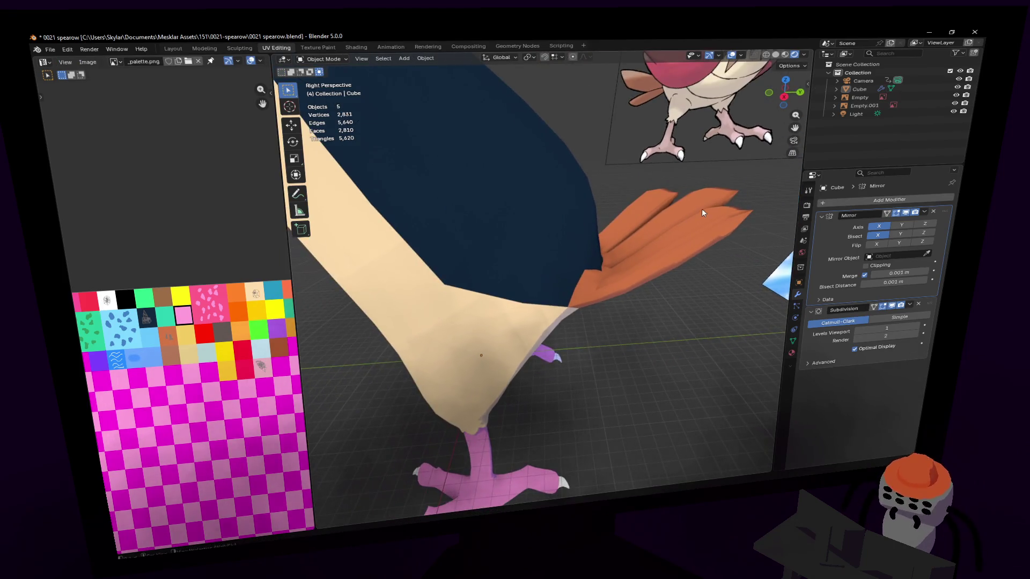
# Select the Cube body, re-enter Edit Mode and fly the view in to the tail feathers.
pyautogui.click(664, 212)
pyautogui.hotkey('shift', '`')
pyautogui.click(544, 276)
pyautogui.press('Tab')
pyautogui.press('s')
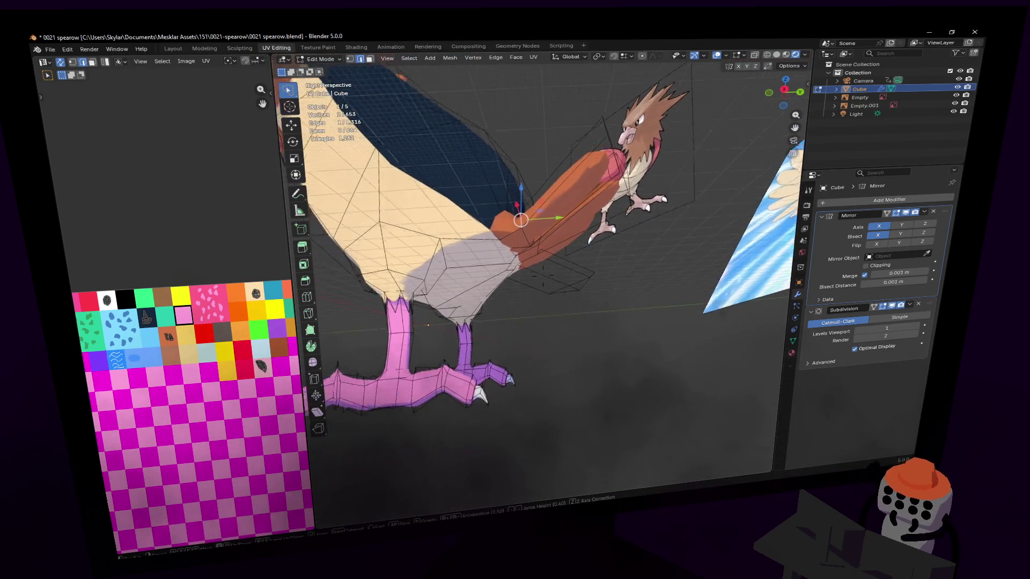
pyautogui.press('w')
pyautogui.click(638, 221)
pyautogui.moveTo(551, 266); pyautogui.dragTo(611, 241, button='middle')
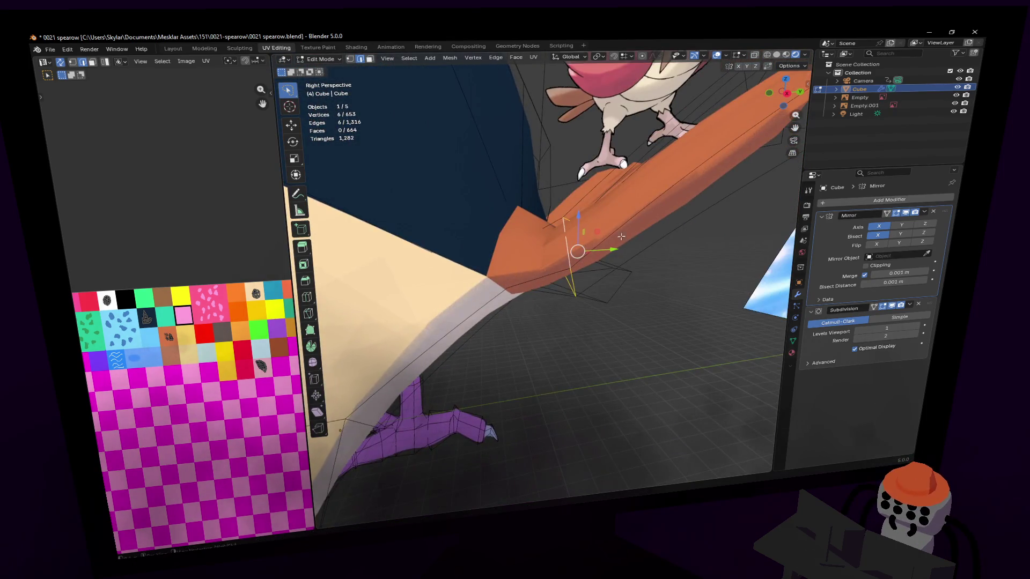
# Move the belly-to-tail junction vertices and lower them along Z.
pyautogui.press('g')
pyautogui.click(624, 208)
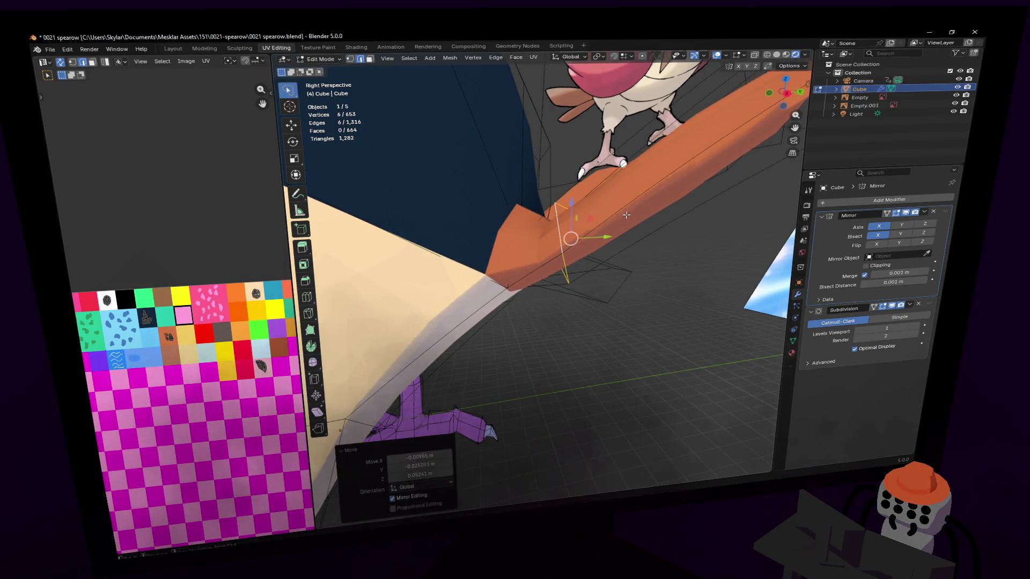
pyautogui.hotkey('shift', '`')
pyautogui.press('w')
pyautogui.click(605, 235)
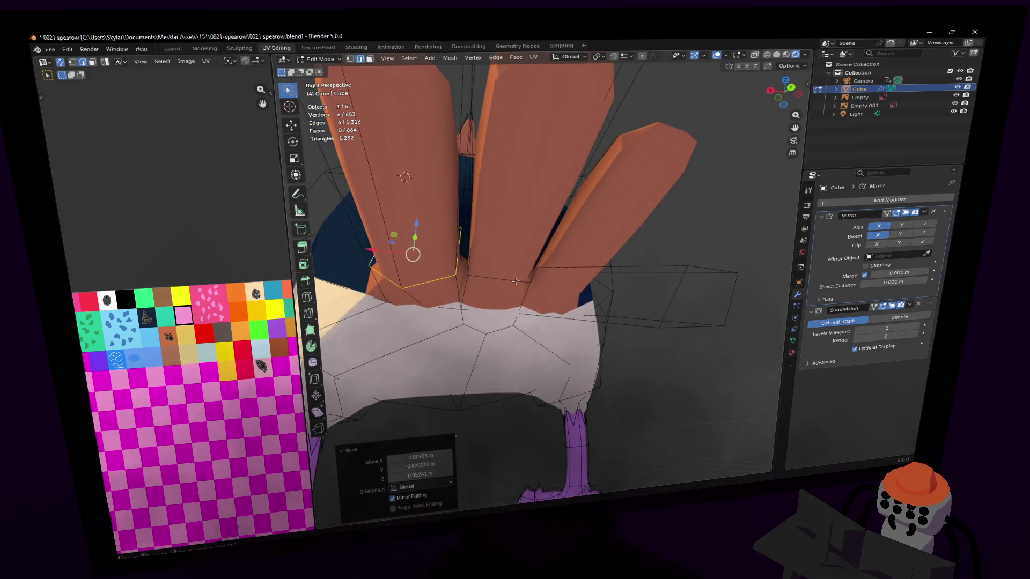
pyautogui.moveTo(515, 281); pyautogui.dragTo(603, 256, button='middle')
pyautogui.press('g')
pyautogui.press('z')
pyautogui.click(605, 251)
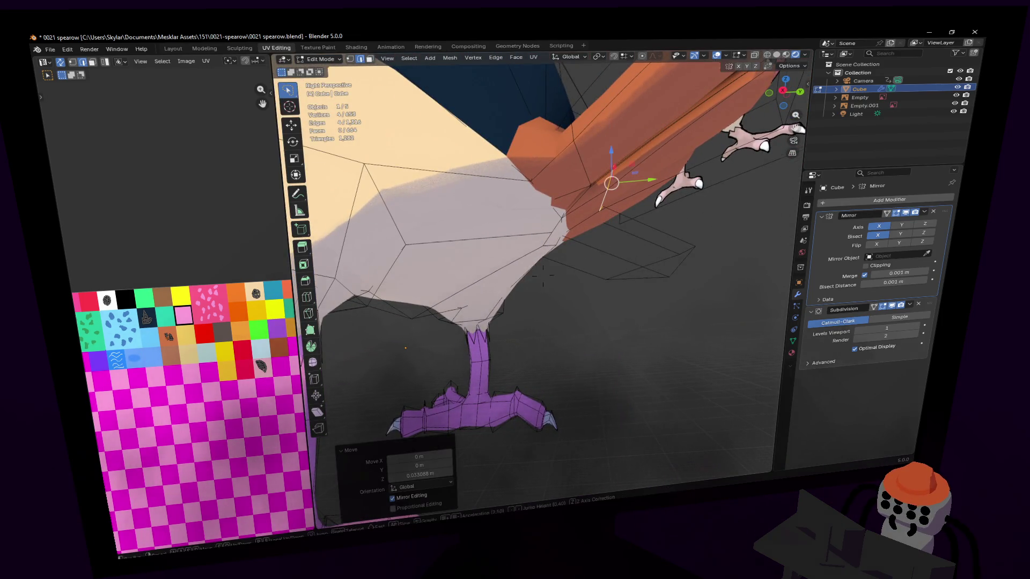
# Lower the two vertices at the feather base along Z.
pyautogui.moveTo(607, 252)
pyautogui.mouseDown(button='middle')
pyautogui.moveTo(528, 239)
pyautogui.moveTo(518, 295)
pyautogui.moveTo(542, 275)
pyautogui.moveTo(565, 283)
pyautogui.mouseUp(button='middle')
pyautogui.click(528, 239)
pyautogui.press('g')
pyautogui.press('z')
pyautogui.click(550, 266)
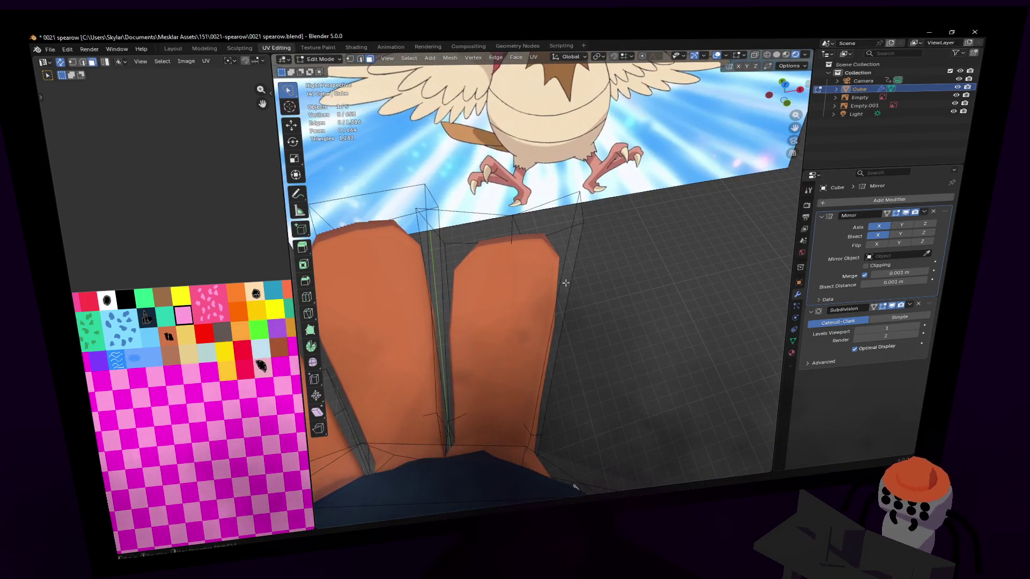
# Move the right tail feather so it fans out neatly from the Spearow's body.
pyautogui.click(555, 287)
pyautogui.scroll(2, 616, 281)
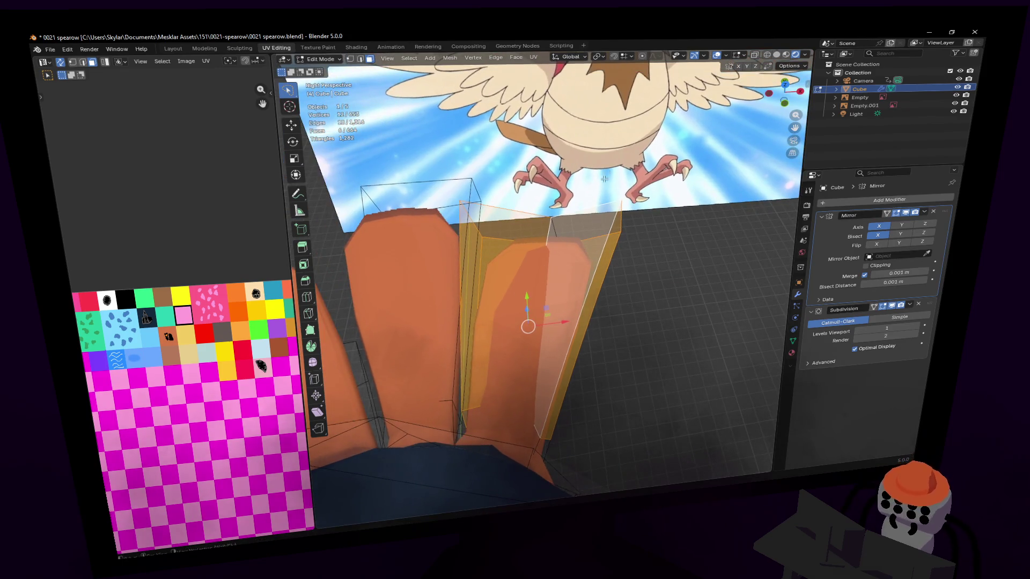
pyautogui.scroll(1, 542, 275)
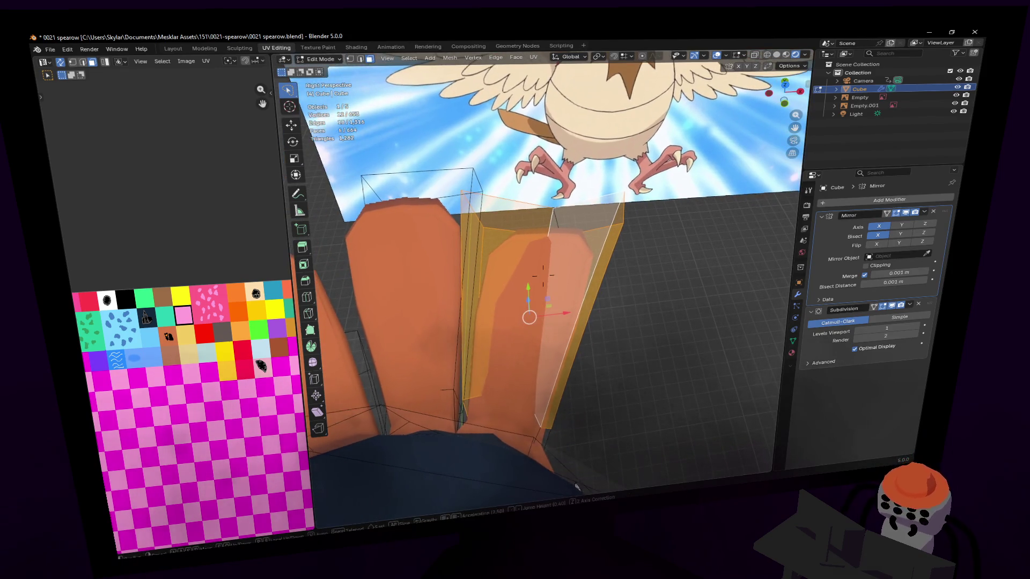
pyautogui.click(536, 434)
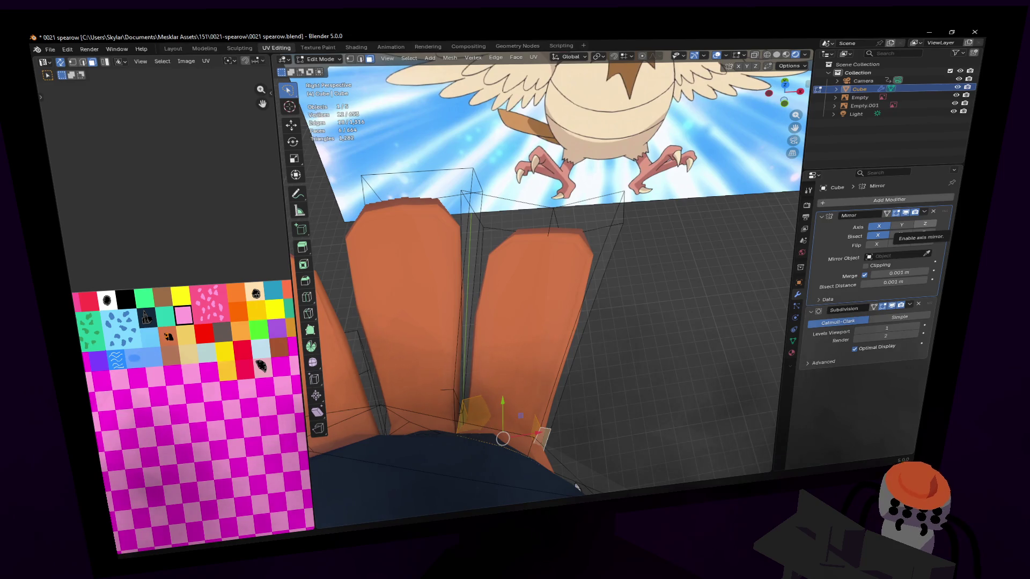
pyautogui.scroll(1, 639, 264)
pyautogui.press('a')
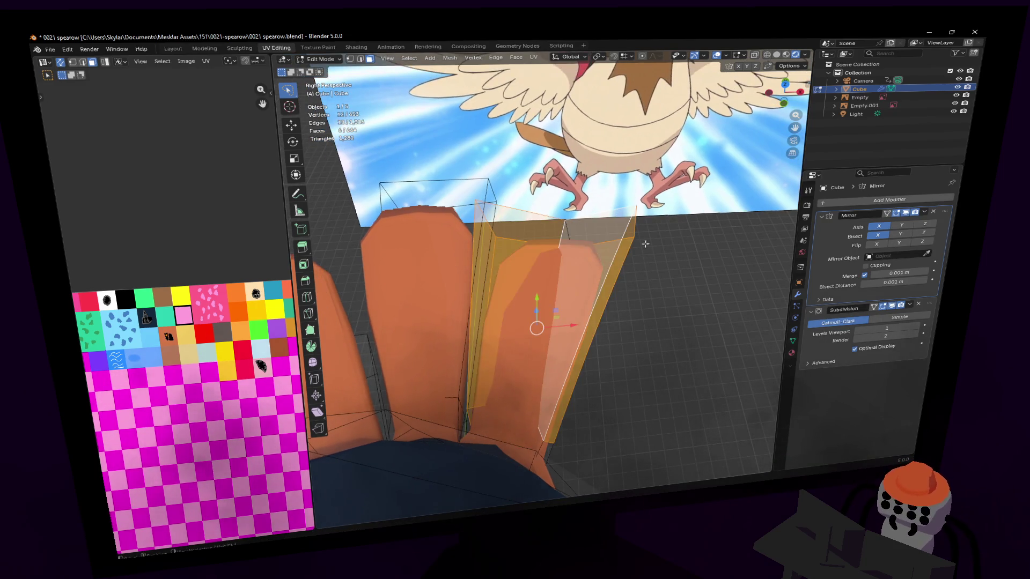
pyautogui.moveTo(616, 275); pyautogui.dragTo(554, 296, button='middle')
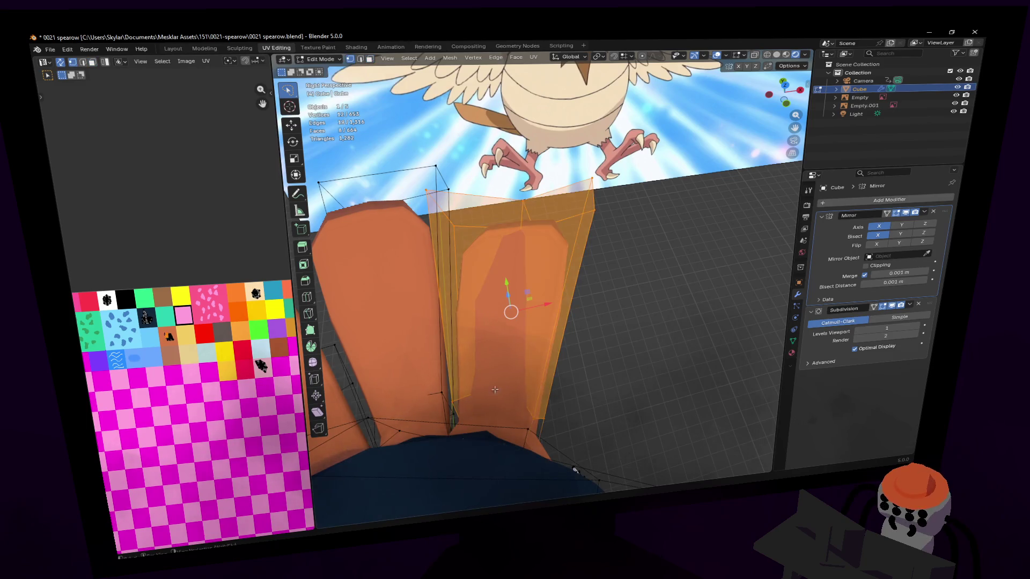
pyautogui.hotkey('alt', 'a')
pyautogui.press('g')
pyautogui.click(570, 426)
pyautogui.moveTo(570, 426)
pyautogui.mouseDown(button='middle')
pyautogui.moveTo(543, 275)
pyautogui.moveTo(459, 356)
pyautogui.mouseUp(button='middle')
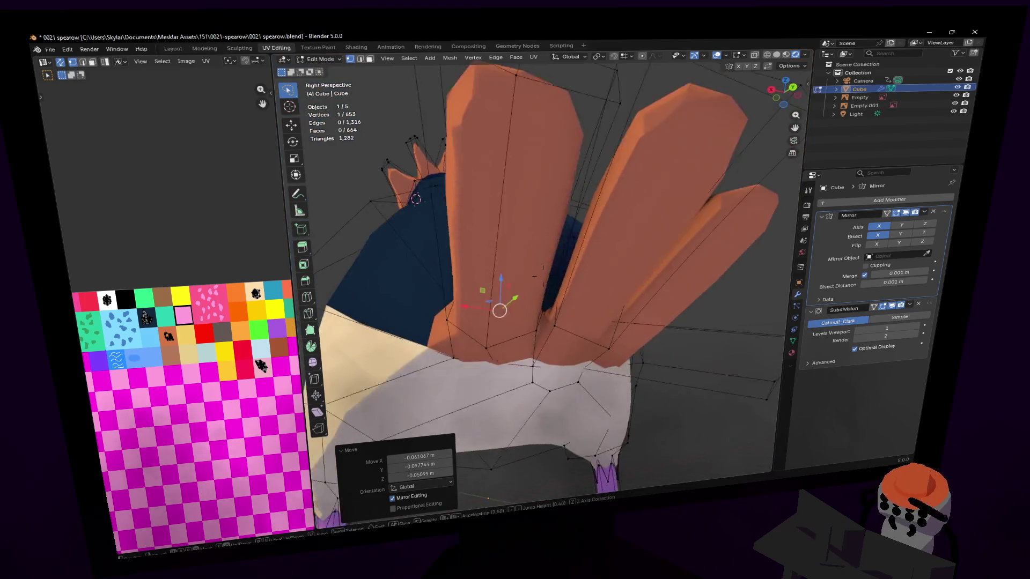
# Lower a feather-base vertex vertically into the cream belly.
pyautogui.click(459, 355)
pyautogui.press('g')
pyautogui.click(463, 360)
pyautogui.moveTo(463, 360)
pyautogui.mouseDown(button='middle')
pyautogui.moveTo(470, 372)
pyautogui.moveTo(493, 361)
pyautogui.mouseUp(button='middle')
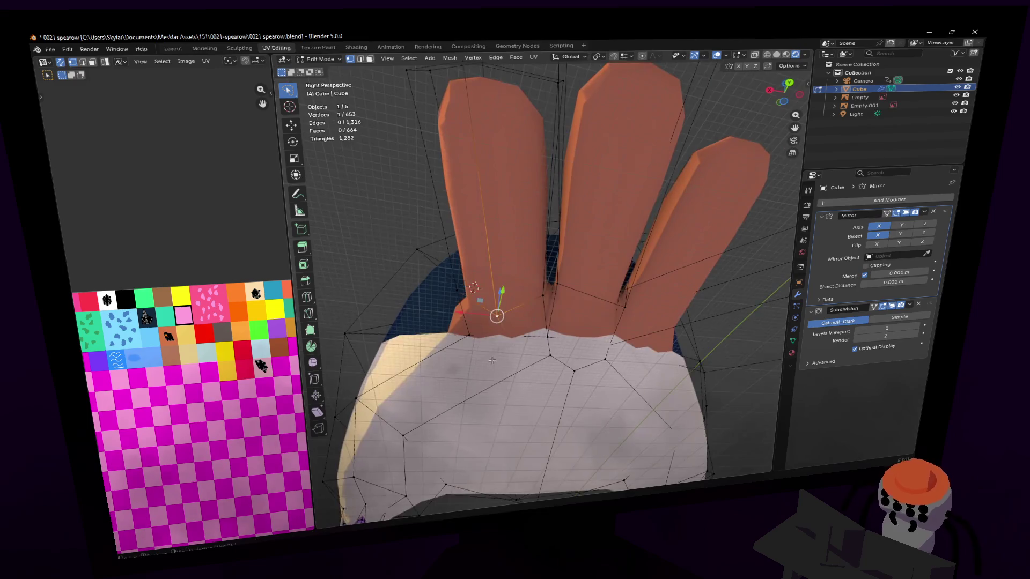
pyautogui.press('g')
pyautogui.press('z')
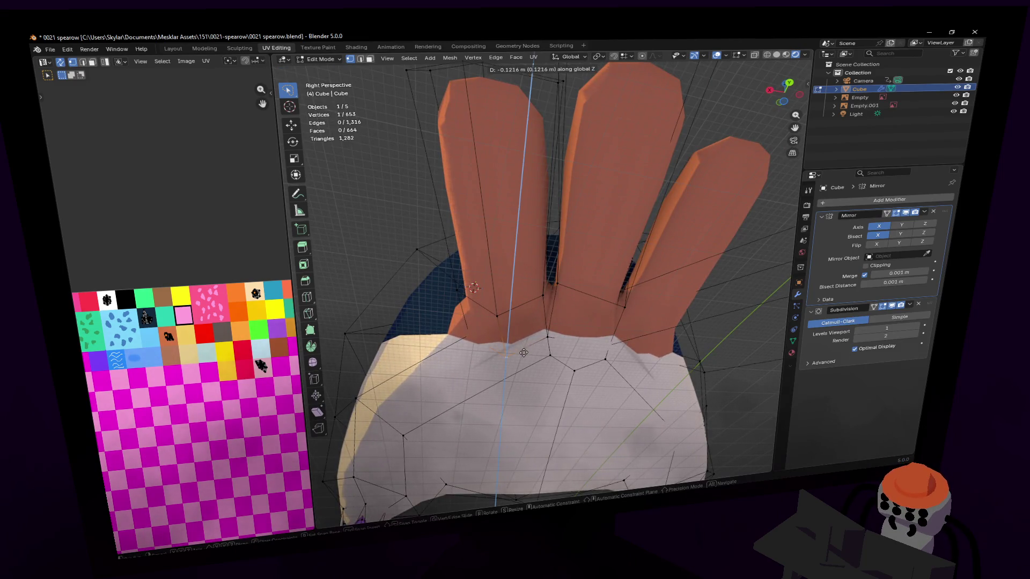
pyautogui.click(544, 341)
# View the tail junction from below in face select and preview the smoothed mesh in Object Mode.
pyautogui.moveTo(590, 375); pyautogui.dragTo(585, 355, button='middle')
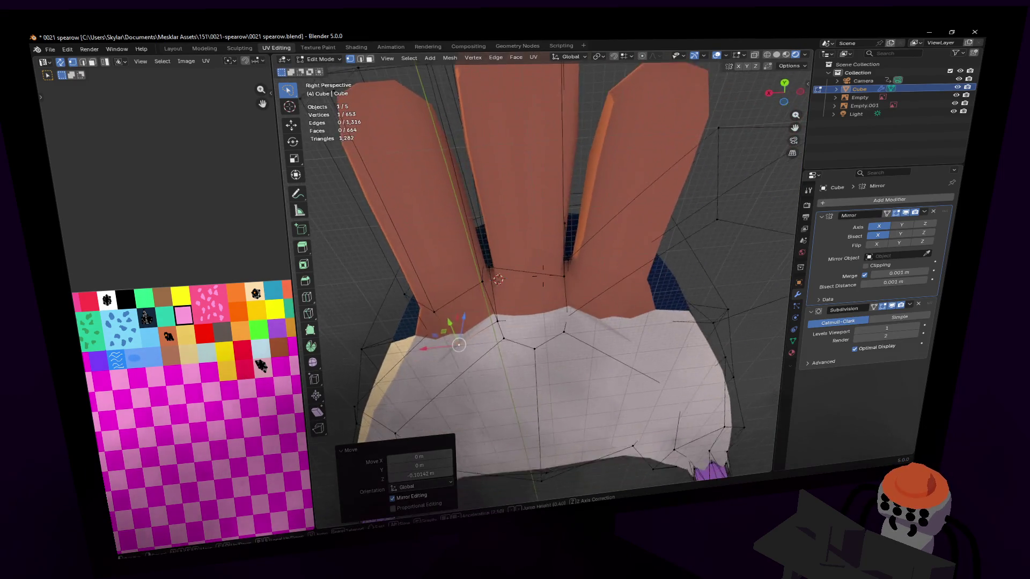
pyautogui.press('3')
pyautogui.click(562, 332)
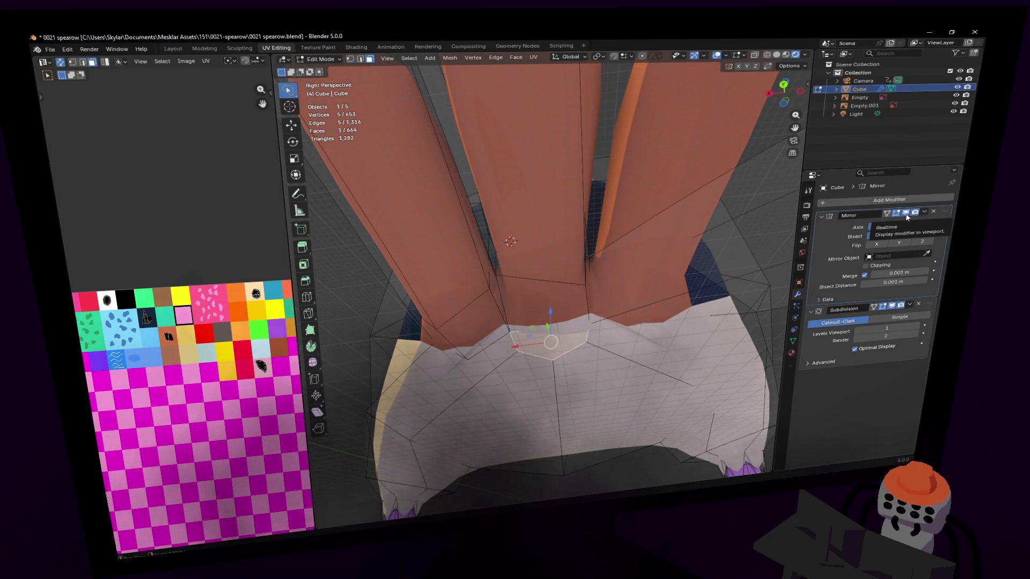
pyautogui.press('Tab')
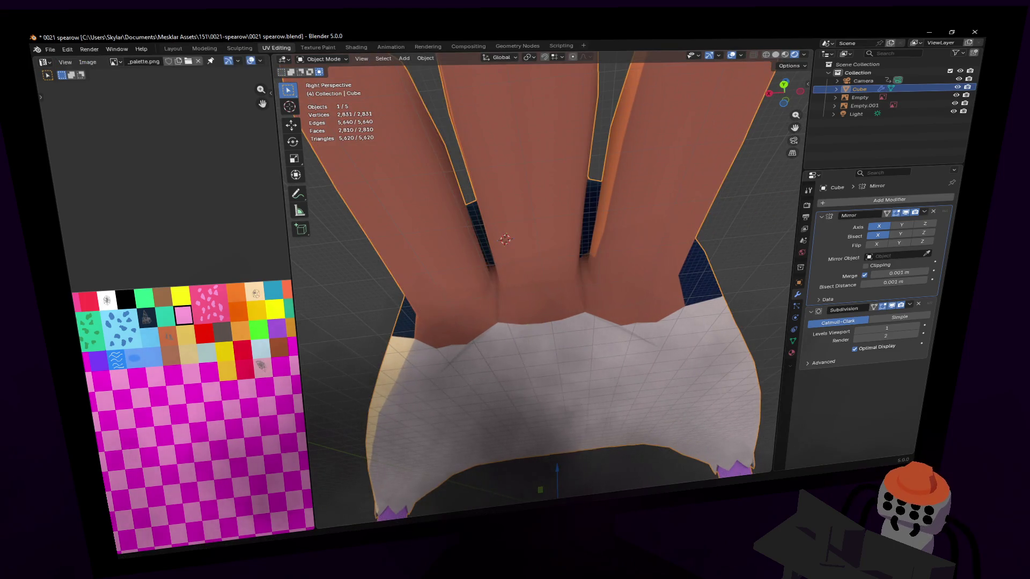
# Delete the old Mirror modifier and toggle Subdivision viewport display to compare.
pyautogui.click(926, 211)
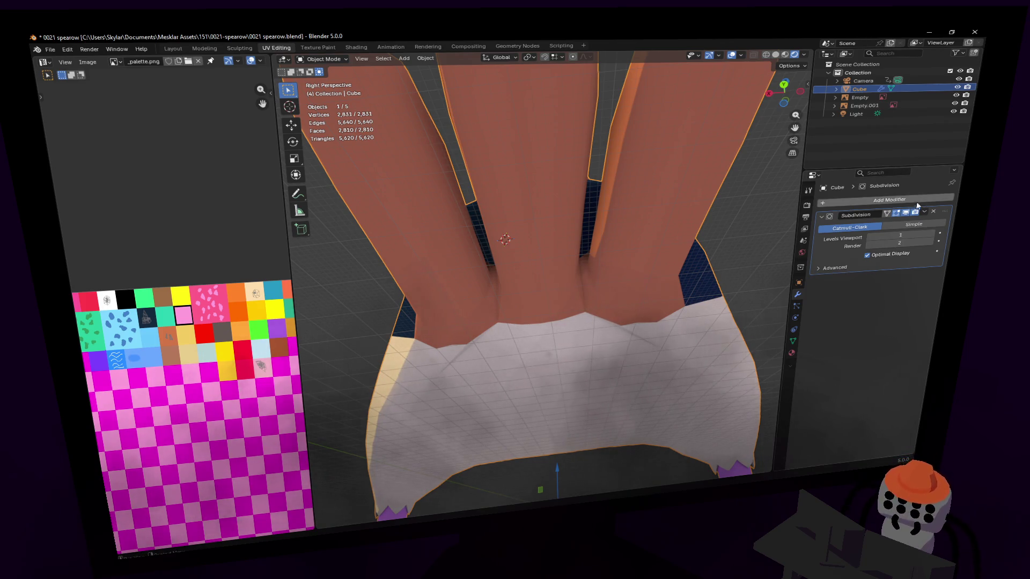
pyautogui.click(906, 214)
pyautogui.click(907, 213)
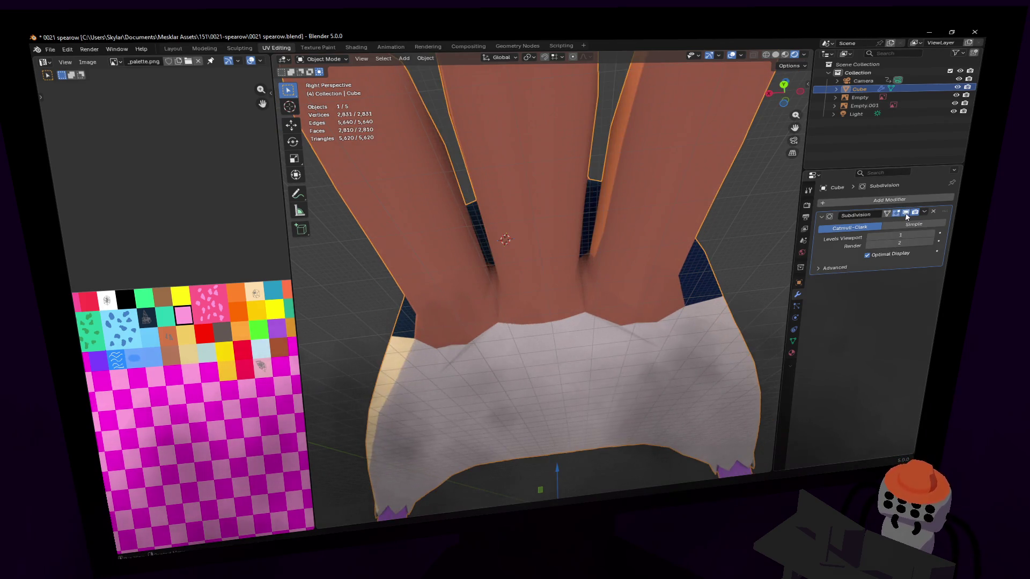
# Add a new Mirror modifier with Bisect X, place it above Subdivision, and resume mesh editing.
pyautogui.click(905, 205)
pyautogui.write('mirror')
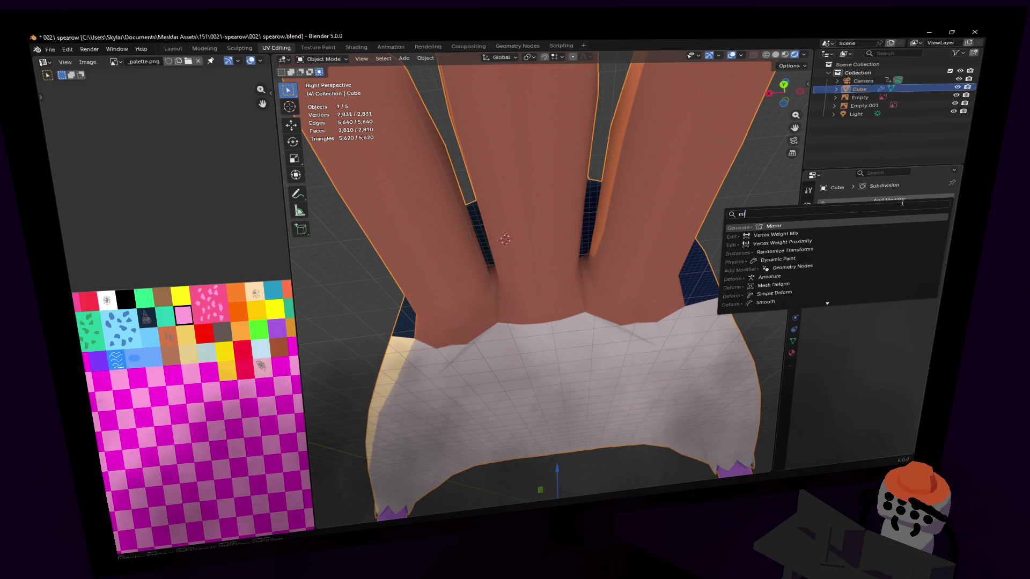
pyautogui.press('Return')
pyautogui.click(868, 308)
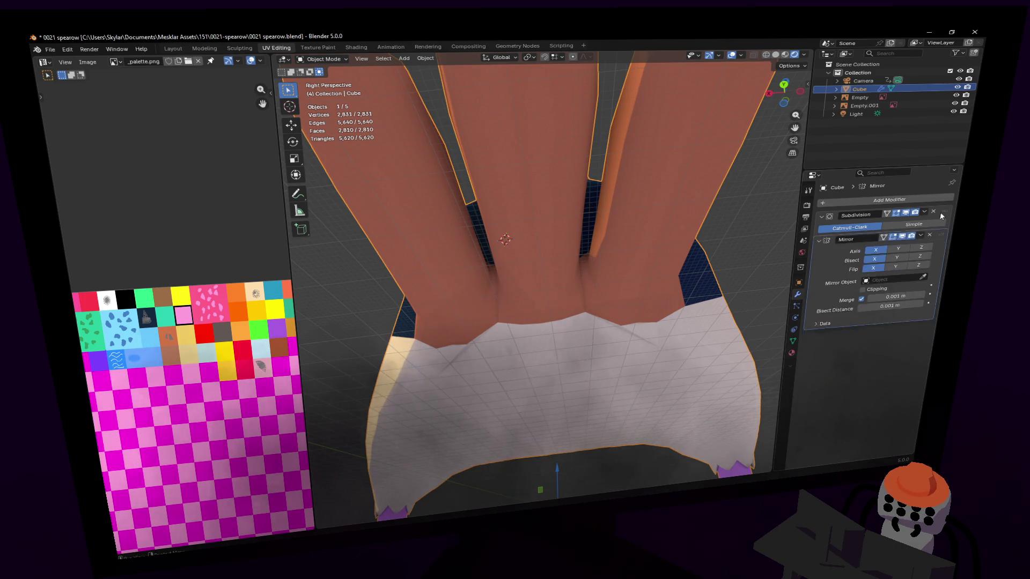
pyautogui.moveTo(934, 274); pyautogui.dragTo(933, 212)
pyautogui.press('Tab')
pyautogui.scroll(2, 543, 276)
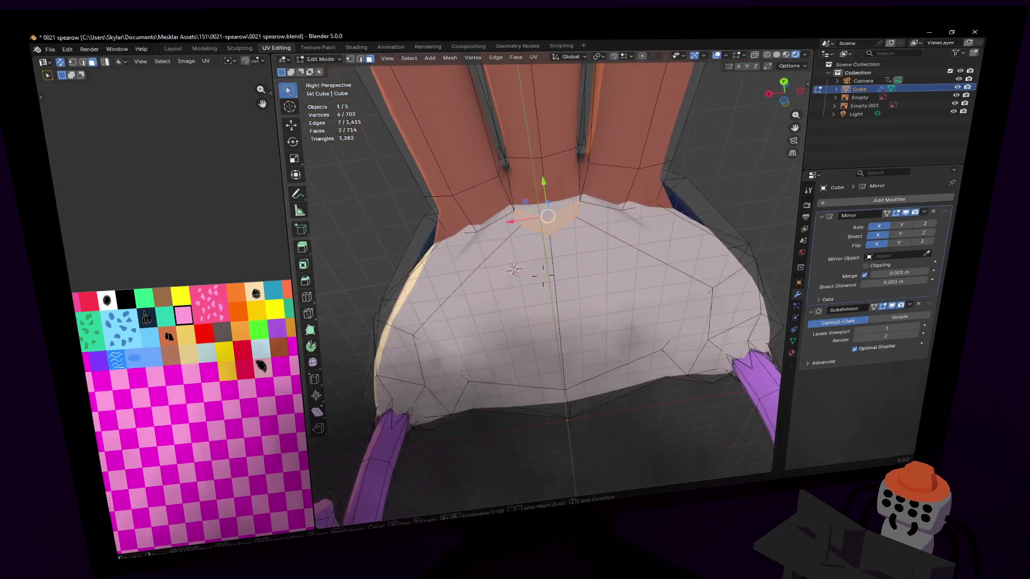
pyautogui.scroll(2, 544, 275)
pyautogui.scroll(2, 544, 275)
# With X-mirror editing on, move a belly-to-tail junction vertex to reshape the junction.
pyautogui.moveTo(543, 275); pyautogui.dragTo(547, 281, button='middle')
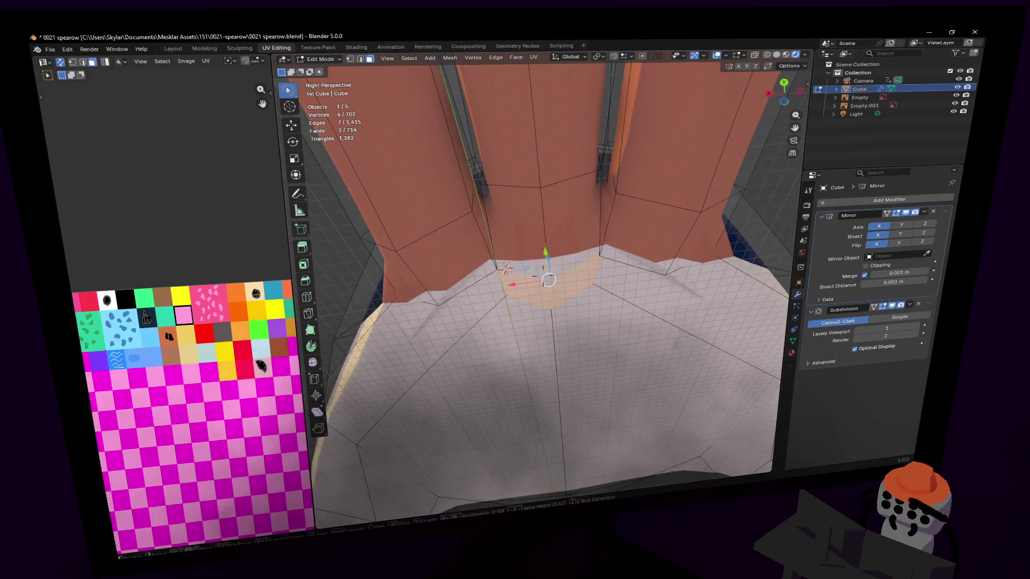
pyautogui.press('1')
pyautogui.click(548, 315)
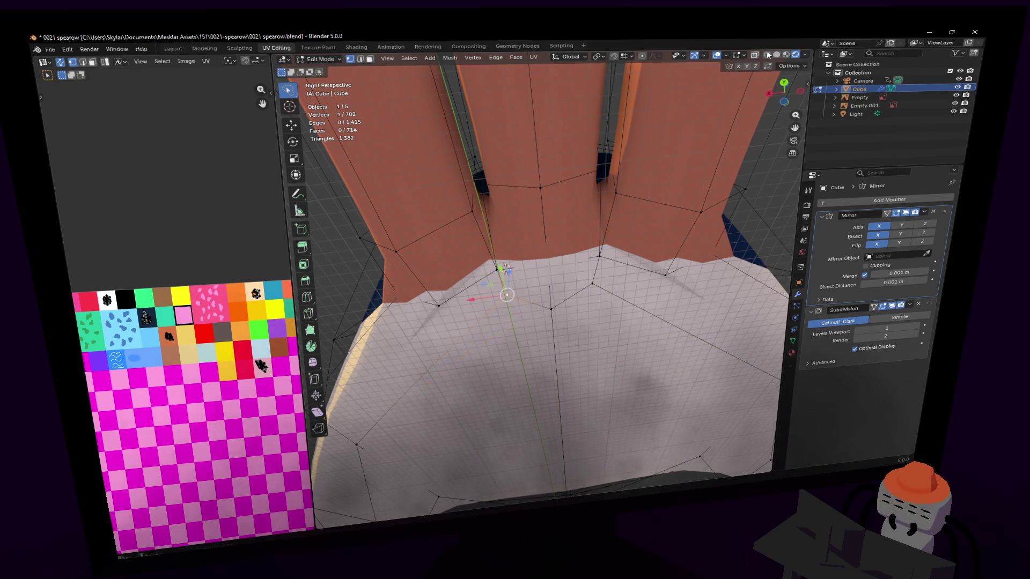
pyautogui.click(739, 66)
pyautogui.press('g')
pyautogui.moveTo(555, 306); pyautogui.dragTo(542, 276, button='middle')
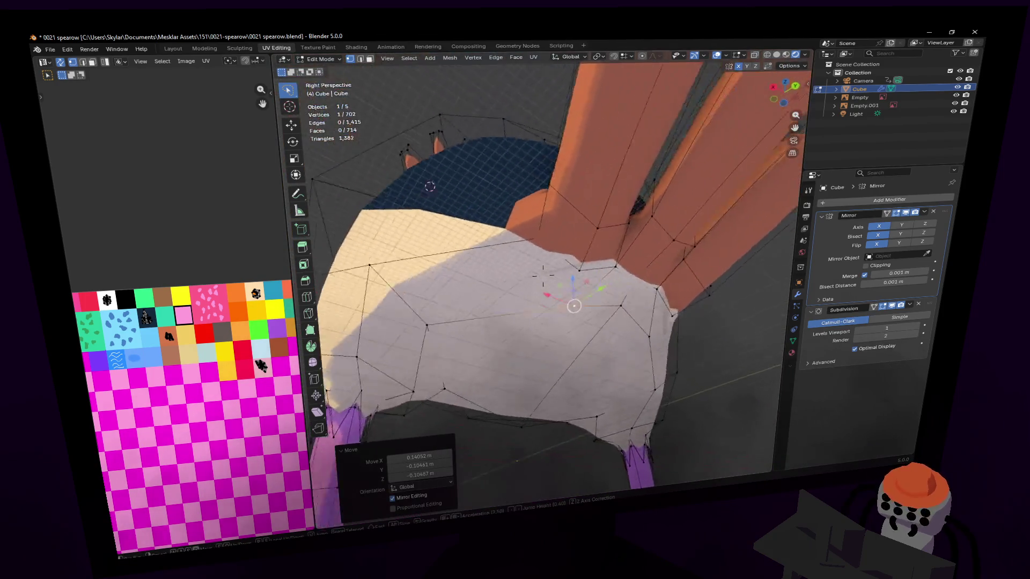
pyautogui.keyDown('shift'); pyautogui.moveTo(541, 275); pyautogui.dragTo(672, 290, button='middle'); pyautogui.keyUp('shift')
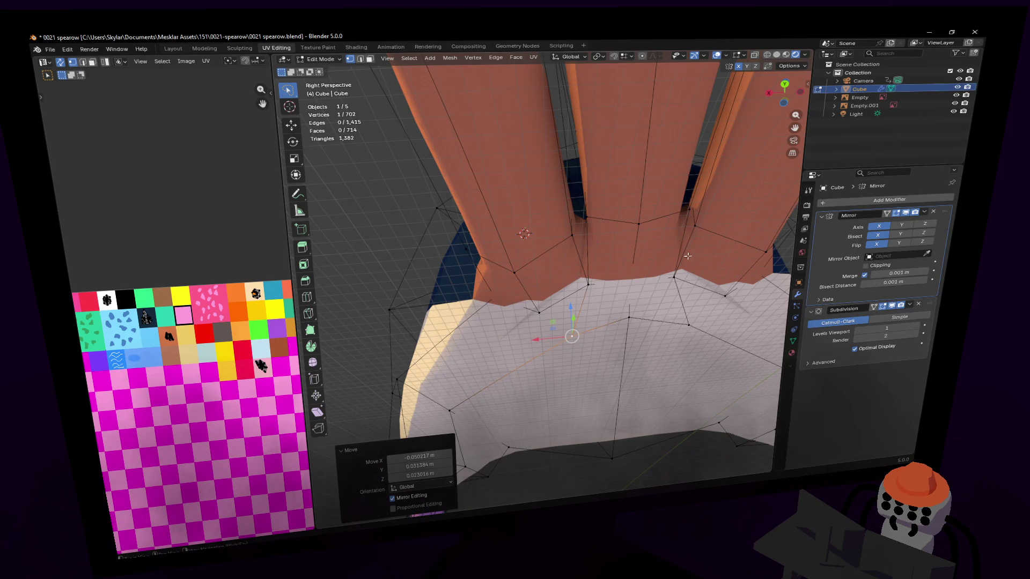
# Orbit to check the body from the side and beneath the tail, ending on the Knife tool.
pyautogui.moveTo(664, 254); pyautogui.dragTo(519, 484, button='middle')
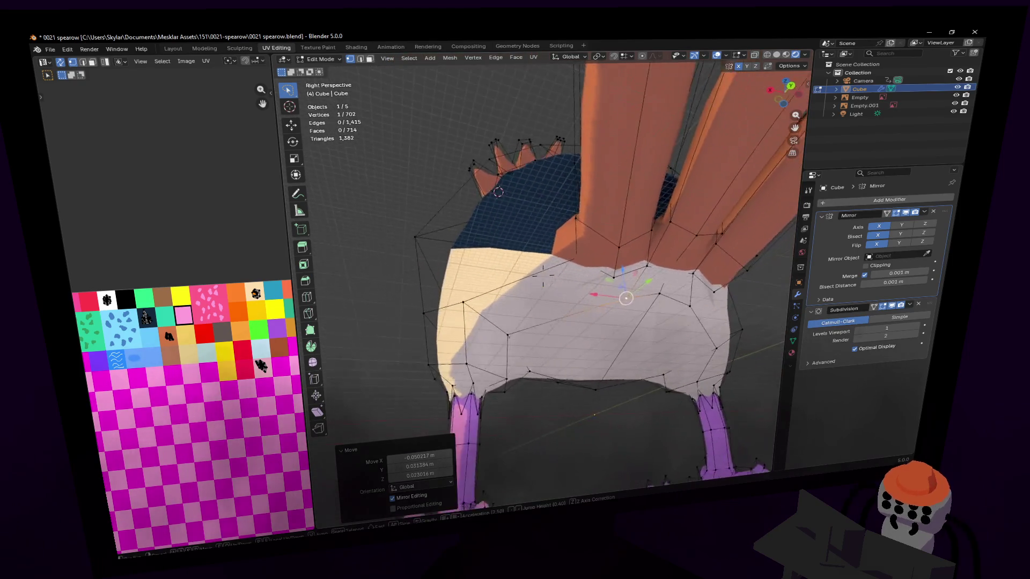
pyautogui.moveTo(542, 273); pyautogui.dragTo(637, 263, button='middle')
pyautogui.moveTo(572, 276); pyautogui.dragTo(564, 276, button='middle')
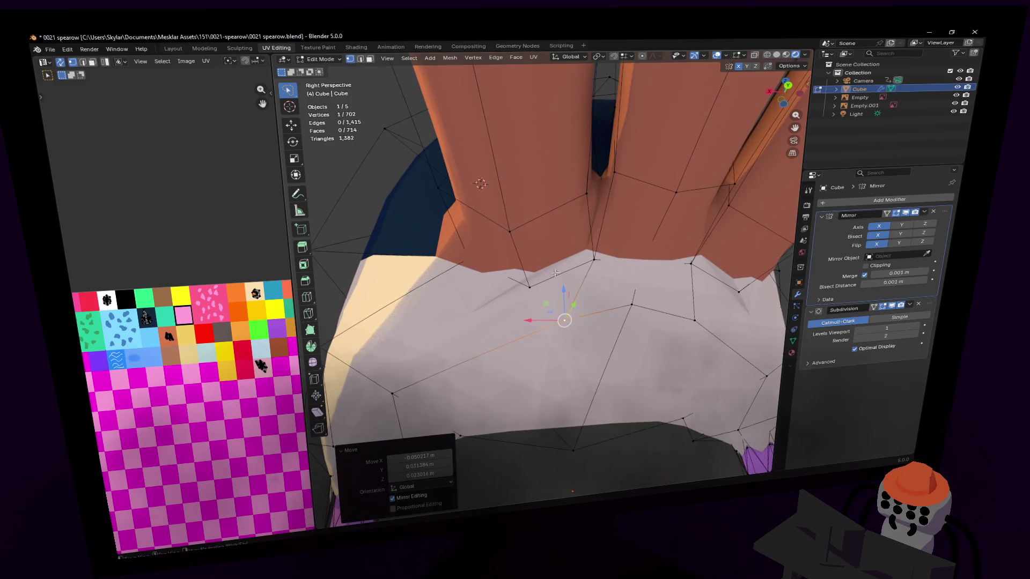
pyautogui.click(307, 313)
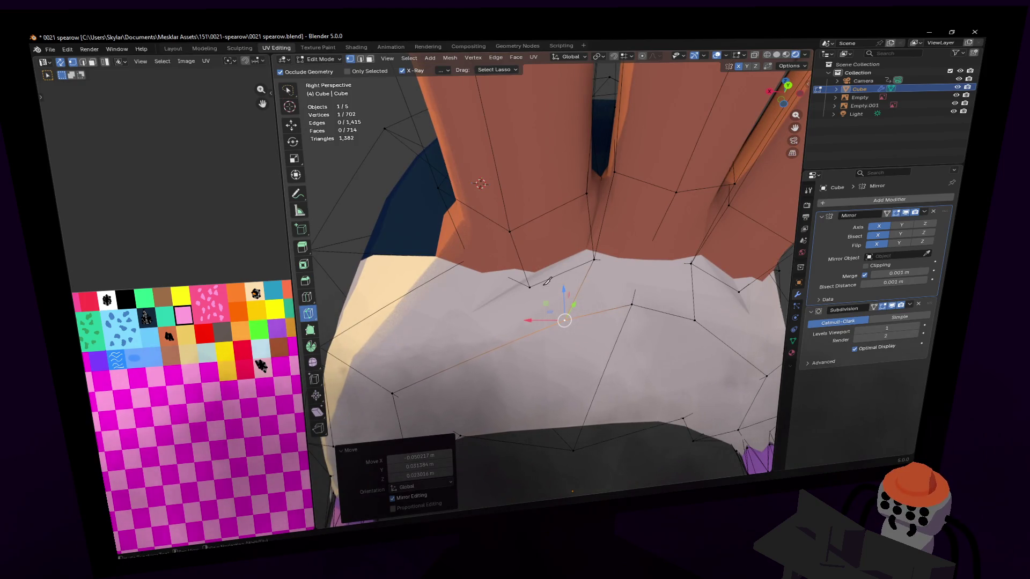
# Knife-cut two new edges across the cream belly below the tail feathers.
pyautogui.click(565, 319)
pyautogui.press('Return')
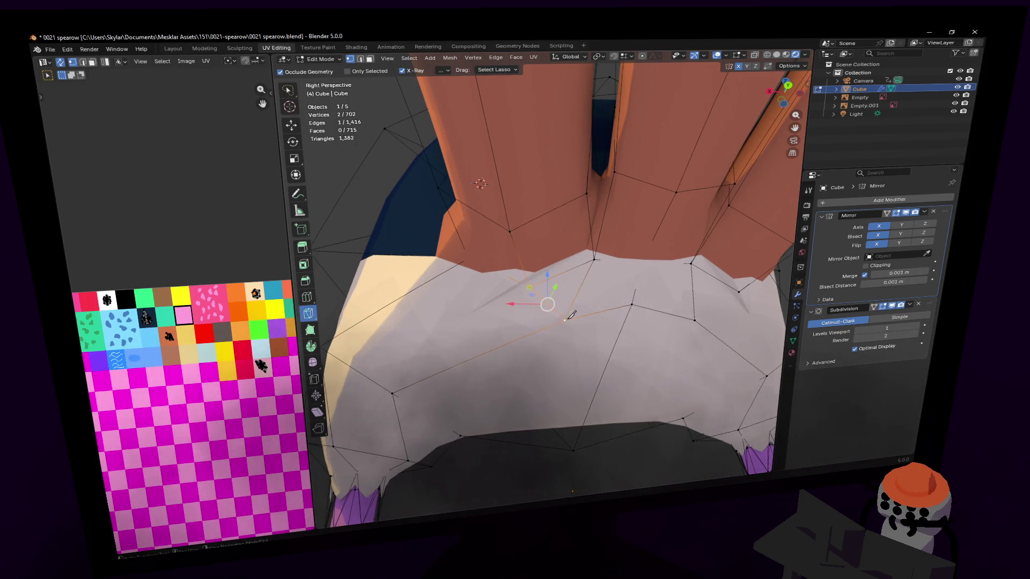
pyautogui.moveTo(566, 319); pyautogui.dragTo(640, 244, button='middle')
pyautogui.moveTo(564, 274); pyautogui.dragTo(596, 251, button='middle')
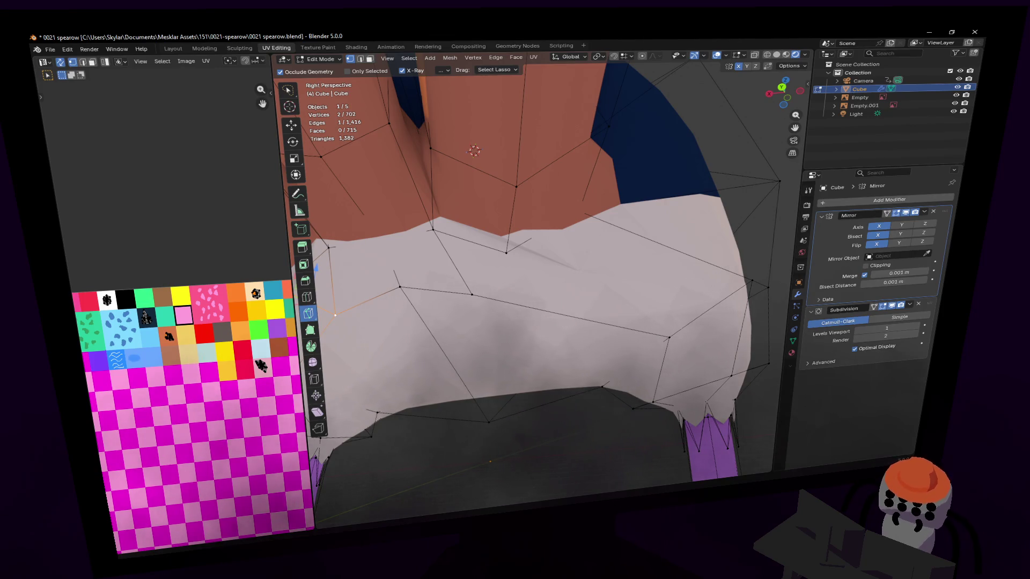
pyautogui.press('k')
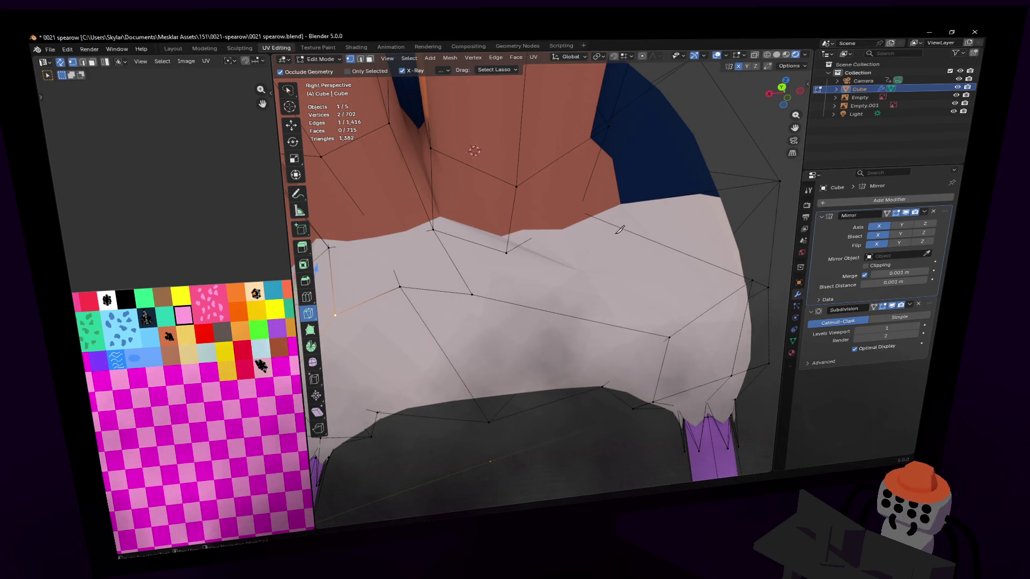
pyautogui.click(505, 253)
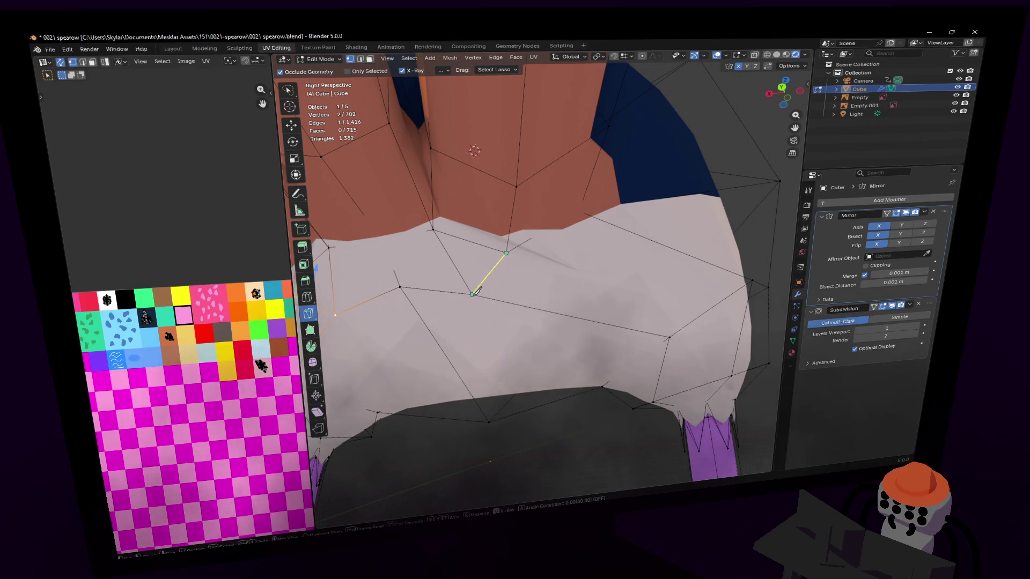
pyautogui.click(475, 292)
pyautogui.press('Return')
# Select one belly edge and bring up the Delete menu for it.
pyautogui.moveTo(475, 292); pyautogui.dragTo(541, 250, button='middle')
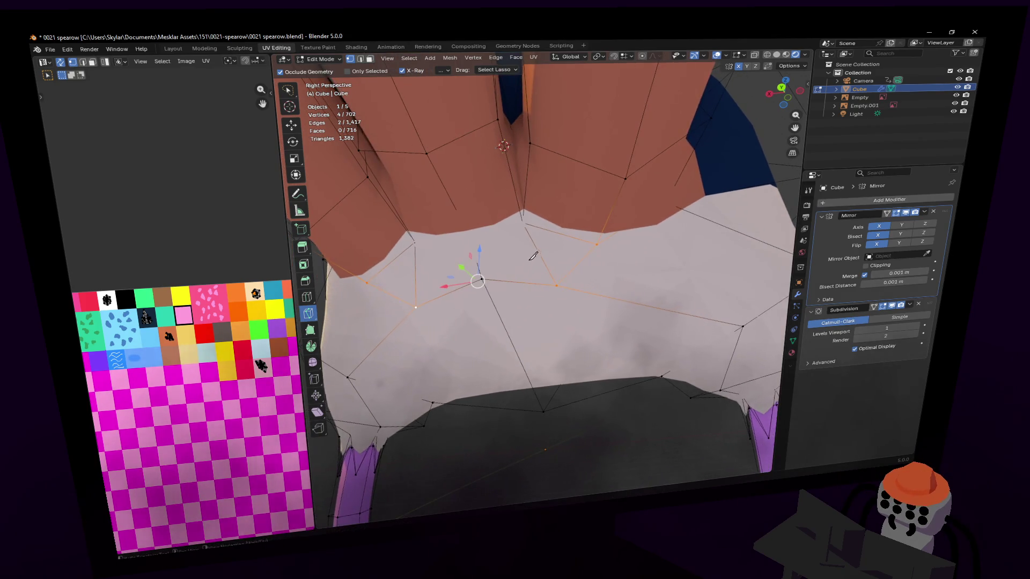
pyautogui.click(540, 252)
pyautogui.moveTo(541, 251); pyautogui.dragTo(542, 259, button='middle')
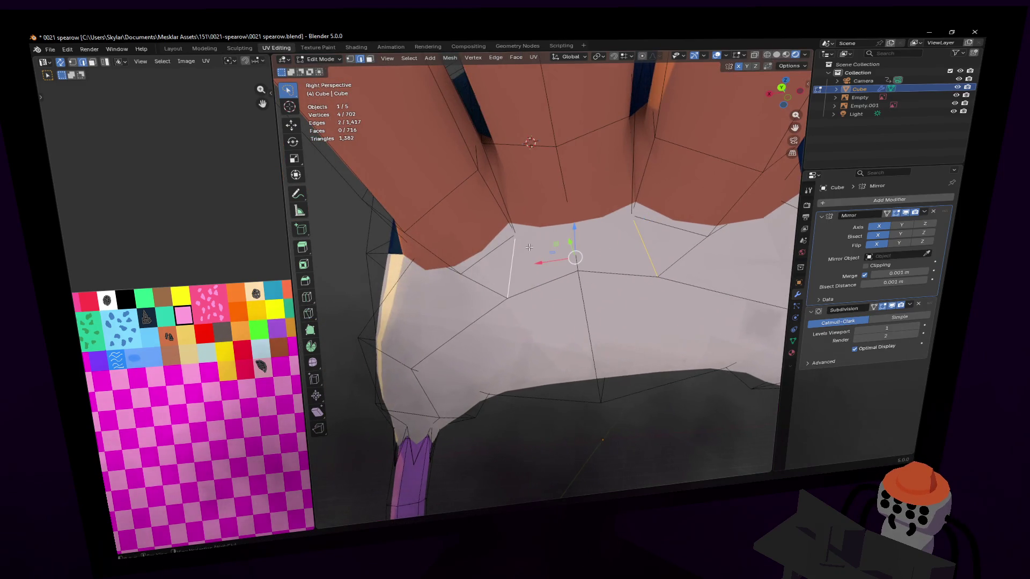
pyautogui.press('x')
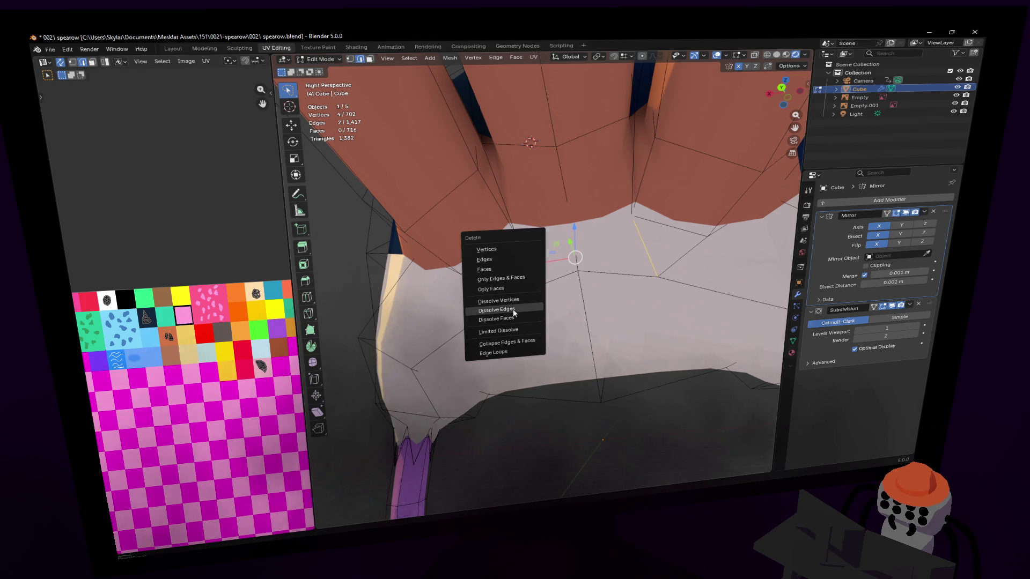
# Dissolve the selected belly edges and inspect the cleaner junction in object mode and walk navigation.
pyautogui.click(513, 310)
pyautogui.moveTo(513, 309); pyautogui.dragTo(620, 268, button='middle')
pyautogui.press('Tab')
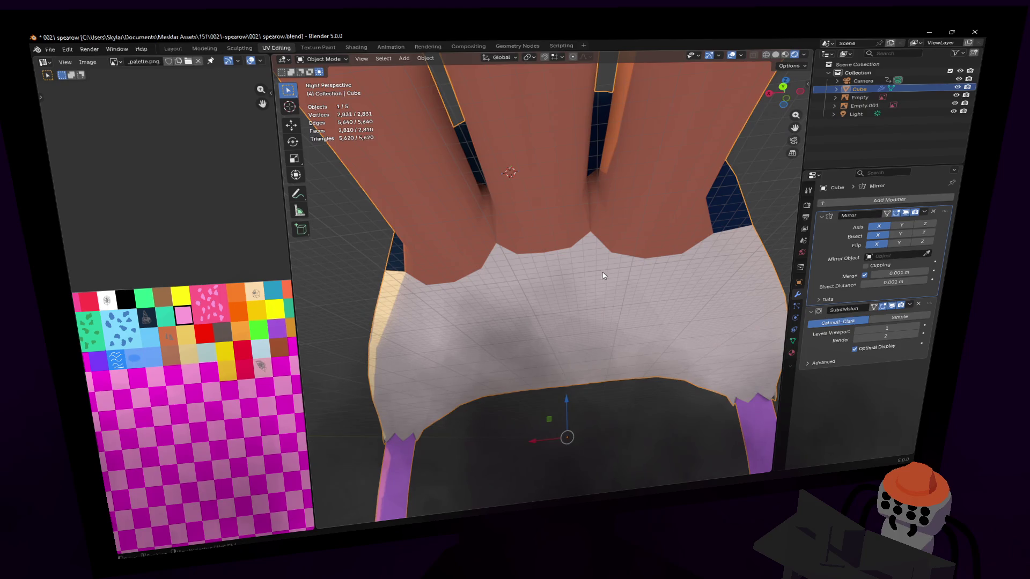
pyautogui.press('Tab')
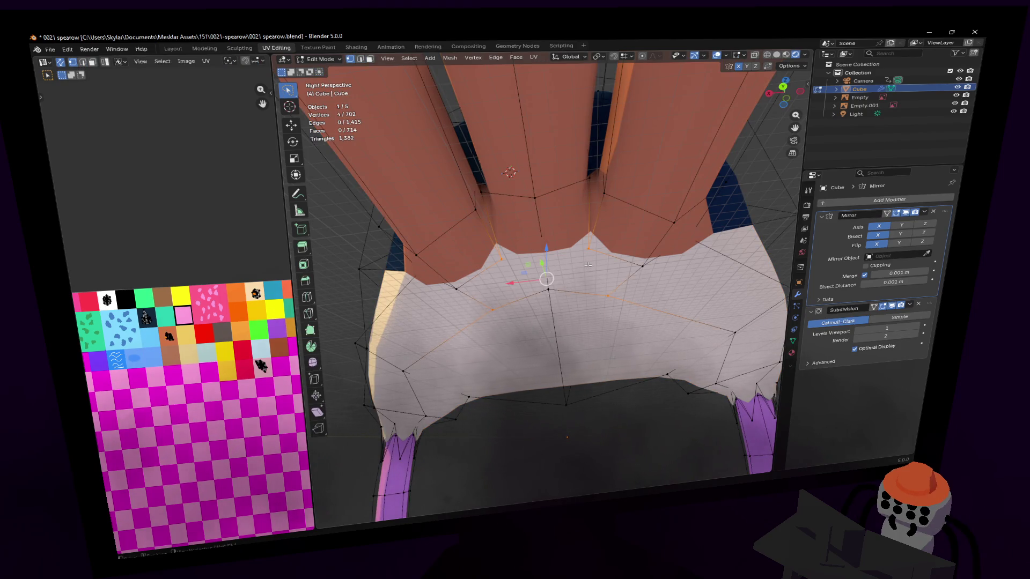
pyautogui.moveTo(548, 265); pyautogui.dragTo(579, 251, button='middle')
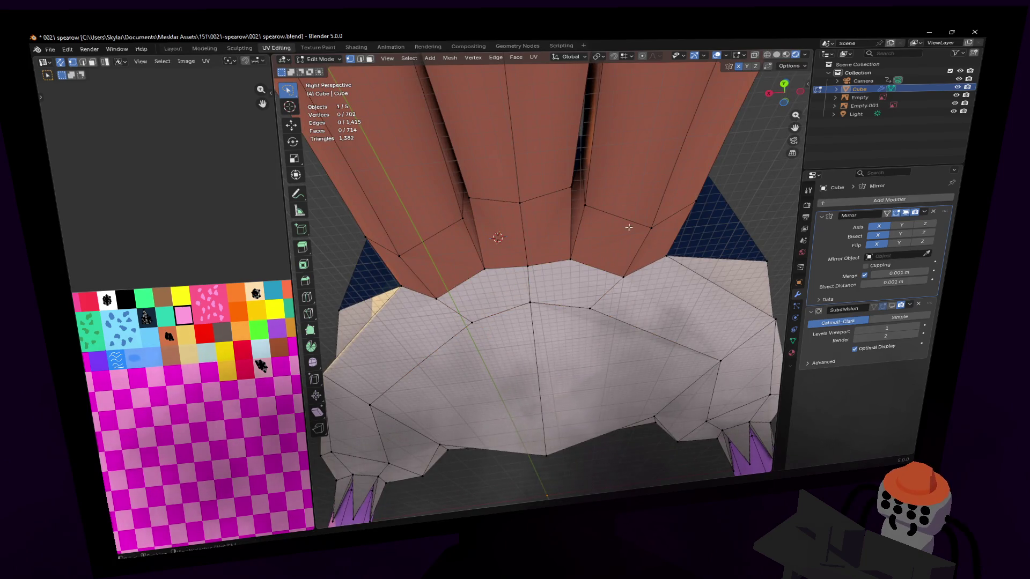
pyautogui.hotkey('shift', '`')
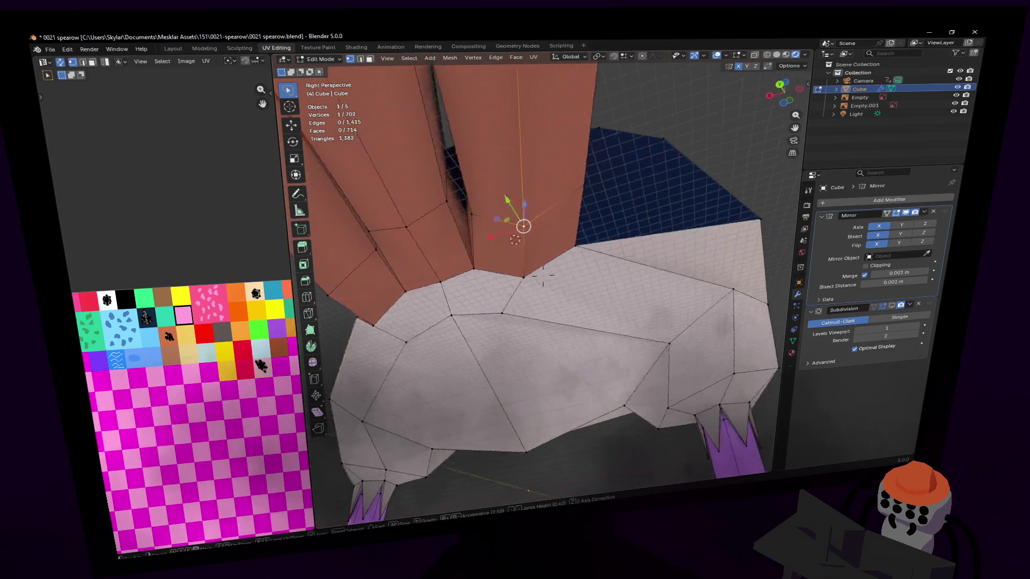
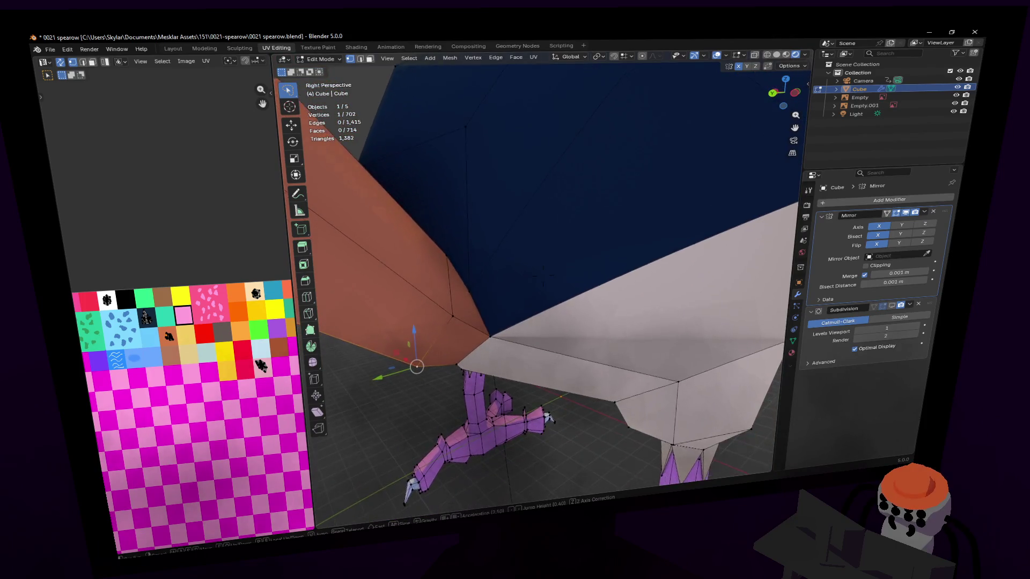
# Move the selected belly vertex to refine where the white underside meets the tail.
pyautogui.moveTo(581, 91); pyautogui.dragTo(578, 280, button='middle')
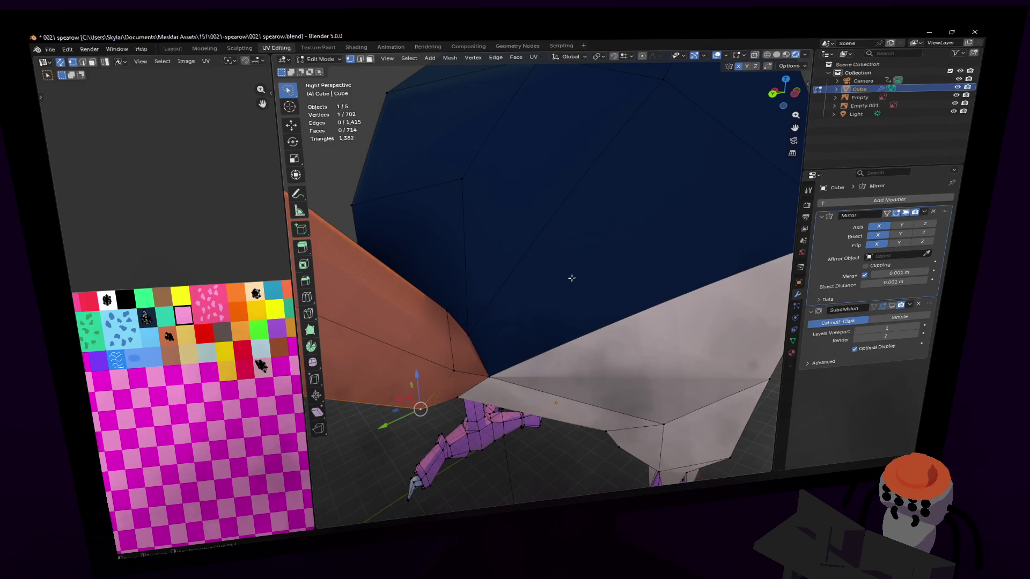
pyautogui.moveTo(571, 278); pyautogui.dragTo(546, 270, button='middle')
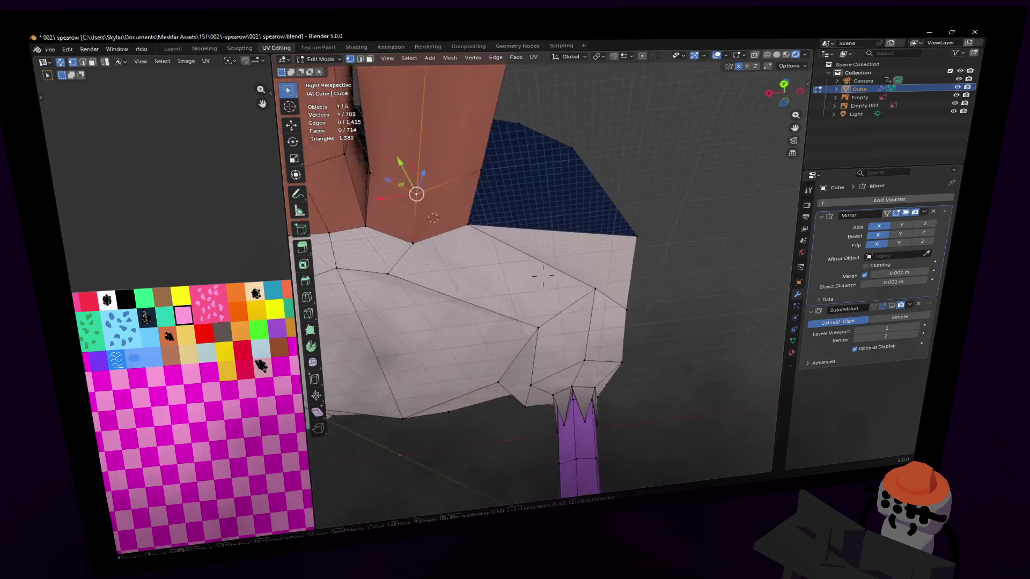
pyautogui.press('g')
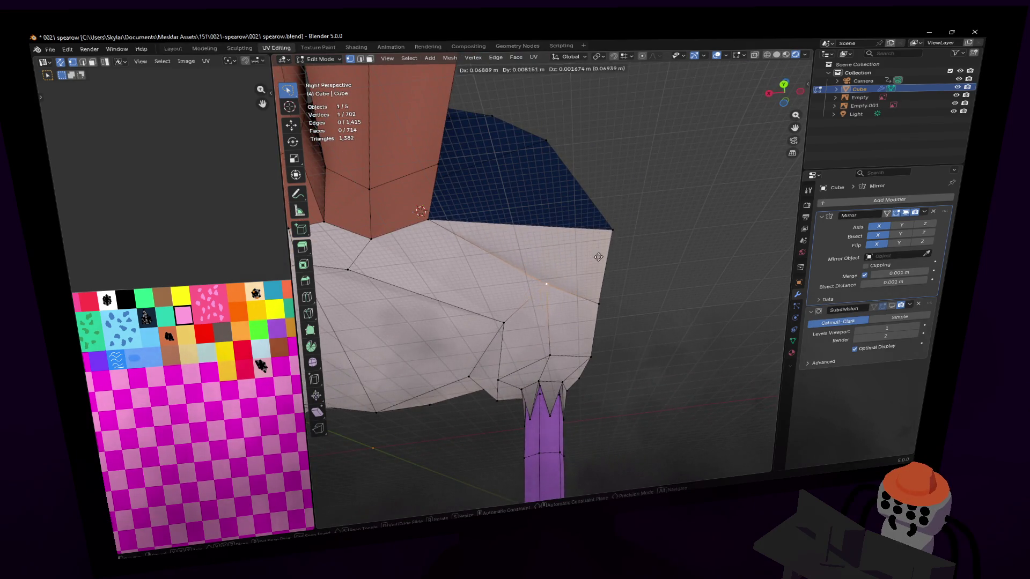
pyautogui.click(563, 266)
pyautogui.moveTo(563, 265)
pyautogui.mouseDown(button='middle')
pyautogui.moveTo(509, 274)
pyautogui.moveTo(563, 266)
pyautogui.mouseUp(button='middle')
pyautogui.press('g')
pyautogui.click(509, 274)
# Preview the smoothed body in Object Mode, then return to Edit Mode.
pyautogui.press('Tab')
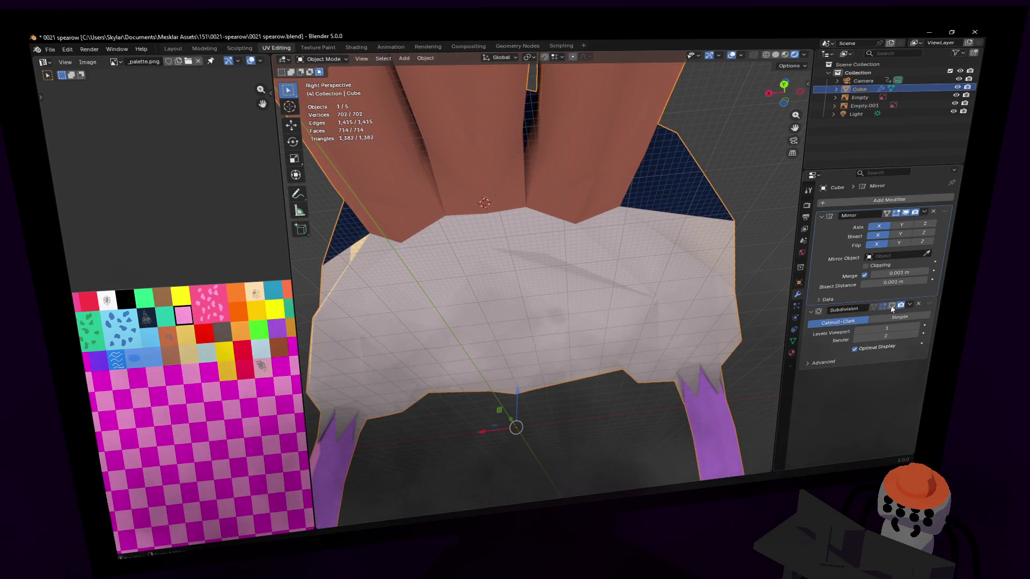
pyautogui.moveTo(543, 277); pyautogui.dragTo(543, 276, button='middle')
pyautogui.press('Tab')
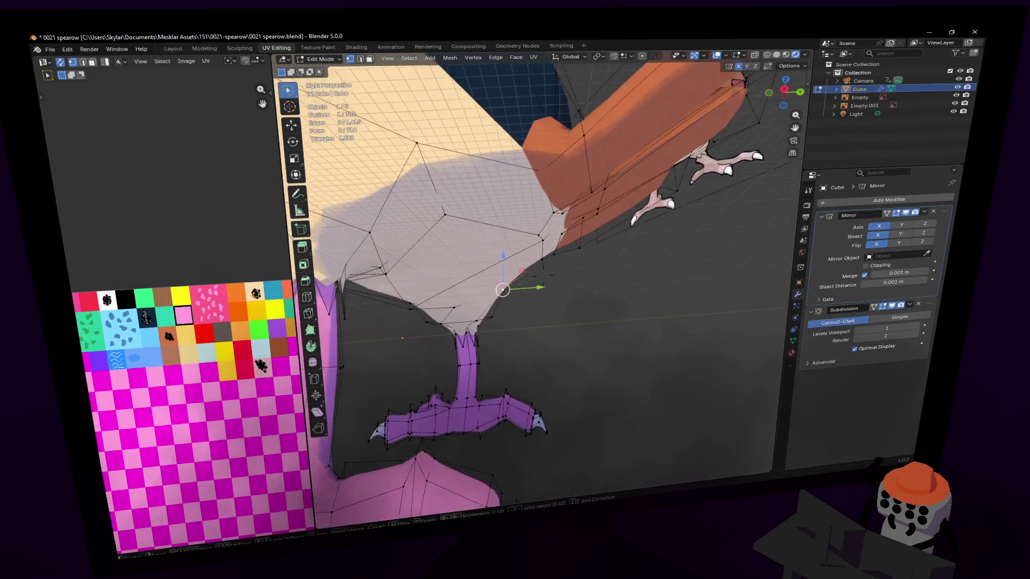
pyautogui.scroll(3, 577, 246)
pyautogui.scroll(2, 577, 245)
pyautogui.scroll(2, 577, 245)
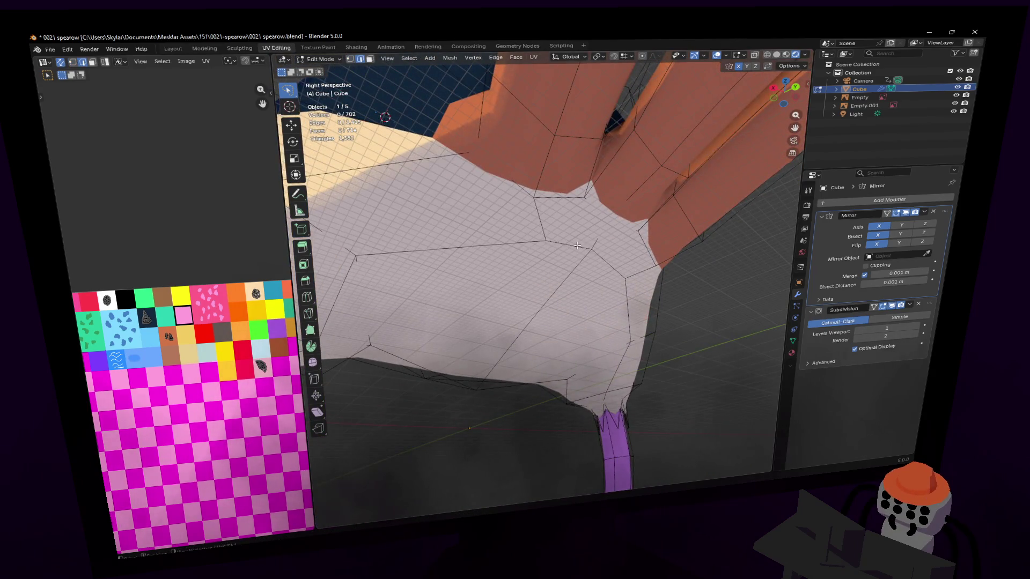
pyautogui.scroll(-3, 594, 250)
# Move the selected belly vertices along two axes and flatten them vertically.
pyautogui.moveTo(594, 250); pyautogui.dragTo(675, 250, button='middle')
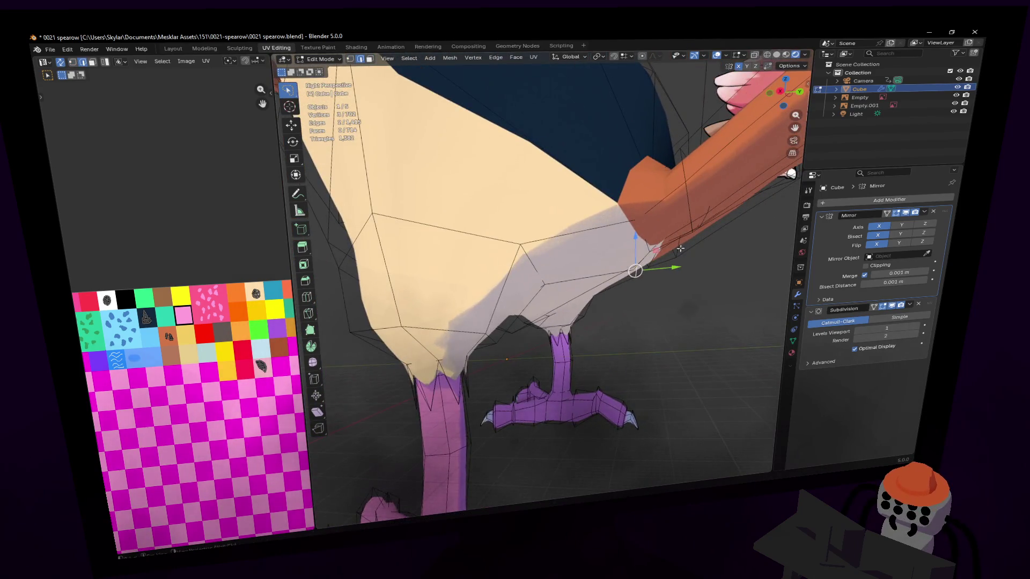
pyautogui.press('g')
pyautogui.hotkey('shift', 'x')
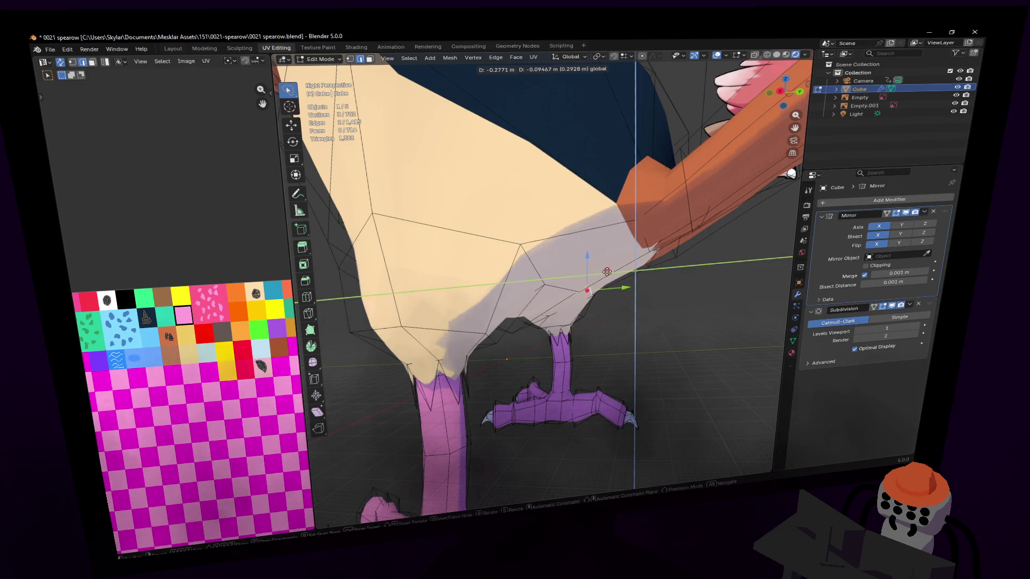
pyautogui.click(607, 272)
pyautogui.moveTo(606, 273); pyautogui.dragTo(630, 203, button='middle')
pyautogui.press('s')
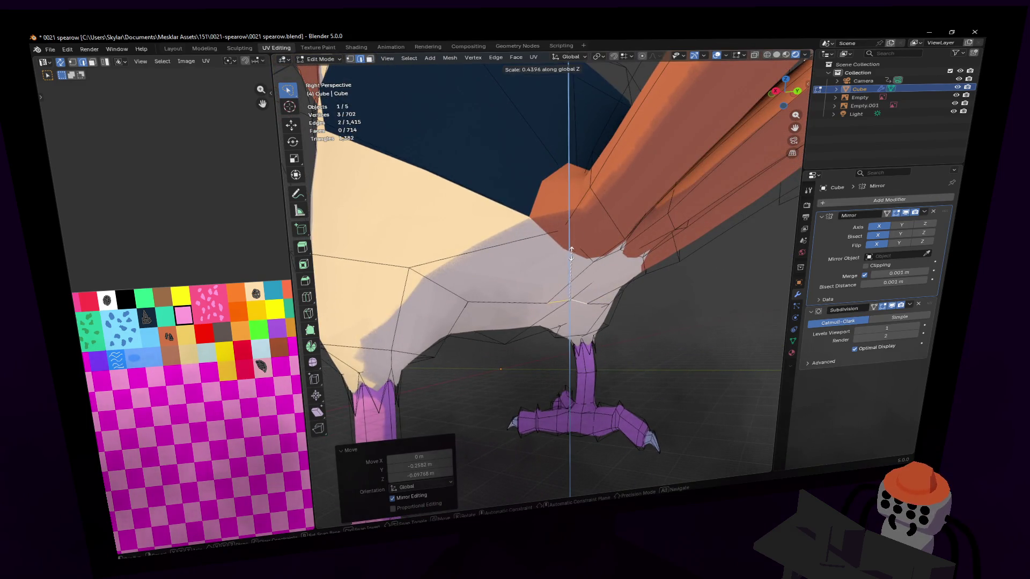
pyautogui.click(539, 292)
# Reposition a single belly vertex near the legs with several small moves.
pyautogui.moveTo(540, 292); pyautogui.dragTo(546, 284, button='middle')
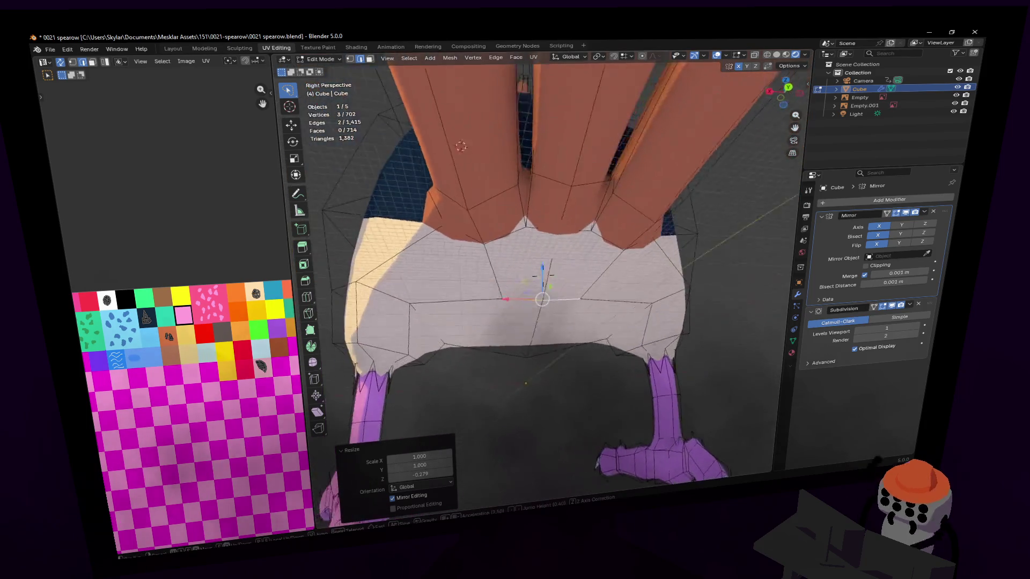
pyautogui.click(493, 292)
pyautogui.press('g')
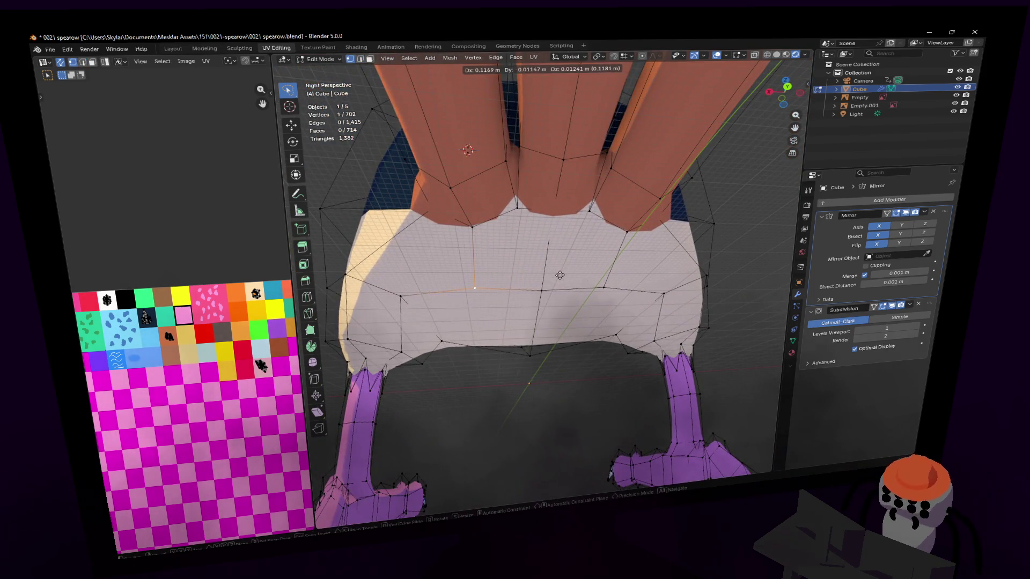
pyautogui.click(561, 275)
pyautogui.press('g')
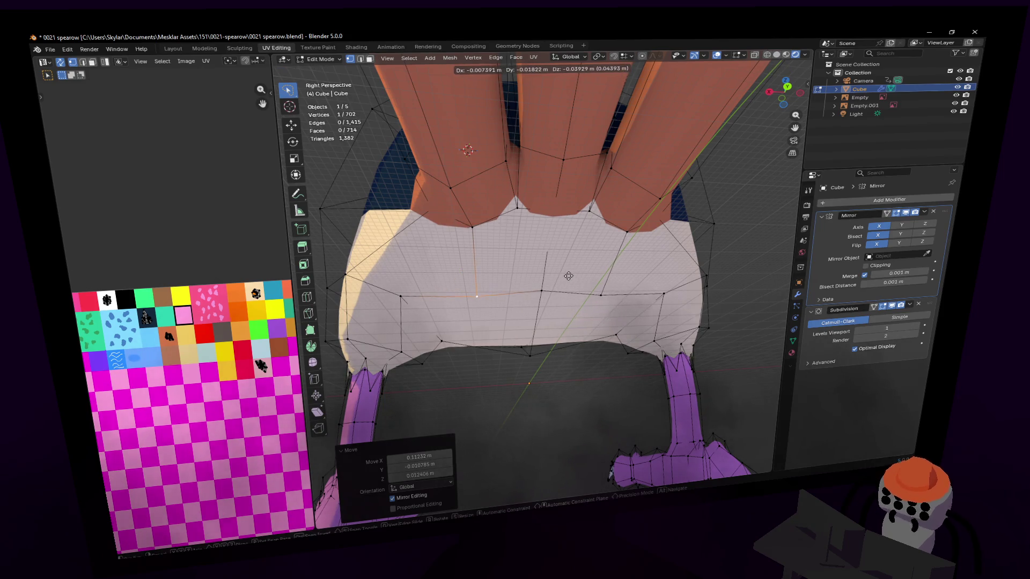
pyautogui.click(567, 272)
pyautogui.moveTo(567, 272); pyautogui.dragTo(544, 271, button='middle')
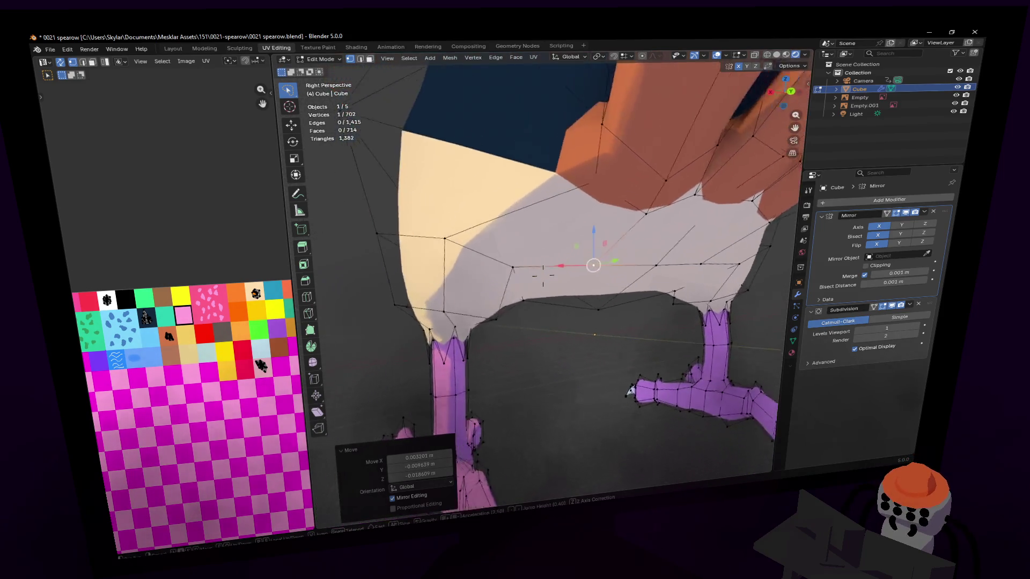
pyautogui.moveTo(544, 276)
pyautogui.mouseDown(button='middle')
pyautogui.moveTo(538, 310)
pyautogui.moveTo(552, 311)
pyautogui.mouseUp(button='middle')
pyautogui.press('g')
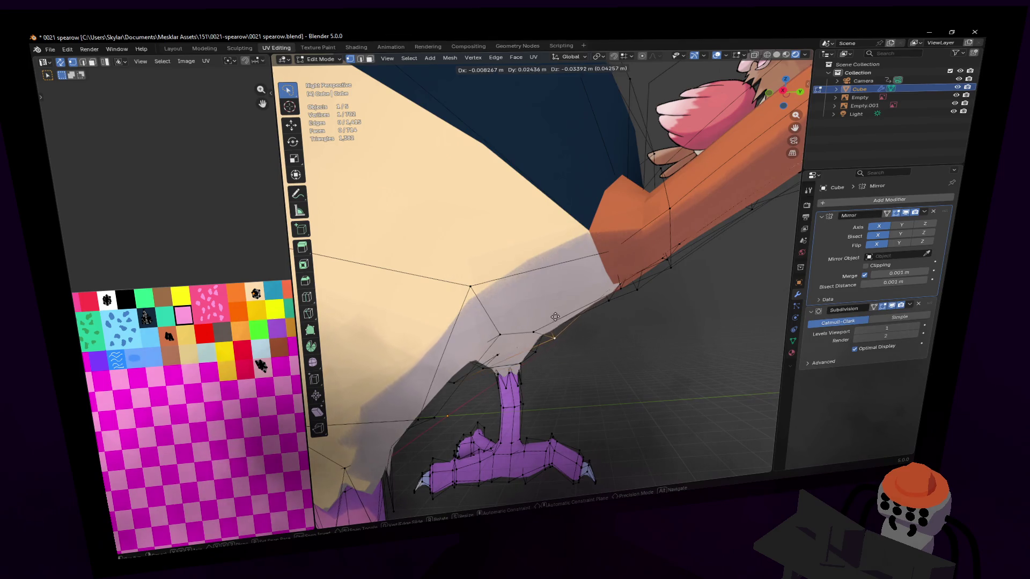
pyautogui.click(553, 316)
# Nudge further belly vertices into place to round the lower body outline.
pyautogui.moveTo(553, 316)
pyautogui.mouseDown(button='middle')
pyautogui.moveTo(547, 310)
pyautogui.moveTo(587, 281)
pyautogui.mouseUp(button='middle')
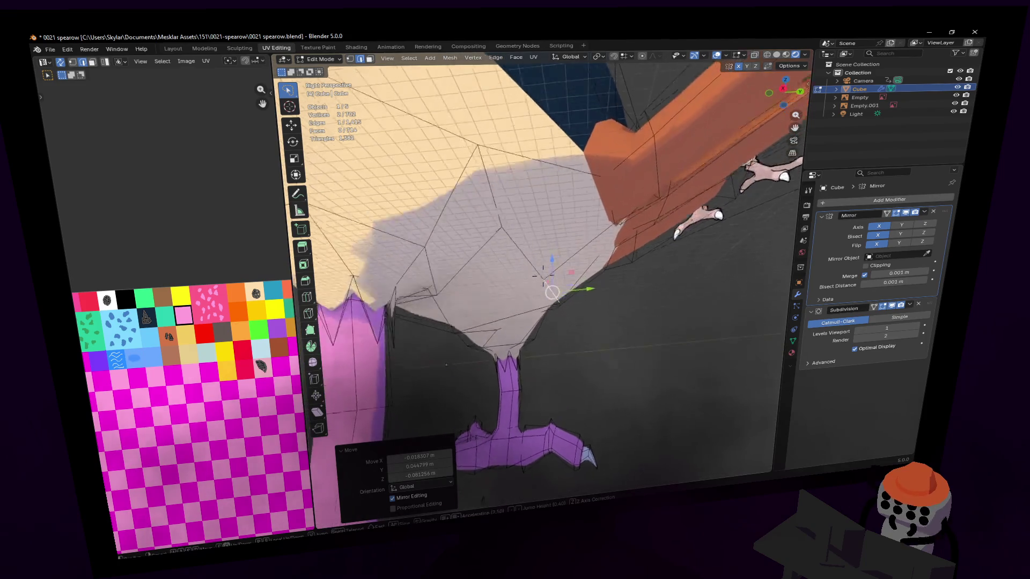
pyautogui.press('g')
pyautogui.click(586, 281)
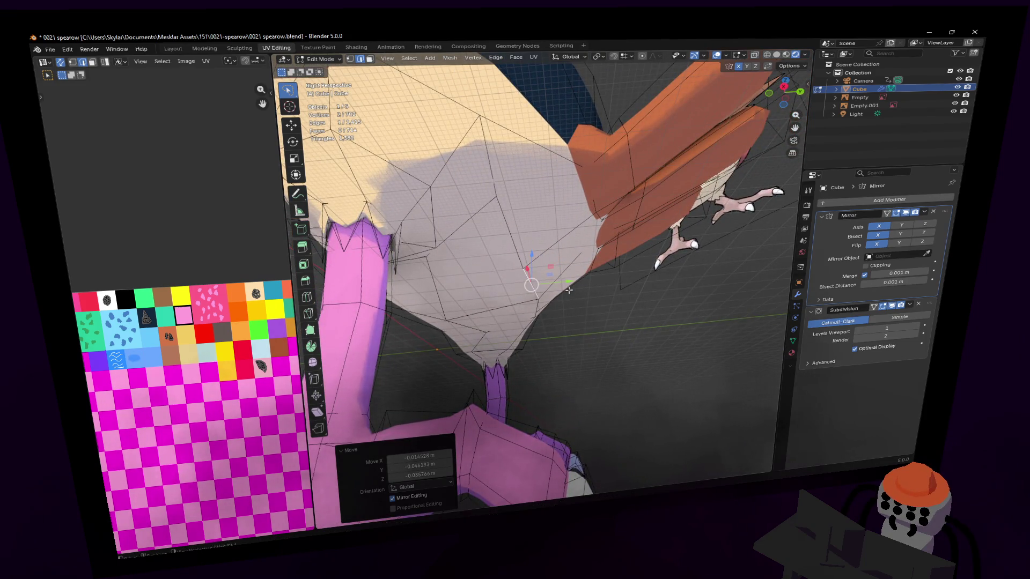
pyautogui.moveTo(587, 282)
pyautogui.mouseDown(button='middle')
pyautogui.moveTo(566, 276)
pyautogui.moveTo(575, 273)
pyautogui.mouseUp(button='middle')
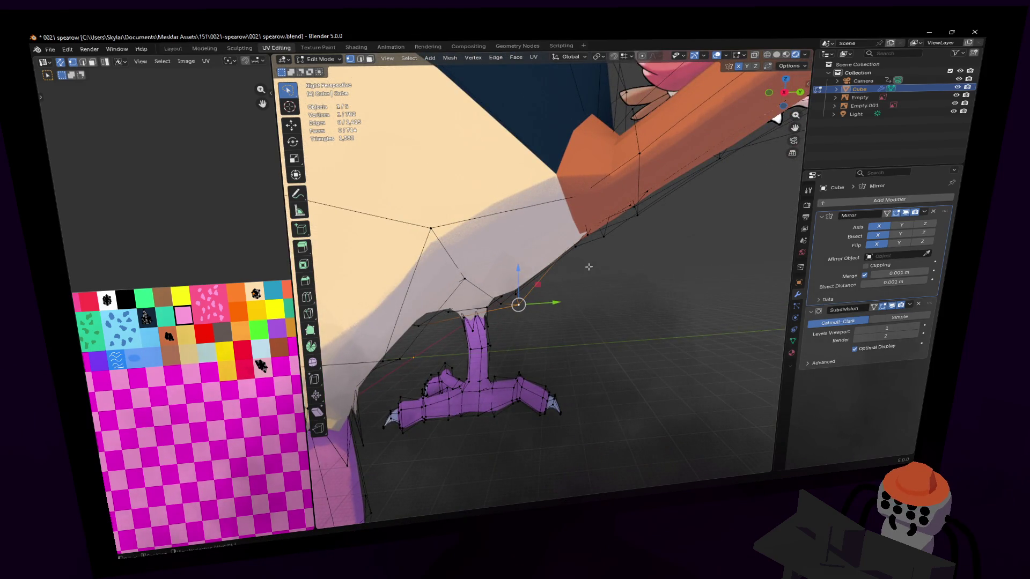
pyautogui.press('g')
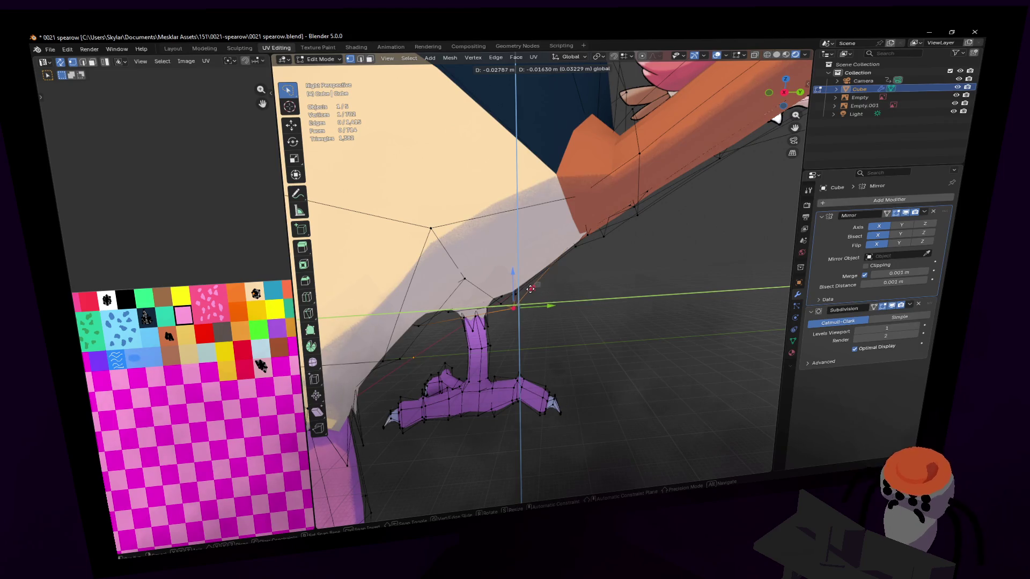
pyautogui.click(535, 283)
pyautogui.moveTo(500, 303)
pyautogui.mouseDown(button='middle')
pyautogui.moveTo(572, 266)
pyautogui.moveTo(638, 257)
pyautogui.mouseUp(button='middle')
pyautogui.press('g')
pyautogui.click(571, 266)
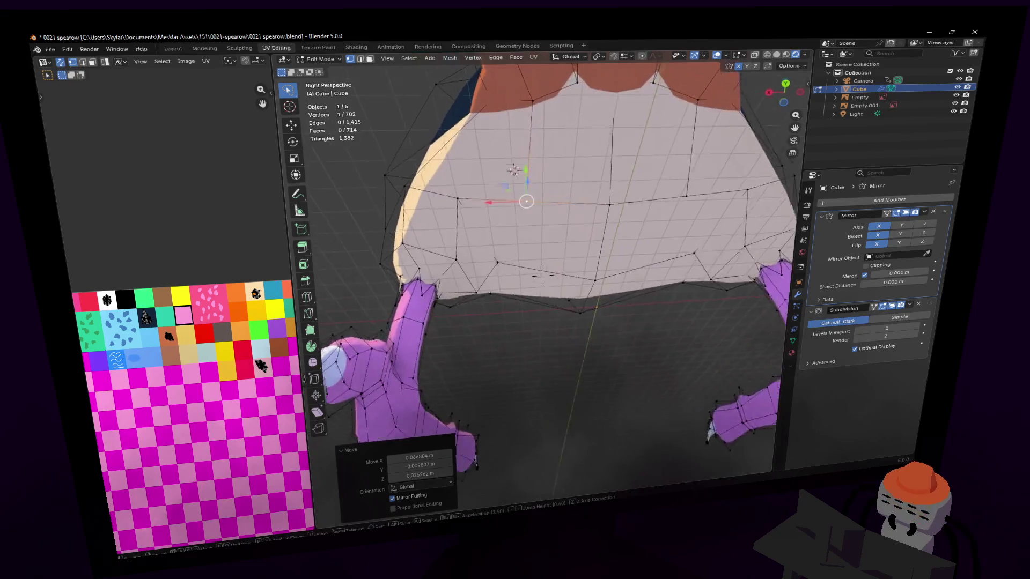
# Cancel a first loop-cut preview and turn off the Subdivision modifier's viewport display.
pyautogui.hotkey('ctrl', 'r')
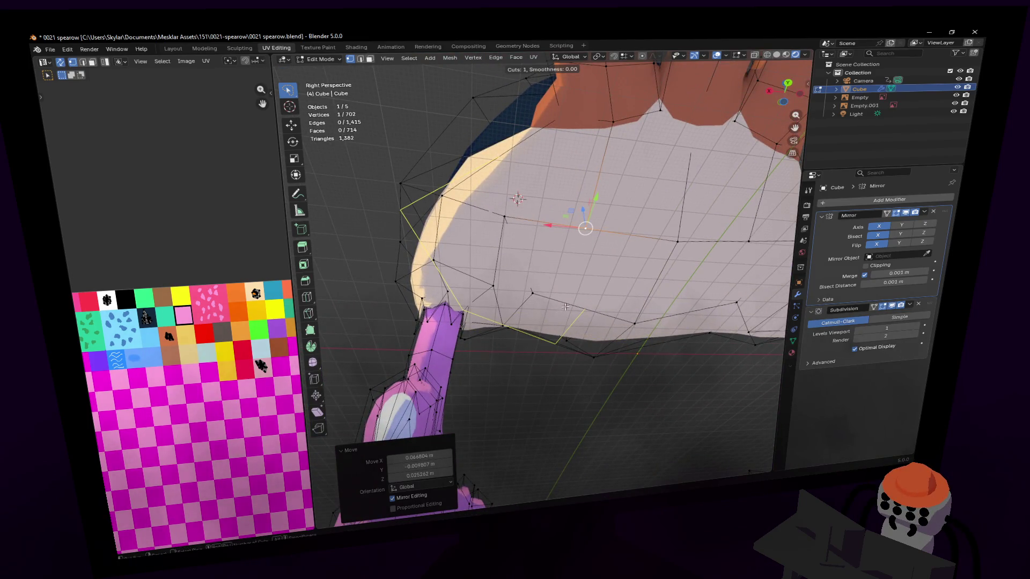
pyautogui.press('Escape')
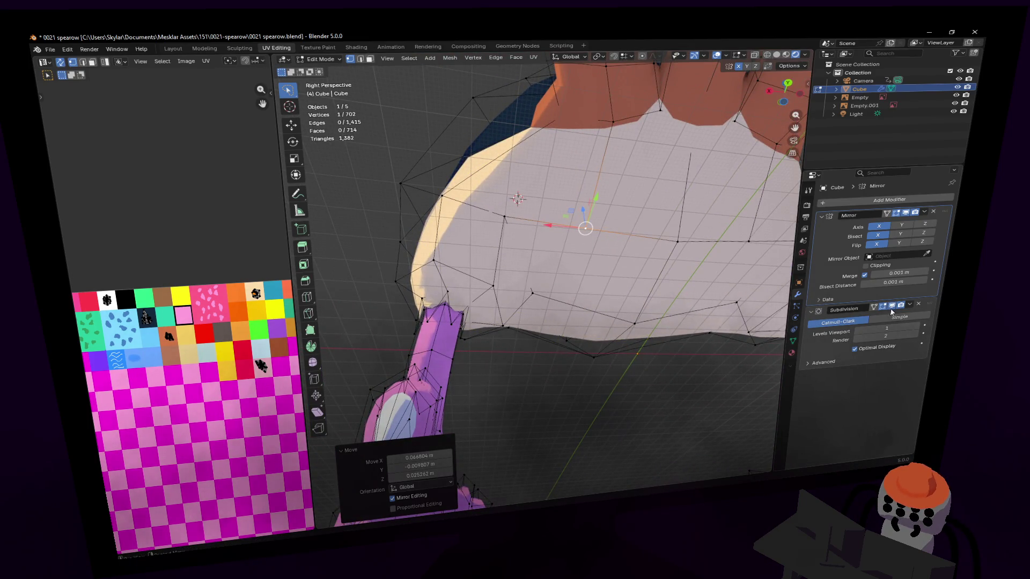
pyautogui.click(890, 311)
# Insert a centred edge loop across the belly and select a vertex on the underside.
pyautogui.hotkey('ctrl', 'r')
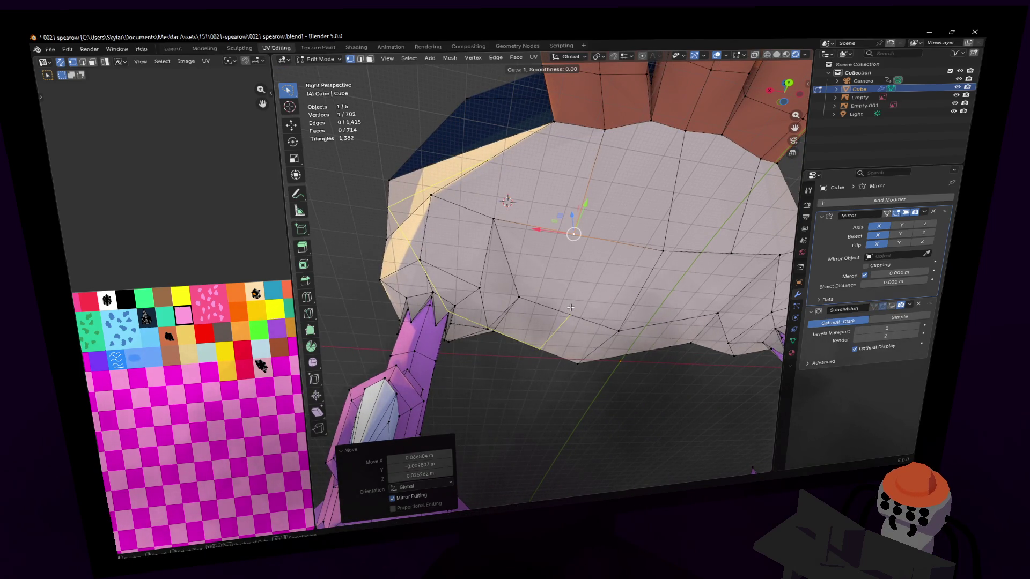
pyautogui.click(571, 307)
pyautogui.rightClick(569, 306)
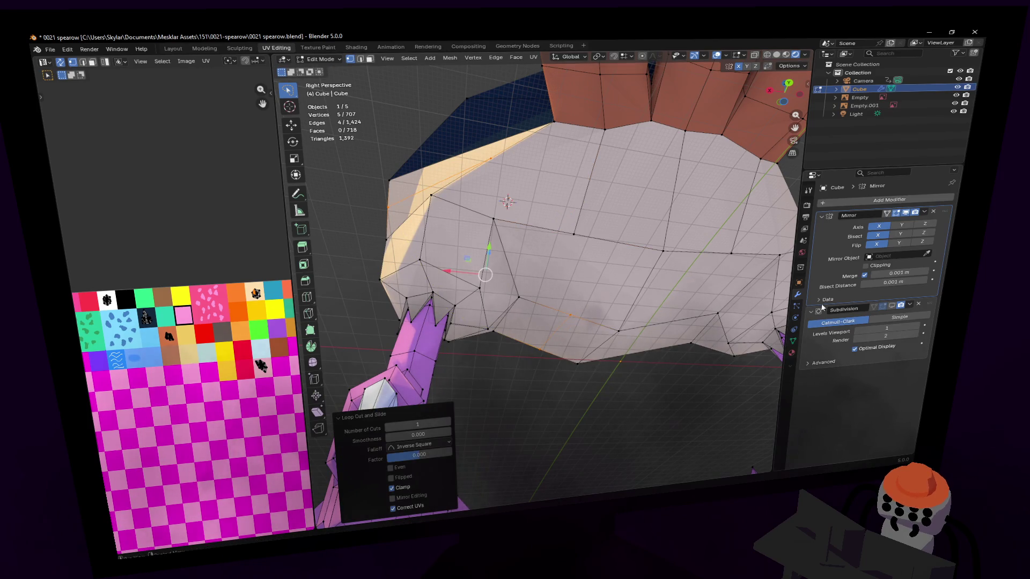
pyautogui.scroll(2, 555, 289)
pyautogui.scroll(2, 541, 275)
pyautogui.moveTo(543, 275); pyautogui.dragTo(682, 285, button='middle')
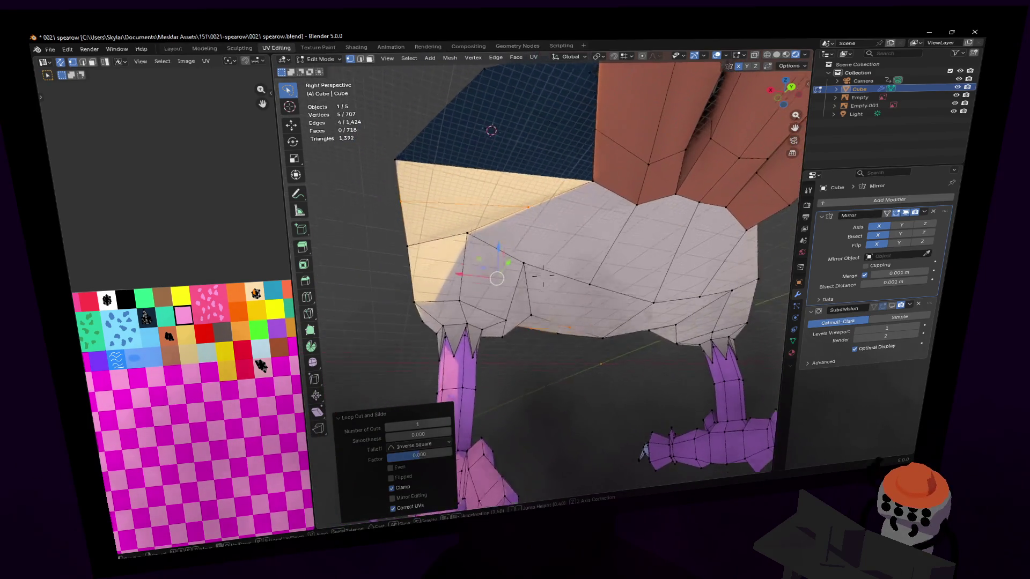
pyautogui.click(520, 351)
pyautogui.moveTo(521, 352); pyautogui.dragTo(542, 275, button='middle')
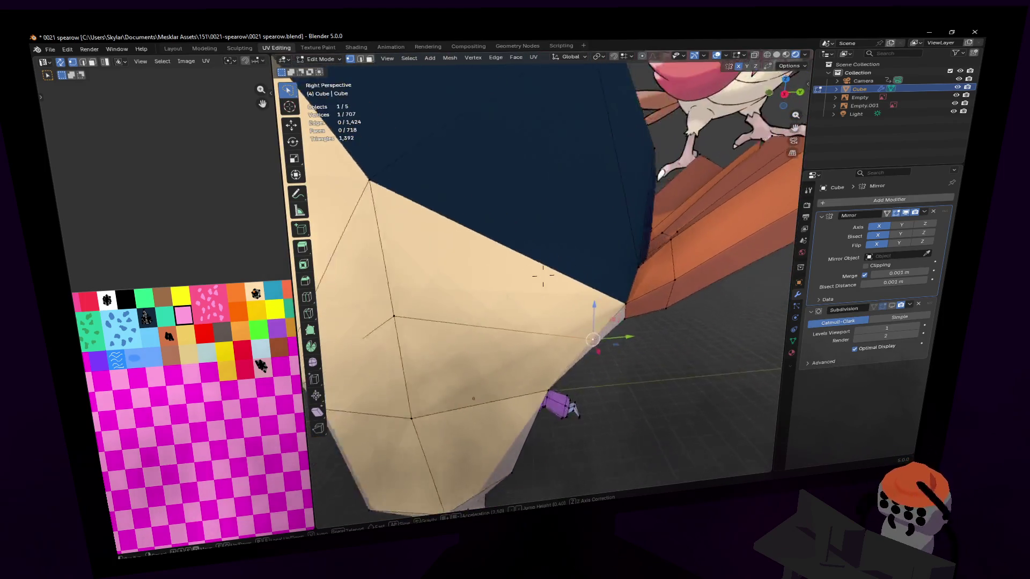
pyautogui.moveTo(543, 274); pyautogui.dragTo(585, 315, button='middle')
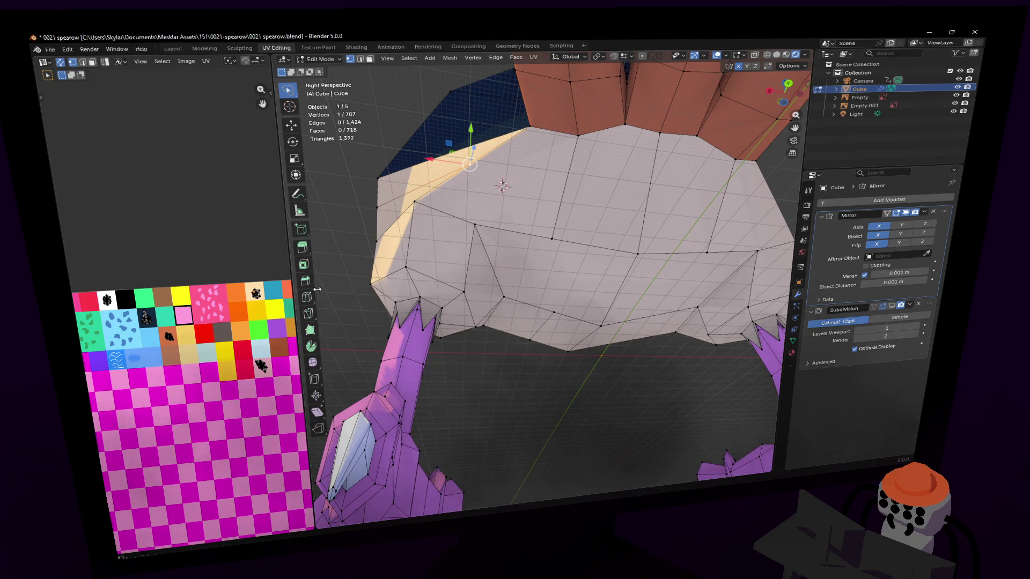
# Cut new edges across the belly with the Knife tool.
pyautogui.click(311, 315)
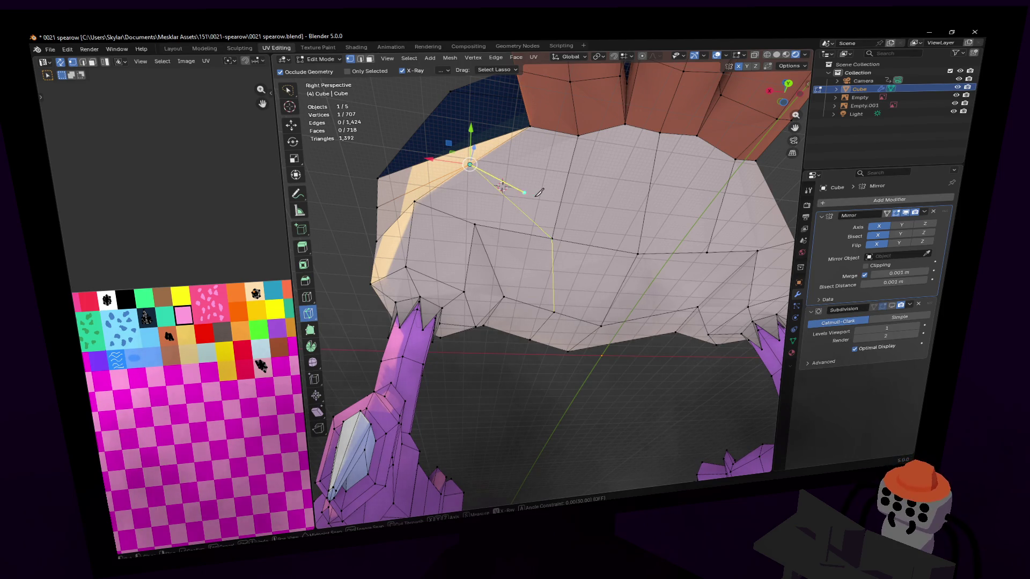
pyautogui.press('Return')
pyautogui.moveTo(523, 188); pyautogui.dragTo(552, 198, button='middle')
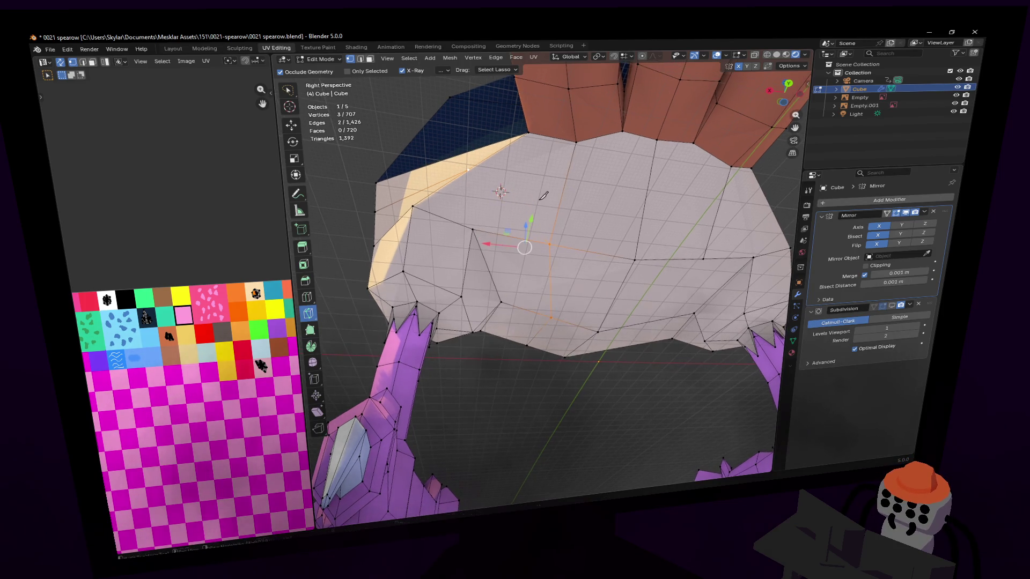
pyautogui.scroll(3, 478, 224)
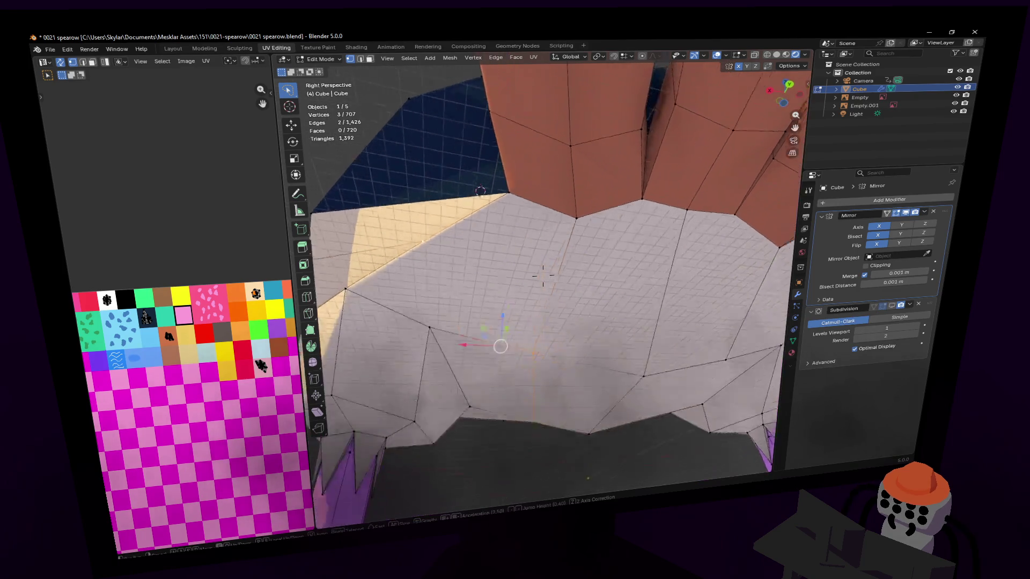
pyautogui.moveTo(478, 224); pyautogui.dragTo(451, 267, button='middle')
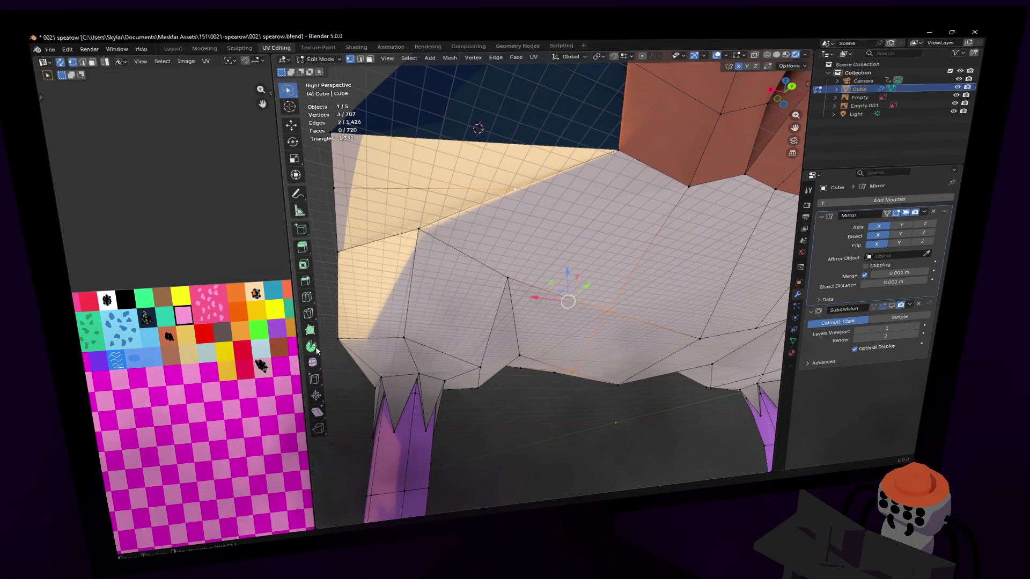
pyautogui.click(309, 316)
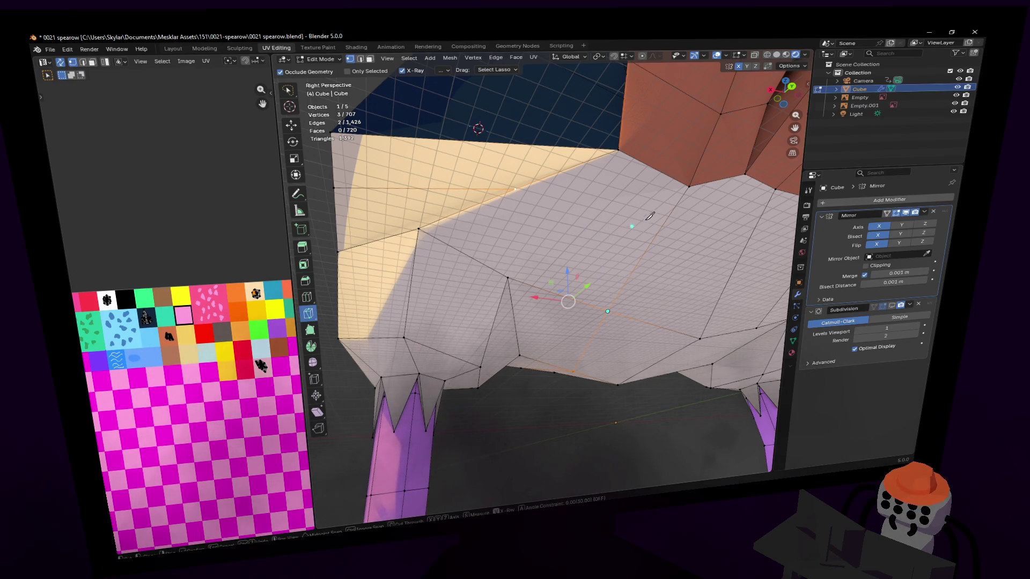
# Use walk navigation to inspect the underbelly and legs up close.
pyautogui.moveTo(634, 251)
pyautogui.mouseDown(button='middle')
pyautogui.moveTo(543, 274)
pyautogui.moveTo(515, 241)
pyautogui.mouseUp(button='middle')
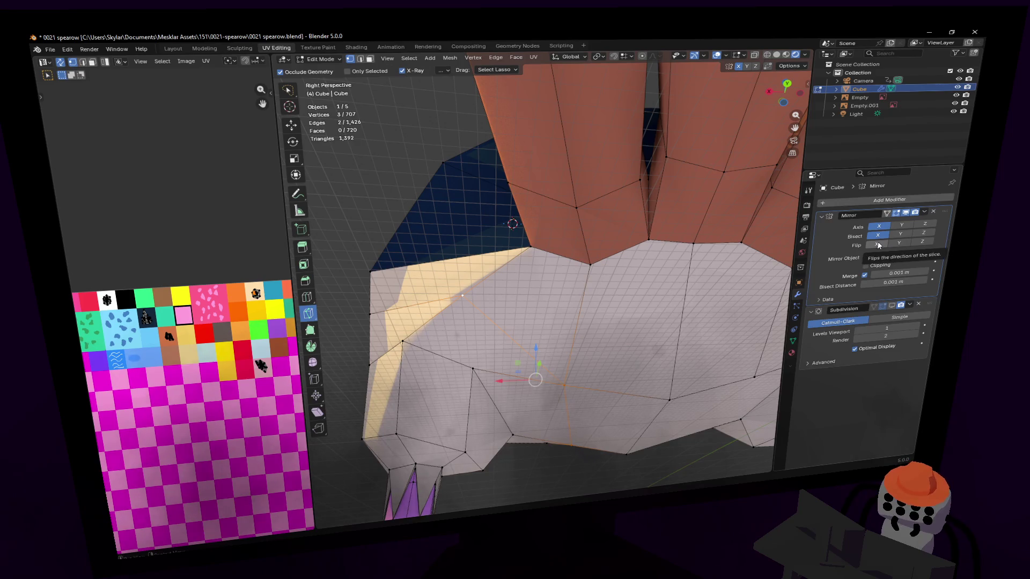
pyautogui.hotkey('shift', '`')
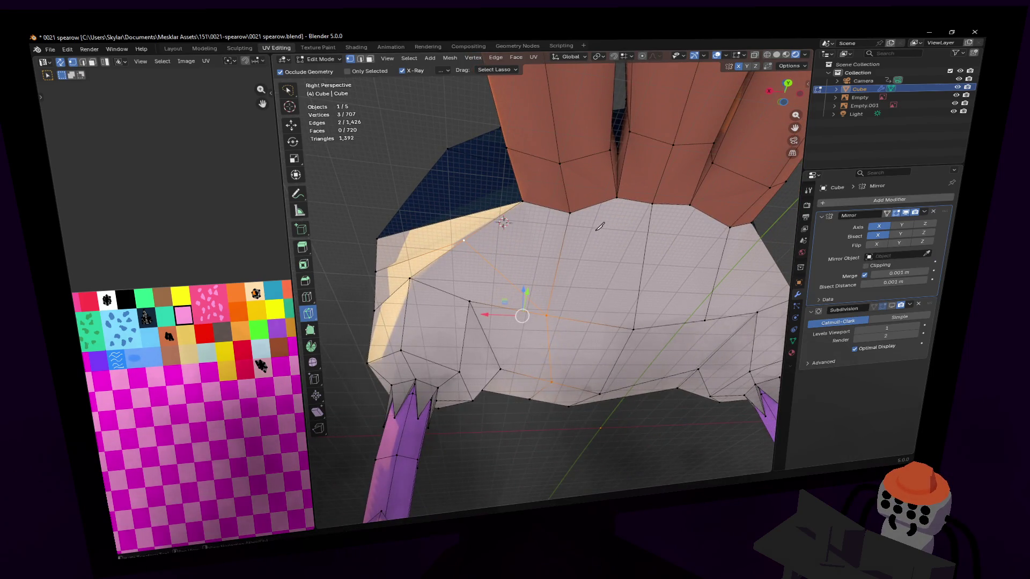
pyautogui.press('w')
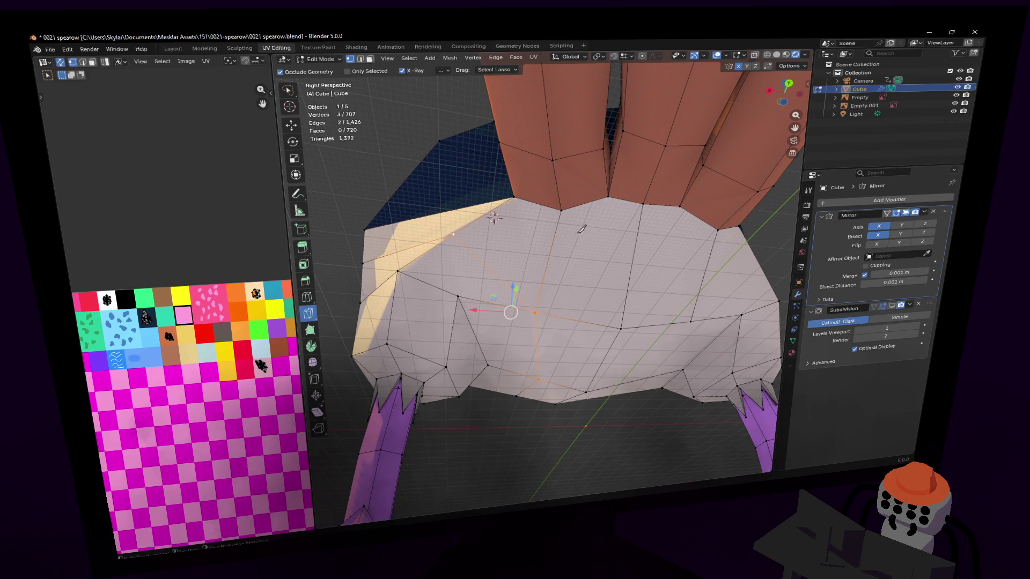
pyautogui.press('s')
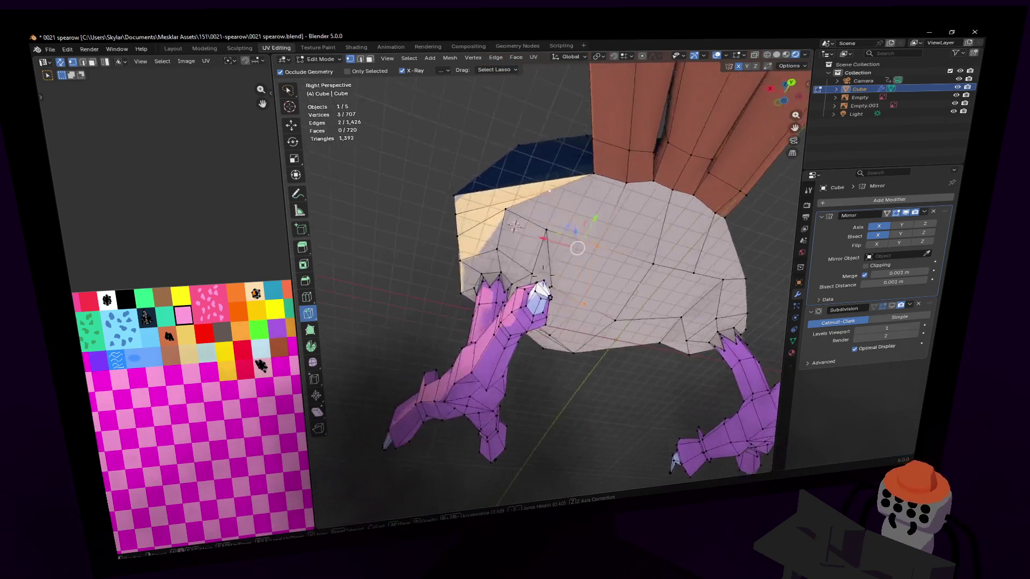
# Finish walk navigation around the body and move a selected vertex up and left.
pyautogui.press('w')
pyautogui.press('s')
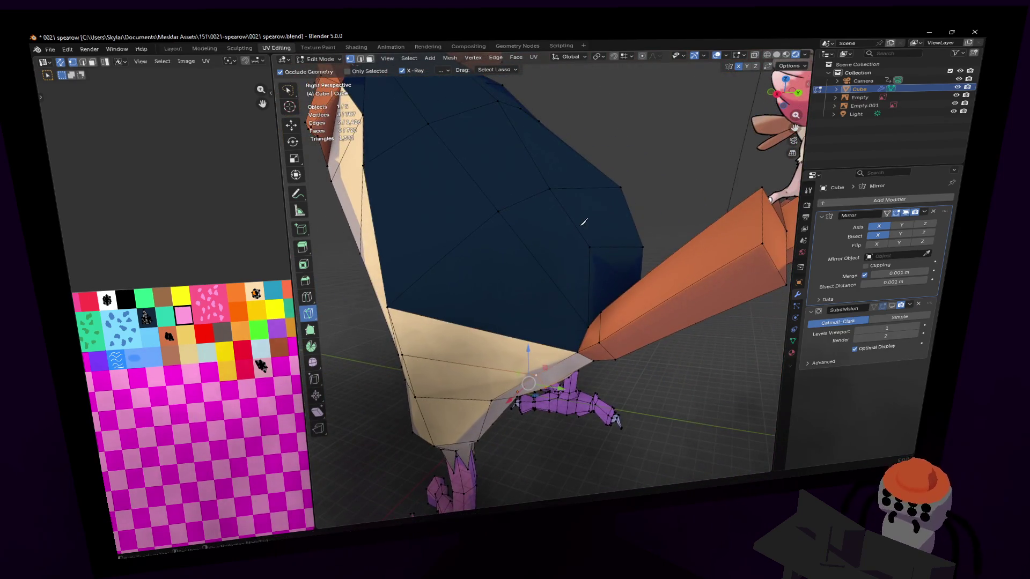
pyautogui.press('w')
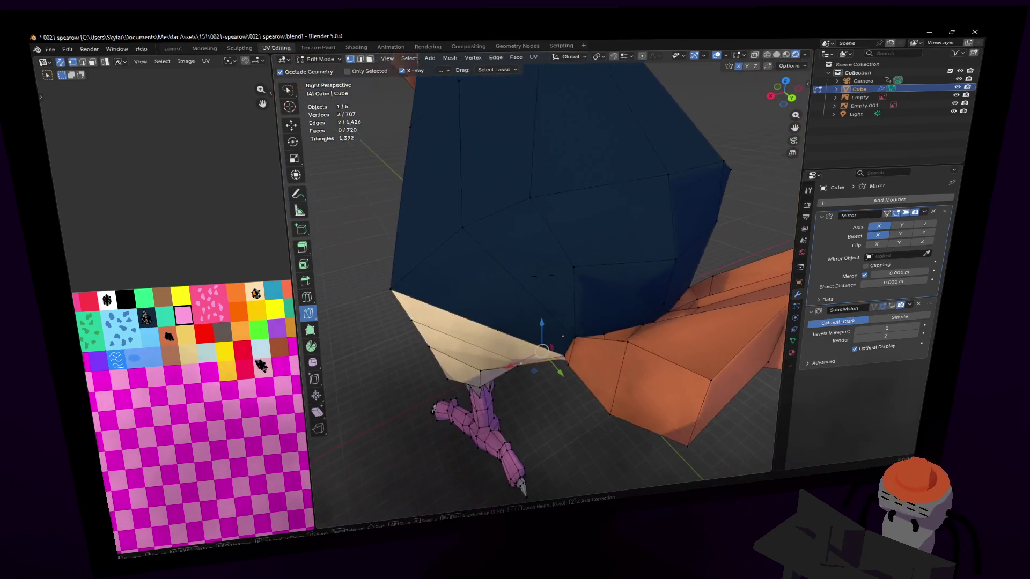
pyautogui.press('s')
pyautogui.press('Return')
pyautogui.press('w')
pyautogui.press('g')
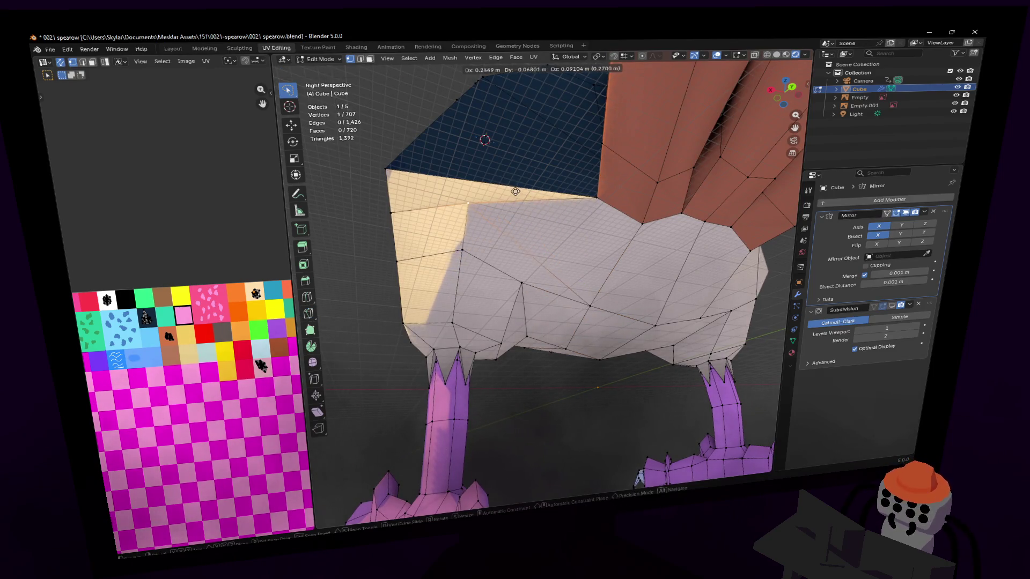
pyautogui.click(527, 195)
# Fly to the tail base and reposition the vertex there.
pyautogui.hotkey('shift', '`')
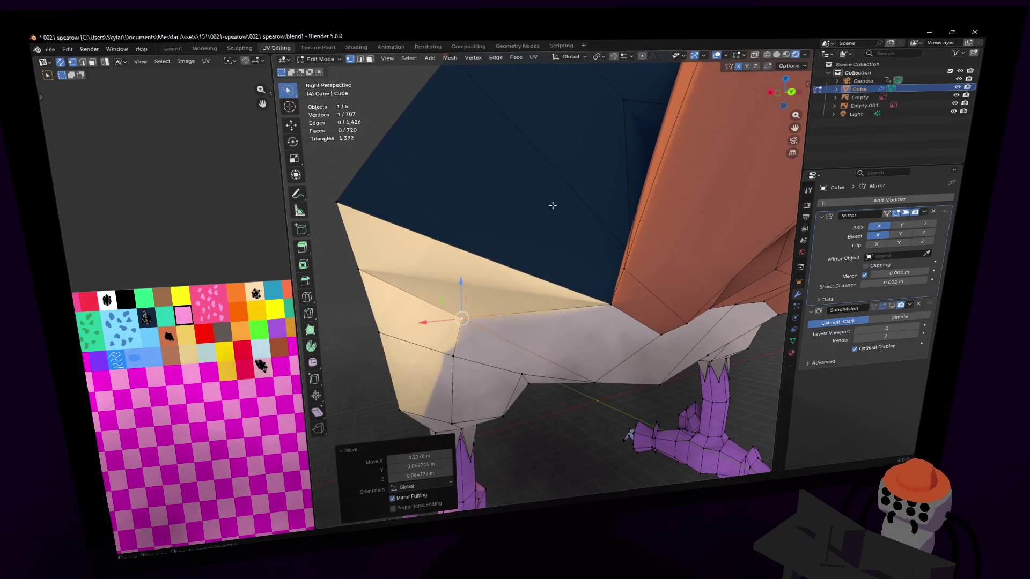
pyautogui.press('w')
pyautogui.click(542, 273)
pyautogui.press('g')
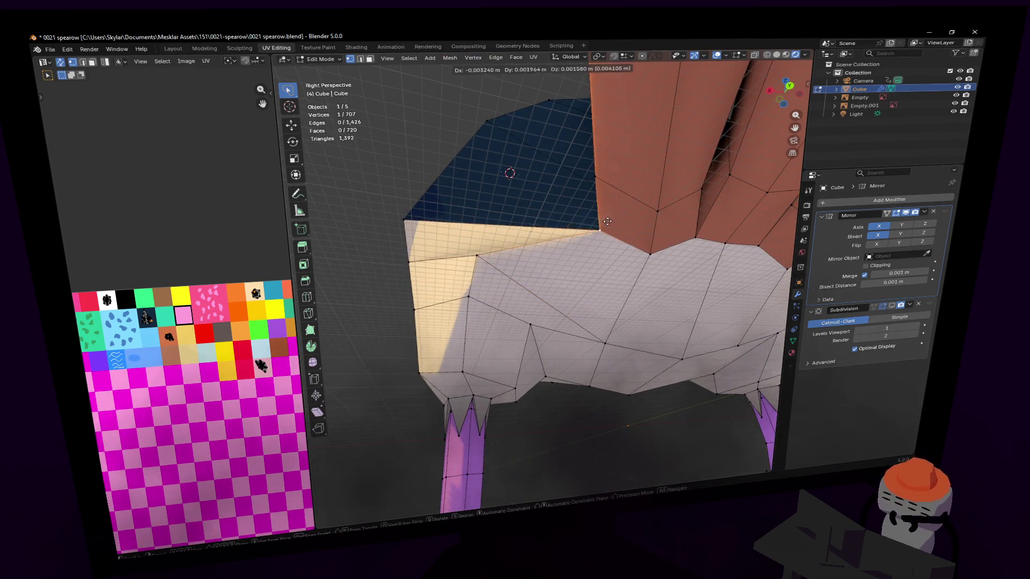
pyautogui.click(501, 209)
# Preview the bird with subdivision smoothing from below, then resume editing and undo the last move.
pyautogui.press('Tab')
pyautogui.hotkey('shift', '`')
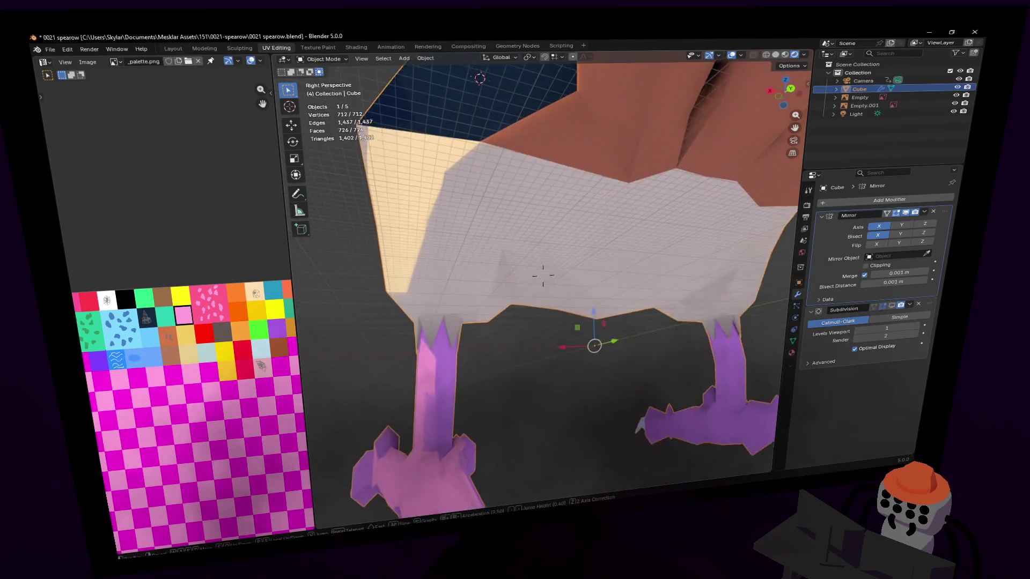
pyautogui.press('Escape')
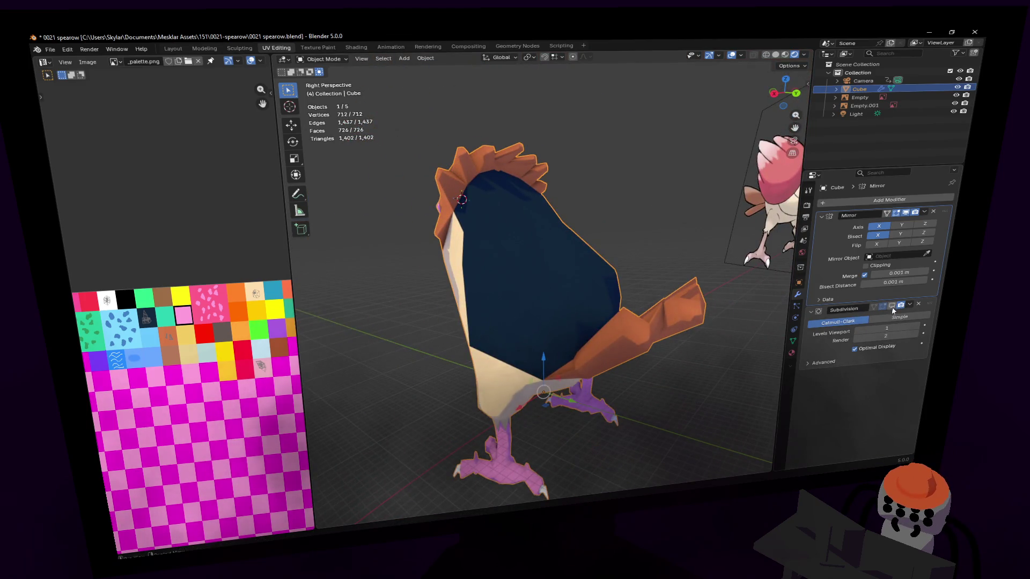
pyautogui.hotkey('ctrl', '1')
pyautogui.hotkey('shift', '`')
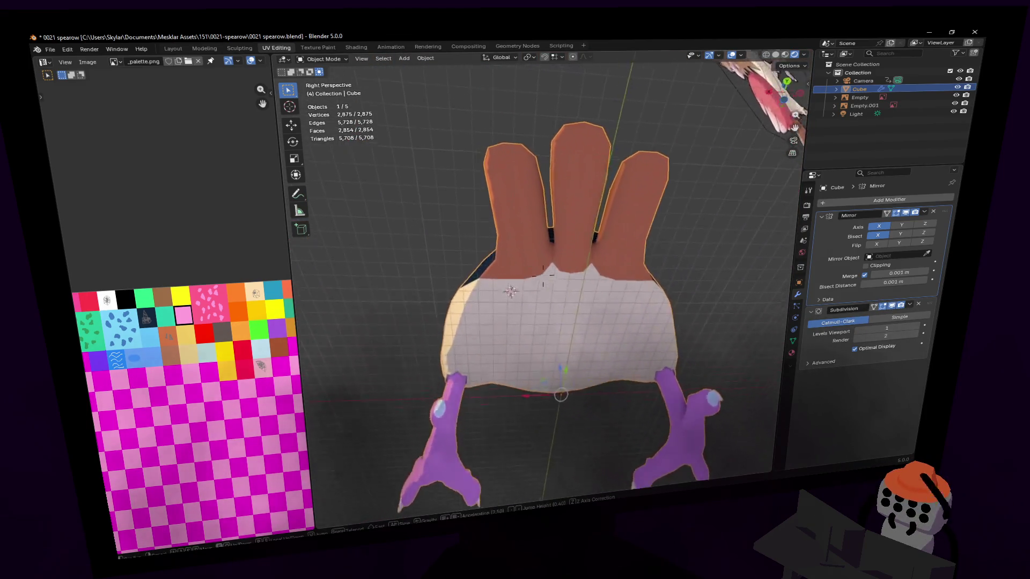
pyautogui.press('Return')
pyautogui.press('Tab')
pyautogui.hotkey('ctrl', 'z')
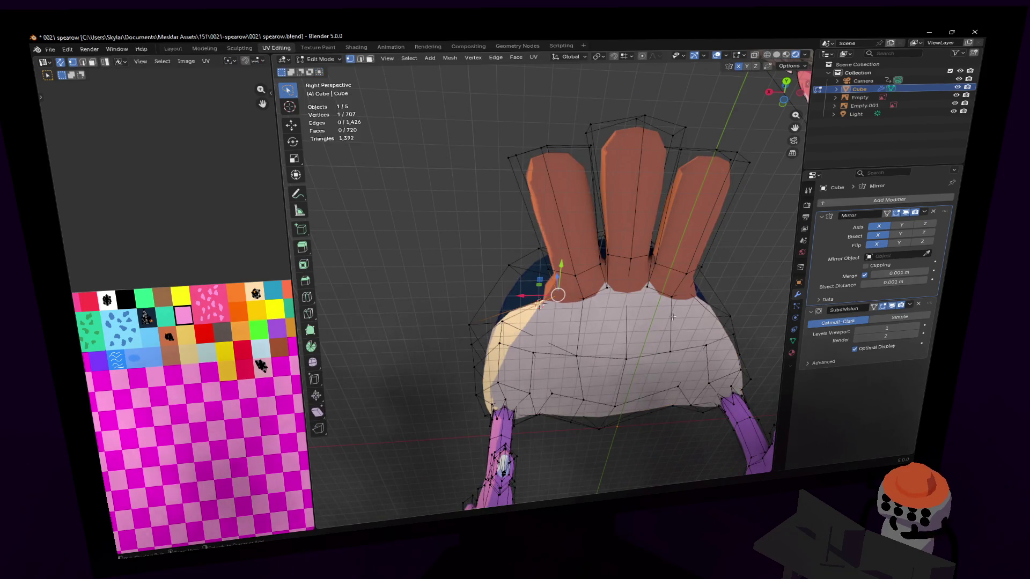
pyautogui.hotkey('shift', '`')
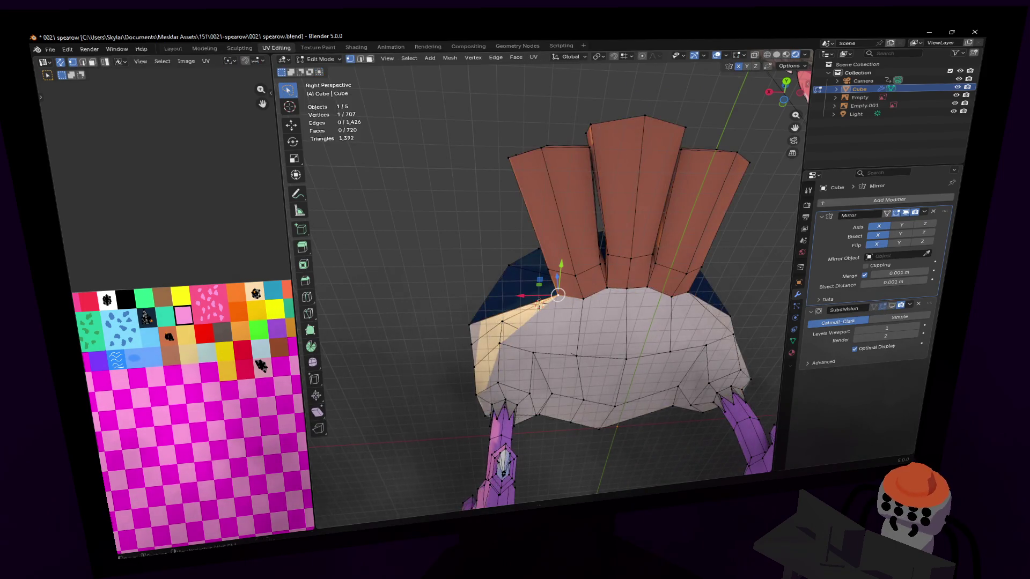
pyautogui.press('w')
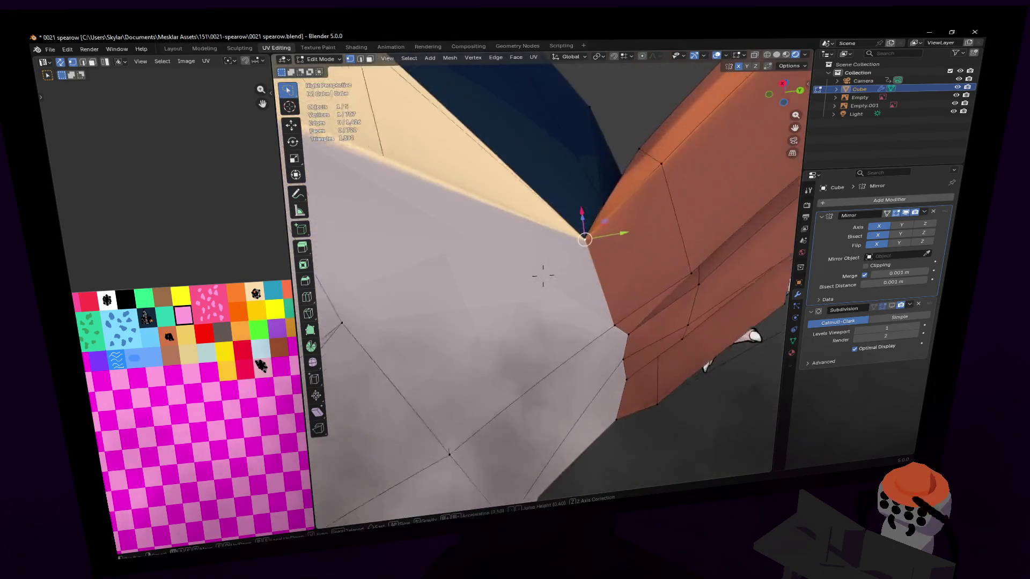
# Add three loop cuts across the feather base to create a narrow strip of faces.
pyautogui.press('Return')
pyautogui.moveTo(618, 280); pyautogui.dragTo(568, 151, button='middle')
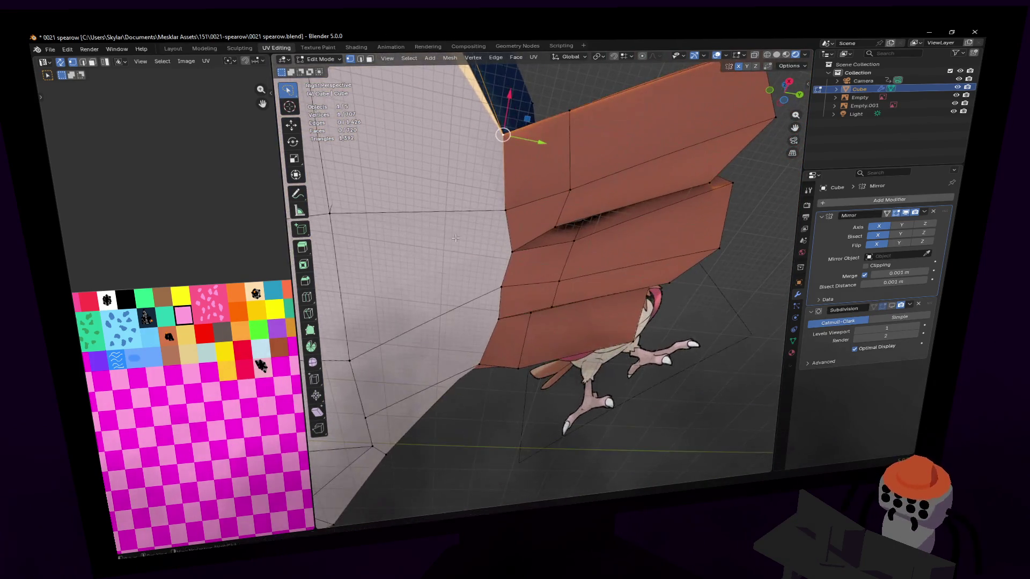
pyautogui.hotkey('ctrl', 'r')
pyautogui.click(535, 138)
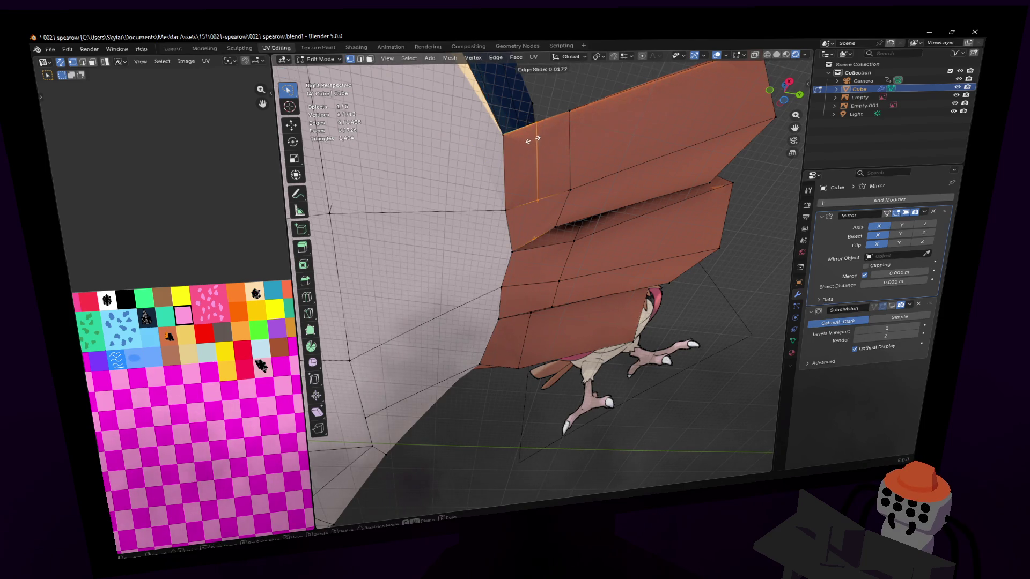
pyautogui.click(513, 147)
pyautogui.hotkey('ctrl', 'r')
pyautogui.click(531, 269)
pyautogui.click(513, 262)
pyautogui.hotkey('ctrl', 'r')
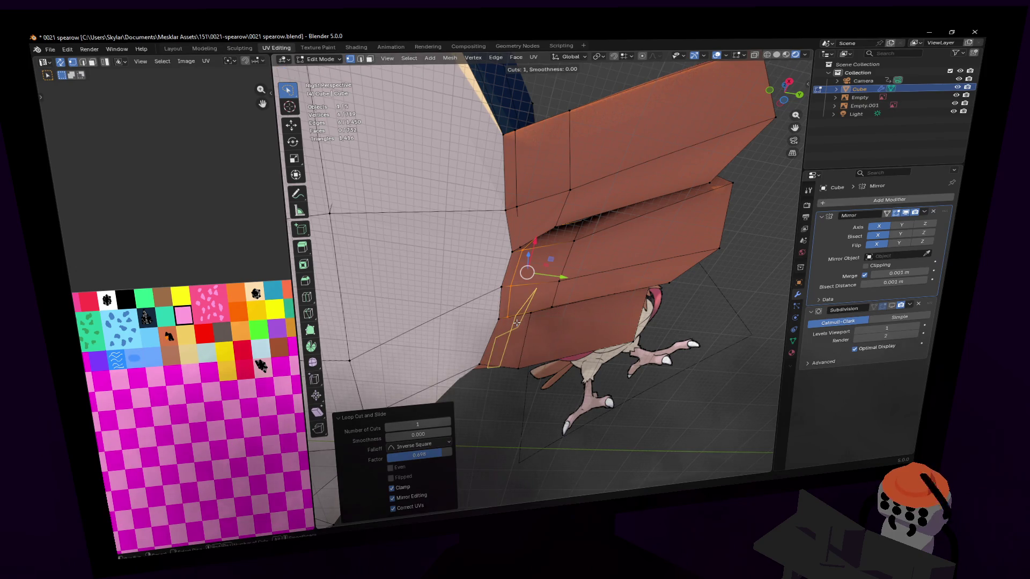
pyautogui.click(508, 321)
pyautogui.click(512, 298)
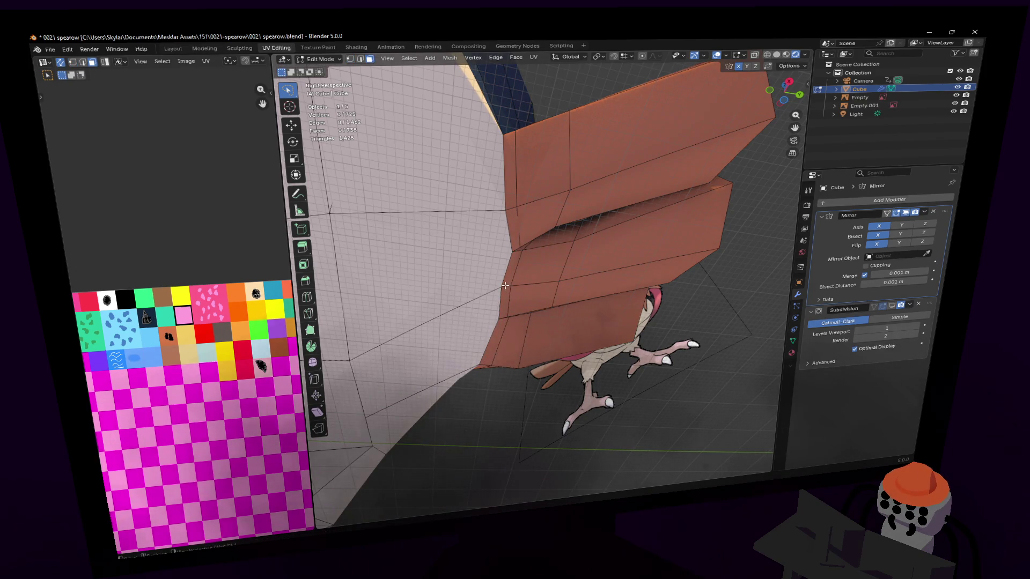
# Unwrap the strip and shrink its UV island onto the orange palette swatch.
pyautogui.keyDown('alt'); pyautogui.click(504, 285); pyautogui.keyUp('alt')
pyautogui.press('u')
pyautogui.click(504, 286)
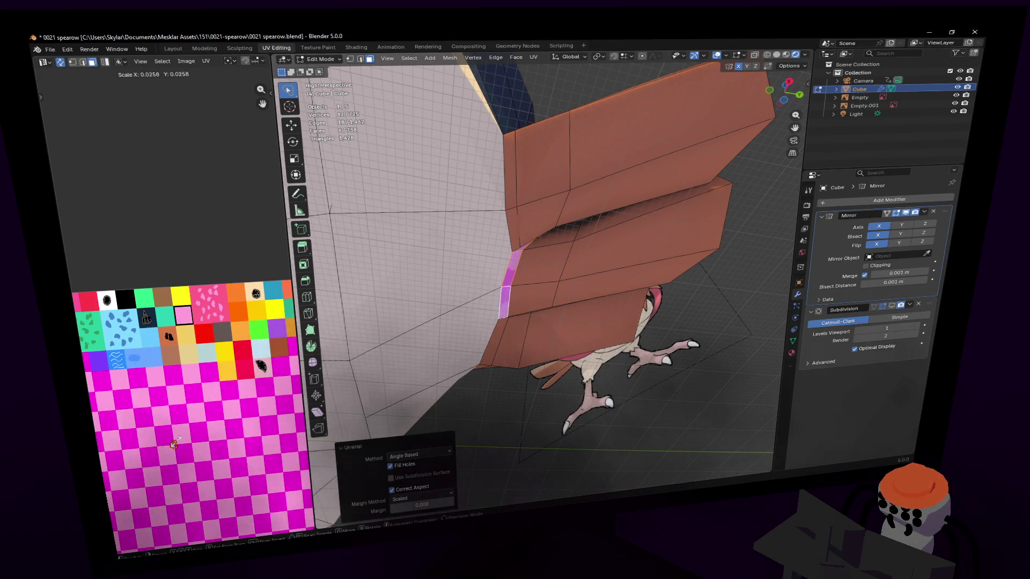
pyautogui.click(176, 448)
pyautogui.press('g')
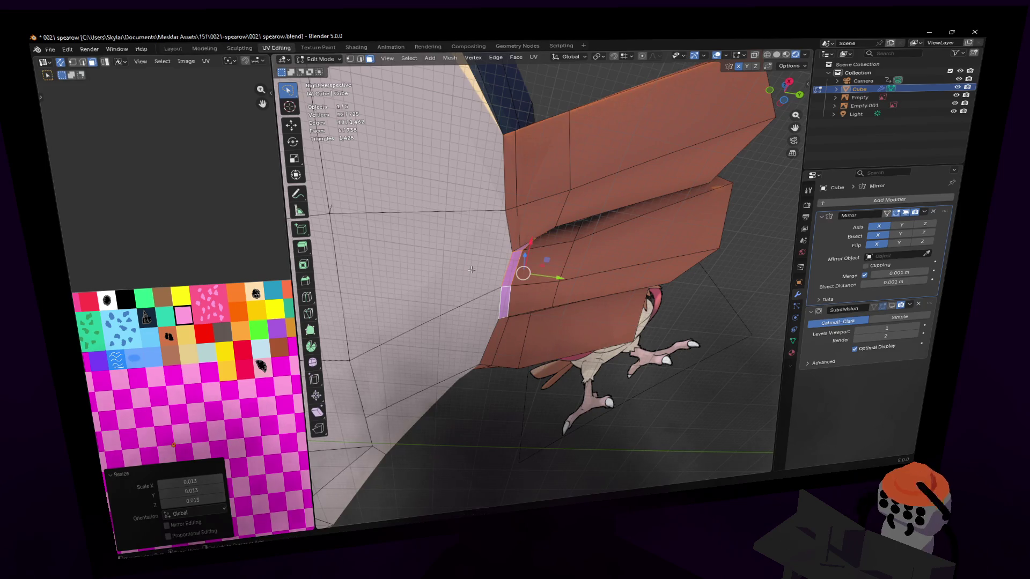
pyautogui.click(524, 272)
pyautogui.moveTo(525, 271)
pyautogui.mouseDown(button='middle')
pyautogui.moveTo(554, 270)
pyautogui.moveTo(574, 287)
pyautogui.mouseUp(button='middle')
pyautogui.hotkey('ctrl', 'z')
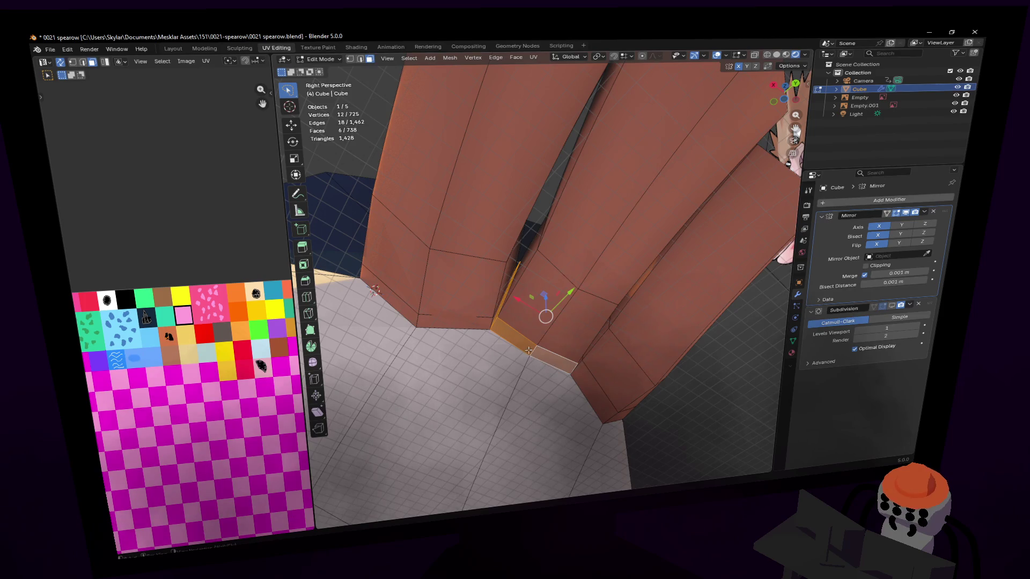
# Select the strip of faces along the bottom tail feather base.
pyautogui.click(529, 350)
pyautogui.keyDown('shift'); pyautogui.click(583, 391); pyautogui.keyUp('shift')
pyautogui.moveTo(583, 390)
pyautogui.mouseDown(button='middle')
pyautogui.moveTo(542, 276)
pyautogui.moveTo(510, 379)
pyautogui.moveTo(544, 389)
pyautogui.moveTo(542, 310)
pyautogui.mouseUp(button='middle')
pyautogui.keyDown('shift'); pyautogui.click(511, 379); pyautogui.keyUp('shift')
pyautogui.keyDown('shift'); pyautogui.click(531, 372); pyautogui.keyUp('shift')
pyautogui.keyDown('shift'); pyautogui.click(542, 311); pyautogui.keyUp('shift')
# Unwrap the strip, shrink and place its UV island on a palette colour, then view the whole bird.
pyautogui.press('u')
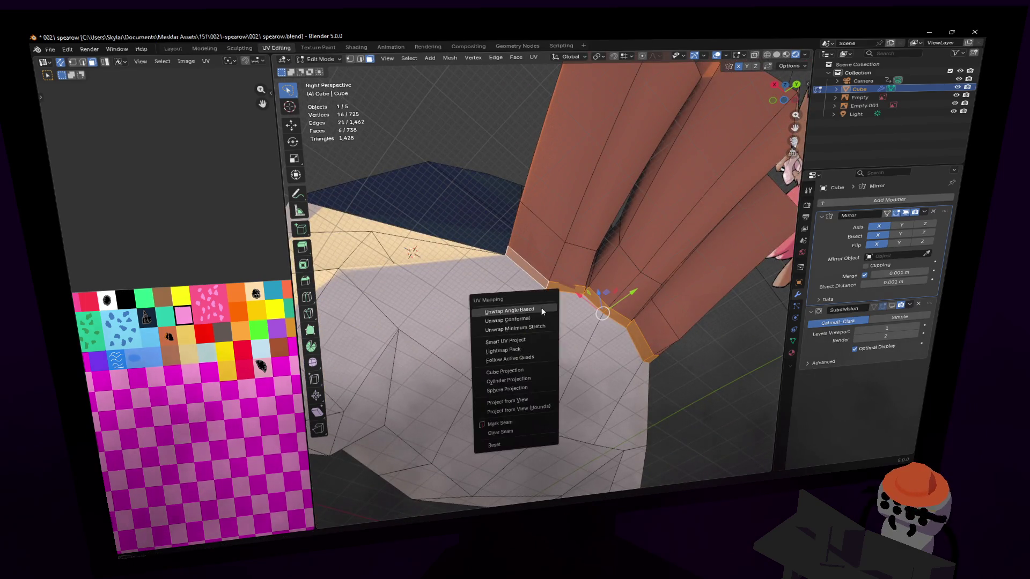
pyautogui.click(542, 310)
pyautogui.press('s')
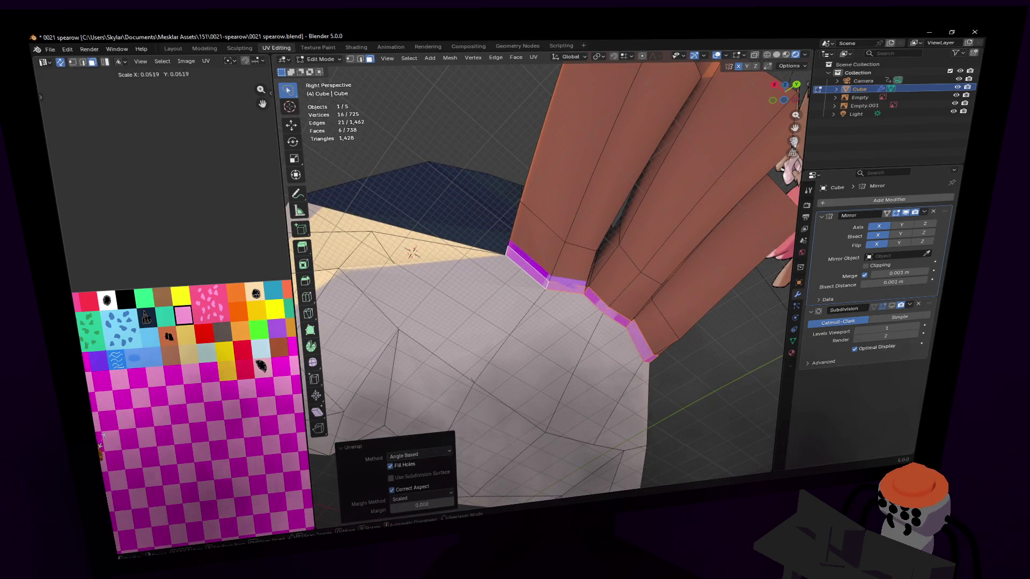
pyautogui.click(150, 362)
pyautogui.press('g')
pyautogui.click(276, 273)
pyautogui.moveTo(626, 295); pyautogui.dragTo(543, 275, button='middle')
pyautogui.press('Tab')
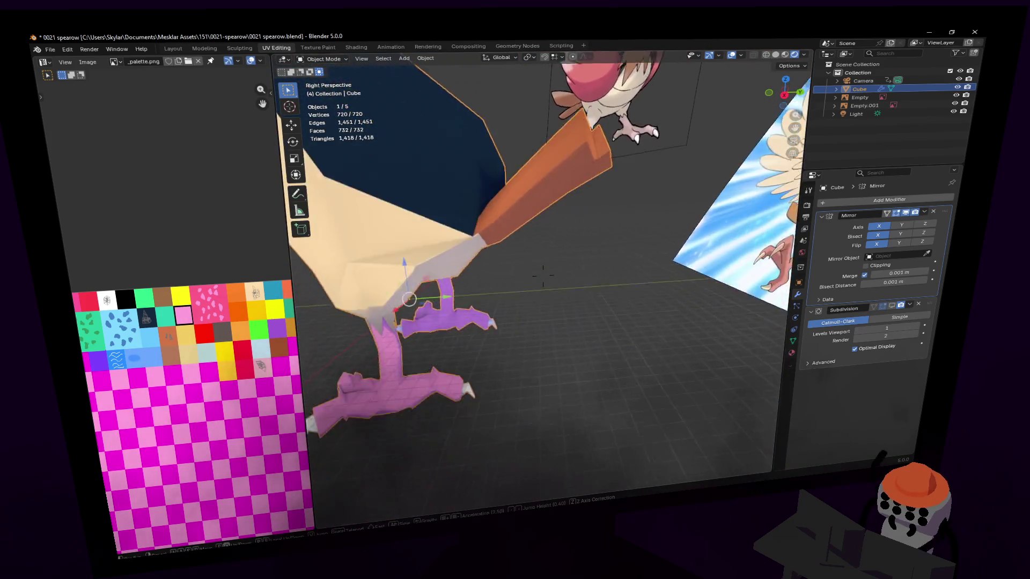
# Enable the Subdivision modifier's viewport display to preview the bird, then select wing faces in Edit Mode.
pyautogui.moveTo(542, 277); pyautogui.dragTo(902, 179, button='middle')
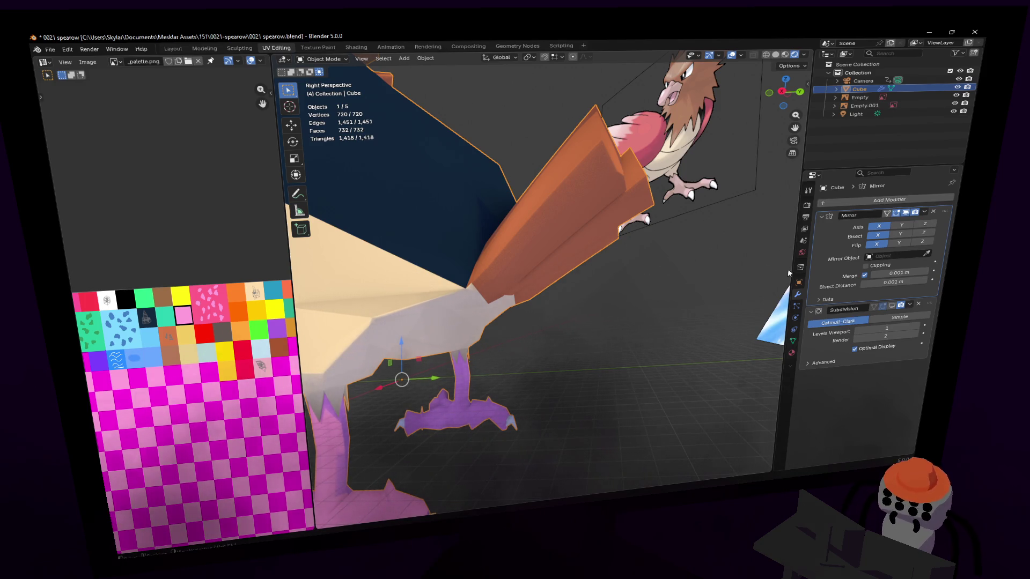
pyautogui.click(900, 305)
pyautogui.moveTo(531, 242)
pyautogui.mouseDown(button='middle')
pyautogui.moveTo(461, 226)
pyautogui.moveTo(490, 216)
pyautogui.moveTo(537, 314)
pyautogui.mouseUp(button='middle')
pyautogui.press('Tab')
pyautogui.click(501, 224)
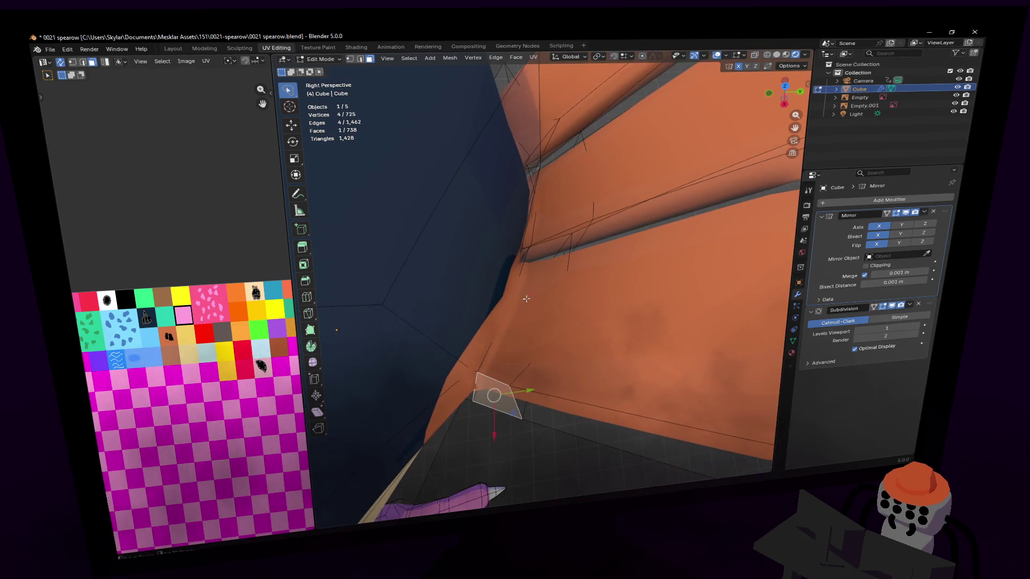
# Shift-select thin faces at the orange tail feather base.
pyautogui.keyDown('shift'); pyautogui.click(554, 281); pyautogui.keyUp('shift')
pyautogui.moveTo(553, 281)
pyautogui.mouseDown(button='middle')
pyautogui.moveTo(544, 275)
pyautogui.moveTo(542, 212)
pyautogui.mouseUp(button='middle')
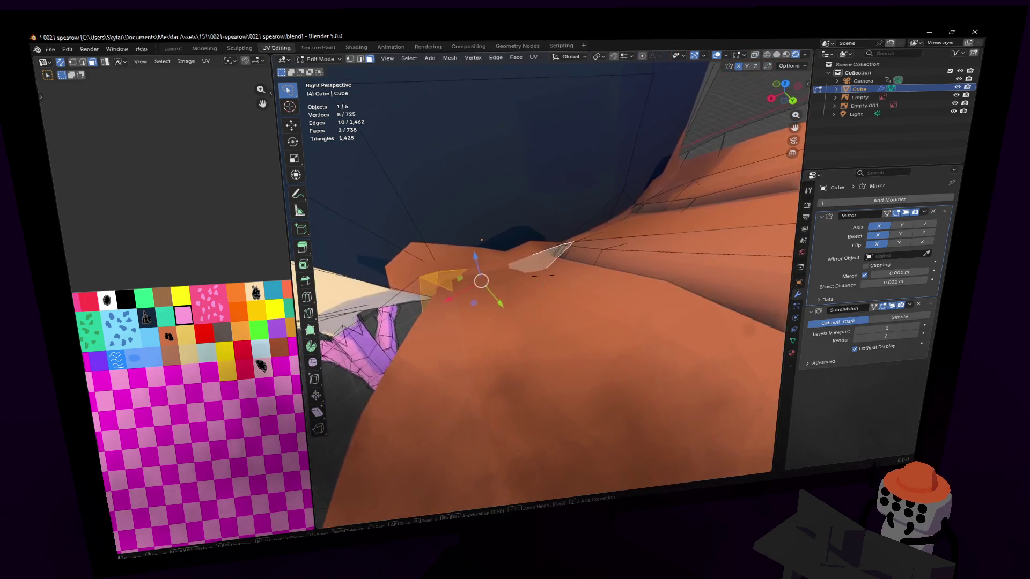
pyautogui.moveTo(588, 282); pyautogui.dragTo(638, 284, button='middle')
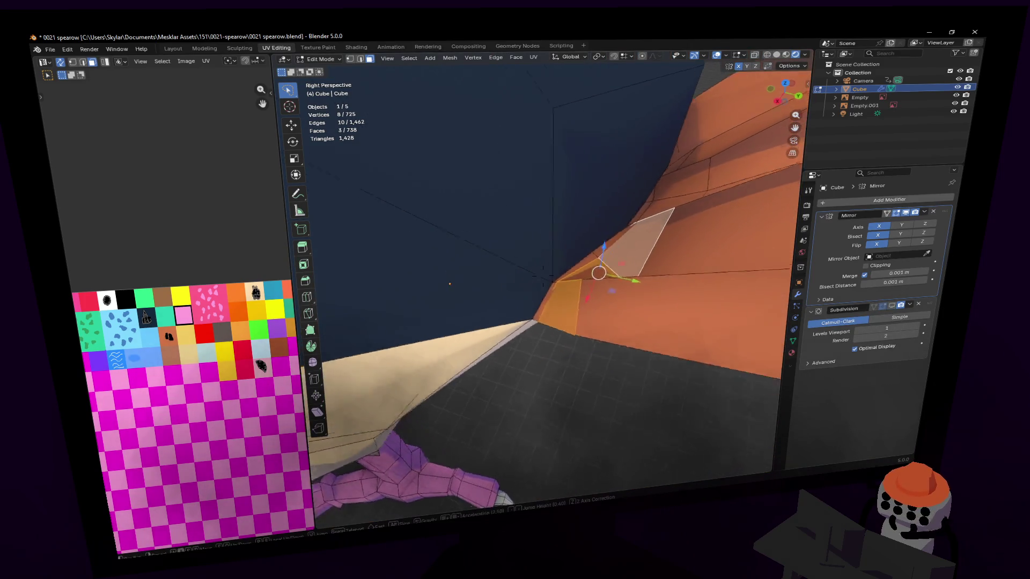
pyautogui.click(614, 272)
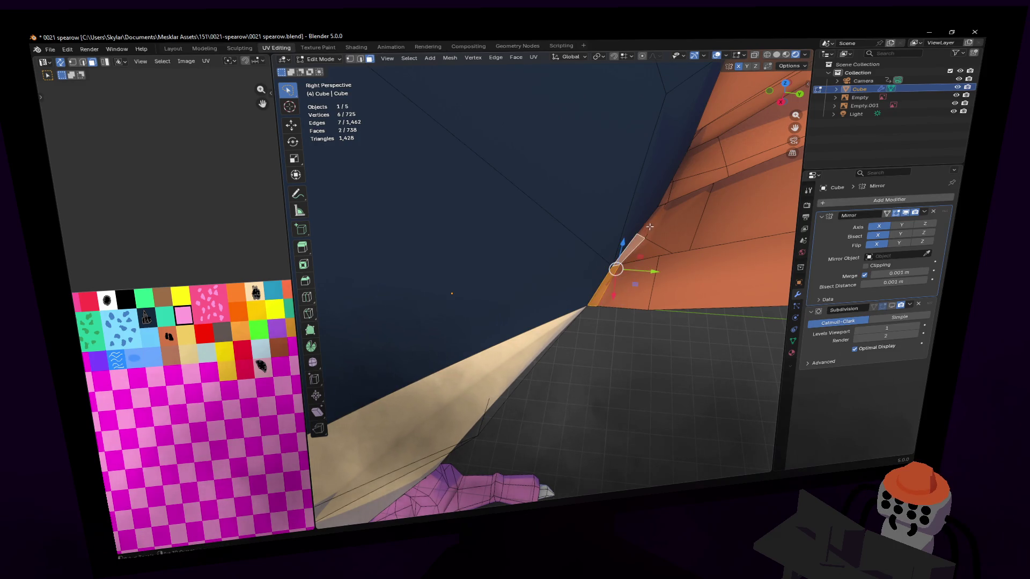
pyautogui.keyDown('shift'); pyautogui.click(649, 228); pyautogui.keyUp('shift')
pyautogui.moveTo(650, 227); pyautogui.dragTo(617, 188, button='middle')
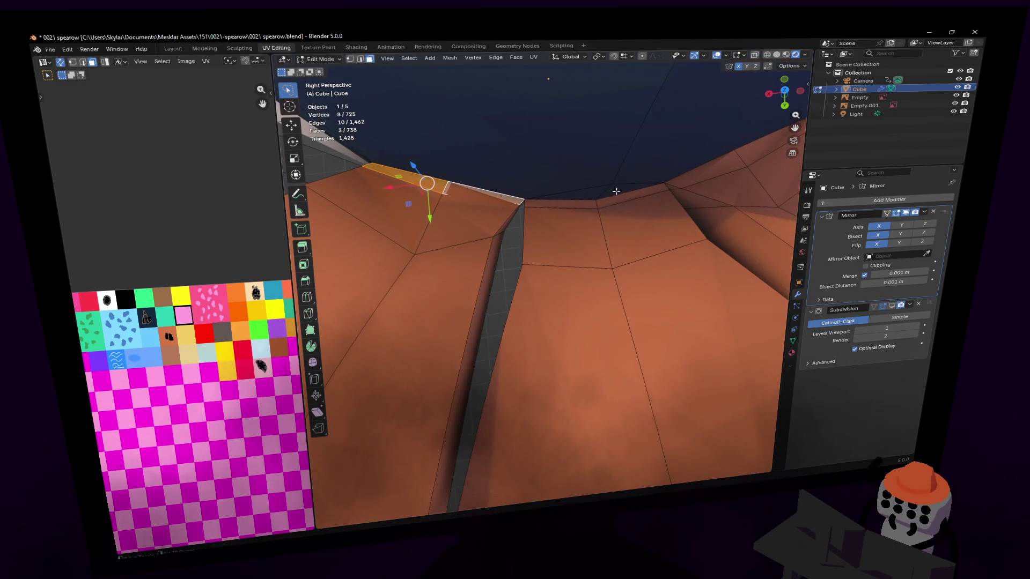
# Add the top face loop and the remaining tail strip faces to the selection.
pyautogui.keyDown('alt'); pyautogui.keyDown('shift'); pyautogui.click(588, 203); pyautogui.keyUp('shift'); pyautogui.keyUp('alt')
pyautogui.moveTo(588, 203)
pyautogui.mouseDown(button='middle')
pyautogui.moveTo(543, 276)
pyautogui.moveTo(601, 202)
pyautogui.mouseUp(button='middle')
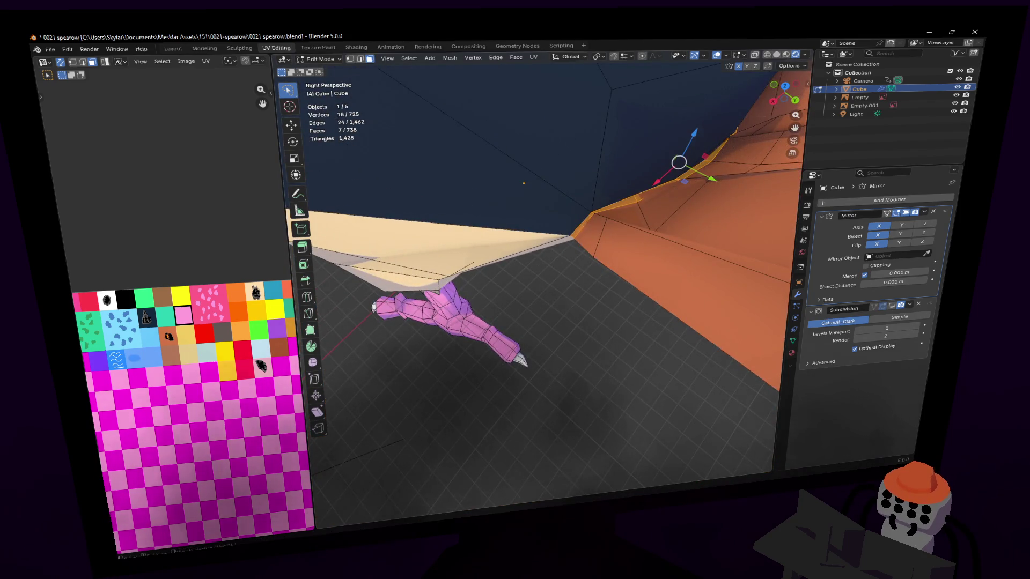
pyautogui.hotkey('shift', '`')
pyautogui.moveTo(543, 274); pyautogui.dragTo(566, 220, button='middle')
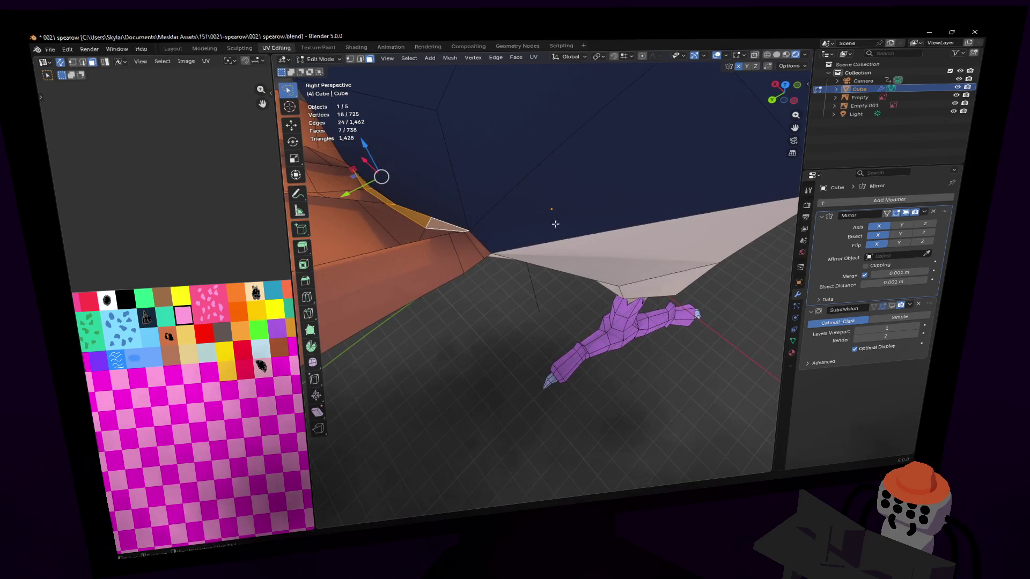
pyautogui.moveTo(485, 243)
pyautogui.mouseDown(button='middle')
pyautogui.moveTo(543, 271)
pyautogui.moveTo(486, 236)
pyautogui.mouseUp(button='middle')
pyautogui.keyDown('shift'); pyautogui.click(543, 271); pyautogui.keyUp('shift')
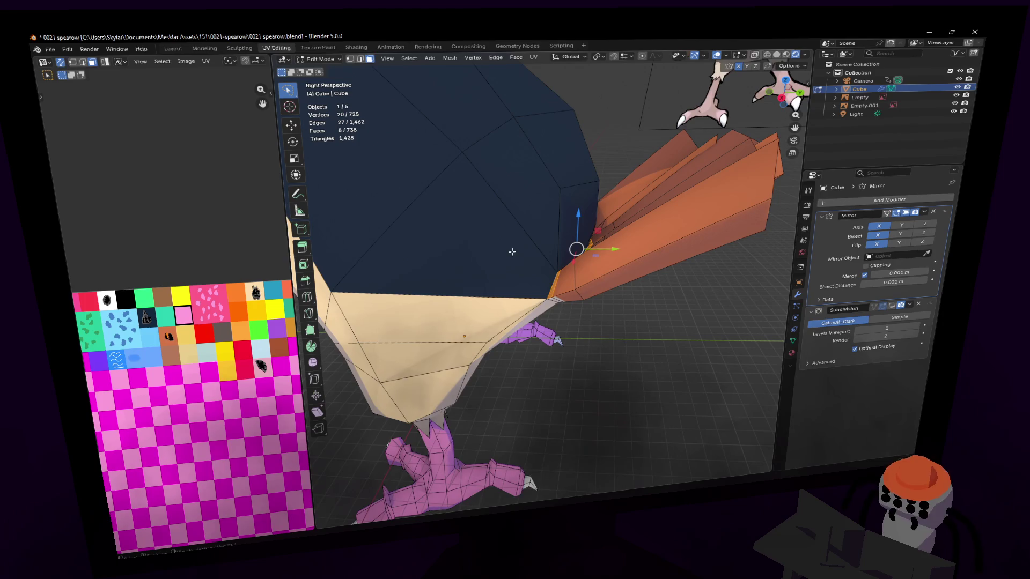
# Unwrap the selected tail faces and shrink their UV islands onto a palette swatch.
pyautogui.press('u')
pyautogui.click(499, 256)
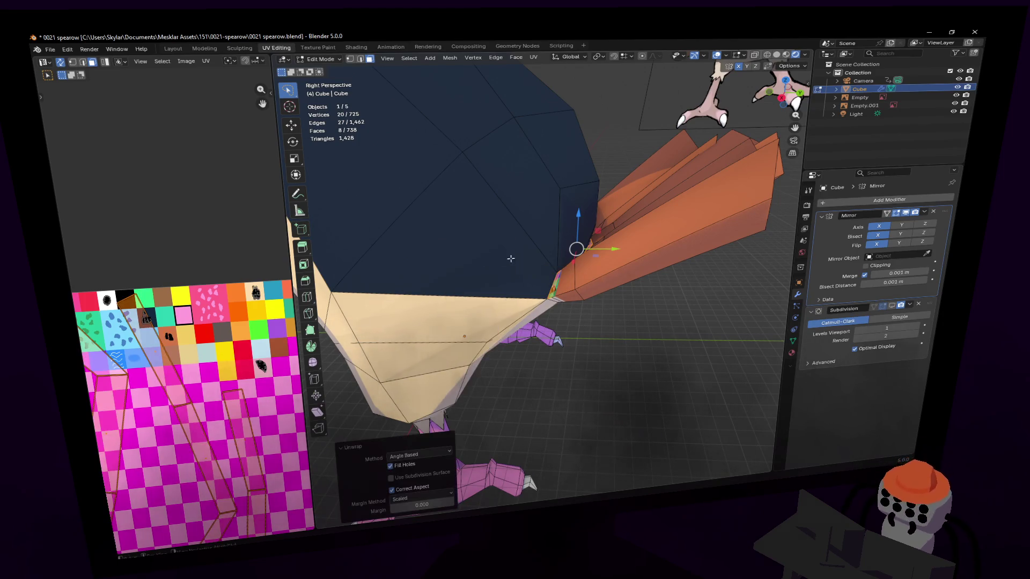
pyautogui.press('s')
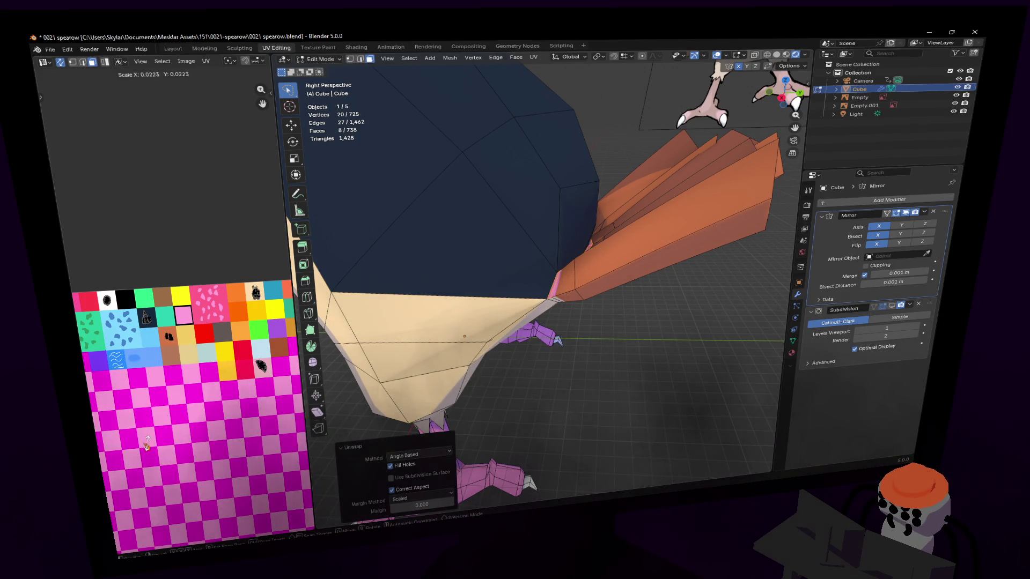
pyautogui.click(146, 443)
pyautogui.press('g')
pyautogui.click(148, 296)
# Preview the smoothed model with Subdivision enabled, then resume mesh editing.
pyautogui.press('Tab')
pyautogui.moveTo(575, 246)
pyautogui.mouseDown(button='middle')
pyautogui.moveTo(750, 277)
pyautogui.moveTo(543, 275)
pyautogui.moveTo(512, 254)
pyautogui.mouseUp(button='middle')
pyautogui.click(892, 308)
pyautogui.press('Tab')
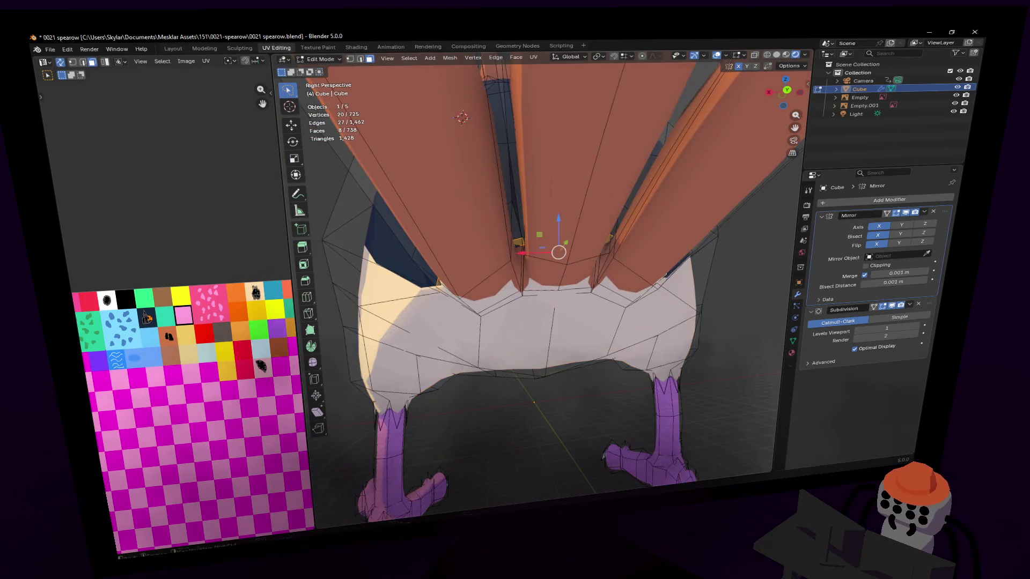
pyautogui.scroll(3, 512, 255)
pyautogui.scroll(3, 512, 254)
pyautogui.scroll(2, 500, 173)
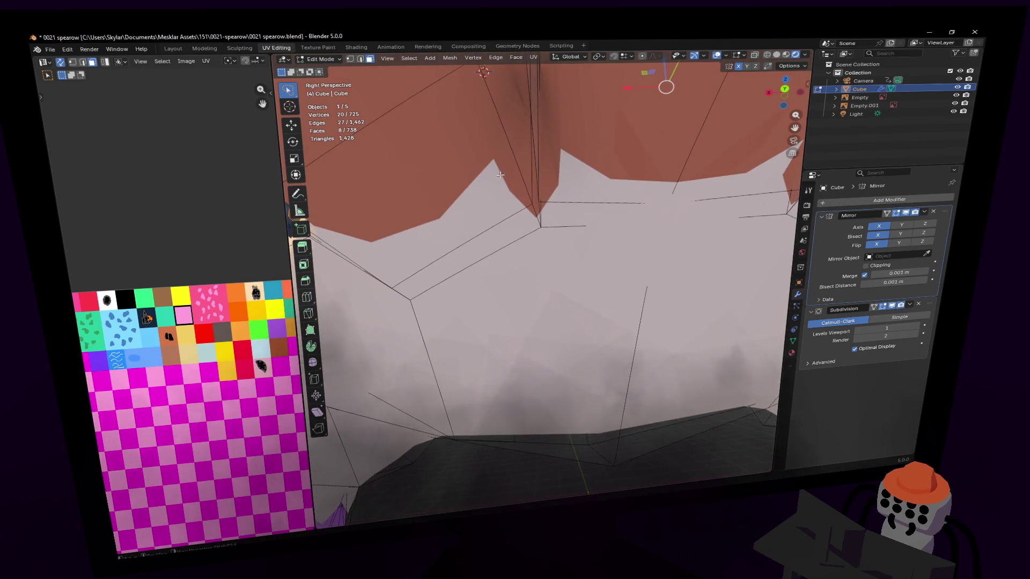
# Select the four thin crease faces where the orange tail meets the back and Unwrap them.
pyautogui.click(530, 204)
pyautogui.moveTo(543, 275); pyautogui.dragTo(534, 202, button='middle')
pyautogui.keyDown('shift'); pyautogui.click(529, 185); pyautogui.keyUp('shift')
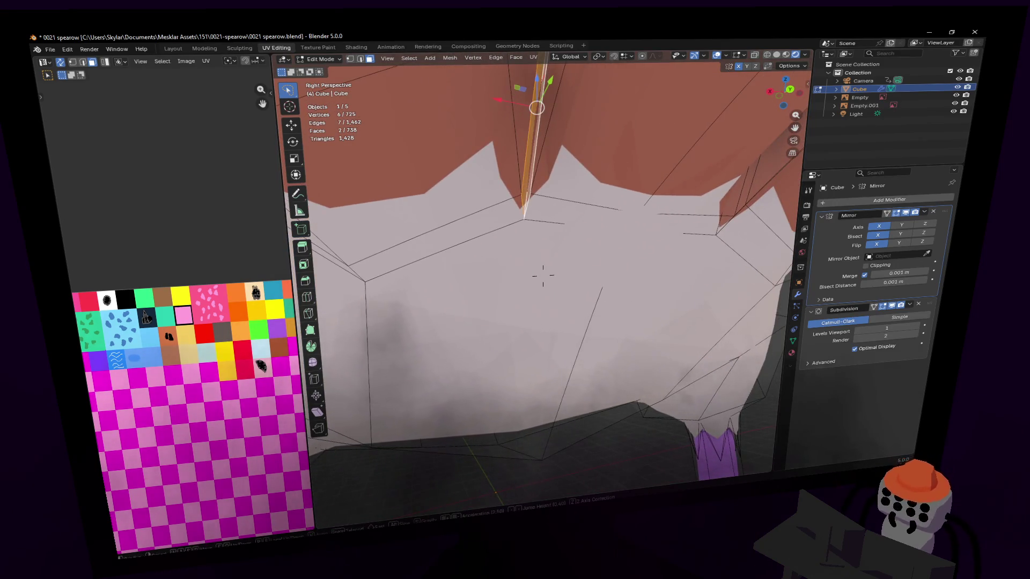
pyautogui.moveTo(545, 271); pyautogui.dragTo(542, 276, button='middle')
pyautogui.keyDown('shift'); pyautogui.click(498, 239); pyautogui.keyUp('shift')
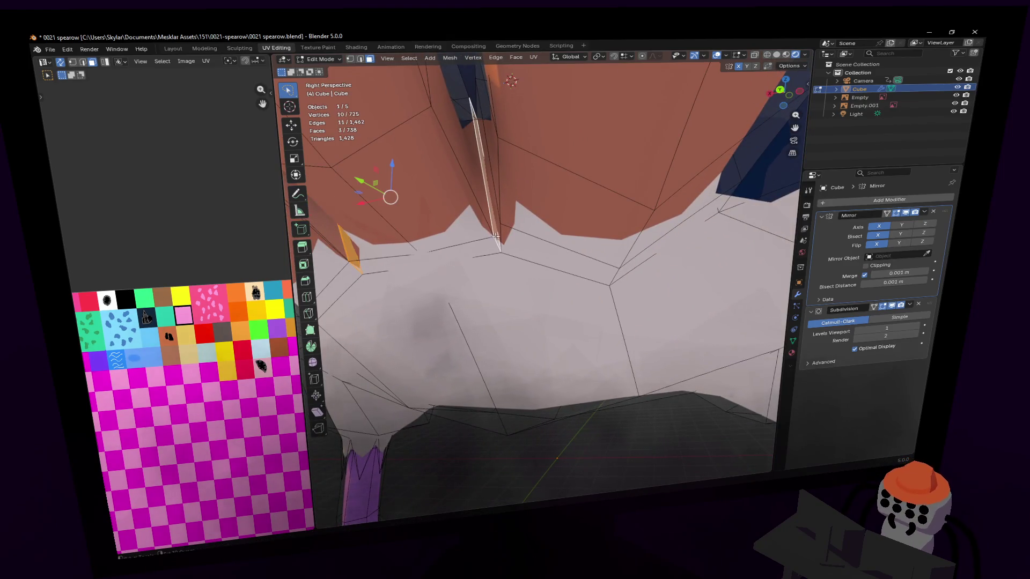
pyautogui.keyDown('shift'); pyautogui.click(501, 227); pyautogui.keyUp('shift')
pyautogui.moveTo(500, 227)
pyautogui.mouseDown(button='middle')
pyautogui.moveTo(516, 266)
pyautogui.moveTo(564, 257)
pyautogui.mouseUp(button='middle')
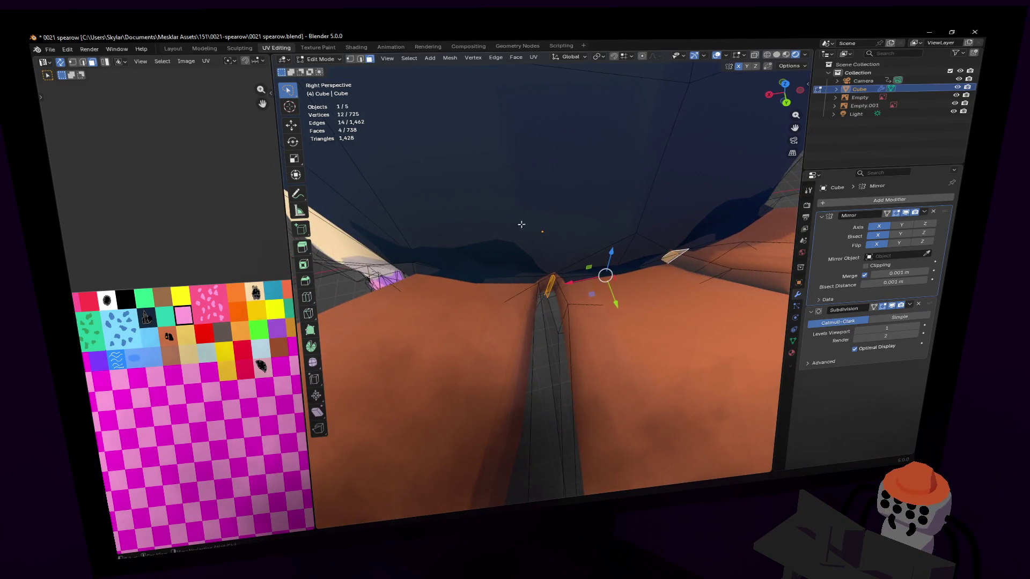
pyautogui.moveTo(528, 224); pyautogui.dragTo(634, 238, button='middle')
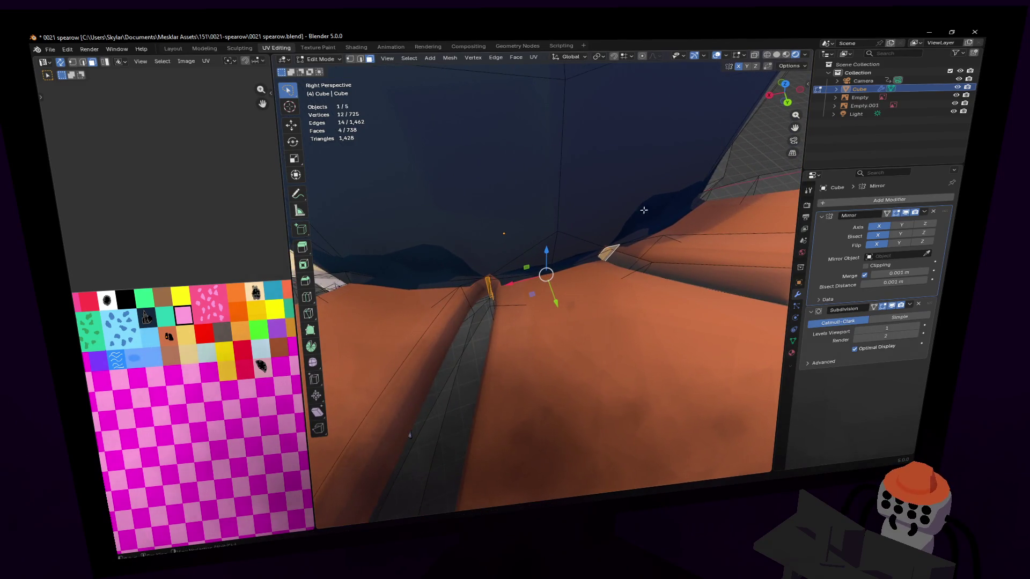
pyautogui.press('u')
pyautogui.click(628, 194)
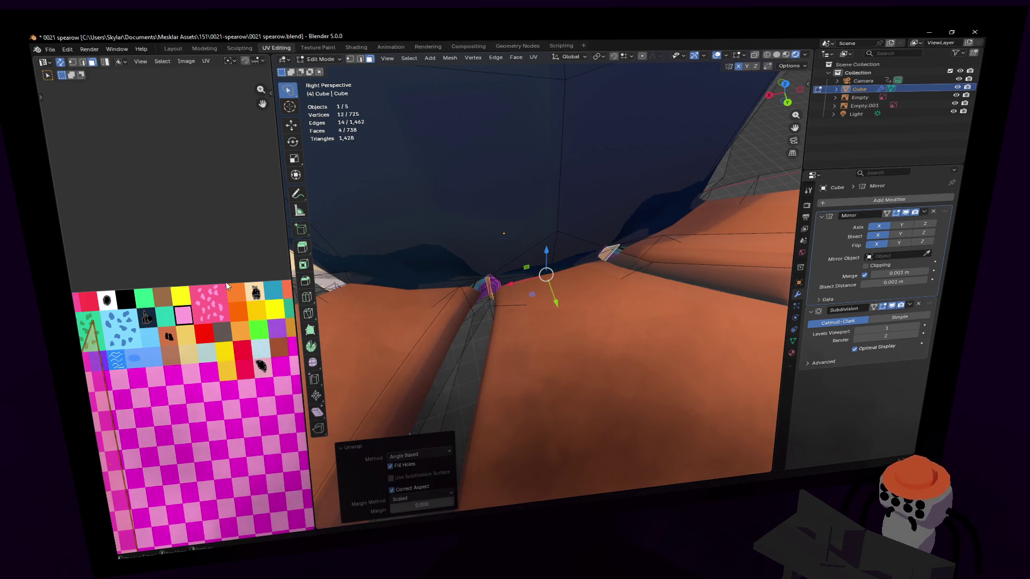
# Shrink the crease UV island and drop it onto a single palette colour.
pyautogui.press('s')
pyautogui.click(116, 468)
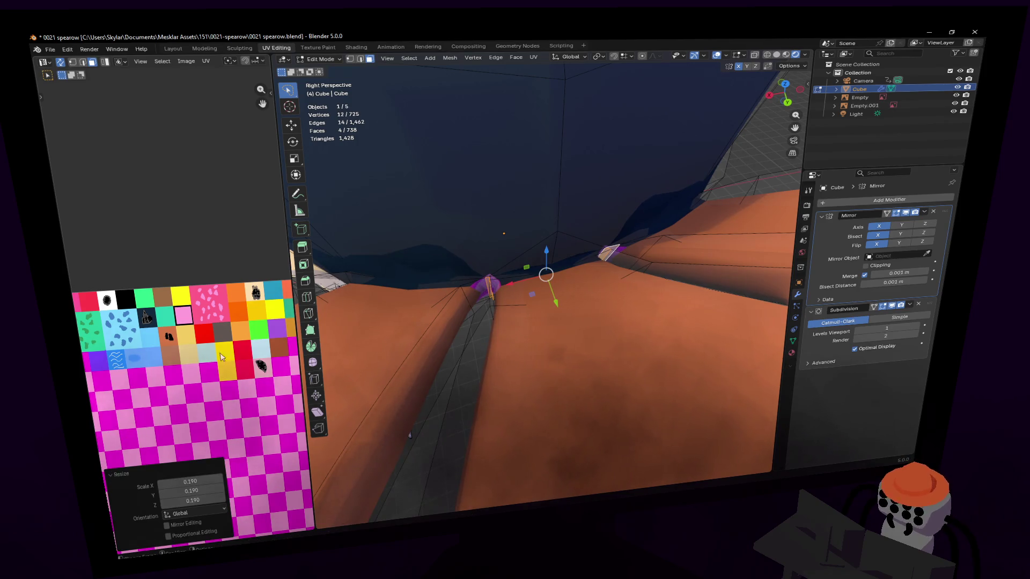
pyautogui.click(85, 244)
pyautogui.press('s')
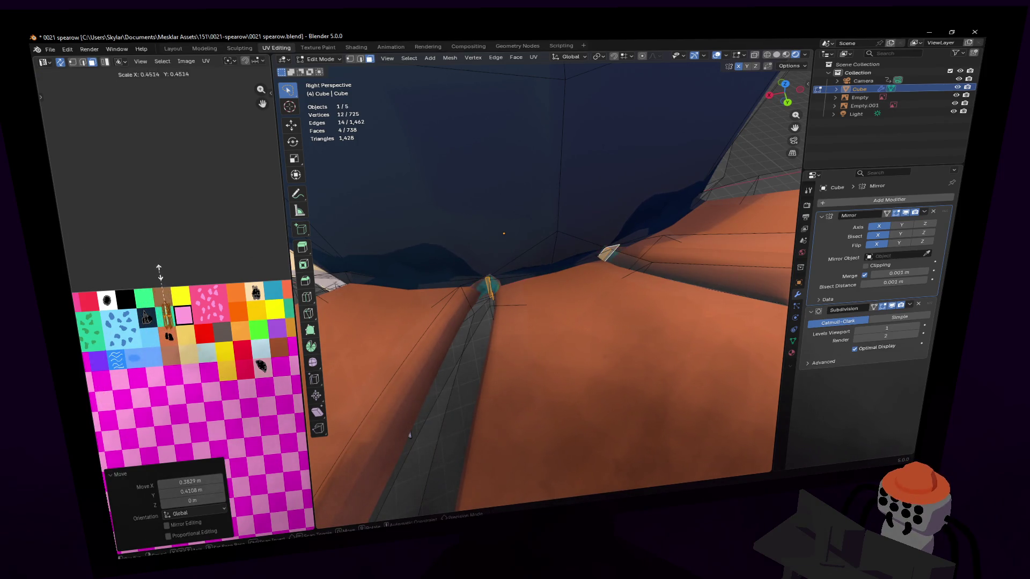
pyautogui.click(256, 271)
# Preview the whole smoothed bird from behind, then start a loop cut on a tail feather.
pyautogui.press('Tab')
pyautogui.moveTo(547, 274)
pyautogui.mouseDown(button='middle')
pyautogui.moveTo(526, 282)
pyautogui.moveTo(451, 249)
pyautogui.mouseUp(button='middle')
pyautogui.press('Tab')
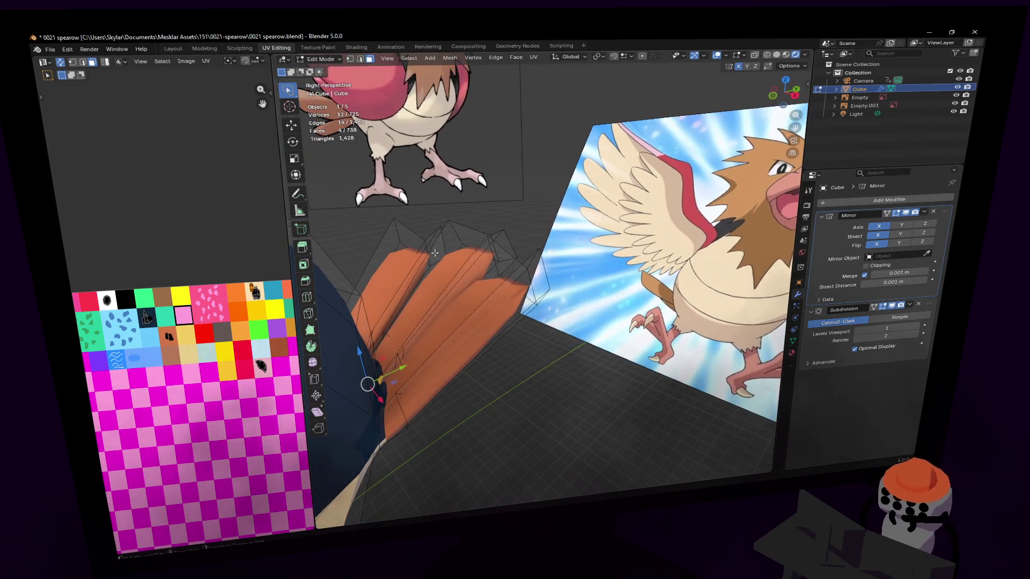
pyautogui.hotkey('ctrl', 'r')
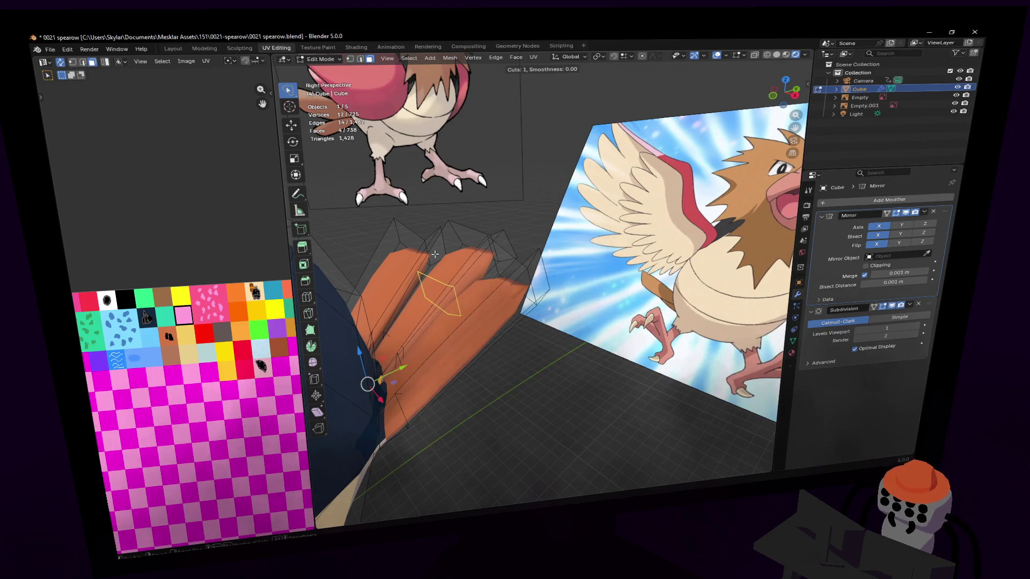
# Add an edge loop across the orange tail feather.
pyautogui.click(435, 255)
pyautogui.click(475, 228)
pyautogui.moveTo(476, 228)
pyautogui.mouseDown(button='middle')
pyautogui.moveTo(547, 278)
pyautogui.moveTo(490, 240)
pyautogui.mouseUp(button='middle')
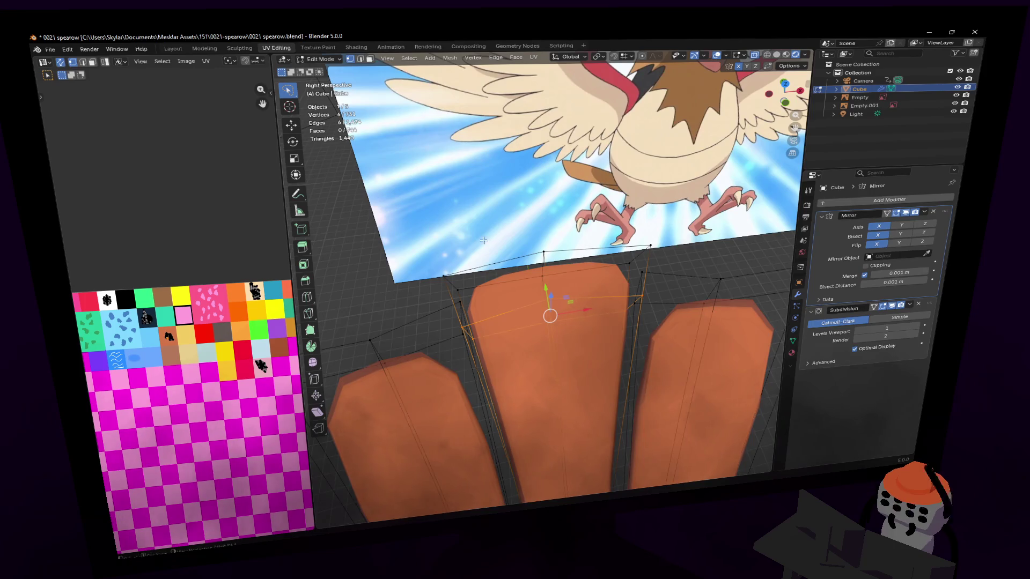
# Select the feather's vertical edge loop and move its vertices up and outward.
pyautogui.keyDown('alt'); pyautogui.click(545, 263); pyautogui.keyUp('alt')
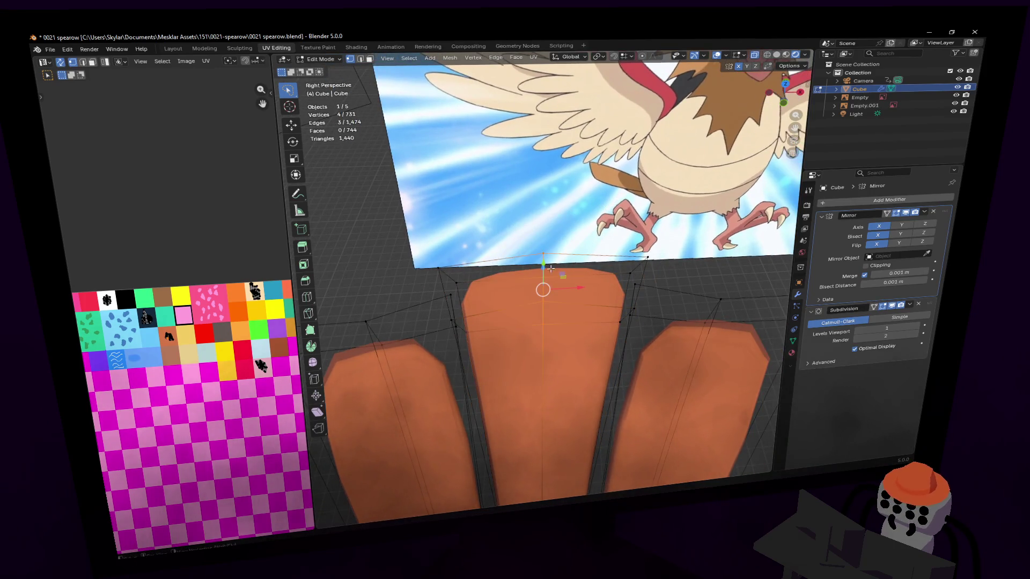
pyautogui.moveTo(564, 271)
pyautogui.mouseDown(button='middle')
pyautogui.moveTo(567, 264)
pyautogui.moveTo(543, 276)
pyautogui.moveTo(579, 287)
pyautogui.mouseUp(button='middle')
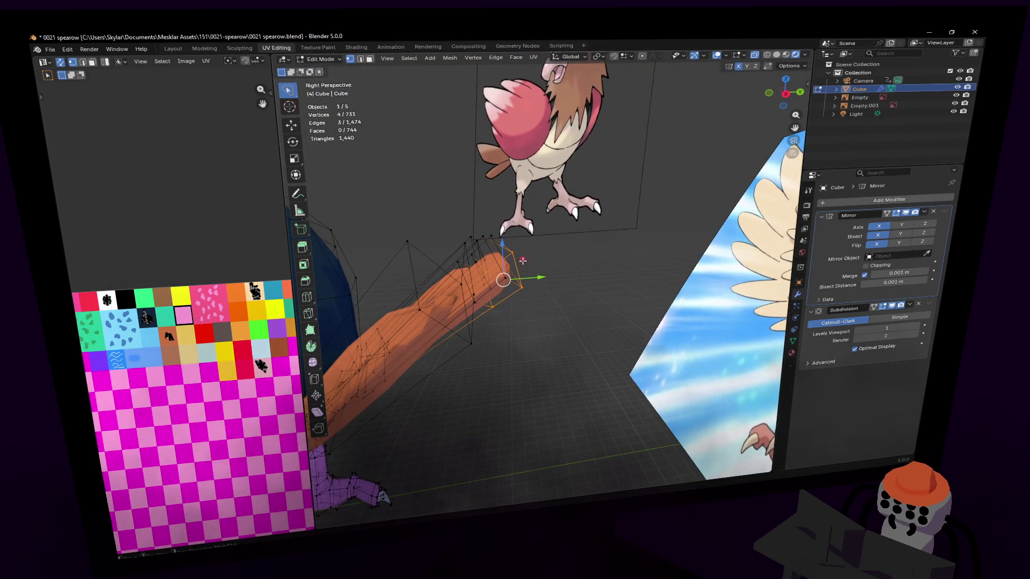
pyautogui.moveTo(522, 262); pyautogui.dragTo(545, 242)
pyautogui.click(544, 237)
pyautogui.moveTo(544, 237)
pyautogui.mouseDown(button='middle')
pyautogui.moveTo(545, 276)
pyautogui.moveTo(549, 240)
pyautogui.mouseUp(button='middle')
pyautogui.scroll(-5, 544, 276)
pyautogui.press('g')
pyautogui.click(554, 238)
pyautogui.scroll(5, 554, 238)
# Select the middle feather's top edge and add an edge loop across that feather.
pyautogui.moveTo(554, 238); pyautogui.dragTo(440, 284, button='middle')
pyautogui.moveTo(523, 145); pyautogui.dragTo(539, 131, button='middle')
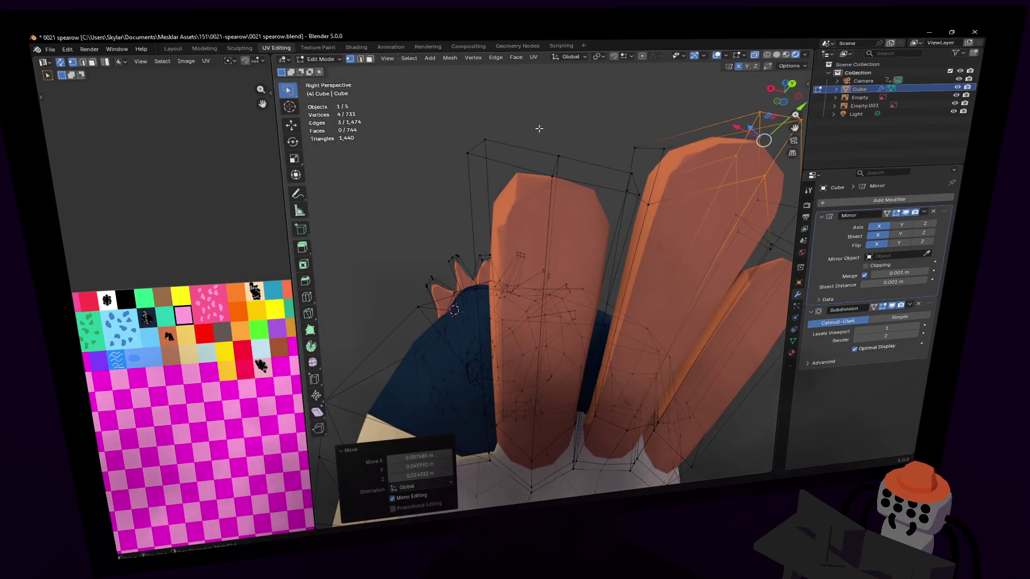
pyautogui.click(563, 162)
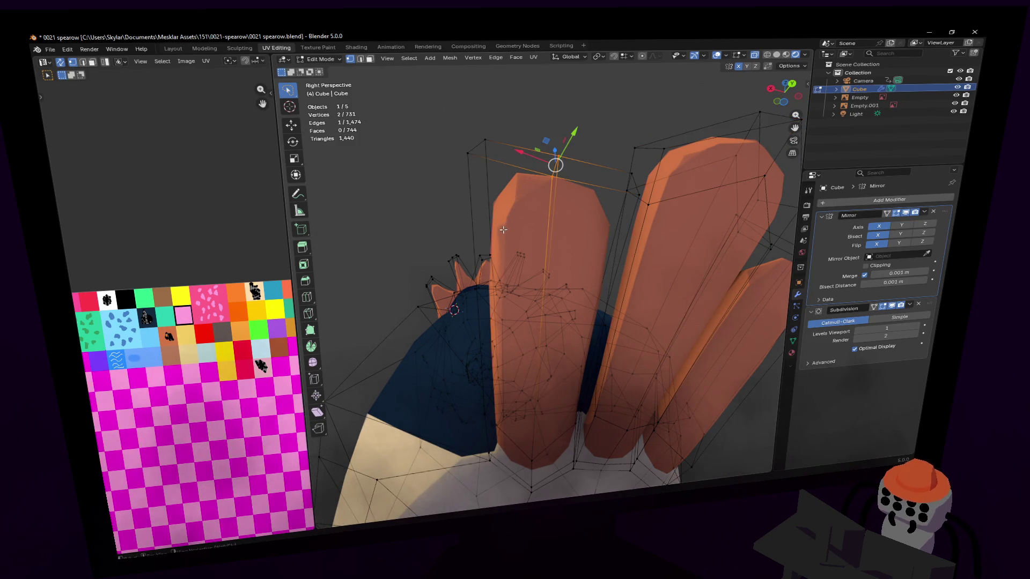
pyautogui.moveTo(516, 217); pyautogui.dragTo(539, 266, button='middle')
pyautogui.hotkey('ctrl', 'r')
pyautogui.click(531, 270)
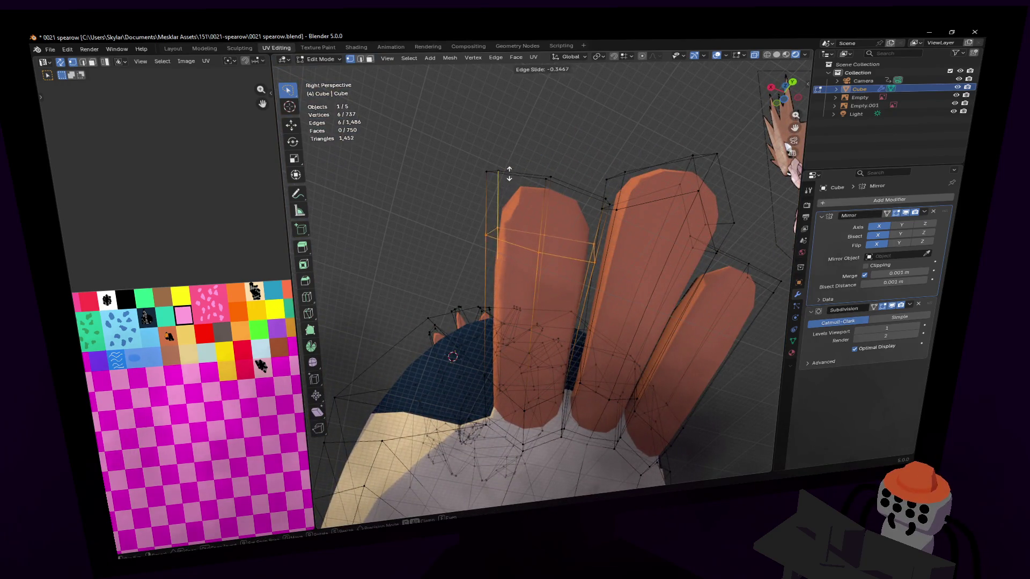
# Confirm the loop, then pull the middle feather's tip outward.
pyautogui.click(510, 158)
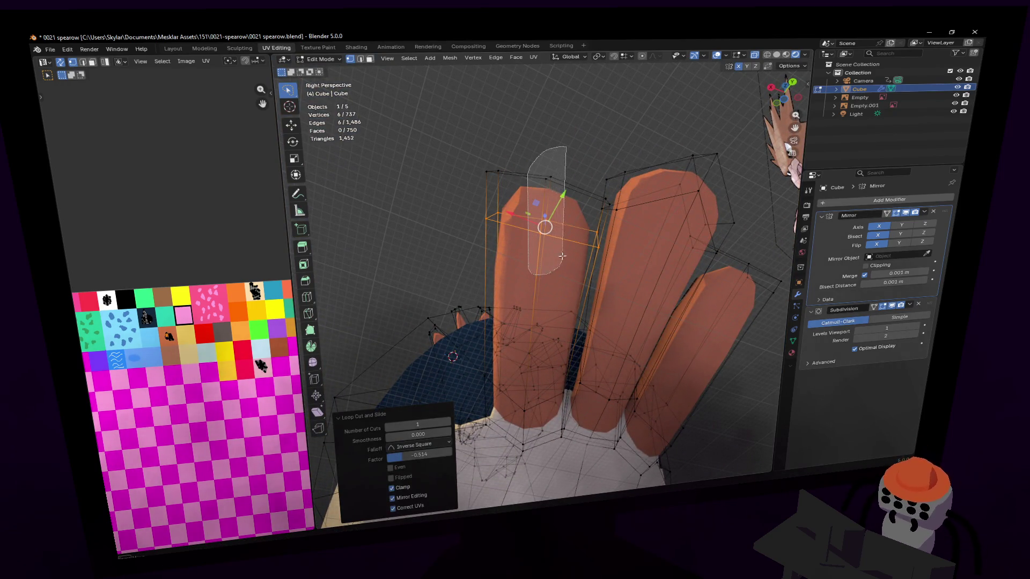
pyautogui.click(554, 190)
pyautogui.moveTo(554, 191); pyautogui.dragTo(563, 241, button='middle')
pyautogui.press('g')
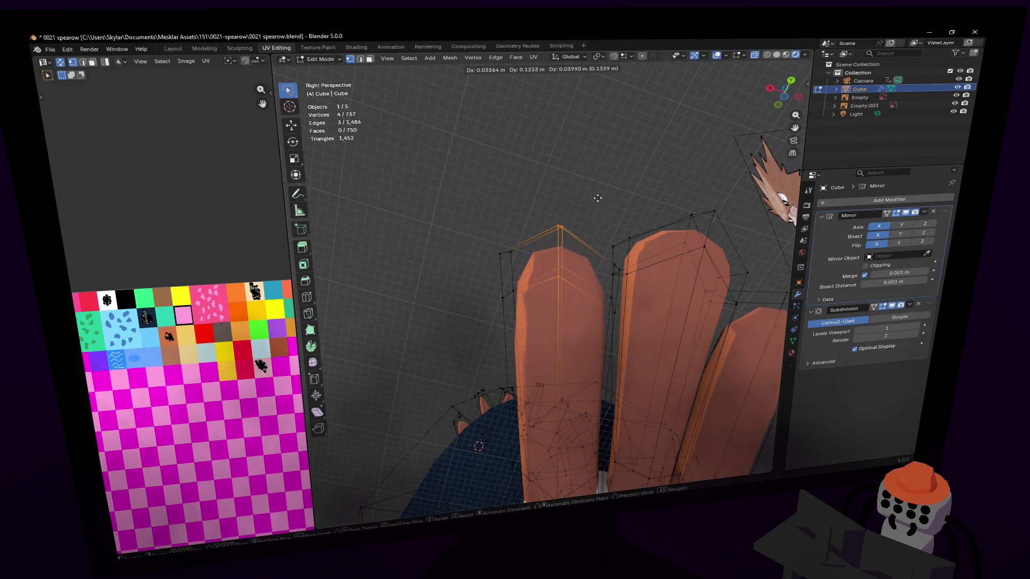
pyautogui.click(603, 180)
# Rotate the middle feather tip twice so it angles away from its neighbours.
pyautogui.moveTo(602, 180); pyautogui.dragTo(544, 271, button='middle')
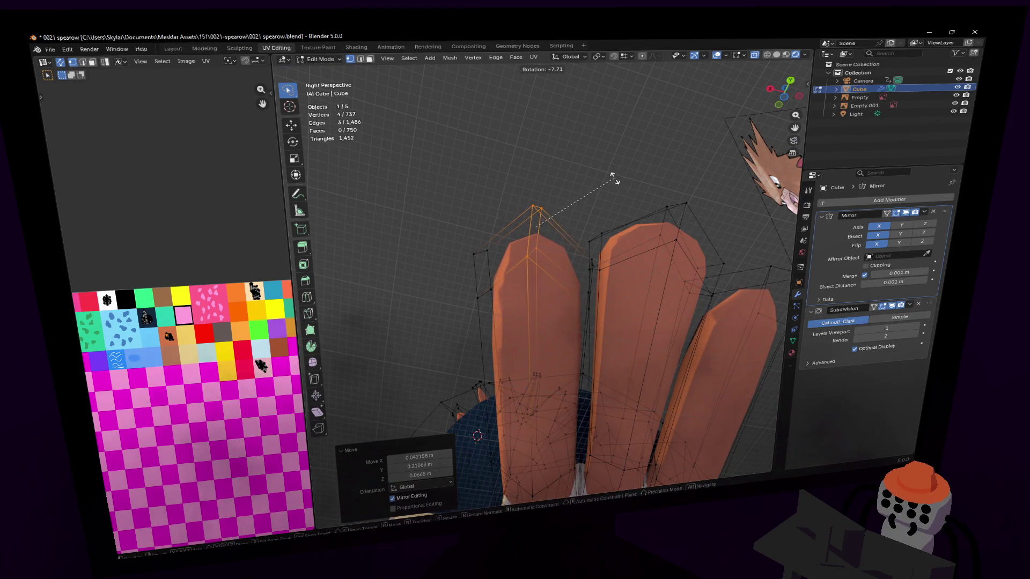
pyautogui.press('r')
pyautogui.click(621, 126)
pyautogui.moveTo(621, 127)
pyautogui.mouseDown(button='middle')
pyautogui.moveTo(545, 276)
pyautogui.moveTo(607, 130)
pyautogui.moveTo(580, 130)
pyautogui.mouseUp(button='middle')
pyautogui.press('r')
pyautogui.click(593, 118)
# Shift the tail vertices so the feathers fan out, check from below, and preview the full mesh.
pyautogui.press('g')
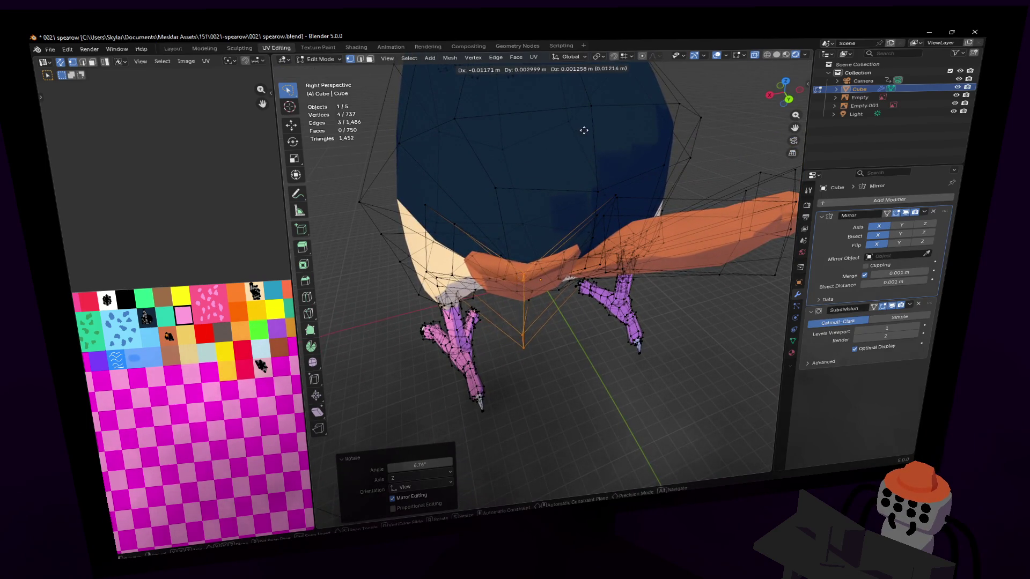
pyautogui.click(523, 298)
pyautogui.moveTo(523, 298); pyautogui.dragTo(592, 130, button='middle')
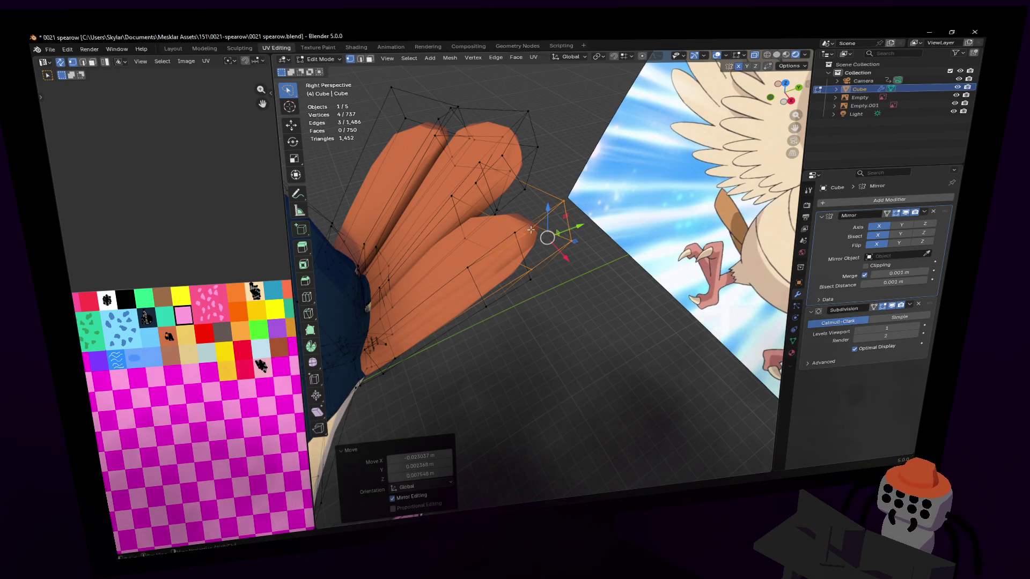
pyautogui.moveTo(762, 208); pyautogui.dragTo(612, 265, button='middle')
pyautogui.press('Tab')
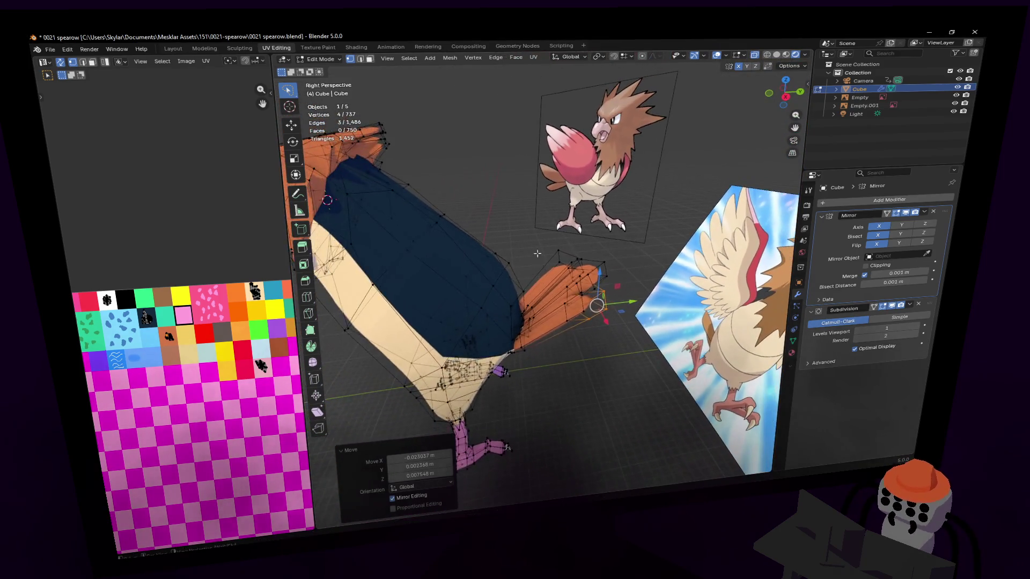
# Select a face at the wing's lower end and move and rotate it downward.
pyautogui.moveTo(539, 306); pyautogui.dragTo(483, 305, button='middle')
pyautogui.moveTo(542, 278); pyautogui.dragTo(494, 363, button='middle')
pyautogui.scroll(5, 542, 276)
pyautogui.press('Tab')
pyautogui.click(494, 363)
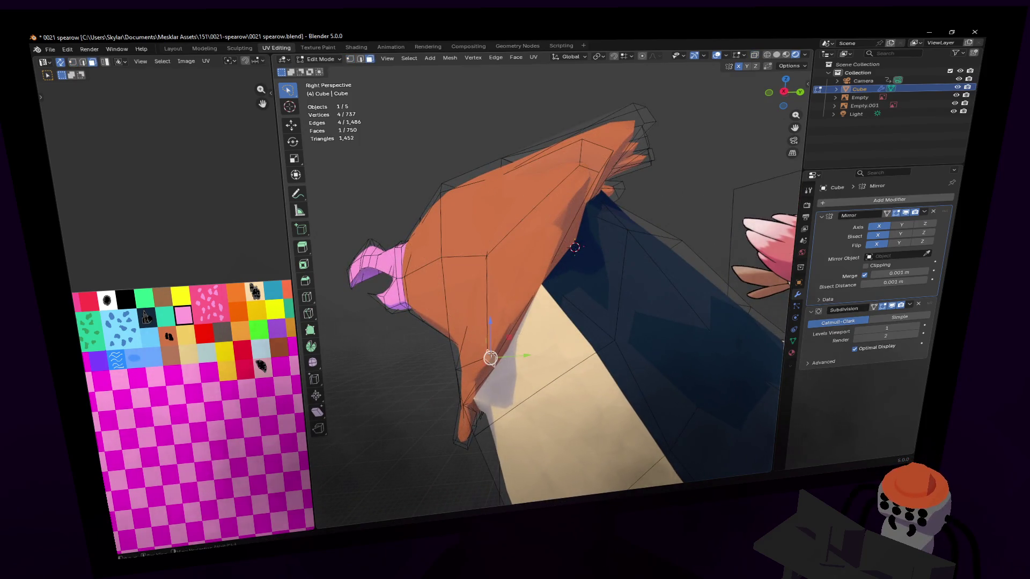
pyautogui.press('g')
pyautogui.click(514, 386)
pyautogui.press('r')
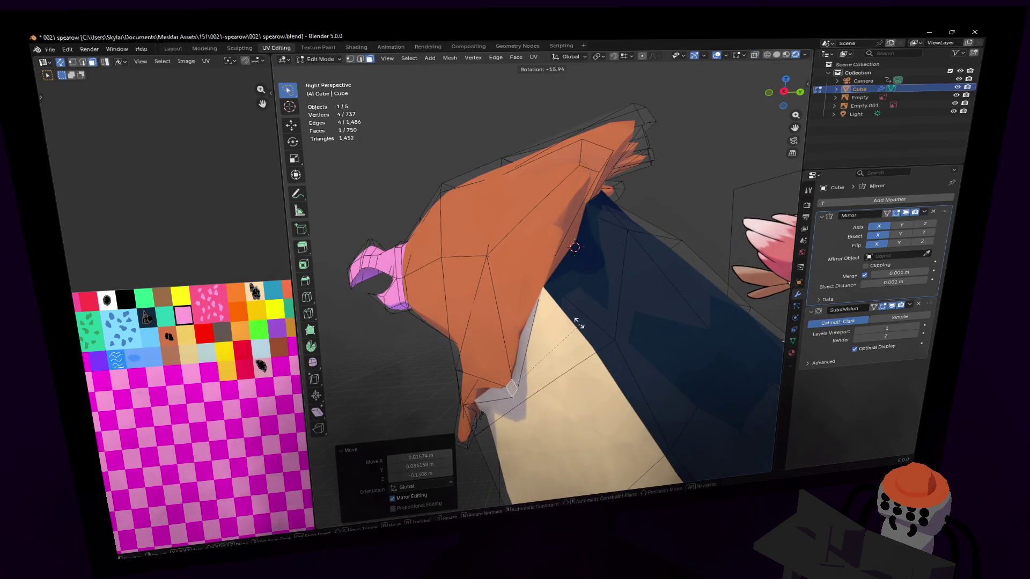
pyautogui.click(583, 330)
# Move and rotate the wing face further so its tip tucks in along the cream body.
pyautogui.moveTo(583, 329); pyautogui.dragTo(510, 349, button='middle')
pyautogui.press('g')
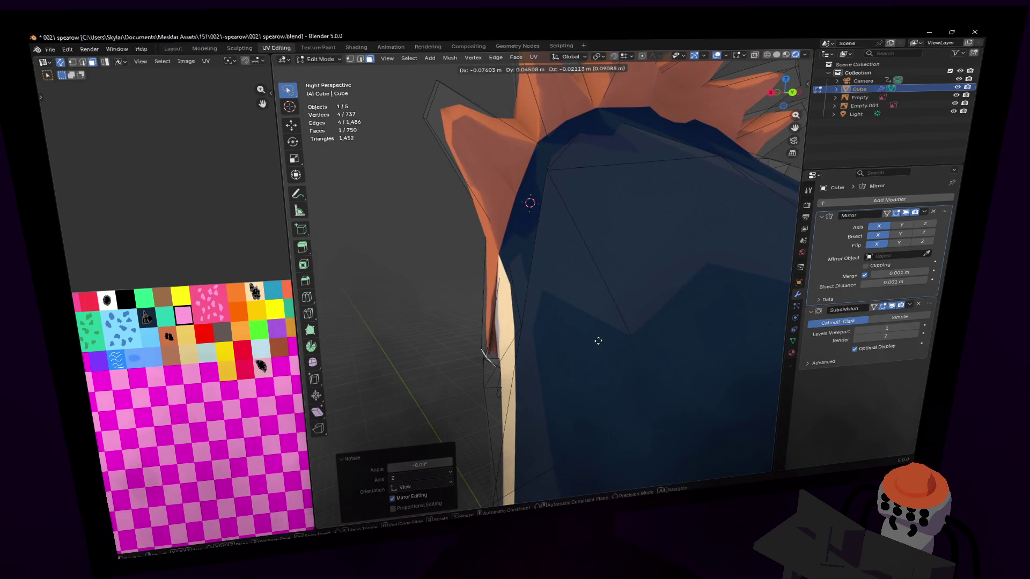
pyautogui.click(598, 341)
pyautogui.moveTo(598, 341)
pyautogui.mouseDown(button='middle')
pyautogui.moveTo(643, 333)
pyautogui.moveTo(661, 237)
pyautogui.mouseUp(button='middle')
pyautogui.press('s')
pyautogui.press('Escape')
pyautogui.press('r')
pyautogui.click(517, 345)
pyautogui.moveTo(517, 346)
pyautogui.mouseDown(button='middle')
pyautogui.moveTo(515, 256)
pyautogui.moveTo(572, 301)
pyautogui.mouseUp(button='middle')
pyautogui.press('g')
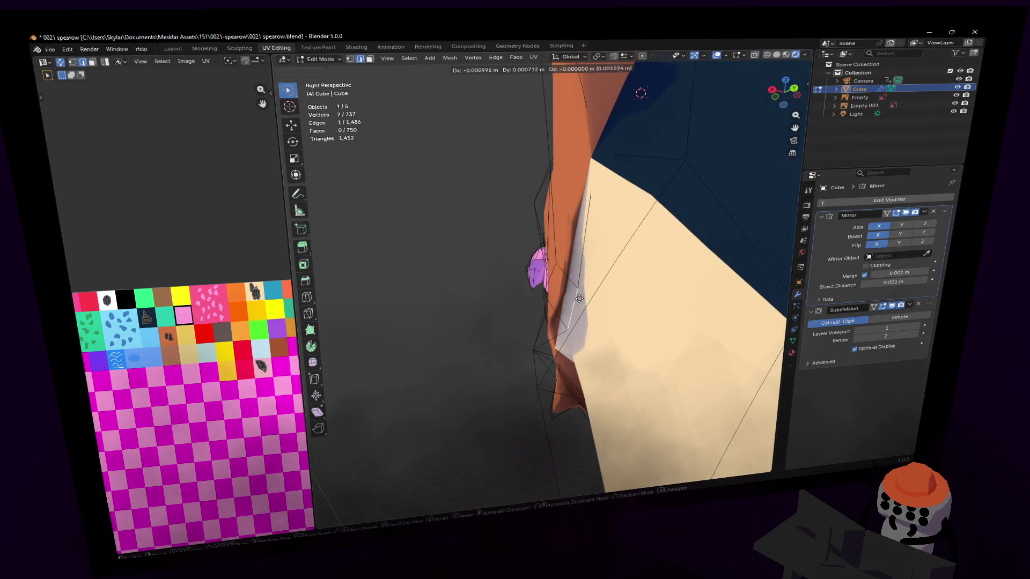
pyautogui.click(577, 299)
# Nudge a single wing vertex into place and clear the selection.
pyautogui.moveTo(577, 299); pyautogui.dragTo(542, 276, button='middle')
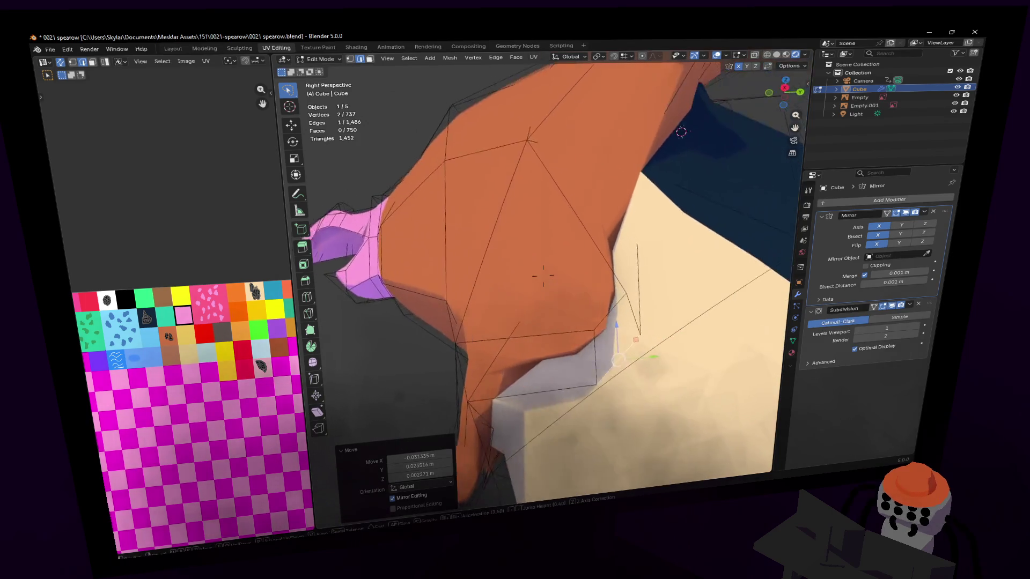
pyautogui.click(600, 330)
pyautogui.moveTo(599, 329); pyautogui.dragTo(612, 305, button='middle')
pyautogui.press('g')
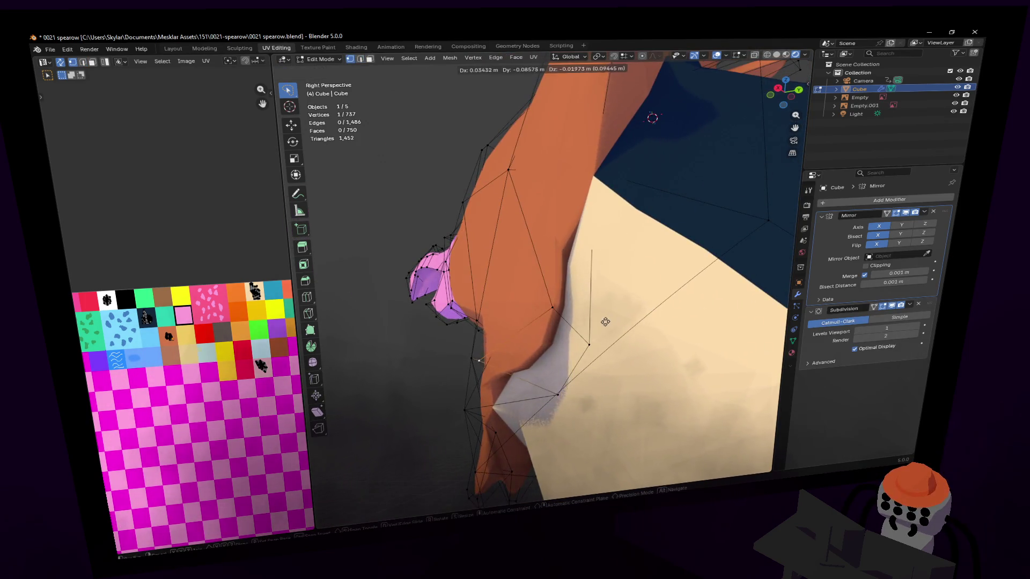
pyautogui.click(629, 326)
pyautogui.hotkey('alt', 'a')
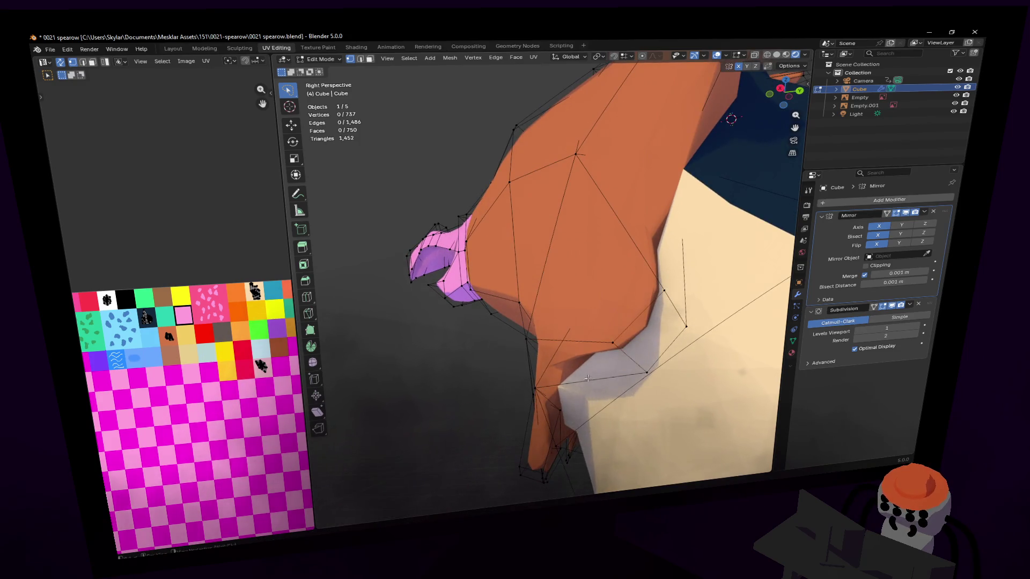
pyautogui.moveTo(629, 326); pyautogui.dragTo(570, 396, button='middle')
# Pull a vertex on the wing's lower edge outward in three moves to start a jagged edge.
pyautogui.click(488, 409)
pyautogui.press('g')
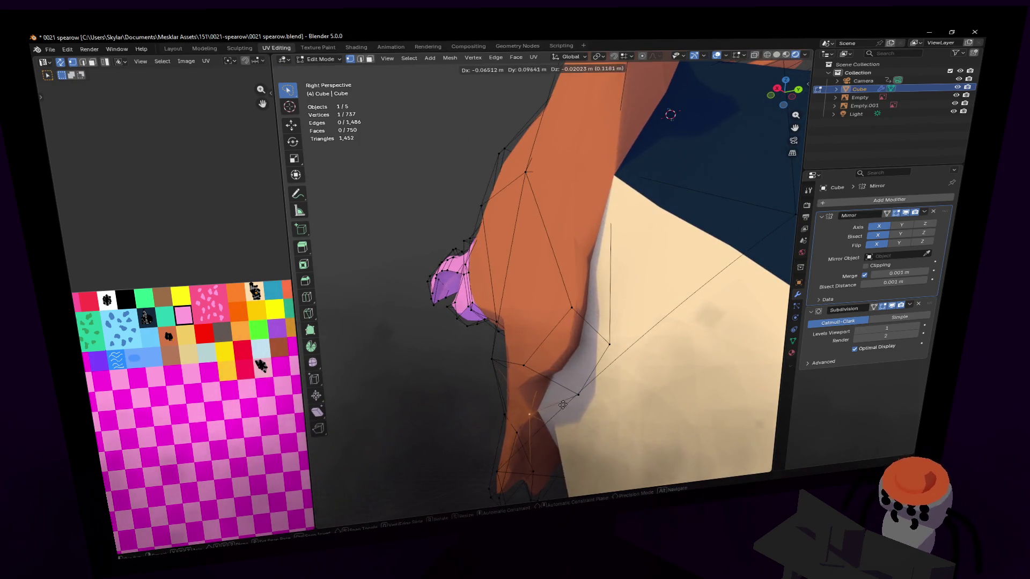
pyautogui.click(548, 403)
pyautogui.moveTo(500, 349); pyautogui.dragTo(563, 379, button='middle')
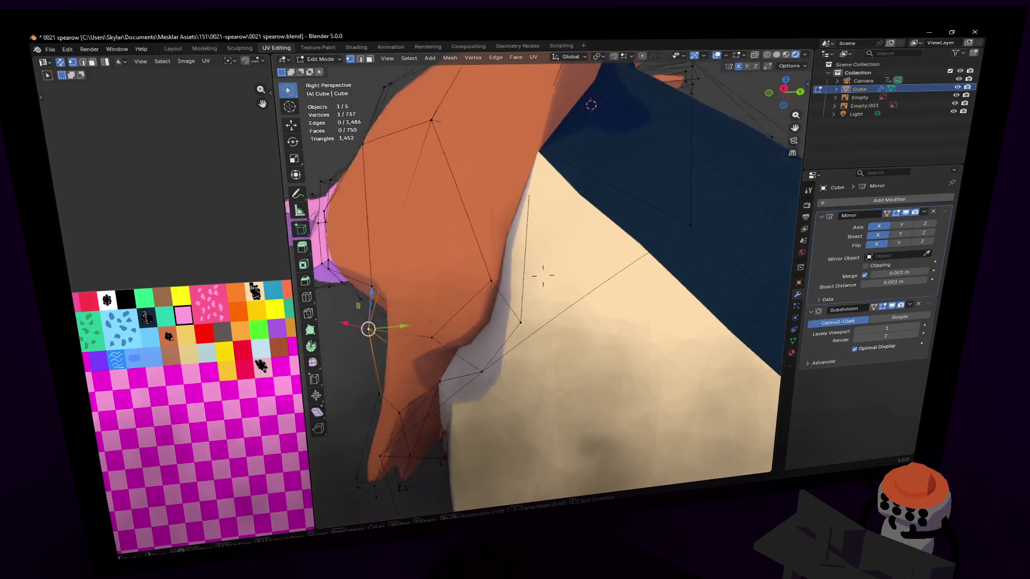
pyautogui.press('g')
pyautogui.click(581, 392)
pyautogui.press('g')
pyautogui.click(552, 390)
pyautogui.moveTo(552, 390); pyautogui.dragTo(544, 385, button='middle')
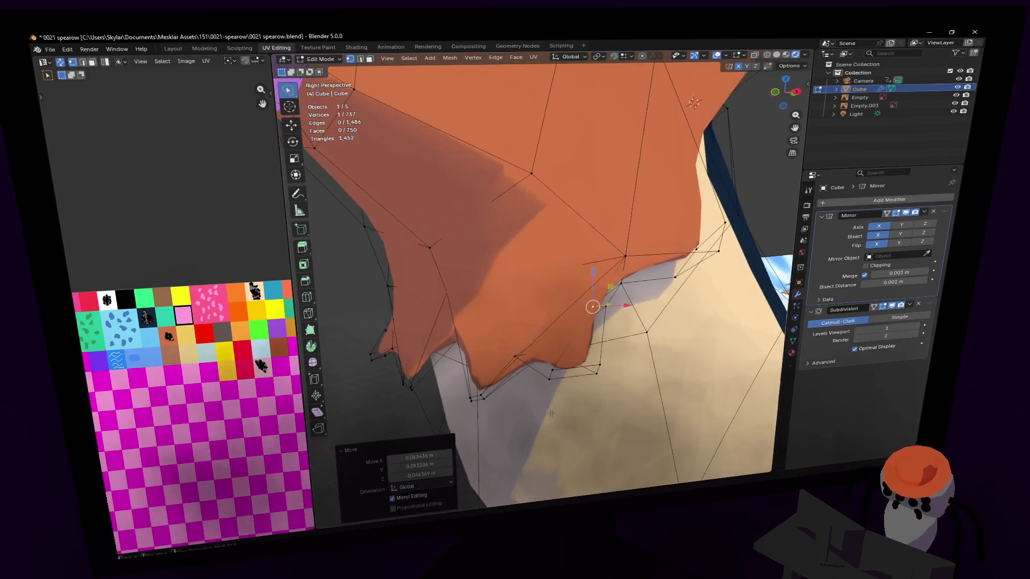
# Move a wing edge and then a wing face outward to rough in the zigzag.
pyautogui.click(552, 373)
pyautogui.press('g')
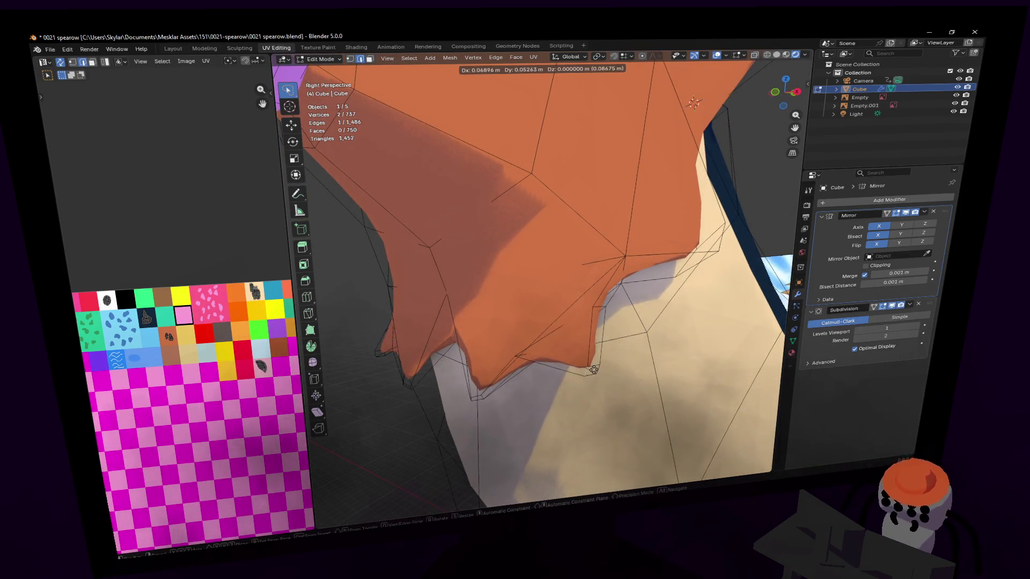
pyautogui.click(592, 367)
pyautogui.moveTo(593, 367)
pyautogui.mouseDown(button='middle')
pyautogui.moveTo(544, 276)
pyautogui.moveTo(558, 385)
pyautogui.moveTo(538, 362)
pyautogui.mouseUp(button='middle')
pyautogui.click(544, 275)
pyautogui.press('g')
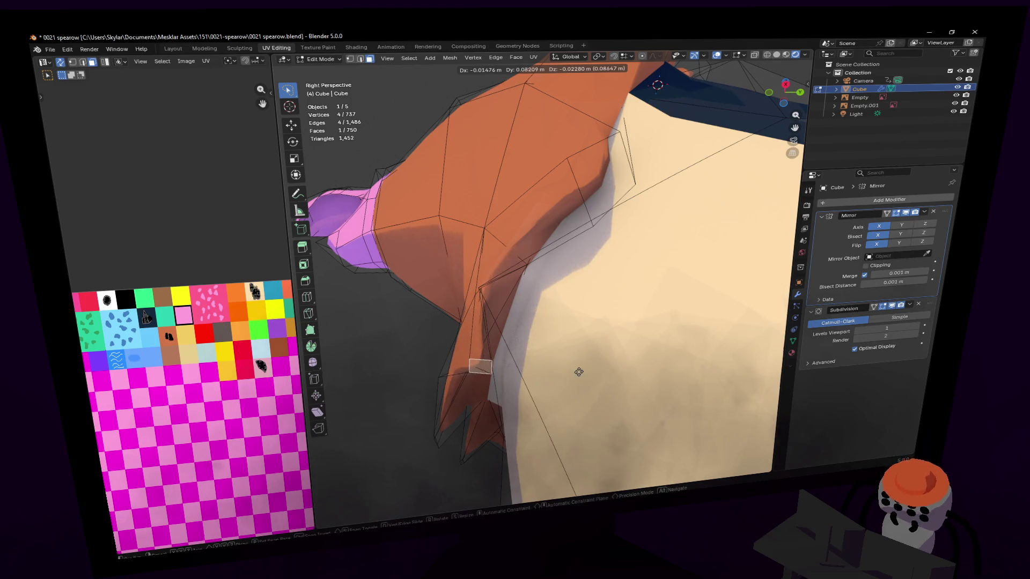
pyautogui.click(569, 373)
pyautogui.moveTo(569, 372); pyautogui.dragTo(477, 341, button='middle')
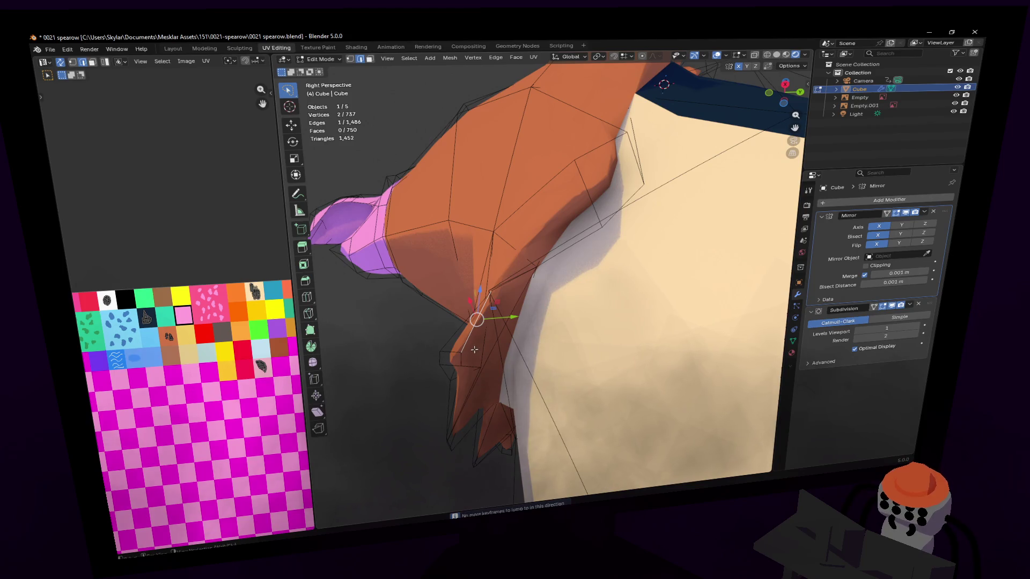
# In face select, move and rotate two wing faces into a sharp feather point.
pyautogui.press('3')
pyautogui.click(472, 346)
pyautogui.press('g')
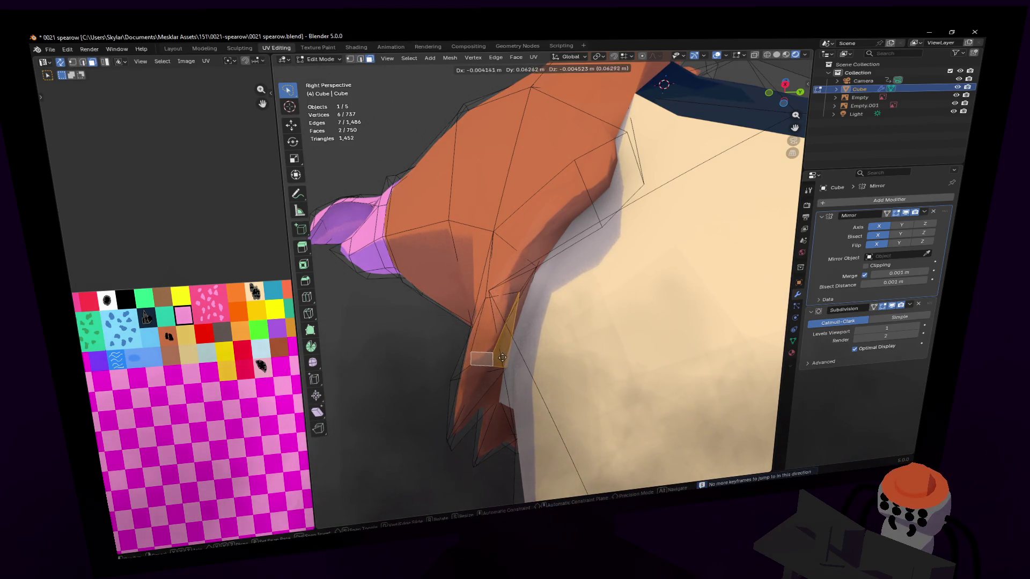
pyautogui.click(501, 358)
pyautogui.moveTo(489, 352); pyautogui.dragTo(520, 347, button='middle')
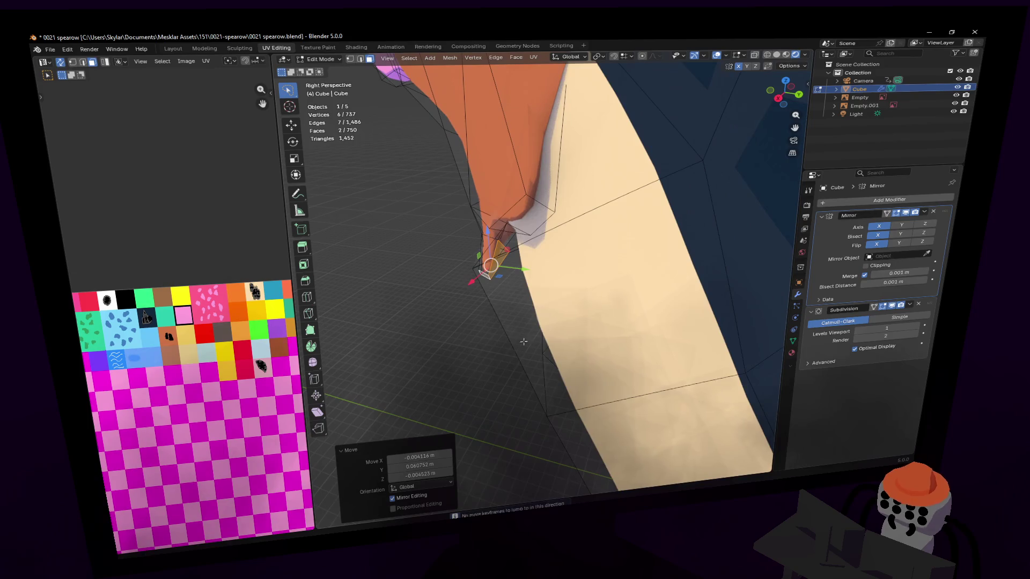
pyautogui.press('r')
pyautogui.click(571, 232)
pyautogui.press('g')
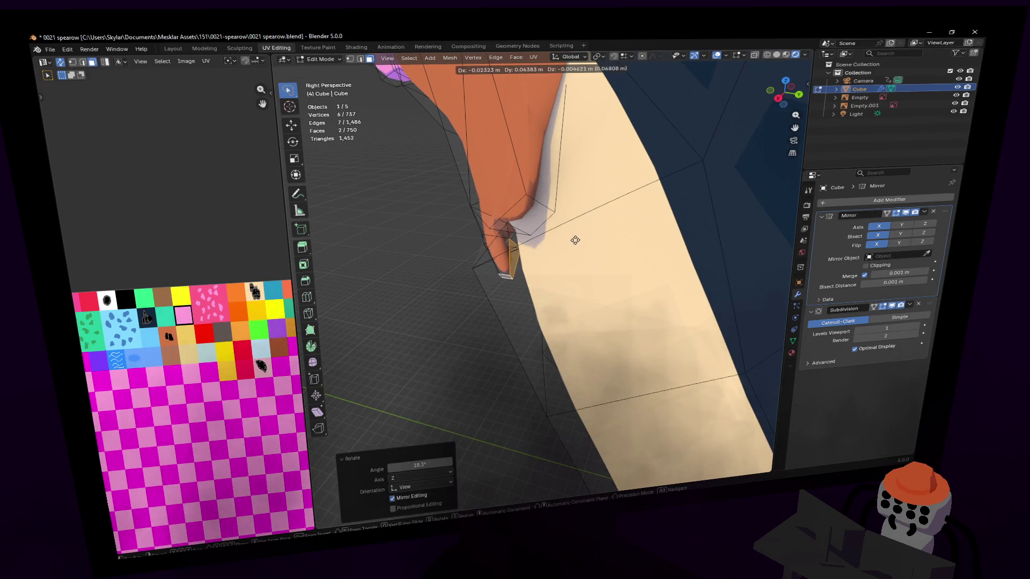
pyautogui.click(576, 242)
# Shift the two wing-tip vertices left and down to deepen the zigzag edge.
pyautogui.moveTo(575, 242)
pyautogui.mouseDown(button='middle')
pyautogui.moveTo(544, 274)
pyautogui.moveTo(539, 209)
pyautogui.moveTo(505, 277)
pyautogui.mouseUp(button='middle')
pyautogui.click(516, 204)
pyautogui.press('g')
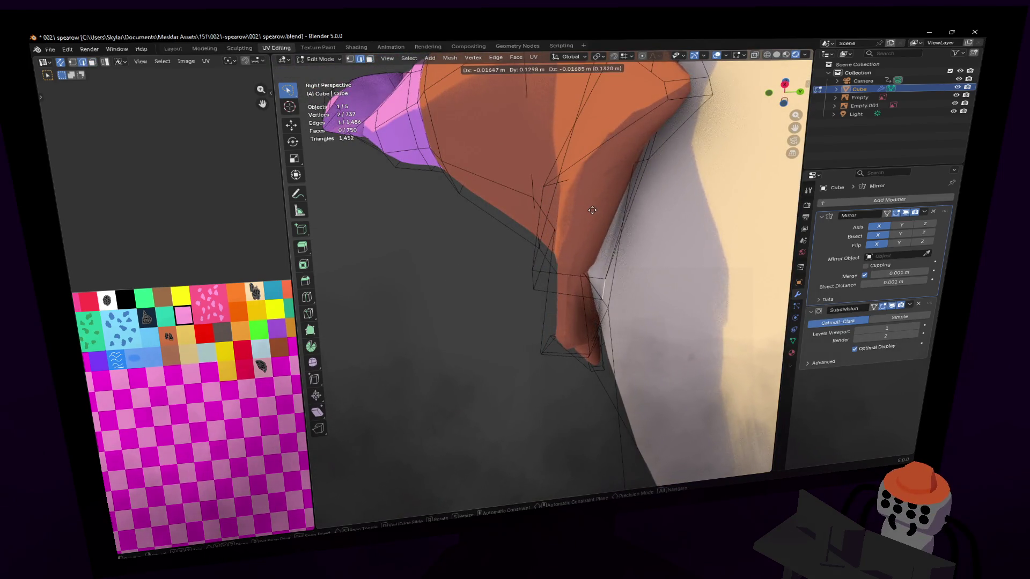
pyautogui.click(617, 205)
pyautogui.press('g')
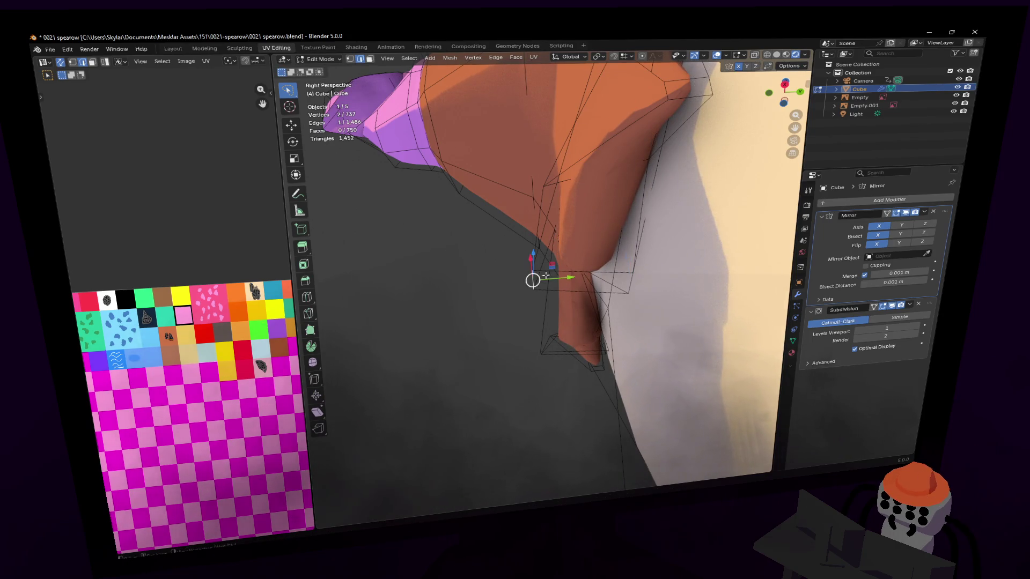
pyautogui.click(626, 272)
pyautogui.moveTo(629, 270)
pyautogui.mouseDown(button='middle')
pyautogui.moveTo(544, 272)
pyautogui.moveTo(569, 305)
pyautogui.mouseUp(button='middle')
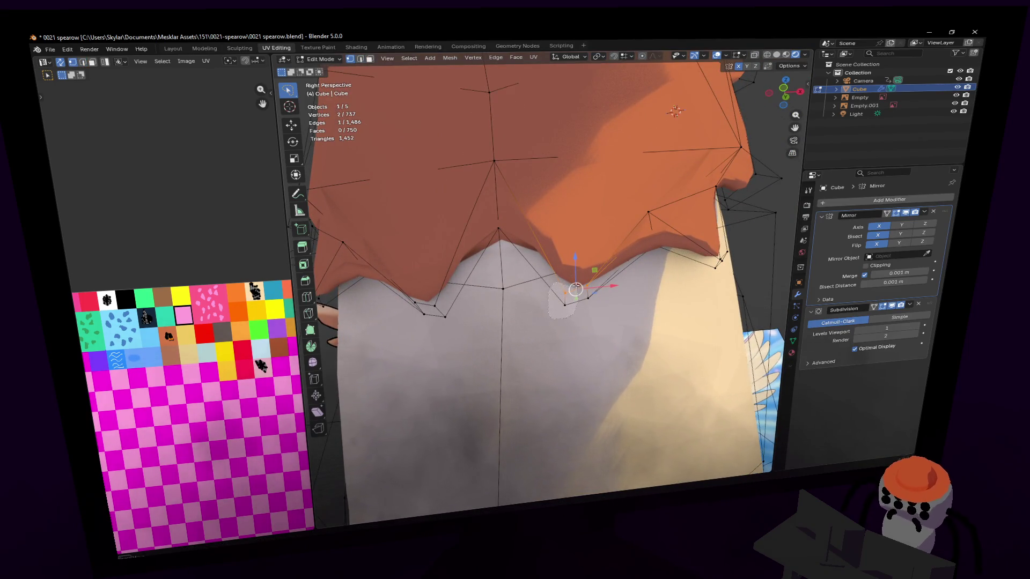
pyautogui.press('g')
pyautogui.click(564, 299)
# Adjust one jagged-edge vertex twice, checking it against the reference image.
pyautogui.moveTo(563, 299); pyautogui.dragTo(549, 311, button='middle')
pyautogui.moveTo(544, 275); pyautogui.dragTo(497, 322, button='middle')
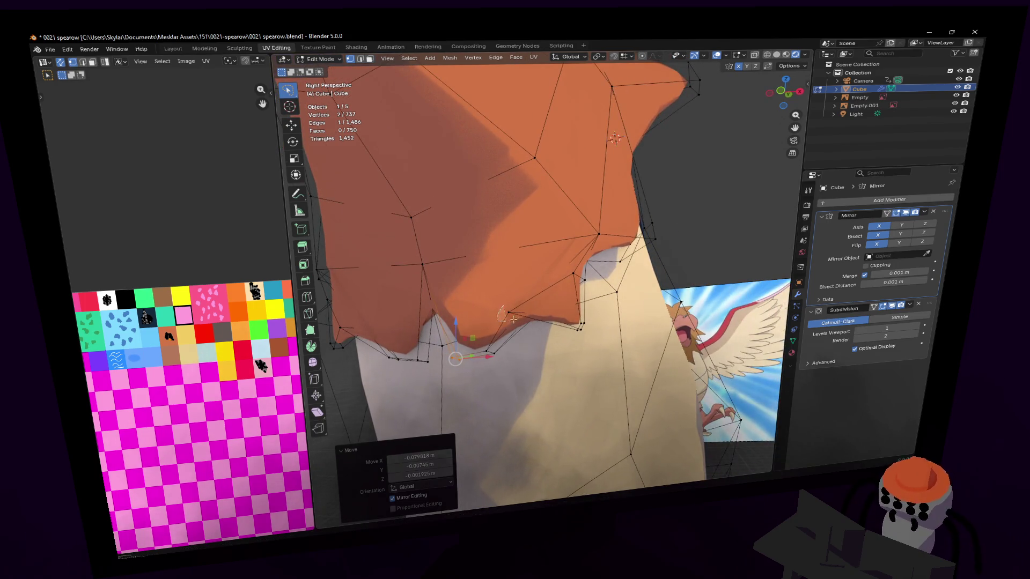
pyautogui.click(508, 321)
pyautogui.press('g')
pyautogui.click(561, 279)
pyautogui.moveTo(562, 279); pyautogui.dragTo(565, 281, button='middle')
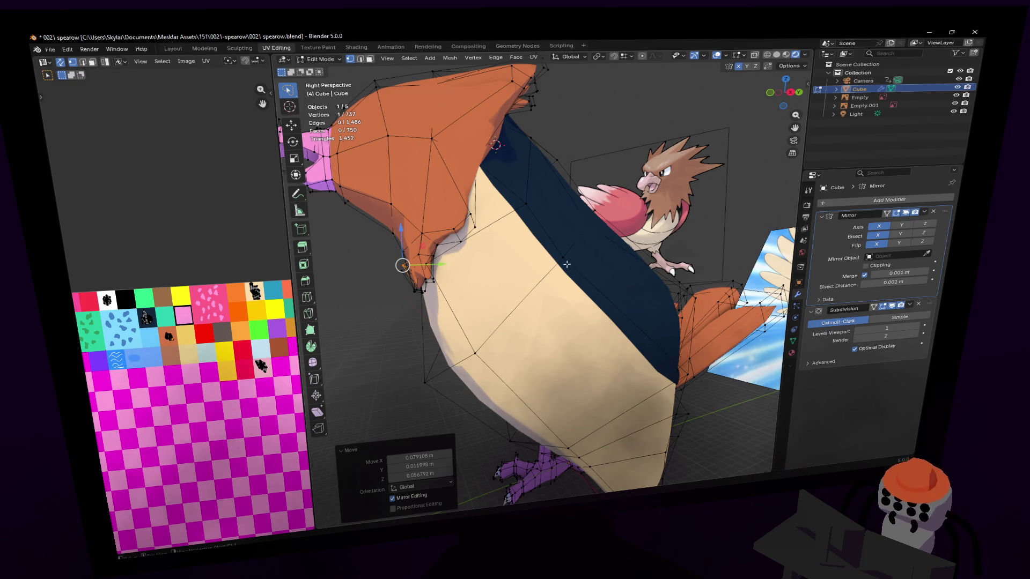
pyautogui.keyDown('shift'); pyautogui.moveTo(569, 264); pyautogui.dragTo(542, 273, button='middle'); pyautogui.keyUp('shift')
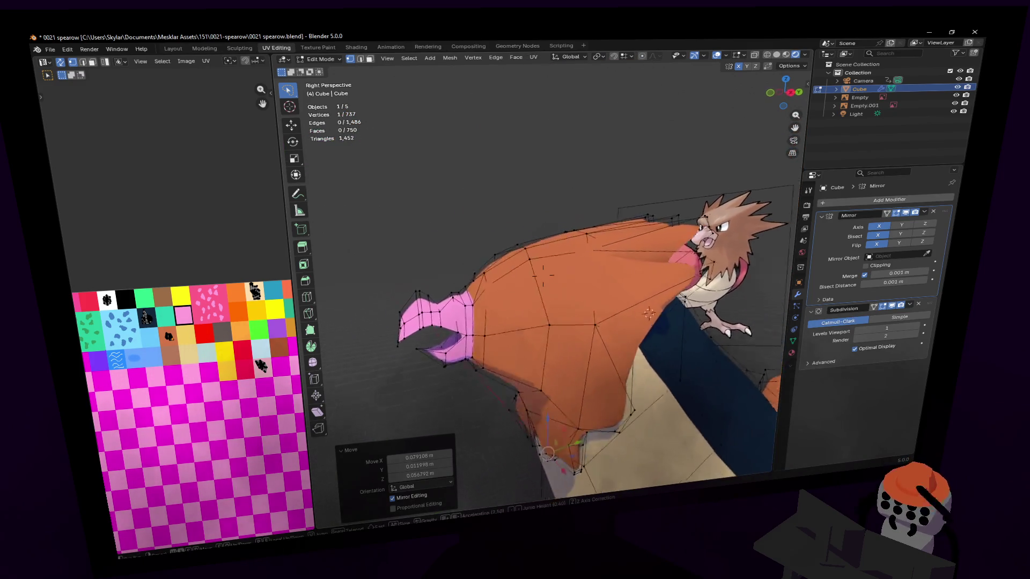
pyautogui.scroll(5, 544, 274)
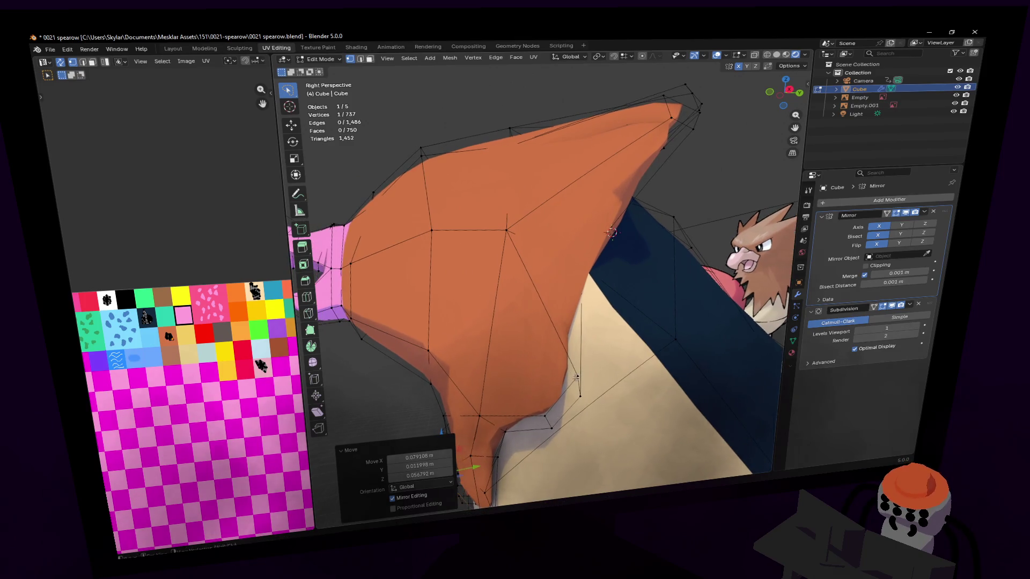
pyautogui.press('g')
pyautogui.click(545, 275)
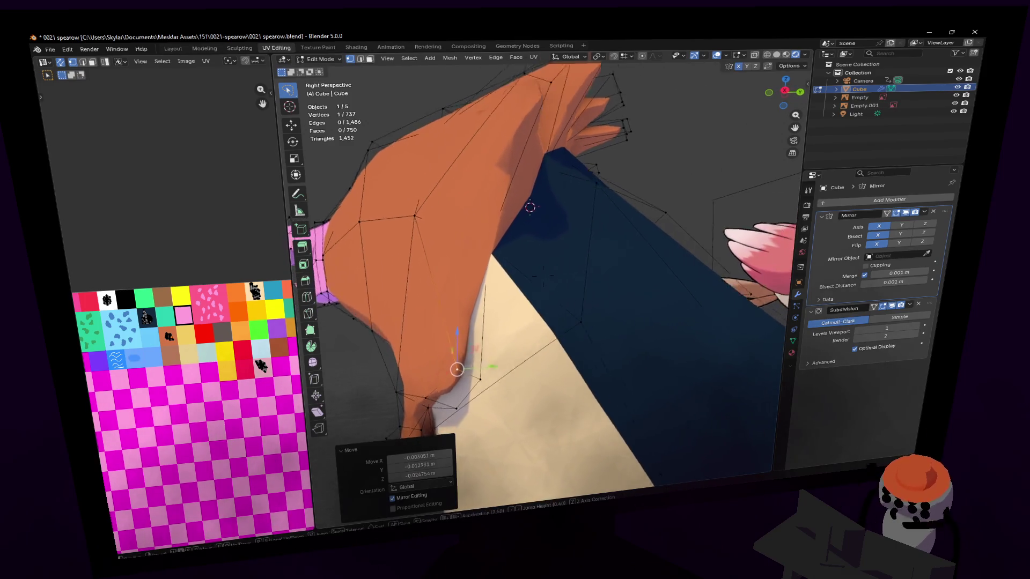